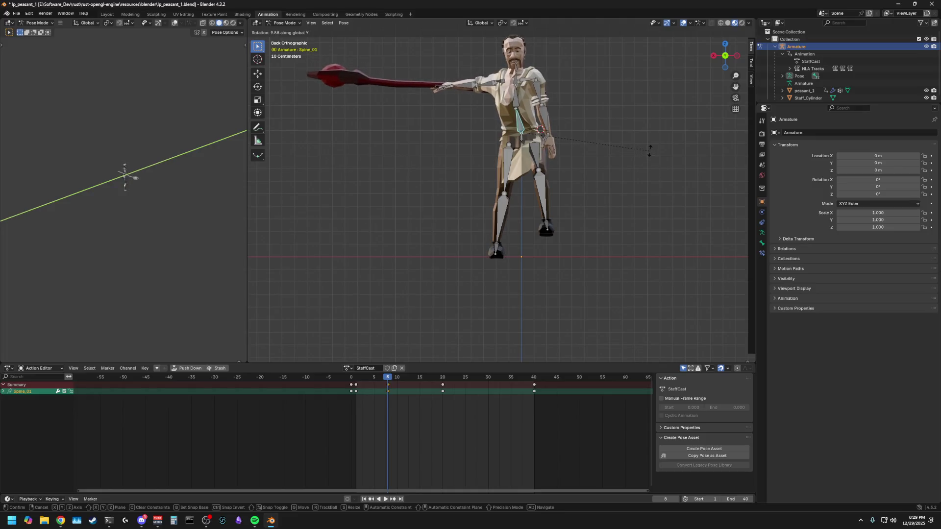
Step: Finish the spine tilt, then rotate Upperarm_L and Lowerarm_L around the X axis
{"action": "left_click", "coordinate": [635, 131]}
{"action": "left_click", "coordinate": [533, 88]}
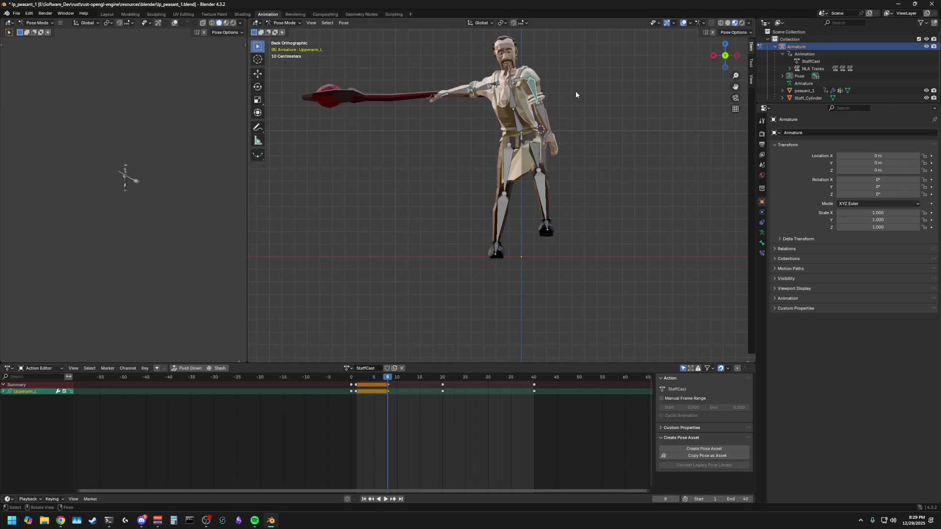
{"action": "mouse_move", "coordinate": [576, 90]}
{"action": "middle_mouse_down"}
{"action": "mouse_move", "coordinate": [507, 109]}
{"action": "mouse_move", "coordinate": [564, 89]}
{"action": "middle_mouse_up"}
{"action": "key", "text": "r"}
{"action": "key", "text": "x"}
{"action": "left_click", "coordinate": [578, 112]}
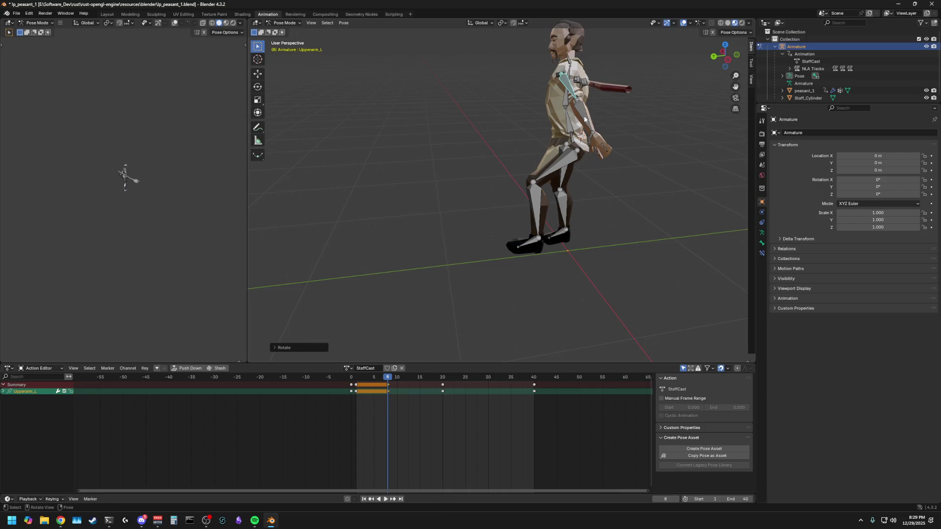
{"action": "left_click", "coordinate": [580, 116]}
{"action": "key", "text": "r"}
{"action": "key", "text": "x"}
{"action": "left_click", "coordinate": [580, 120]}
Step: Swing Upperarm_L around global Y so the left arm extends sideways
{"action": "mouse_move", "coordinate": [596, 97]}
{"action": "middle_mouse_down"}
{"action": "mouse_move", "coordinate": [652, 90]}
{"action": "mouse_move", "coordinate": [627, 97]}
{"action": "middle_mouse_up"}
{"action": "left_click", "coordinate": [519, 85]}
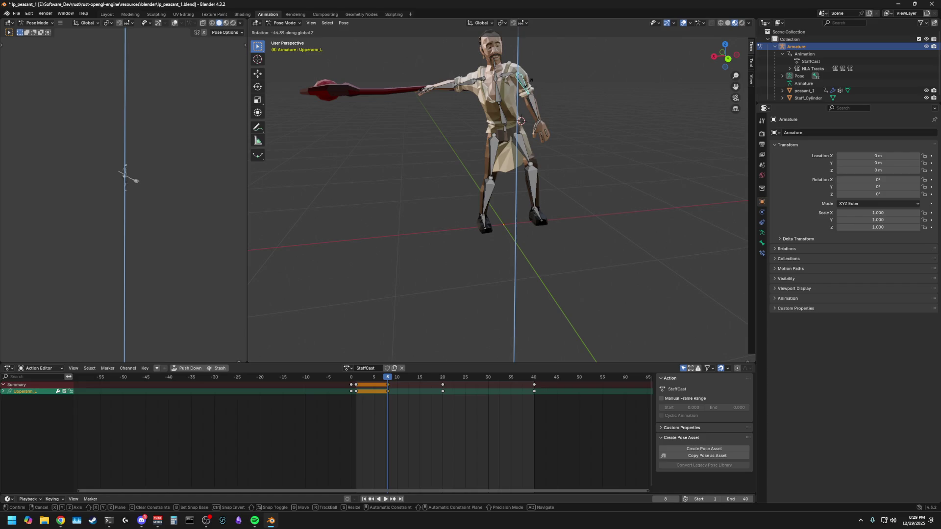
{"action": "mouse_move", "coordinate": [536, 82]}
{"action": "middle_mouse_down"}
{"action": "mouse_move", "coordinate": [539, 103]}
{"action": "mouse_move", "coordinate": [603, 115]}
{"action": "mouse_move", "coordinate": [628, 99]}
{"action": "mouse_move", "coordinate": [563, 120]}
{"action": "mouse_move", "coordinate": [577, 126]}
{"action": "mouse_move", "coordinate": [477, 192]}
{"action": "mouse_move", "coordinate": [454, 173]}
{"action": "middle_mouse_up"}
{"action": "key", "text": "r"}
{"action": "key", "text": "y"}
{"action": "left_click", "coordinate": [552, 81]}
{"action": "left_click", "coordinate": [444, 172]}
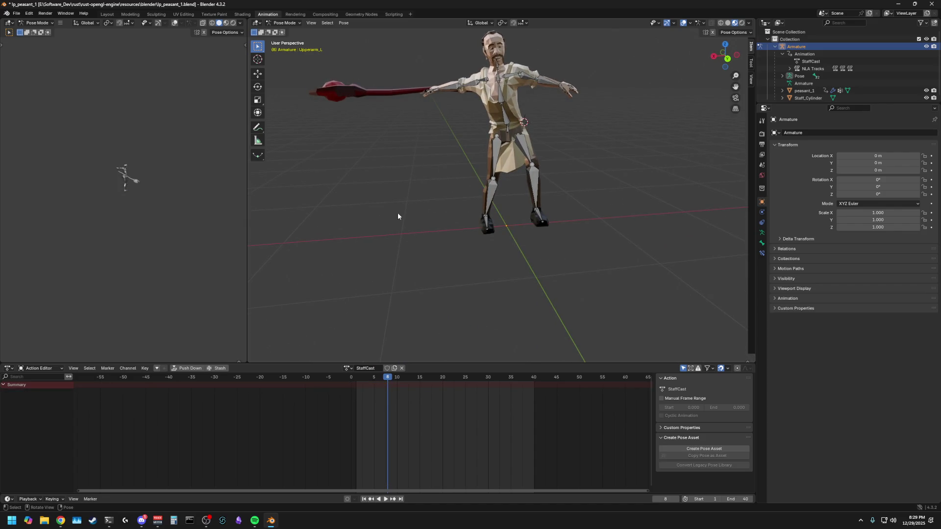
{"action": "left_click", "coordinate": [451, 87]}
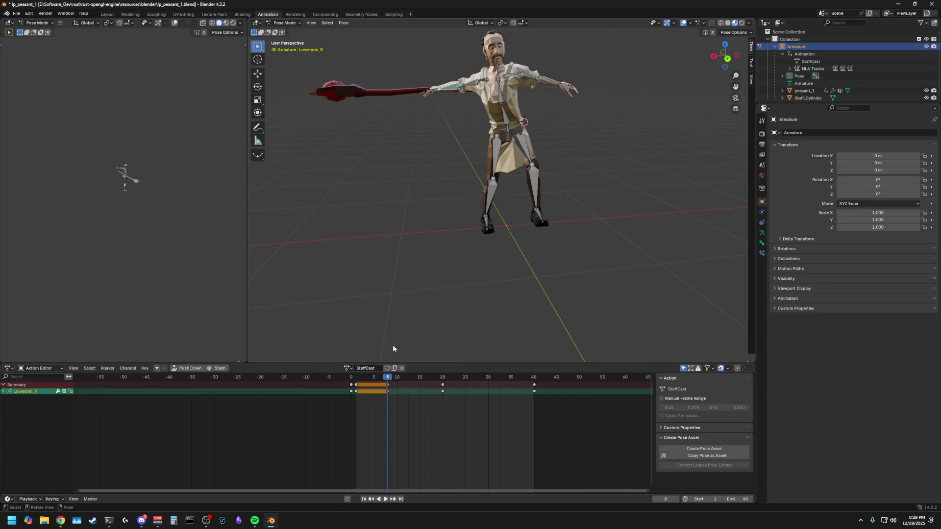
{"action": "left_click", "coordinate": [433, 272]}
{"action": "mouse_move", "coordinate": [433, 273]}
{"action": "middle_mouse_down"}
{"action": "mouse_move", "coordinate": [425, 248]}
{"action": "mouse_move", "coordinate": [337, 266]}
{"action": "mouse_move", "coordinate": [340, 273]}
{"action": "mouse_move", "coordinate": [313, 281]}
{"action": "mouse_move", "coordinate": [273, 271]}
{"action": "mouse_move", "coordinate": [284, 278]}
{"action": "middle_mouse_up"}
{"action": "mouse_move", "coordinate": [463, 162]}
{"action": "middle_mouse_down"}
{"action": "mouse_move", "coordinate": [683, 154]}
{"action": "mouse_move", "coordinate": [526, 168]}
{"action": "mouse_move", "coordinate": [397, 140]}
{"action": "mouse_move", "coordinate": [494, 159]}
{"action": "middle_mouse_up"}
{"action": "left_click", "coordinate": [398, 139]}
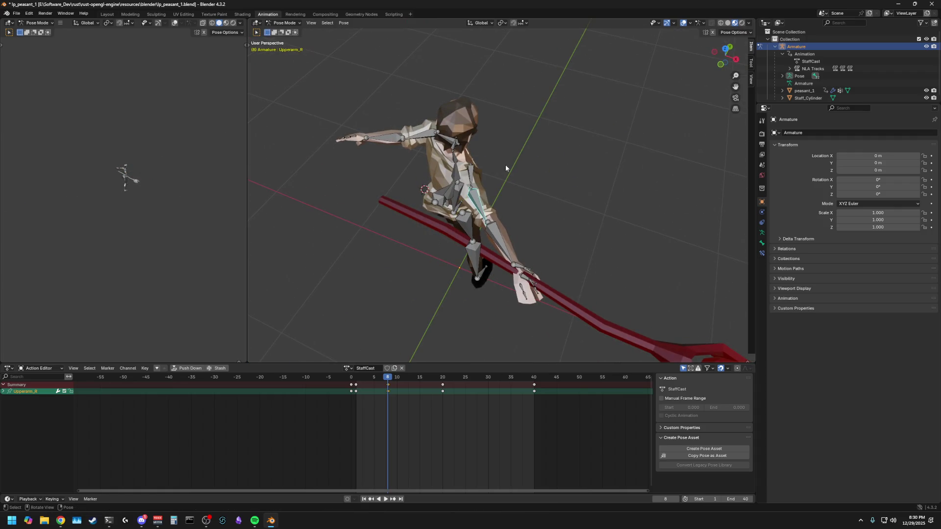
Step: Rotate the right upper arm and right forearm around global Z
{"action": "key", "text": "z"}
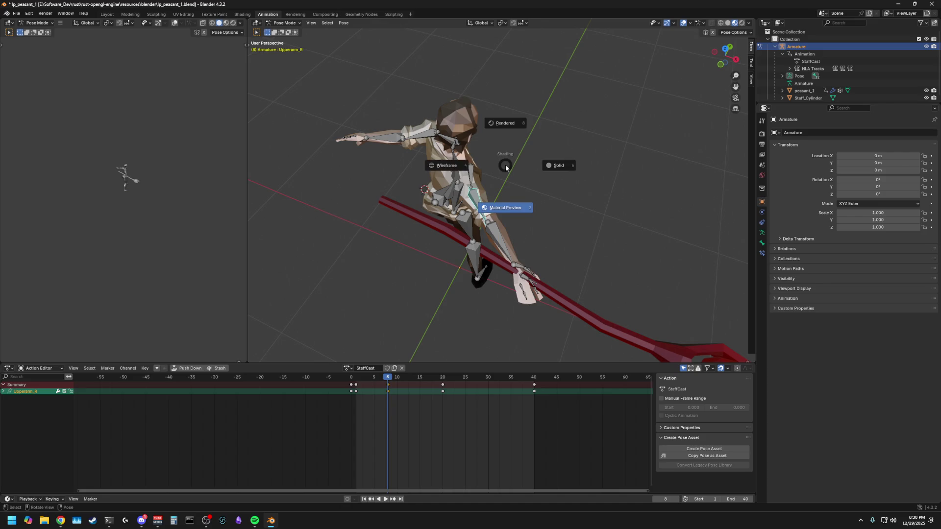
{"action": "key", "text": "Escape"}
{"action": "key", "text": "r"}
{"action": "key", "text": "z"}
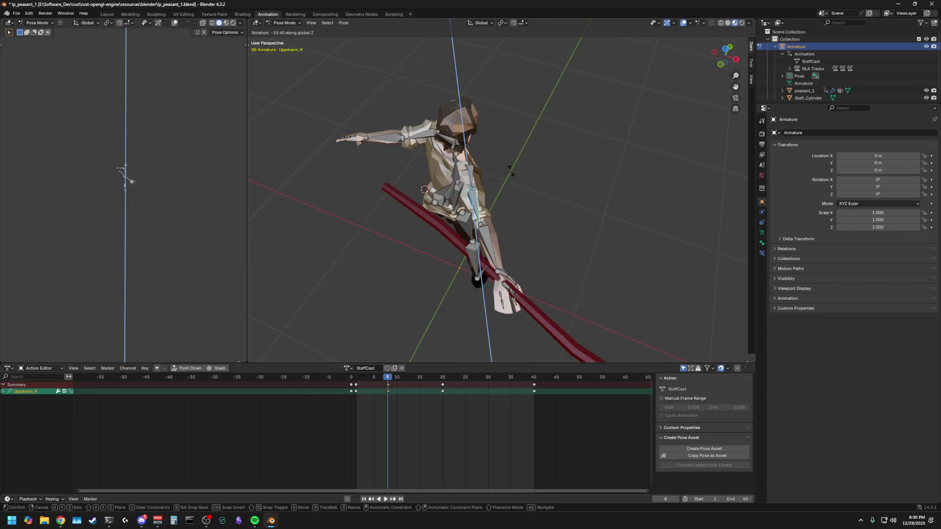
{"action": "left_click", "coordinate": [510, 171]}
{"action": "mouse_move", "coordinate": [510, 172]}
{"action": "middle_mouse_down"}
{"action": "mouse_move", "coordinate": [529, 180]}
{"action": "mouse_move", "coordinate": [380, 131]}
{"action": "mouse_move", "coordinate": [458, 141]}
{"action": "mouse_move", "coordinate": [404, 96]}
{"action": "mouse_move", "coordinate": [343, 85]}
{"action": "mouse_move", "coordinate": [325, 99]}
{"action": "mouse_move", "coordinate": [435, 82]}
{"action": "middle_mouse_up"}
{"action": "key", "text": "r"}
{"action": "key", "text": "z"}
{"action": "left_click", "coordinate": [344, 133]}
Step: Swing Upperarm_R about -20° around global Y so the staff angles upward
{"action": "key", "text": "r"}
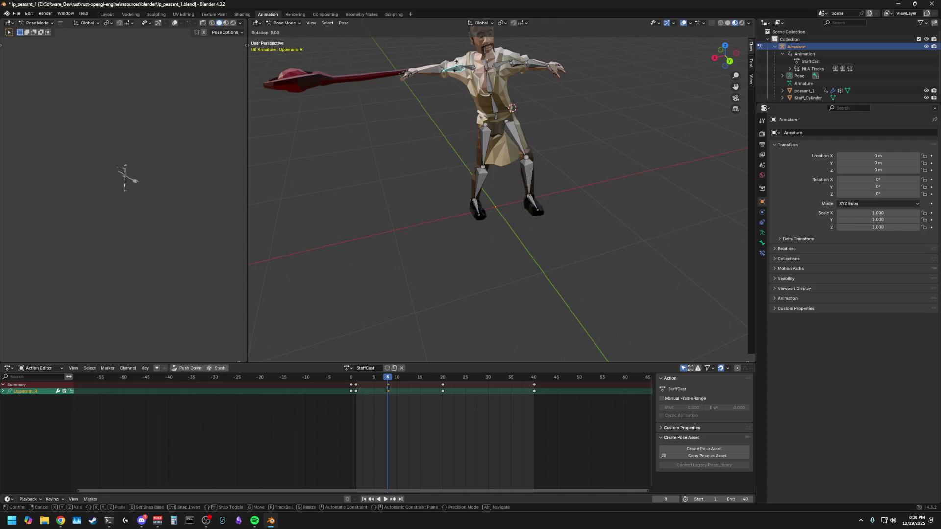
{"action": "key", "text": "y"}
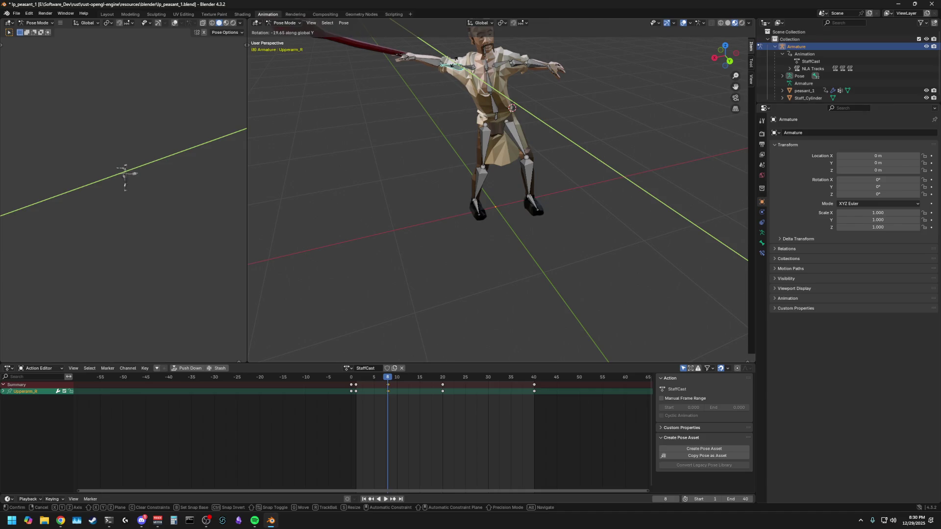
{"action": "left_click", "coordinate": [515, 73]}
{"action": "mouse_move", "coordinate": [515, 73]}
{"action": "middle_mouse_down"}
{"action": "mouse_move", "coordinate": [572, 96]}
{"action": "mouse_move", "coordinate": [551, 82]}
{"action": "mouse_move", "coordinate": [511, 89]}
{"action": "middle_mouse_up"}
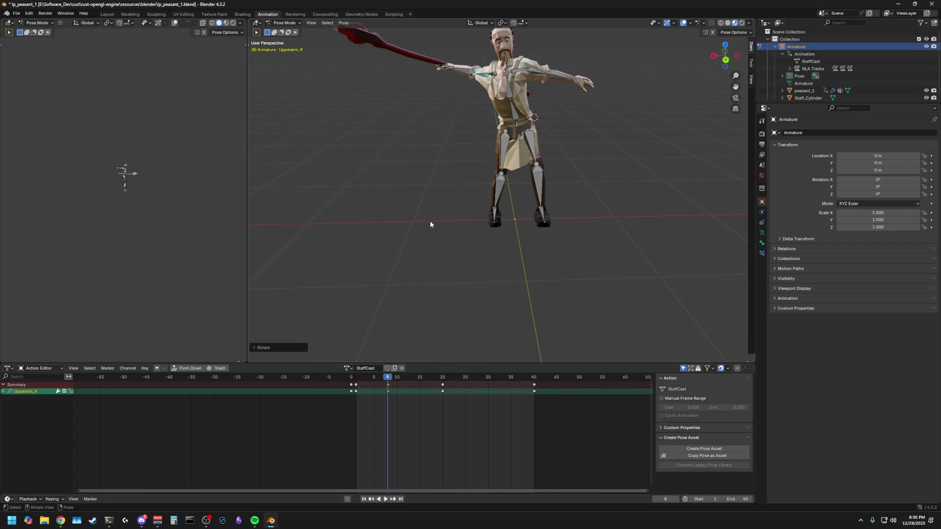
Step: Play StaffCast from frame 1, then deselect everything and scrub to frame 9
{"action": "key", "text": "a"}
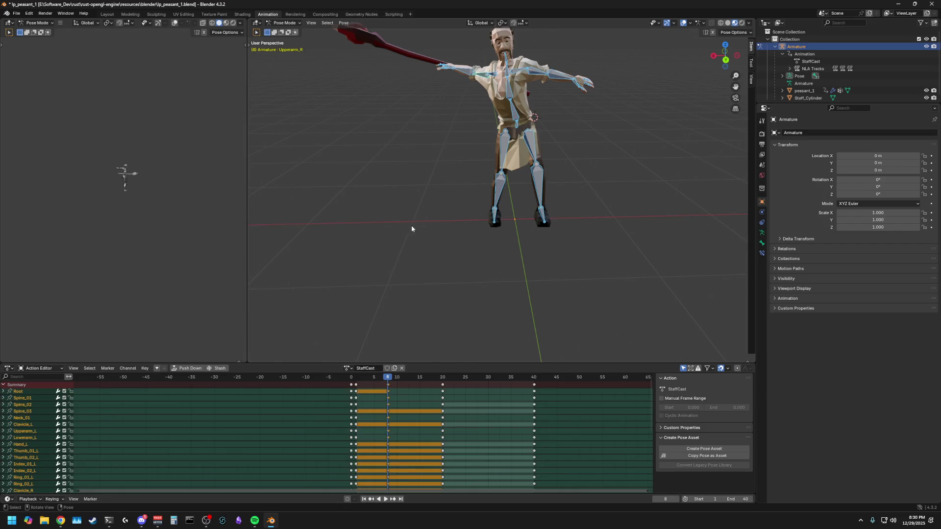
{"action": "left_click_drag", "start_coordinate": [391, 378], "coordinate": [356, 379]}
{"action": "key", "text": "space"}
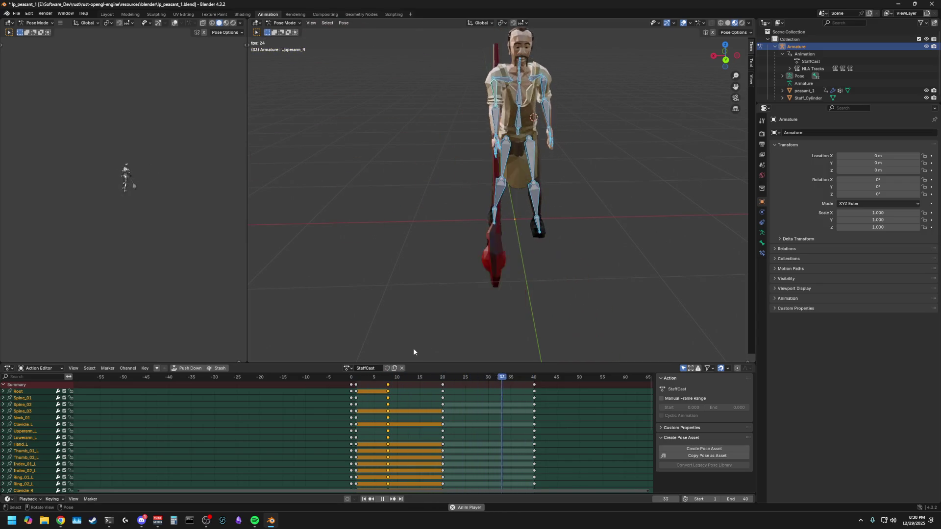
{"action": "key", "text": "space"}
{"action": "left_click", "coordinate": [390, 387]}
{"action": "left_click", "coordinate": [470, 296]}
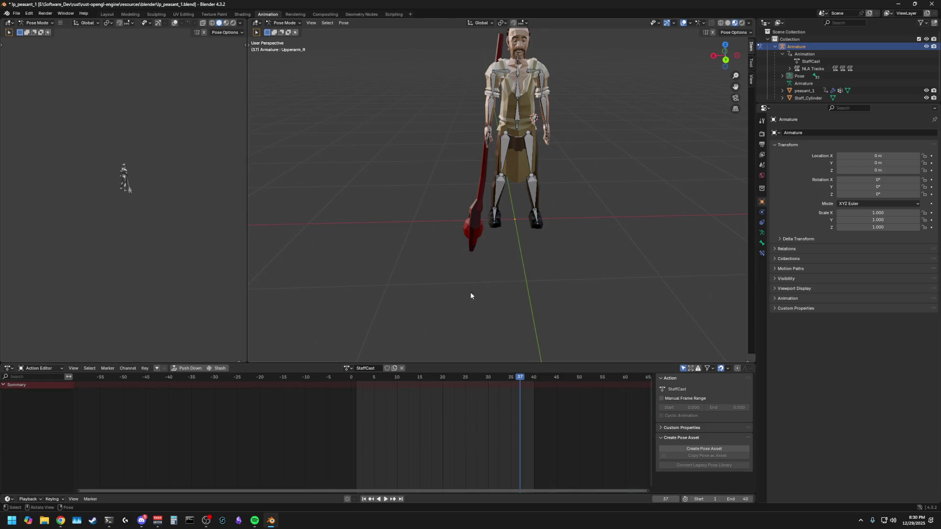
{"action": "mouse_move", "coordinate": [521, 381]}
{"action": "left_mouse_down"}
{"action": "mouse_move", "coordinate": [357, 389]}
{"action": "mouse_move", "coordinate": [410, 401]}
{"action": "mouse_move", "coordinate": [401, 380]}
{"action": "mouse_move", "coordinate": [419, 386]}
{"action": "left_mouse_up"}
Step: Move all bones' frame-20 keys to frame 15 and play back to check the timing
{"action": "key", "text": "a"}
{"action": "left_click", "coordinate": [419, 387]}
{"action": "key", "text": "space"}
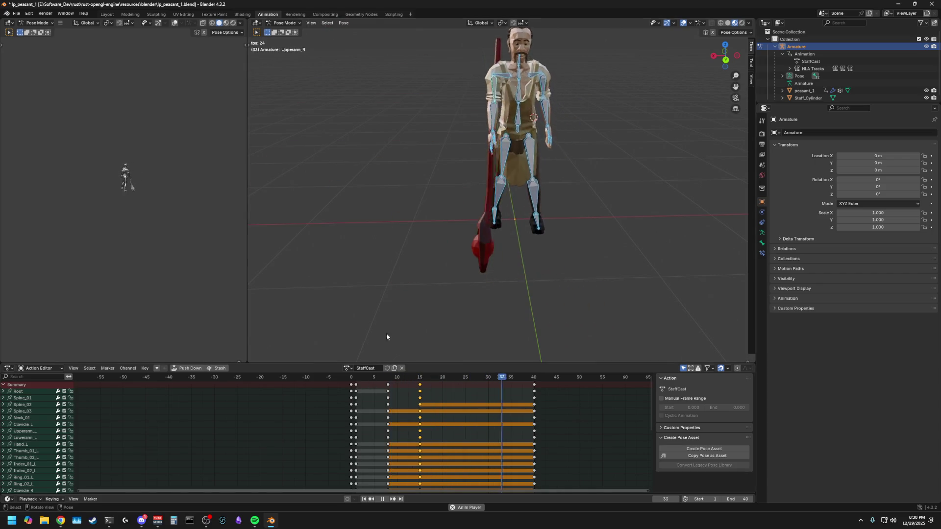
{"action": "mouse_move", "coordinate": [387, 334]}
{"action": "middle_mouse_down"}
{"action": "mouse_move", "coordinate": [485, 294]}
{"action": "mouse_move", "coordinate": [513, 311]}
{"action": "mouse_move", "coordinate": [582, 319]}
{"action": "mouse_move", "coordinate": [564, 282]}
{"action": "middle_mouse_up"}
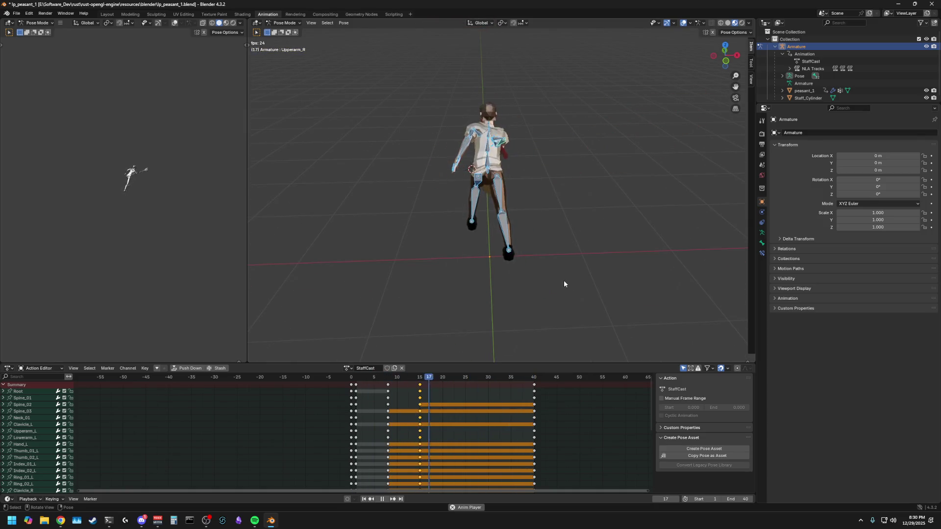
{"action": "mouse_move", "coordinate": [564, 284]}
{"action": "middle_mouse_down"}
{"action": "mouse_move", "coordinate": [522, 261]}
{"action": "mouse_move", "coordinate": [476, 256]}
{"action": "middle_mouse_up"}
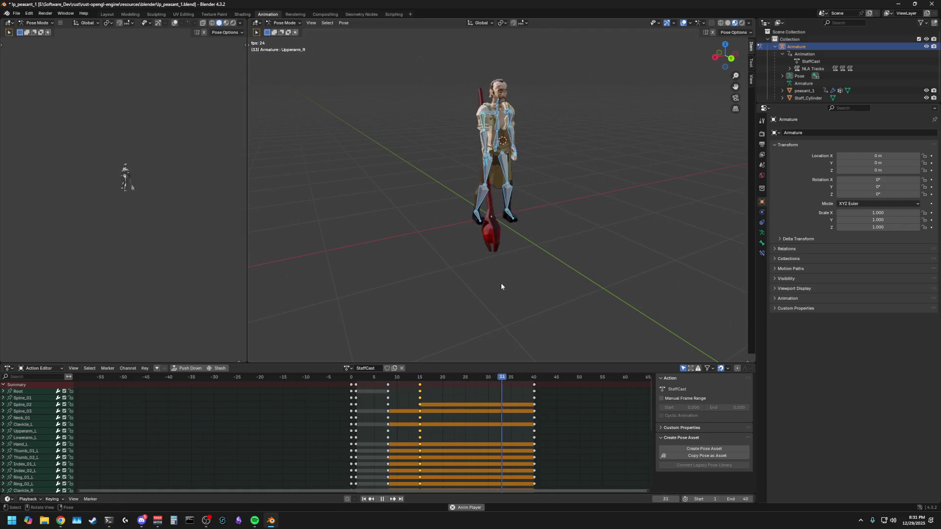
{"action": "key", "text": "space"}
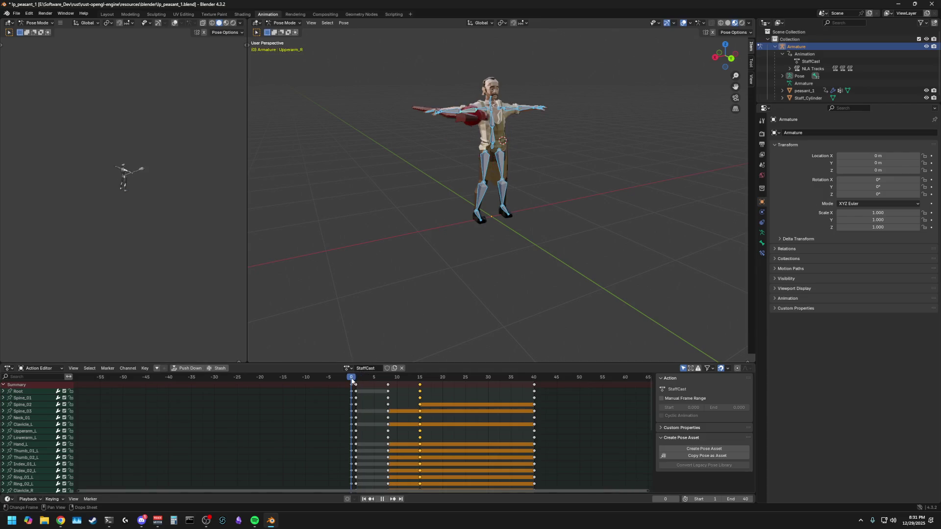
{"action": "key", "text": "space"}
{"action": "left_click", "coordinate": [356, 385]}
{"action": "key", "text": "space"}
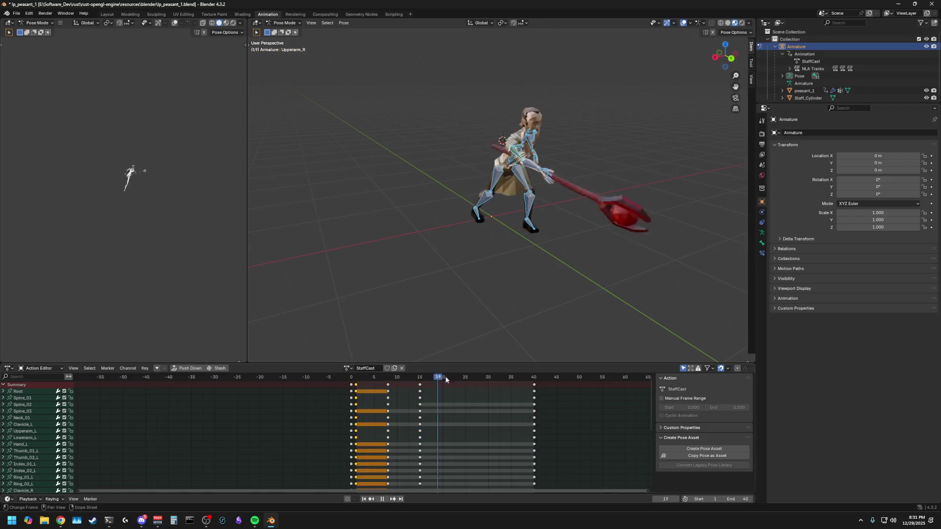
{"action": "left_click", "coordinate": [538, 385]}
{"action": "key", "text": "space"}
{"action": "left_click", "coordinate": [493, 320]}
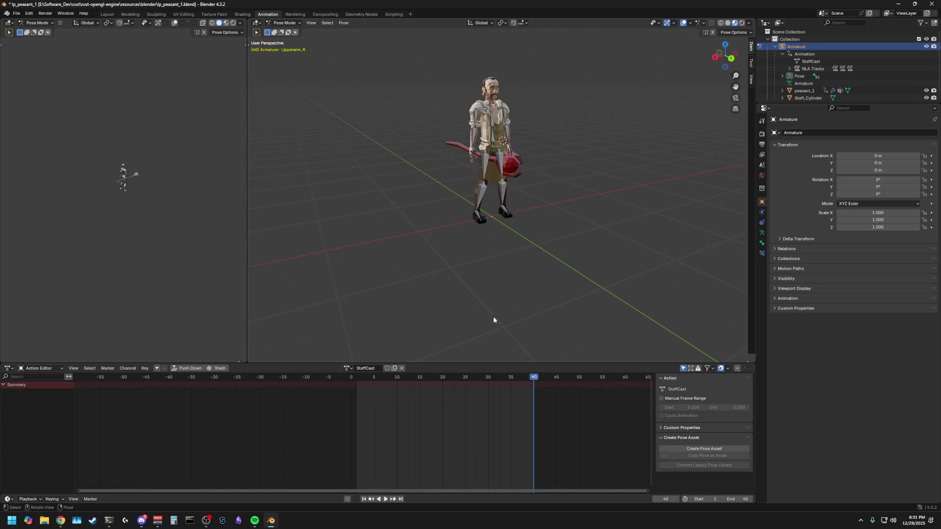
{"action": "key", "text": "space"}
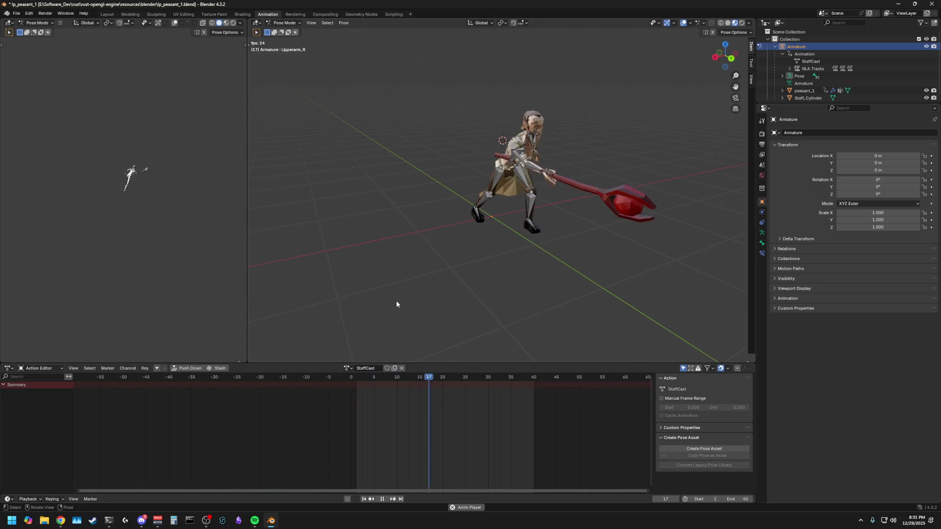
{"action": "mouse_move", "coordinate": [411, 296]}
{"action": "middle_mouse_down"}
{"action": "mouse_move", "coordinate": [422, 277]}
{"action": "mouse_move", "coordinate": [462, 269]}
{"action": "mouse_move", "coordinate": [622, 276]}
{"action": "mouse_move", "coordinate": [561, 297]}
{"action": "middle_mouse_up"}
{"action": "key", "text": "space"}
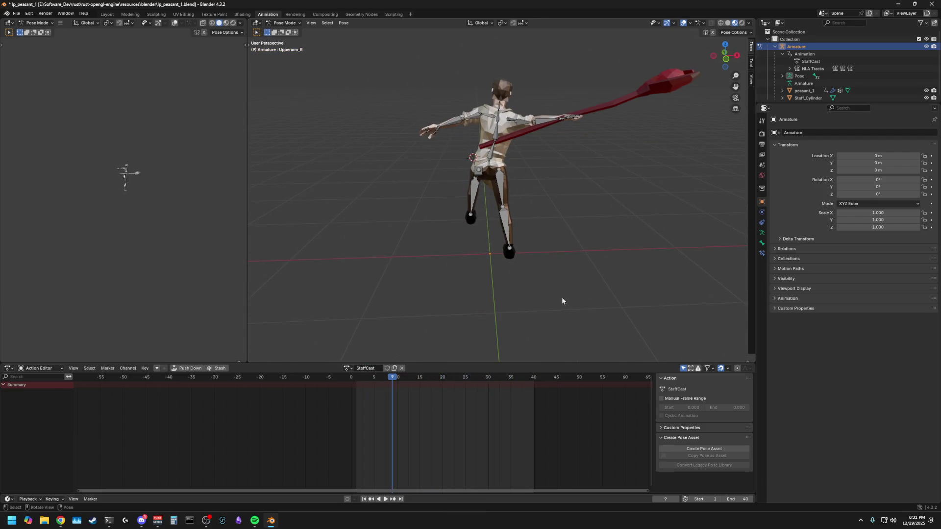
{"action": "mouse_move", "coordinate": [398, 382]}
{"action": "left_mouse_down"}
{"action": "mouse_move", "coordinate": [357, 383]}
{"action": "mouse_move", "coordinate": [387, 384]}
{"action": "left_mouse_up"}
{"action": "key", "text": "space"}
{"action": "key", "text": "space"}
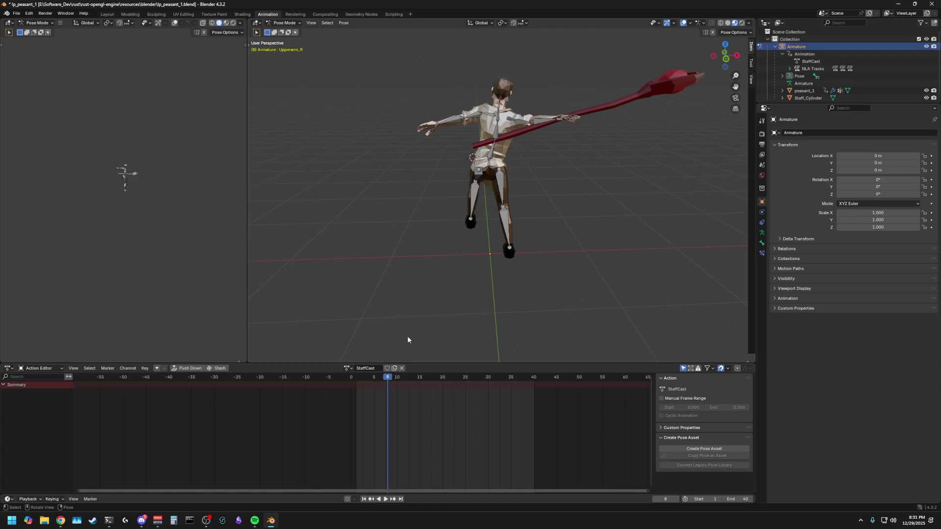
{"action": "mouse_move", "coordinate": [388, 378]}
{"action": "left_mouse_down"}
{"action": "mouse_move", "coordinate": [352, 382]}
{"action": "mouse_move", "coordinate": [388, 388]}
{"action": "left_mouse_up"}
{"action": "key", "text": "space"}
{"action": "key", "text": "space"}
{"action": "mouse_move", "coordinate": [468, 303]}
{"action": "middle_mouse_down"}
{"action": "mouse_move", "coordinate": [421, 268]}
{"action": "mouse_move", "coordinate": [382, 212]}
{"action": "mouse_move", "coordinate": [472, 169]}
{"action": "middle_mouse_up"}
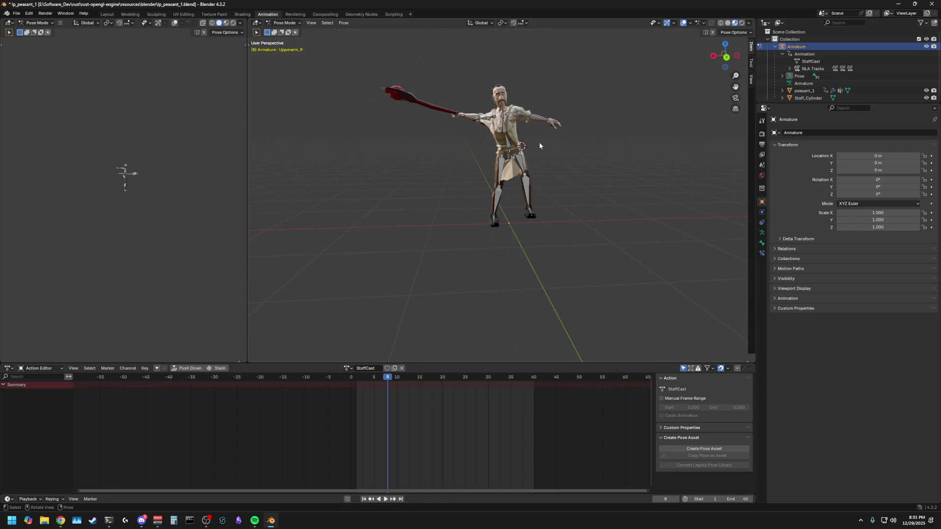
{"action": "middle_click_drag", "start_coordinate": [539, 146], "coordinate": [547, 148]}
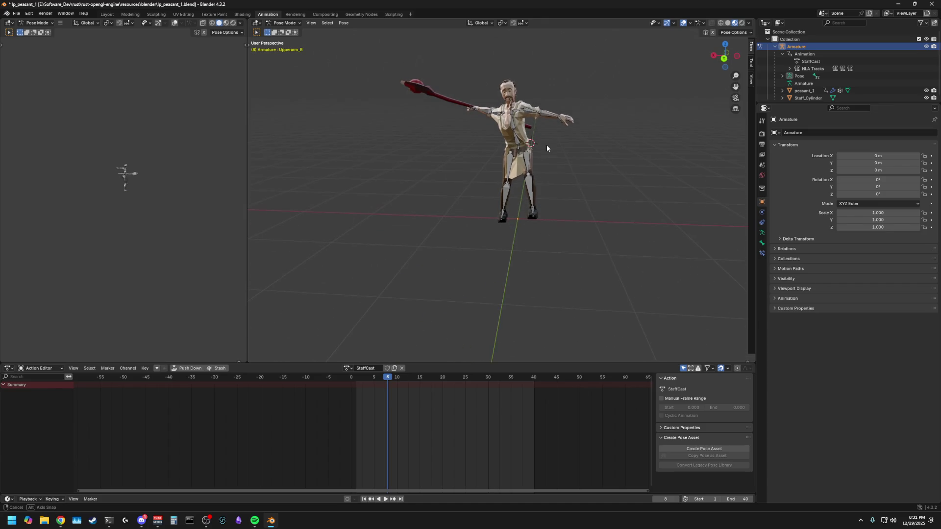
Step: Rotate Upperarm_R about -20° around global Y to lift the staff
{"action": "left_click", "coordinate": [504, 114]}
{"action": "left_click", "coordinate": [499, 113]}
{"action": "key", "text": "r"}
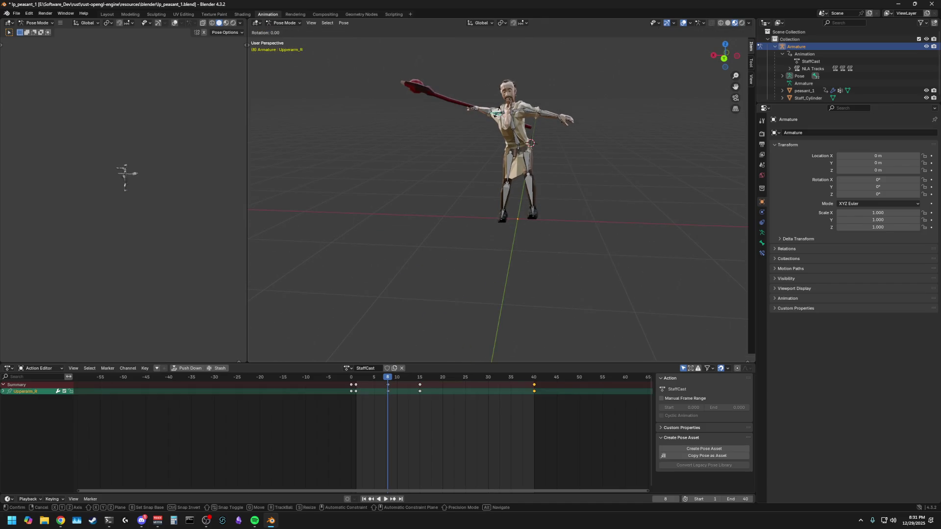
{"action": "key", "text": "x"}
{"action": "key", "text": "Escape"}
{"action": "key", "text": "r"}
{"action": "key", "text": "y"}
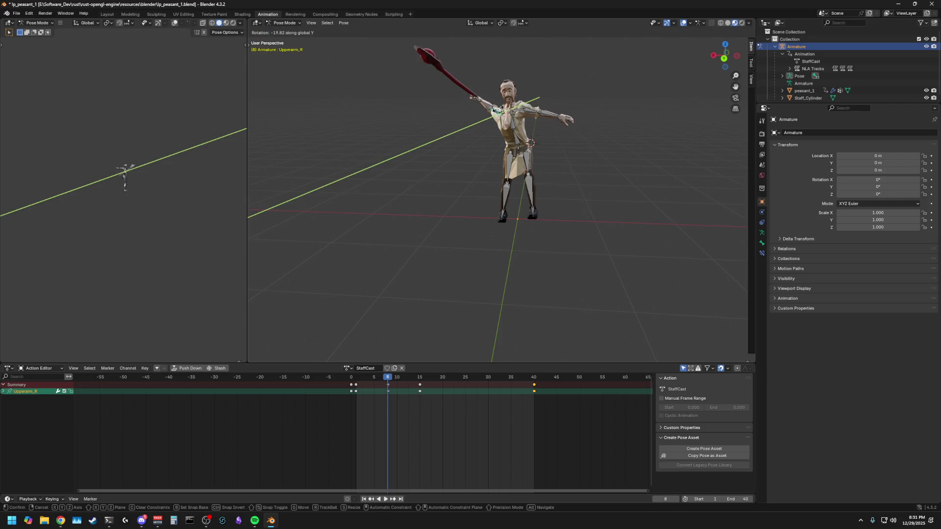
{"action": "key", "text": "Return"}
{"action": "left_click", "coordinate": [498, 141]}
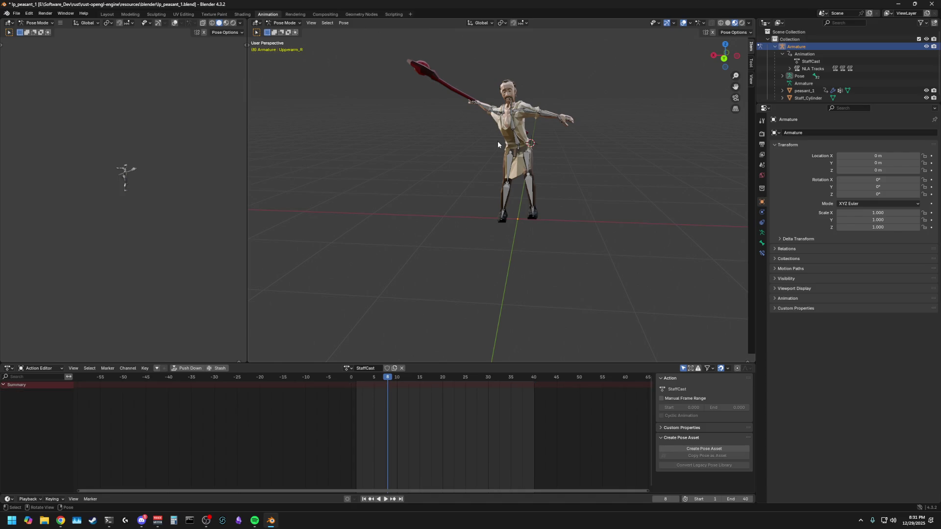
{"action": "mouse_move", "coordinate": [498, 140]}
{"action": "middle_mouse_down"}
{"action": "mouse_move", "coordinate": [586, 158]}
{"action": "mouse_move", "coordinate": [601, 147]}
{"action": "mouse_move", "coordinate": [557, 137]}
{"action": "mouse_move", "coordinate": [530, 157]}
{"action": "middle_mouse_up"}
Step: Keyframe every bone at frame 8, then advance to frame 10
{"action": "key", "text": "a"}
{"action": "key", "text": "i"}
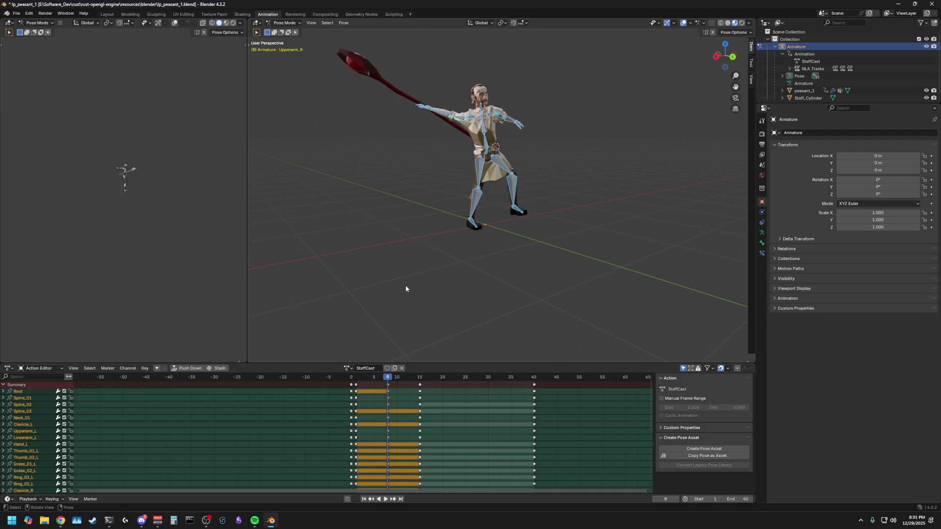
{"action": "mouse_move", "coordinate": [425, 352]}
{"action": "middle_mouse_down"}
{"action": "mouse_move", "coordinate": [506, 271]}
{"action": "mouse_move", "coordinate": [419, 350]}
{"action": "middle_mouse_up"}
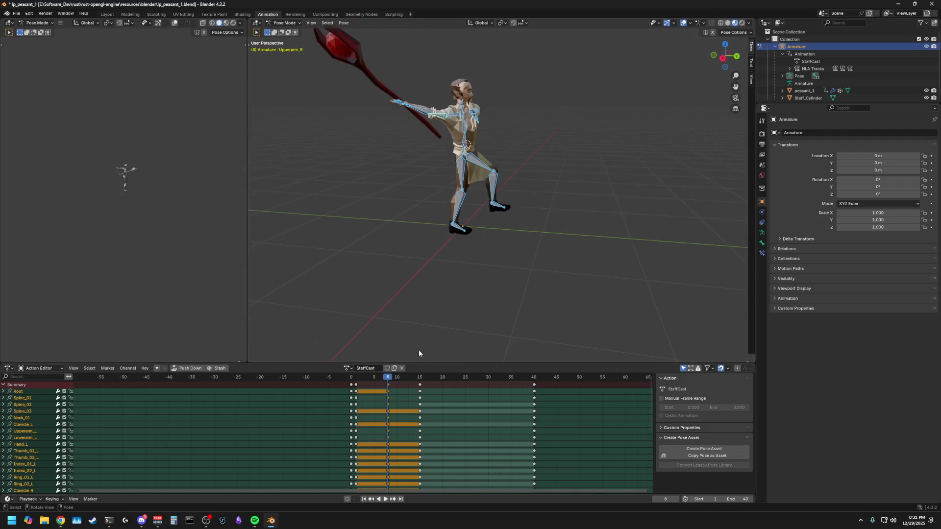
{"action": "left_click", "coordinate": [391, 380]}
{"action": "left_click_drag", "start_coordinate": [393, 380], "coordinate": [396, 381]}
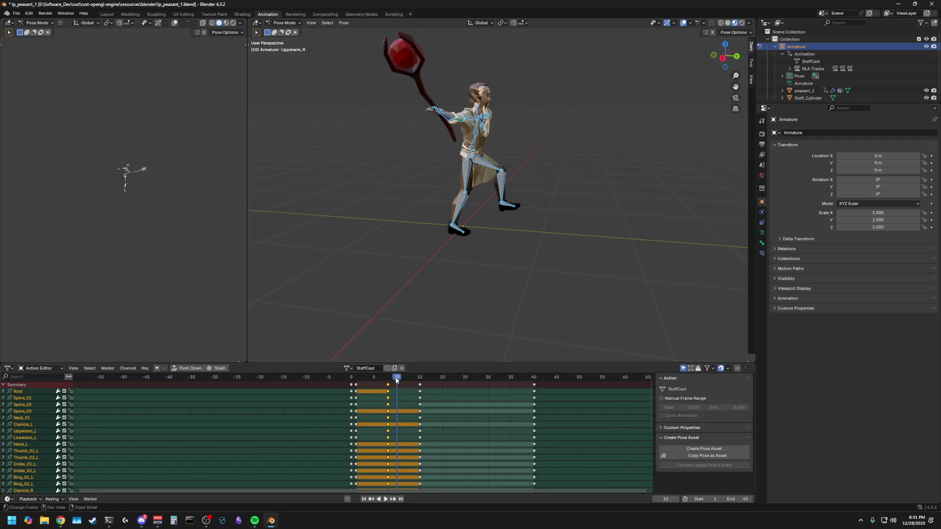
Step: Paste the frame-8 pose keys at frame 10
{"action": "left_click", "coordinate": [388, 385]}
{"action": "key", "text": "ctrl+v"}
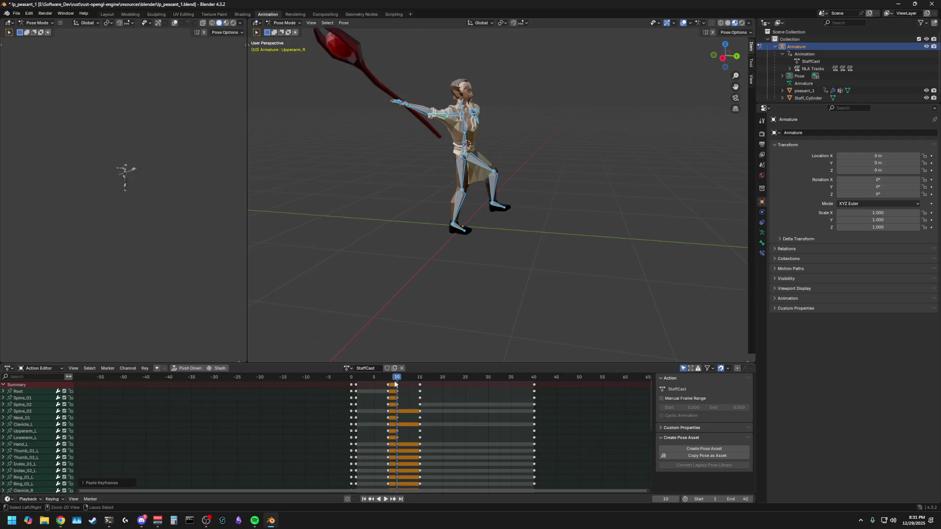
{"action": "mouse_move", "coordinate": [458, 306]}
{"action": "middle_mouse_down"}
{"action": "mouse_move", "coordinate": [420, 245]}
{"action": "mouse_move", "coordinate": [347, 233]}
{"action": "middle_mouse_up"}
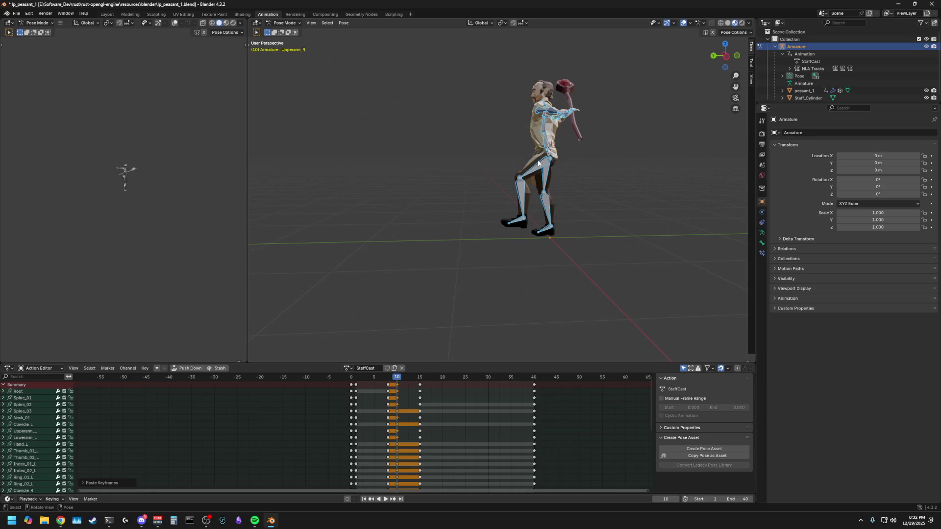
{"action": "left_click", "coordinate": [547, 147]}
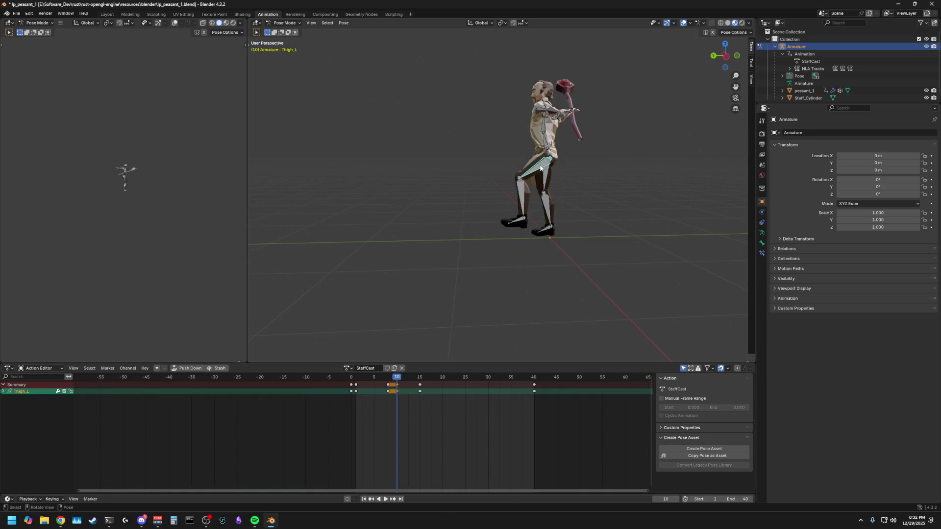
{"action": "key", "text": "r"}
{"action": "key", "text": "x"}
{"action": "key", "text": "Escape"}
Step: Bend the left knee by rotating Calf_L around X
{"action": "left_click", "coordinate": [520, 196]}
{"action": "key", "text": "r"}
{"action": "key", "text": "x"}
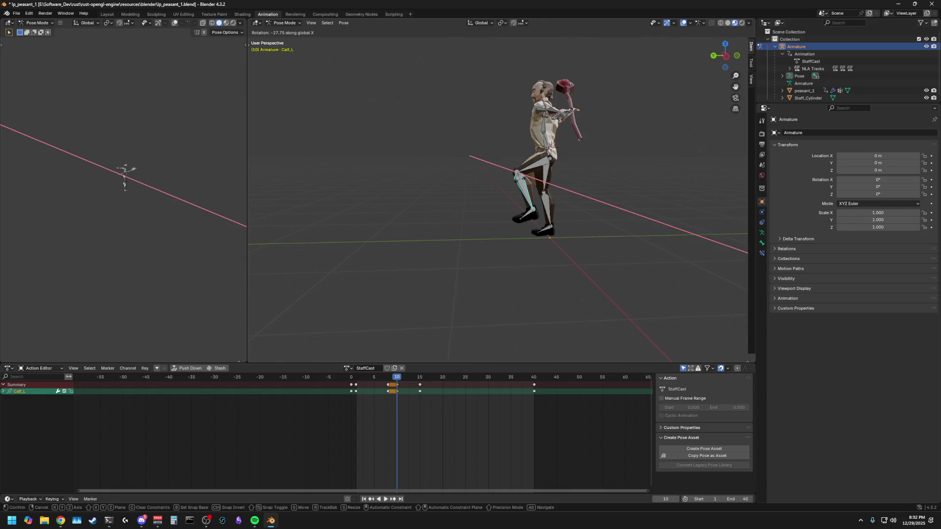
{"action": "left_click", "coordinate": [568, 178]}
{"action": "mouse_move", "coordinate": [568, 178]}
{"action": "middle_mouse_down"}
{"action": "mouse_move", "coordinate": [672, 178]}
{"action": "mouse_move", "coordinate": [593, 172]}
{"action": "middle_mouse_up"}
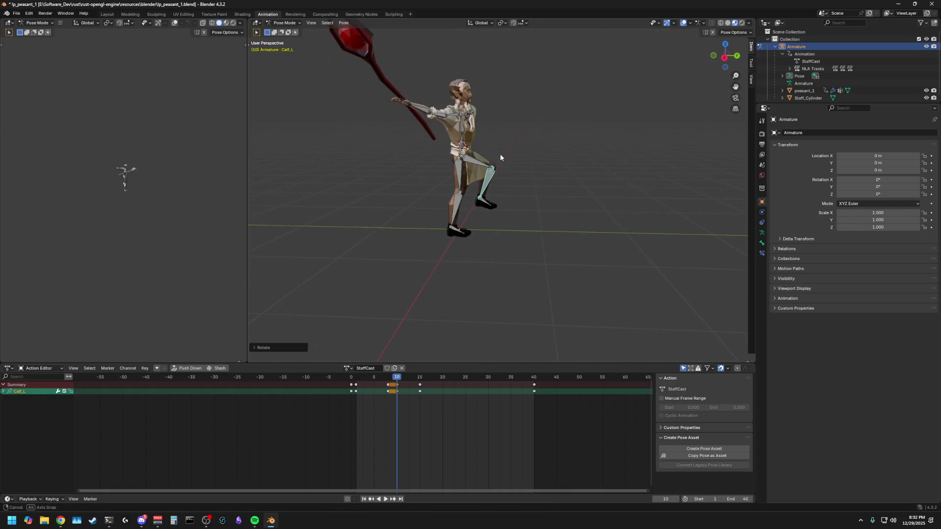
Step: Tilt Spine_01 around X in two small rotations
{"action": "left_click", "coordinate": [466, 148]}
{"action": "key", "text": "r"}
{"action": "key", "text": "x"}
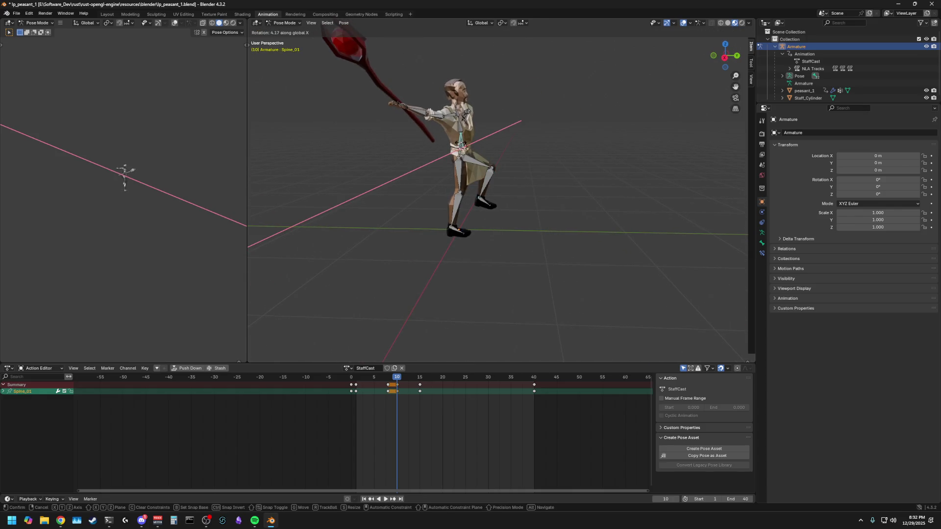
{"action": "left_click", "coordinate": [584, 161]}
{"action": "key", "text": "r"}
{"action": "key", "text": "x"}
{"action": "left_click", "coordinate": [541, 146]}
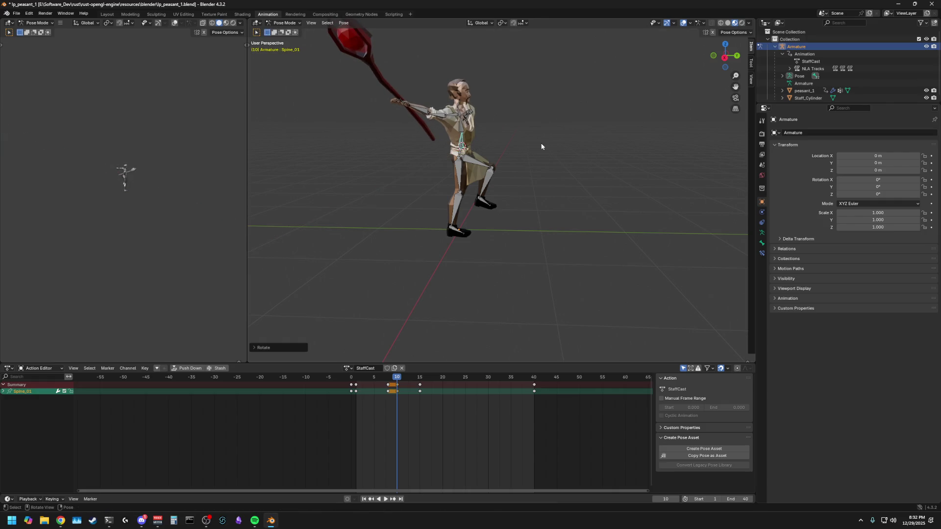
Step: Rotate the right upper arm around the X axis
{"action": "left_click", "coordinate": [439, 114]}
{"action": "key", "text": "r"}
{"action": "key", "text": "x"}
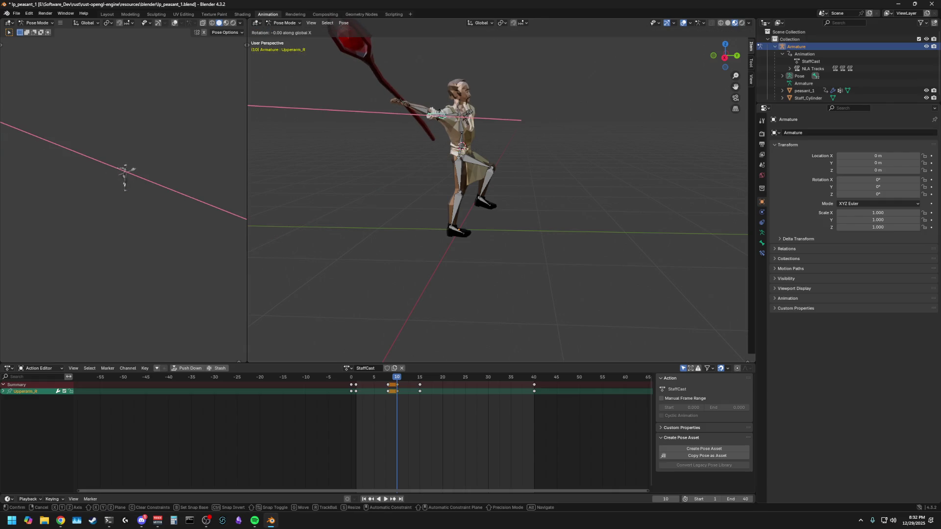
{"action": "left_click", "coordinate": [446, 123]}
{"action": "mouse_move", "coordinate": [446, 123]}
{"action": "middle_mouse_down"}
{"action": "mouse_move", "coordinate": [459, 130]}
{"action": "mouse_move", "coordinate": [467, 111]}
{"action": "middle_mouse_up"}
Step: Adjust the right upper arm further with Y-axis and Z-axis rotations
{"action": "key", "text": "r"}
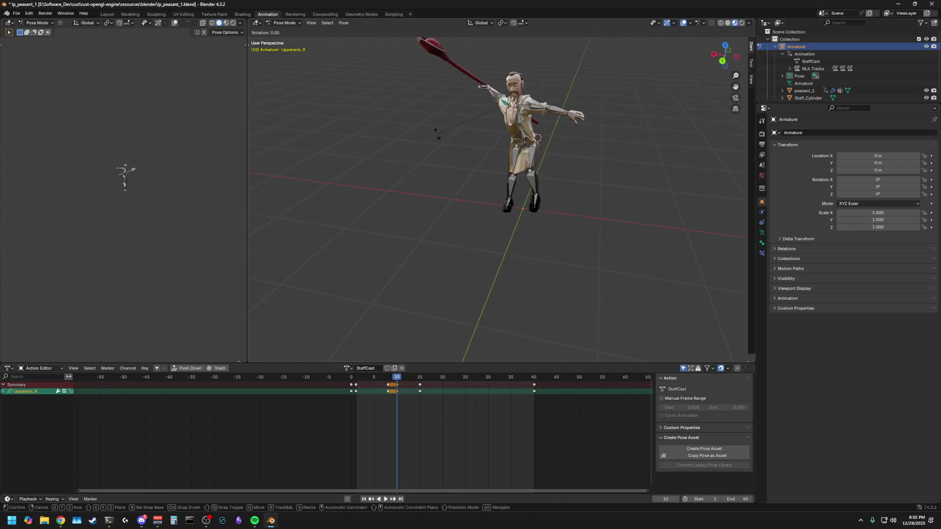
{"action": "key", "text": "x"}
{"action": "key", "text": "Escape"}
{"action": "key", "text": "r"}
{"action": "key", "text": "y"}
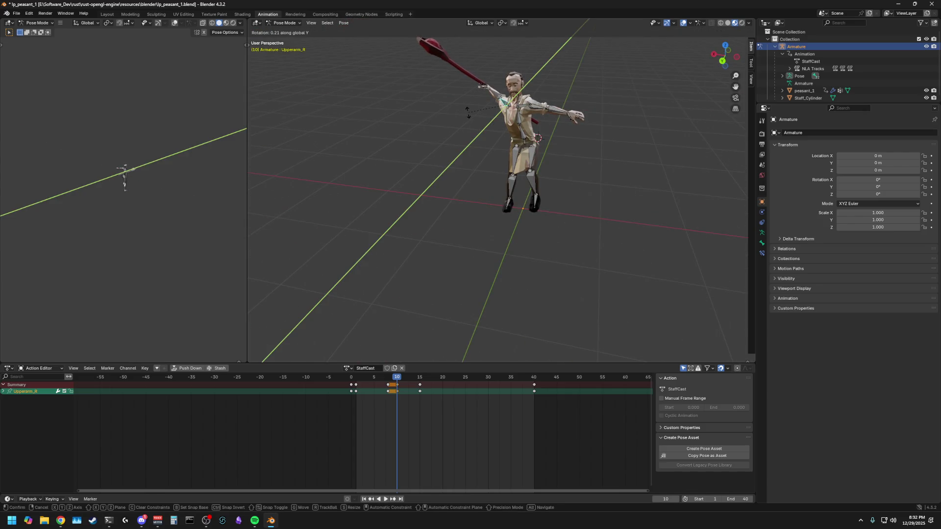
{"action": "left_click", "coordinate": [468, 111]}
{"action": "key", "text": "r"}
{"action": "key", "text": "z"}
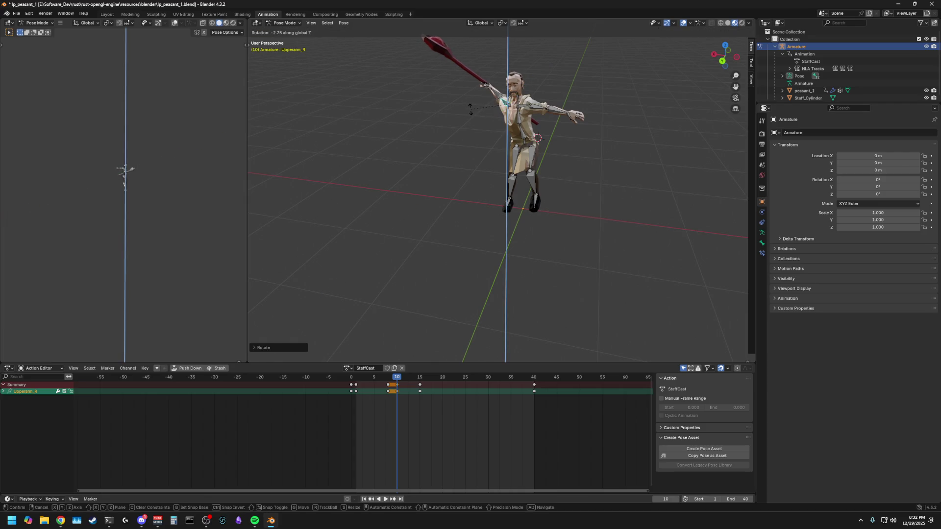
{"action": "left_click", "coordinate": [472, 108]}
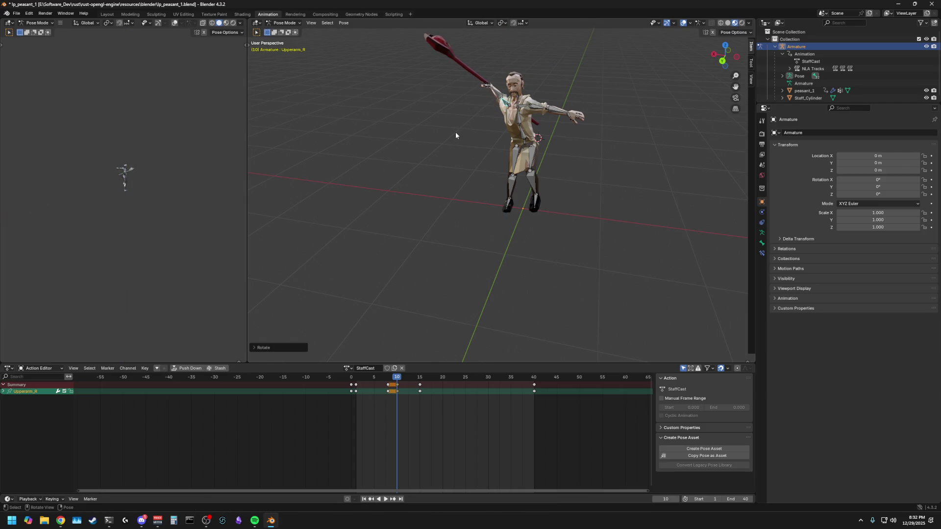
{"action": "left_click", "coordinate": [454, 131]}
{"action": "mouse_move", "coordinate": [455, 131]}
{"action": "middle_mouse_down"}
{"action": "mouse_move", "coordinate": [554, 122]}
{"action": "mouse_move", "coordinate": [546, 124]}
{"action": "middle_mouse_up"}
Step: Rotate Upperarm_L and Lowerarm_L around X to reposition the left arm
{"action": "left_click", "coordinate": [511, 110]}
{"action": "key", "text": "r"}
{"action": "key", "text": "x"}
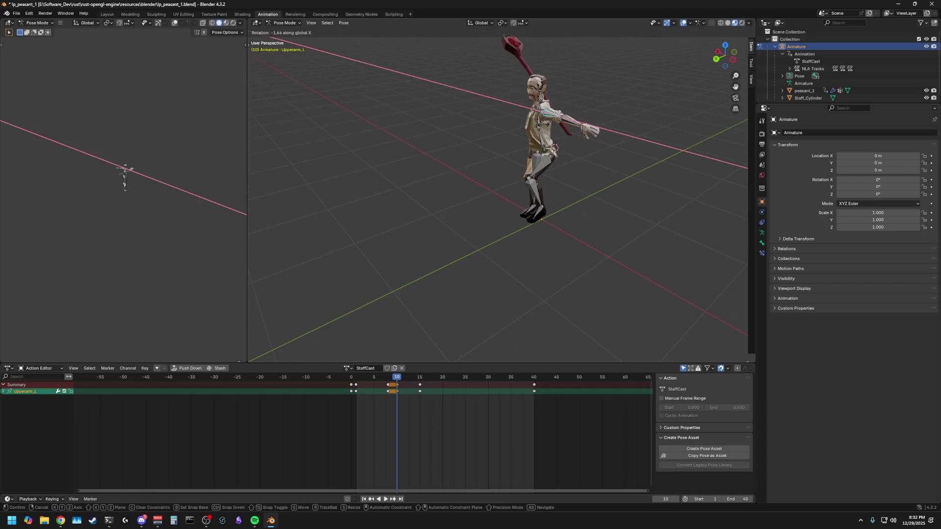
{"action": "left_click", "coordinate": [546, 128]}
{"action": "left_click", "coordinate": [564, 119]}
{"action": "key", "text": "r"}
{"action": "key", "text": "x"}
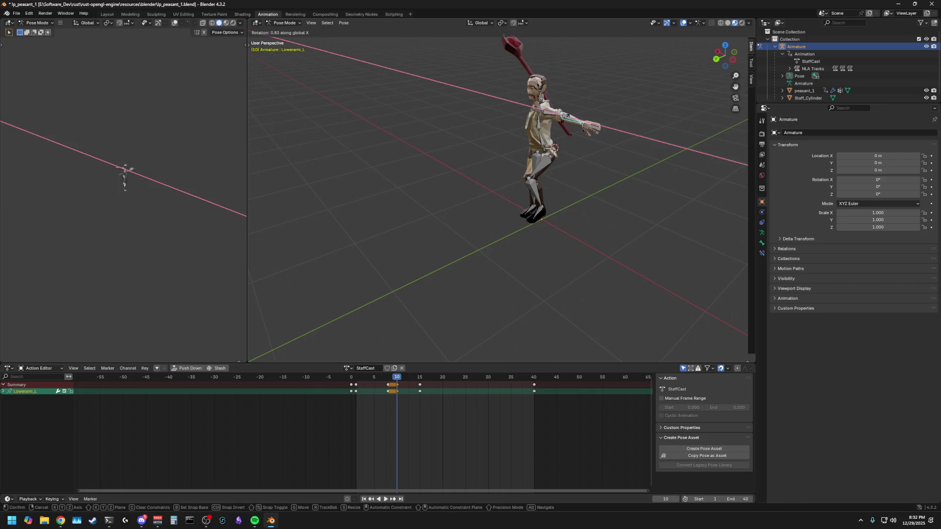
{"action": "left_click", "coordinate": [565, 120]}
{"action": "middle_click_drag", "start_coordinate": [564, 120], "coordinate": [651, 139]}
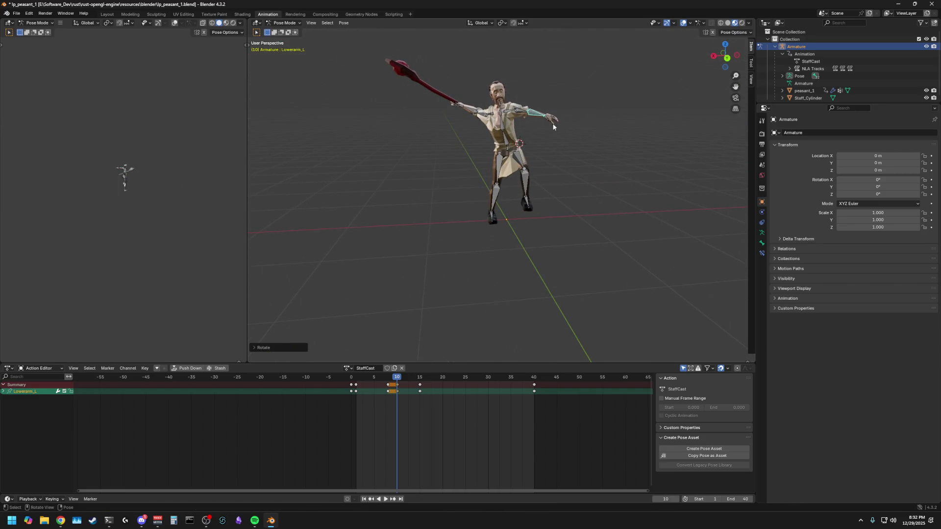
Step: In Back Orthographic view, tilt Neck_01 about -9° around global Y, then select all bones
{"action": "left_click", "coordinate": [736, 57]}
{"action": "key", "text": "r"}
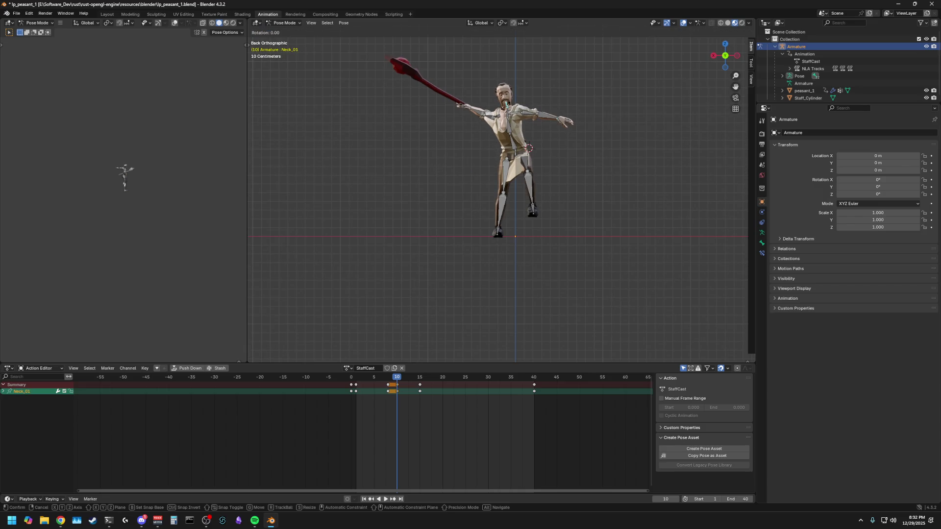
{"action": "key", "text": "y"}
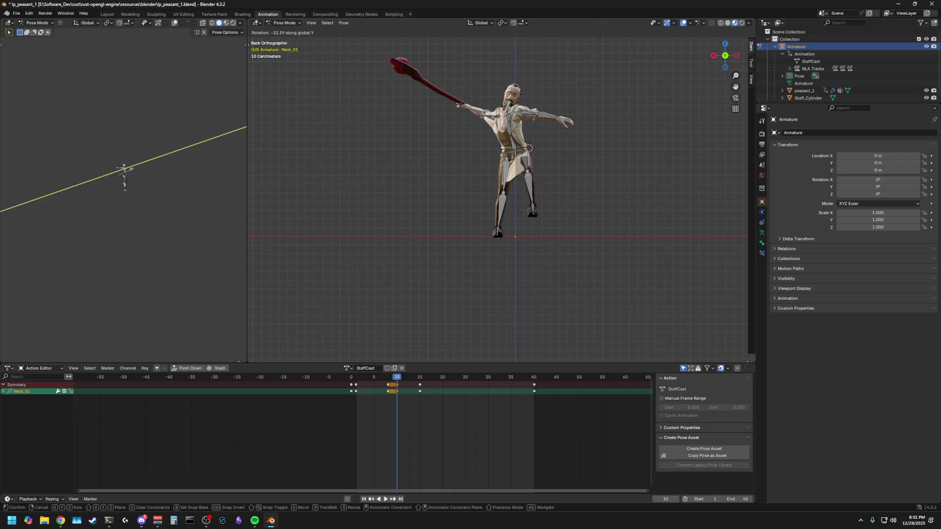
{"action": "right_click", "coordinate": [589, 120]}
{"action": "key", "text": "z"}
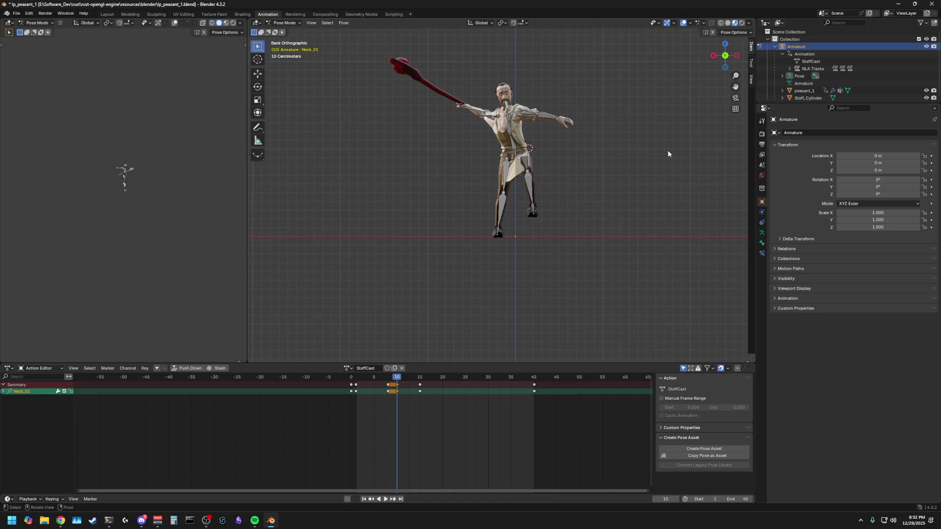
{"action": "key", "text": "r"}
{"action": "key", "text": "y"}
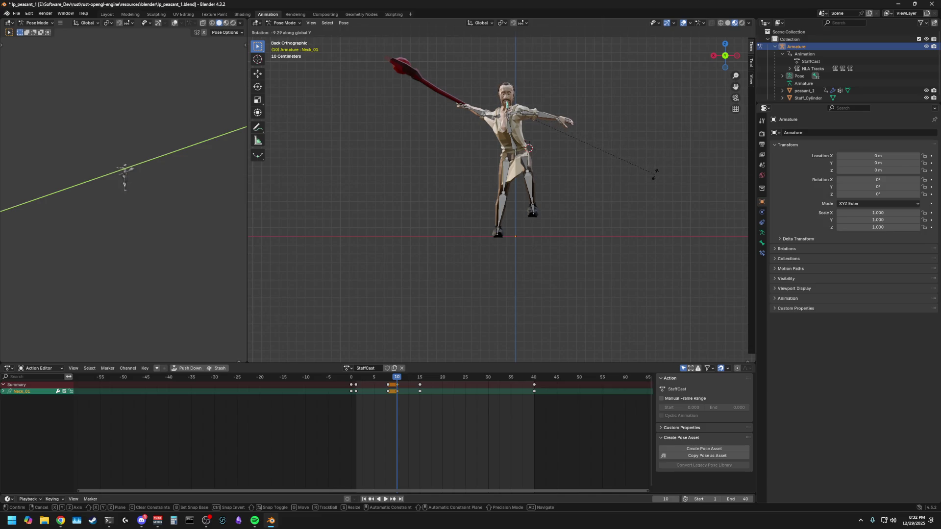
{"action": "left_click", "coordinate": [655, 174]}
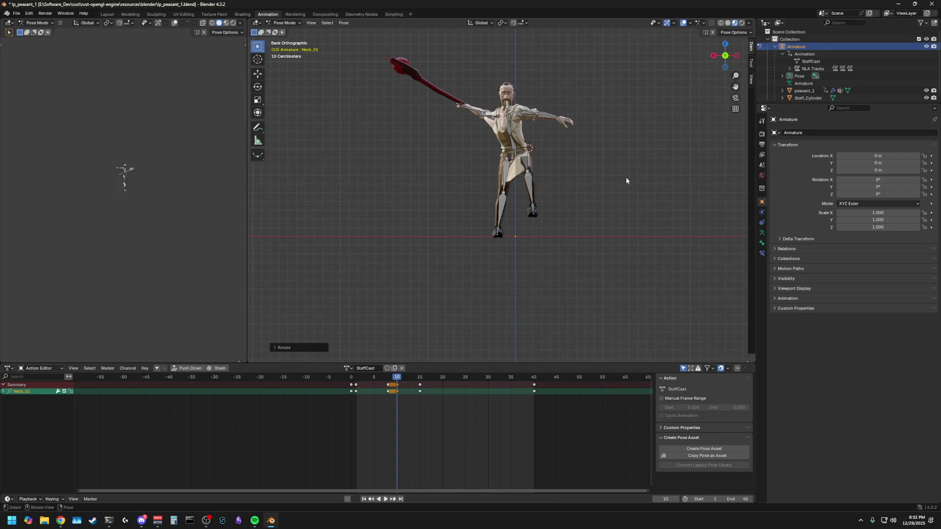
{"action": "left_click", "coordinate": [544, 149]}
{"action": "key", "text": "a"}
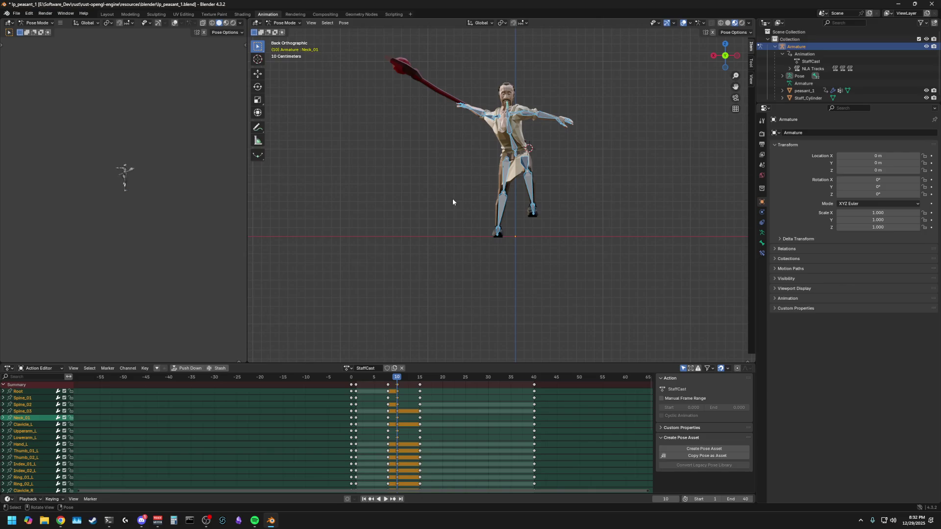
Step: Play and scrub StaffCast between frames 8 and 10, select Neck_01, then play again
{"action": "key", "text": "space"}
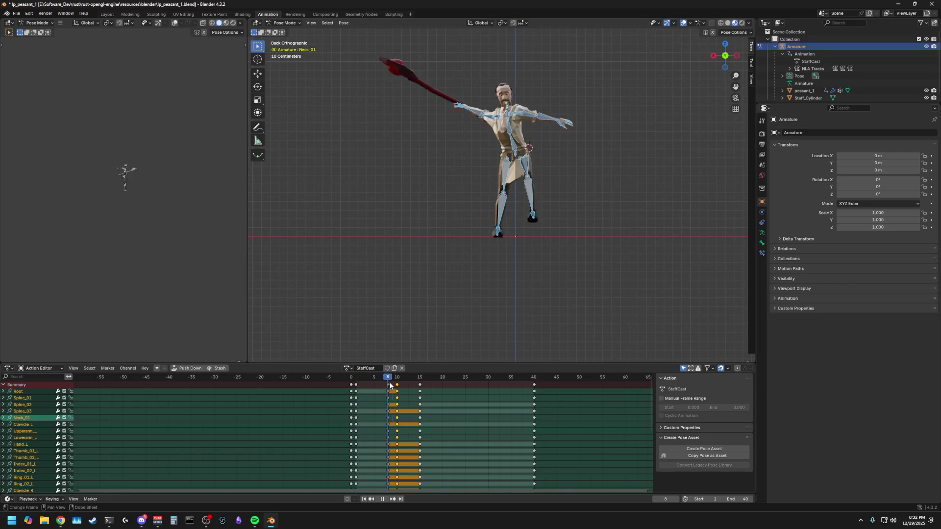
{"action": "mouse_move", "coordinate": [408, 385]}
{"action": "left_mouse_down"}
{"action": "mouse_move", "coordinate": [428, 384]}
{"action": "mouse_move", "coordinate": [352, 387]}
{"action": "mouse_move", "coordinate": [388, 393]}
{"action": "left_mouse_up"}
{"action": "key", "text": "space"}
{"action": "key", "text": "space"}
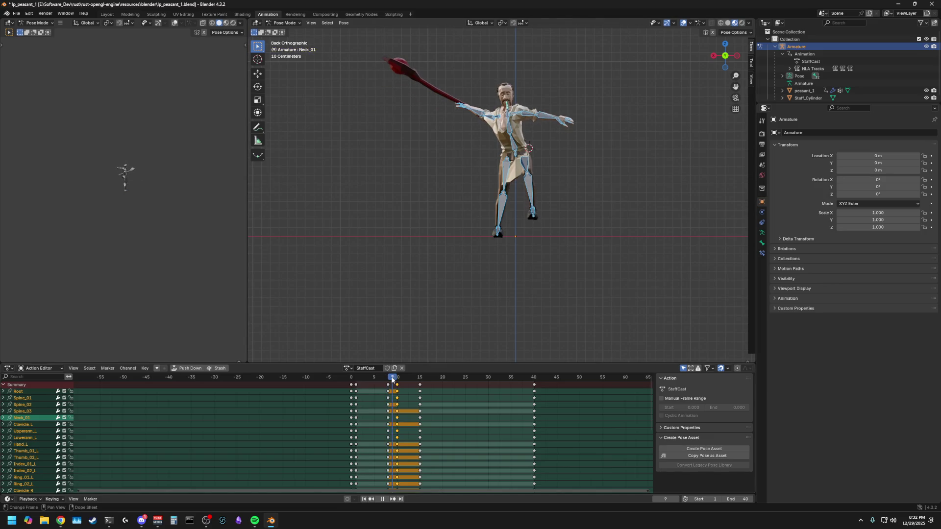
{"action": "left_click_drag", "start_coordinate": [399, 382], "coordinate": [388, 385]}
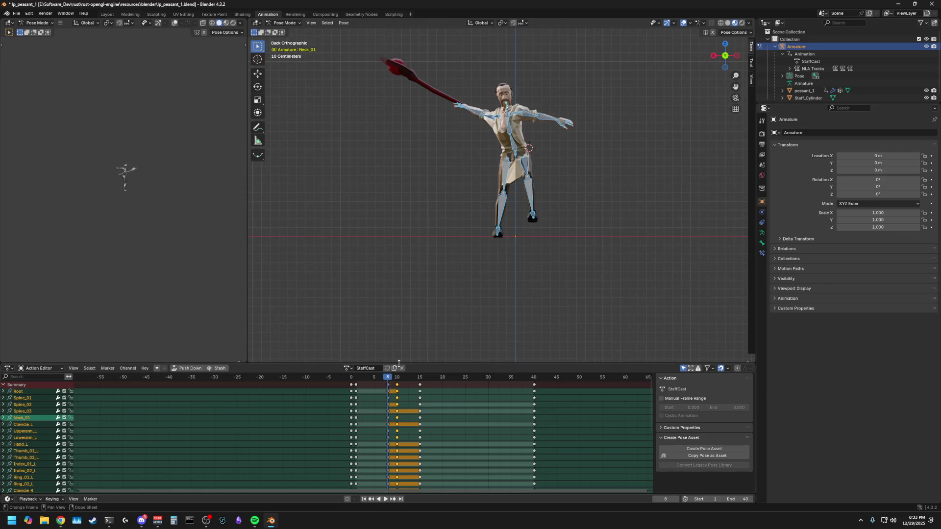
{"action": "key", "text": "Up"}
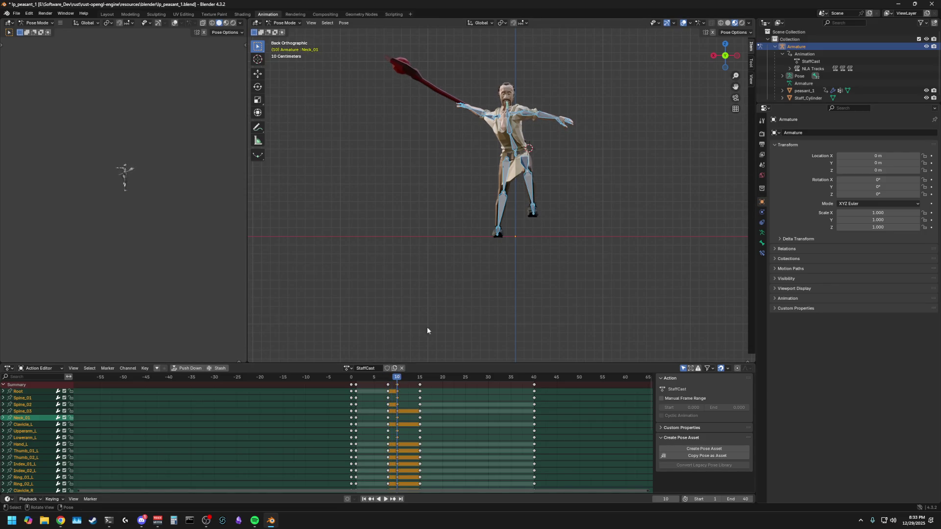
{"action": "left_click", "coordinate": [507, 105]}
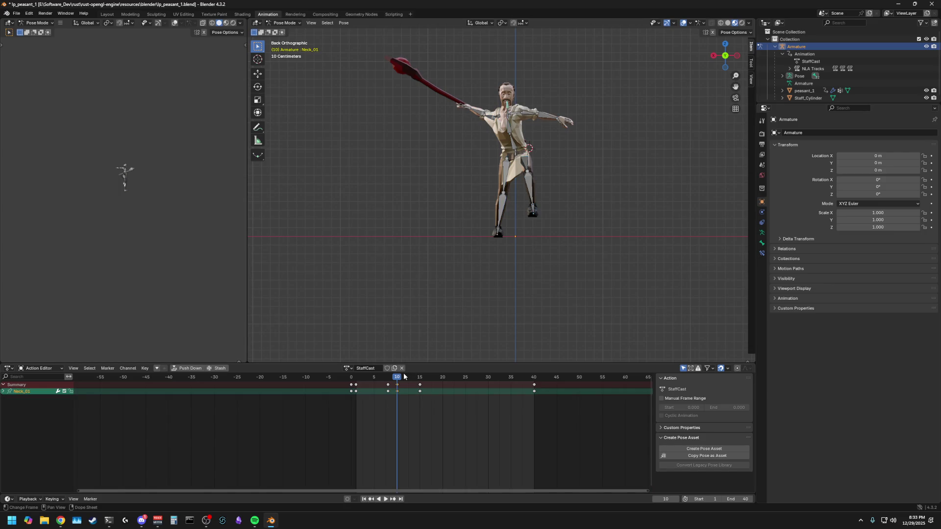
{"action": "left_click_drag", "start_coordinate": [397, 378], "coordinate": [386, 383]}
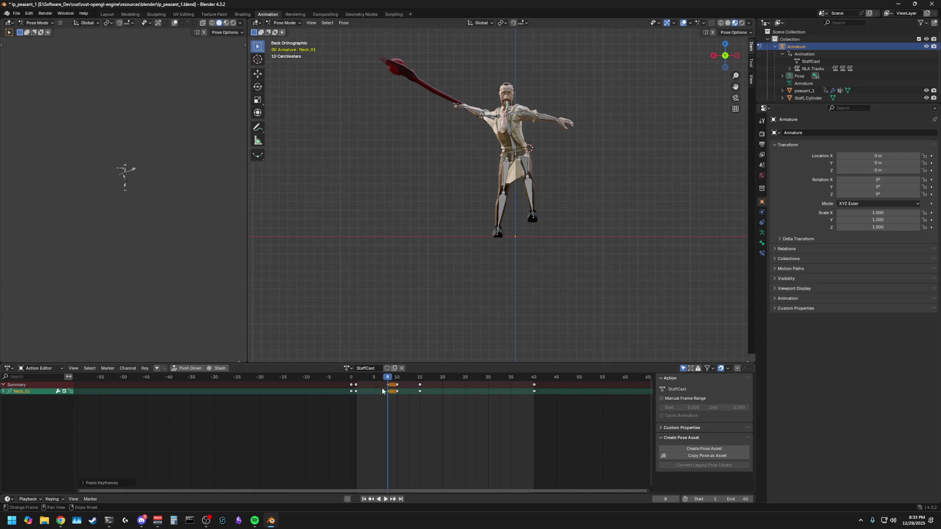
{"action": "key", "text": "space"}
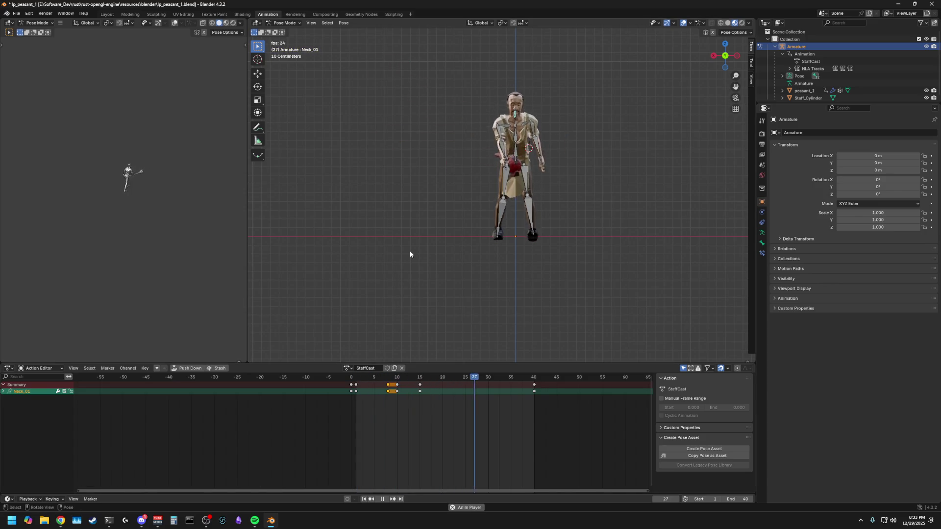
Step: Watch the playback from several angles, stop it, select all bones and go to frame 15
{"action": "mouse_move", "coordinate": [423, 241]}
{"action": "middle_mouse_down"}
{"action": "mouse_move", "coordinate": [549, 223]}
{"action": "mouse_move", "coordinate": [536, 243]}
{"action": "mouse_move", "coordinate": [564, 250]}
{"action": "middle_mouse_up"}
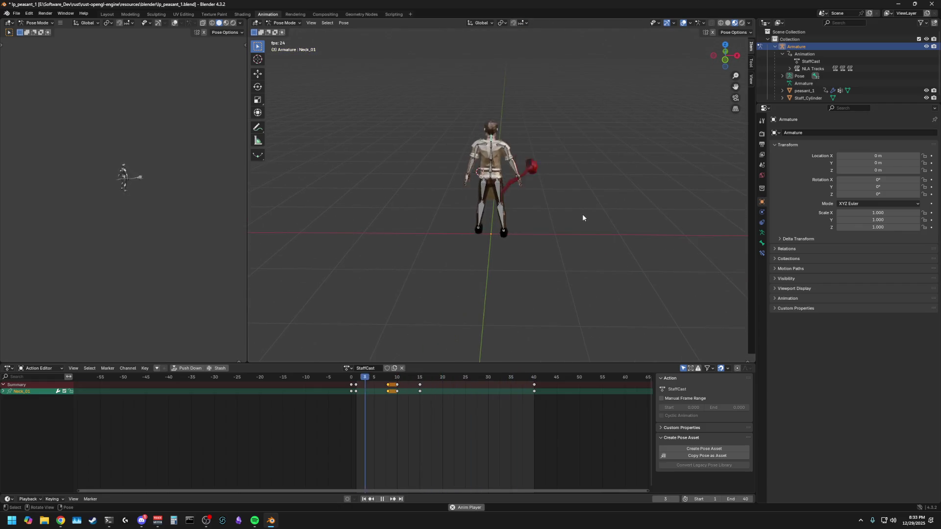
{"action": "mouse_move", "coordinate": [581, 214]}
{"action": "middle_mouse_down"}
{"action": "mouse_move", "coordinate": [391, 223]}
{"action": "mouse_move", "coordinate": [427, 200]}
{"action": "mouse_move", "coordinate": [418, 211]}
{"action": "mouse_move", "coordinate": [487, 225]}
{"action": "mouse_move", "coordinate": [524, 196]}
{"action": "mouse_move", "coordinate": [497, 243]}
{"action": "middle_mouse_up"}
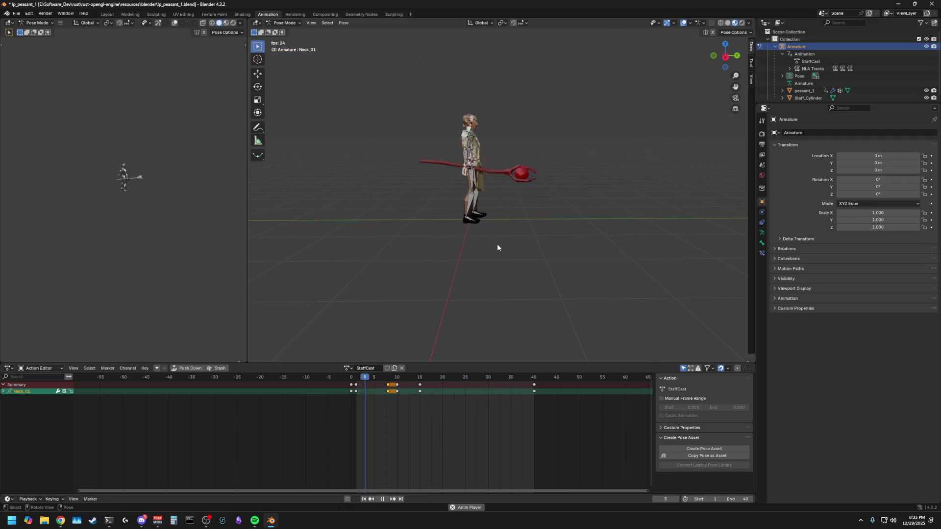
{"action": "mouse_move", "coordinate": [497, 243]}
{"action": "middle_mouse_down"}
{"action": "mouse_move", "coordinate": [370, 244]}
{"action": "mouse_move", "coordinate": [449, 234]}
{"action": "middle_mouse_up"}
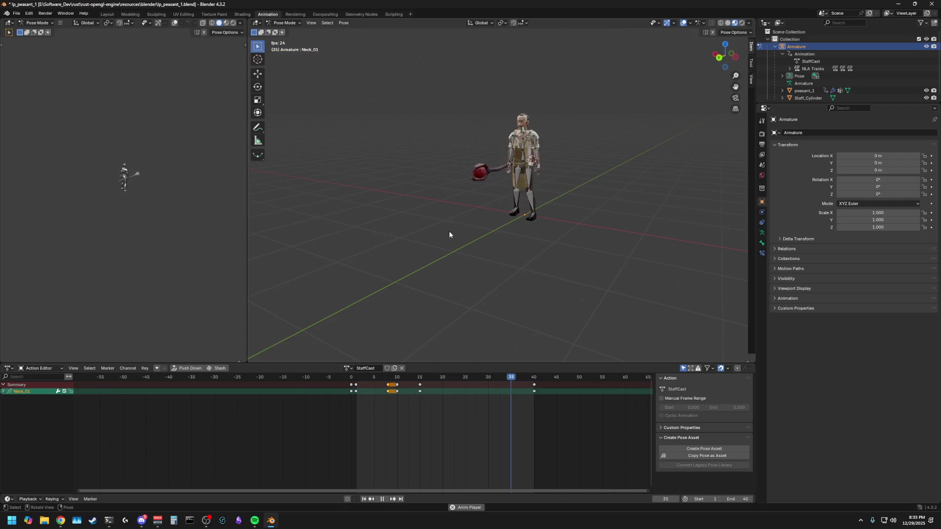
{"action": "middle_click_drag", "start_coordinate": [449, 231], "coordinate": [442, 231]}
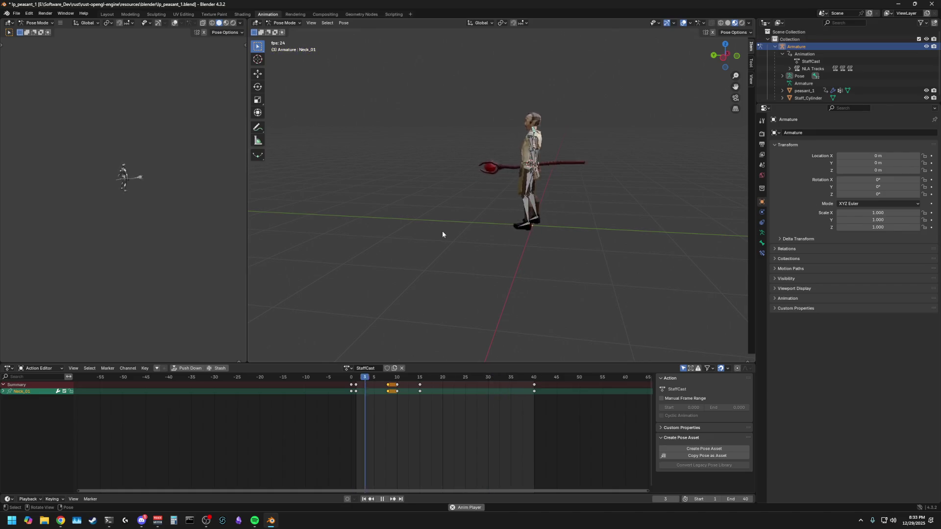
{"action": "key", "text": "space"}
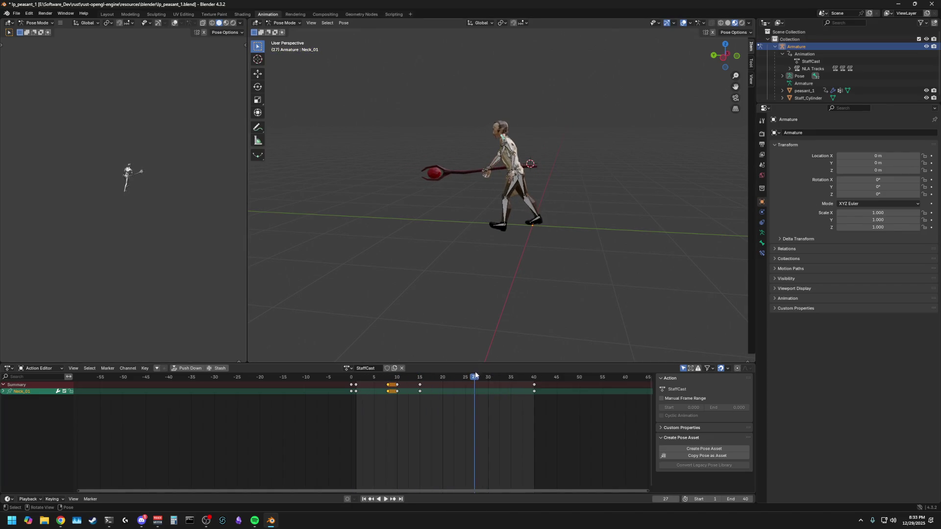
{"action": "left_click_drag", "start_coordinate": [476, 375], "coordinate": [441, 380]}
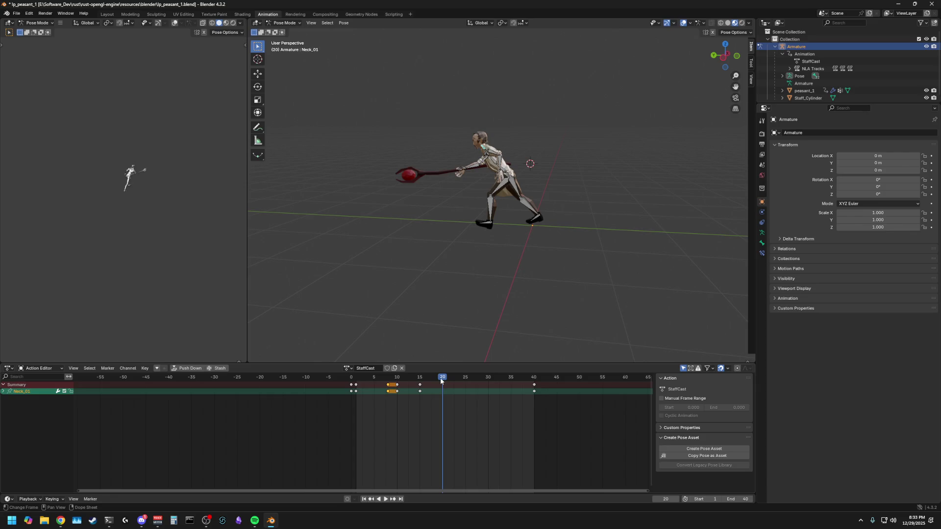
{"action": "key", "text": "a"}
{"action": "left_click", "coordinate": [422, 381]}
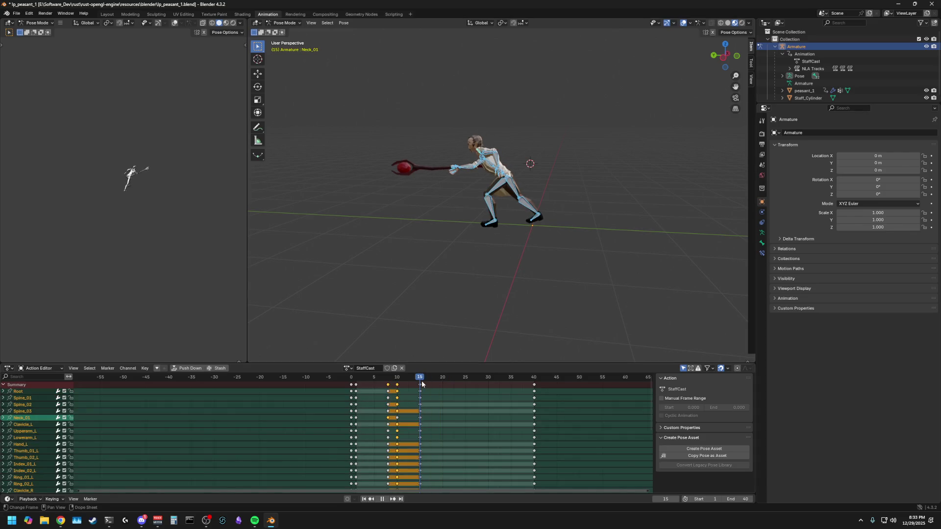
Step: Rotate Upperarm_L and then Lowerarm_L about global X at frame 15
{"action": "left_click", "coordinate": [545, 146]}
{"action": "left_click", "coordinate": [488, 148]}
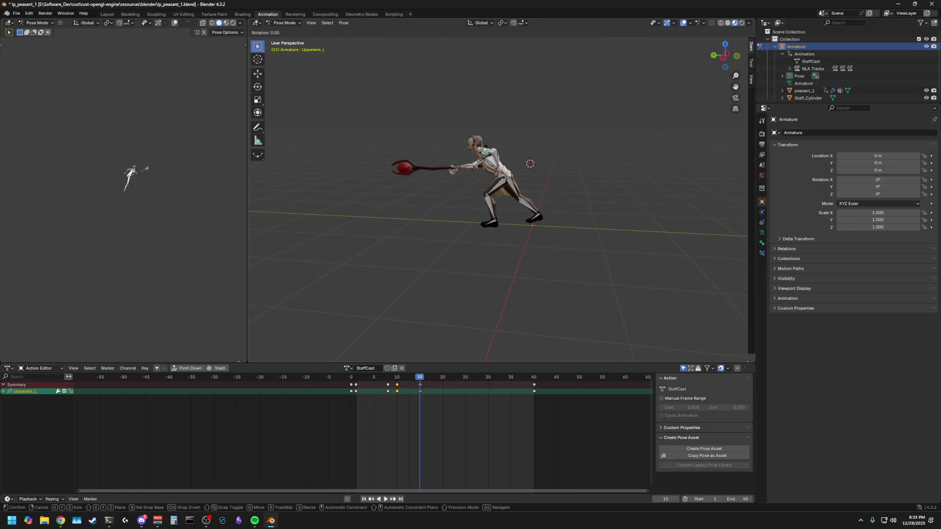
{"action": "key", "text": "r"}
{"action": "key", "text": "x"}
{"action": "left_click", "coordinate": [489, 143]}
{"action": "left_click", "coordinate": [495, 154]}
{"action": "key", "text": "r"}
{"action": "key", "text": "x"}
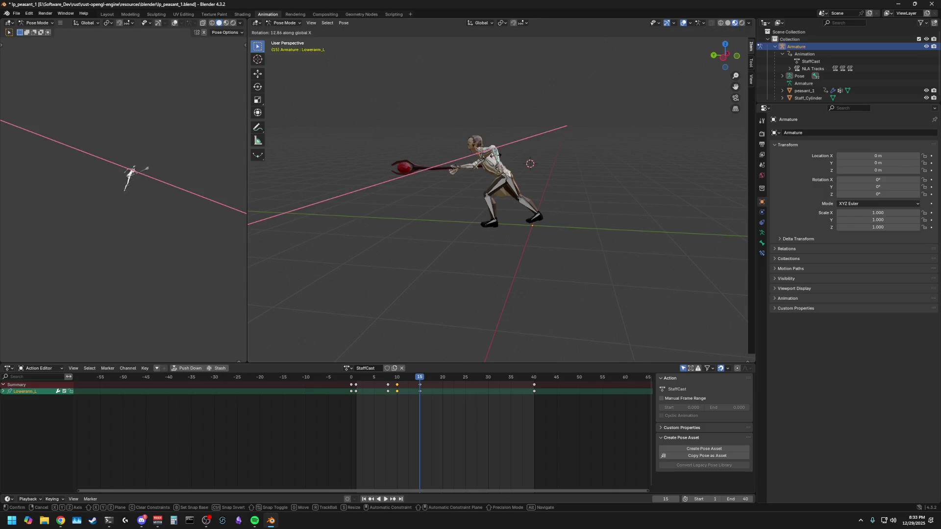
{"action": "left_click", "coordinate": [495, 154]}
Step: Rotate Upperarm_L and Lowerarm_L further about X, then select every bone for keying
{"action": "left_click", "coordinate": [489, 145]}
{"action": "key", "text": "r"}
{"action": "key", "text": "x"}
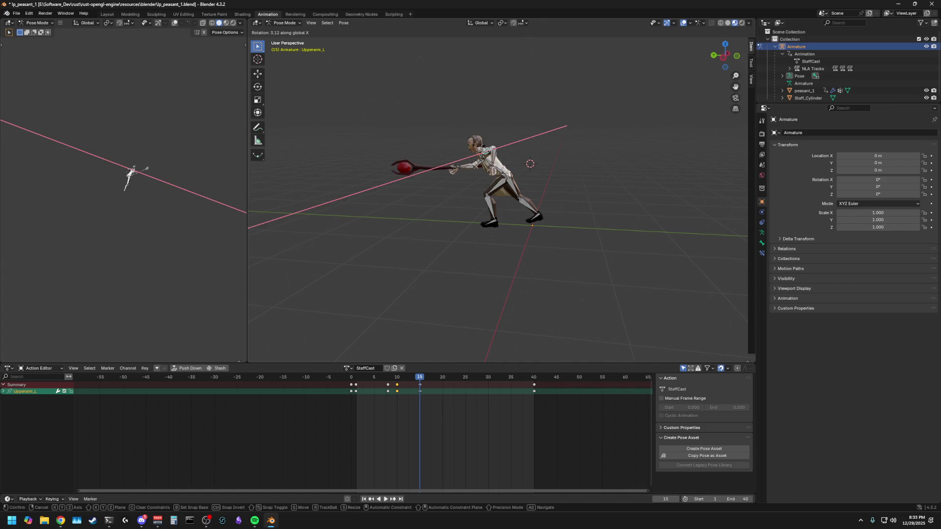
{"action": "left_click", "coordinate": [490, 150]}
{"action": "left_click", "coordinate": [495, 155]}
{"action": "key", "text": "r"}
{"action": "key", "text": "x"}
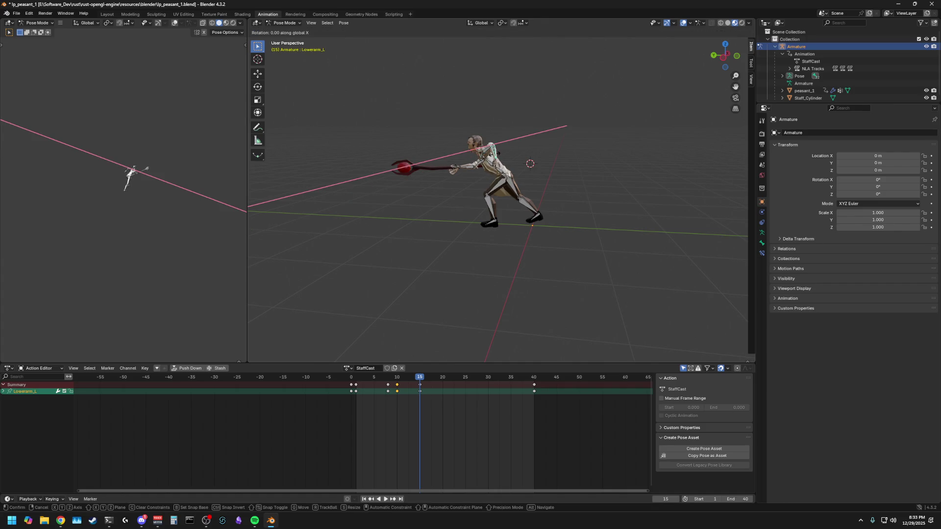
{"action": "left_click", "coordinate": [522, 142]}
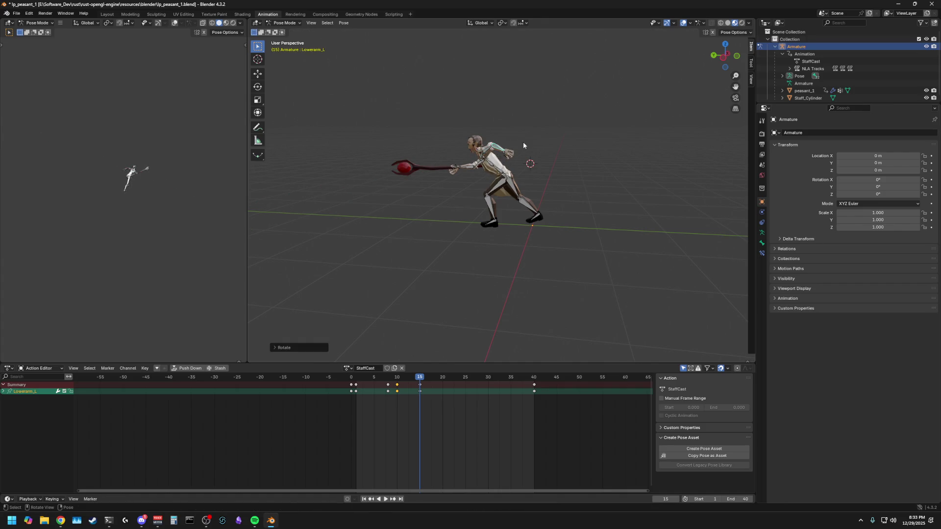
{"action": "left_click", "coordinate": [522, 142]}
{"action": "left_click", "coordinate": [498, 153]}
{"action": "middle_click_drag", "start_coordinate": [498, 153], "coordinate": [609, 137]}
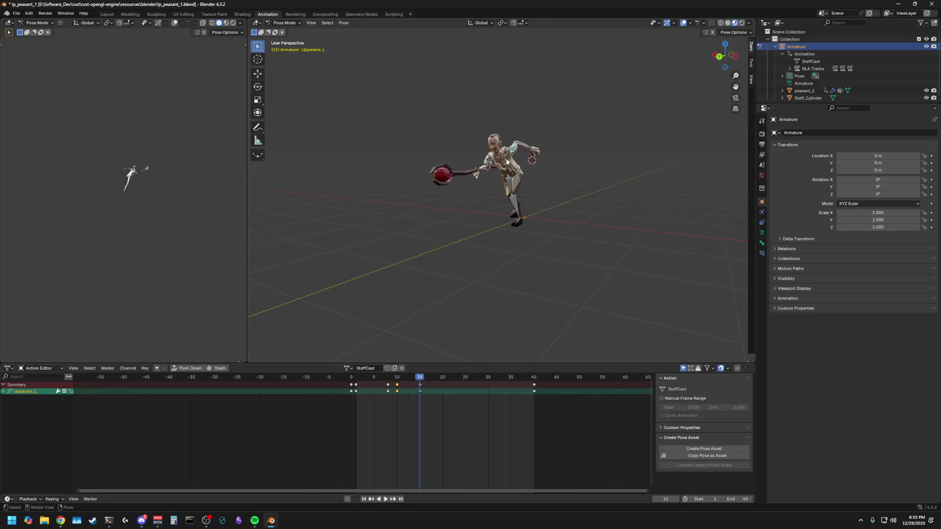
{"action": "key", "text": "a"}
{"action": "key", "text": "i"}
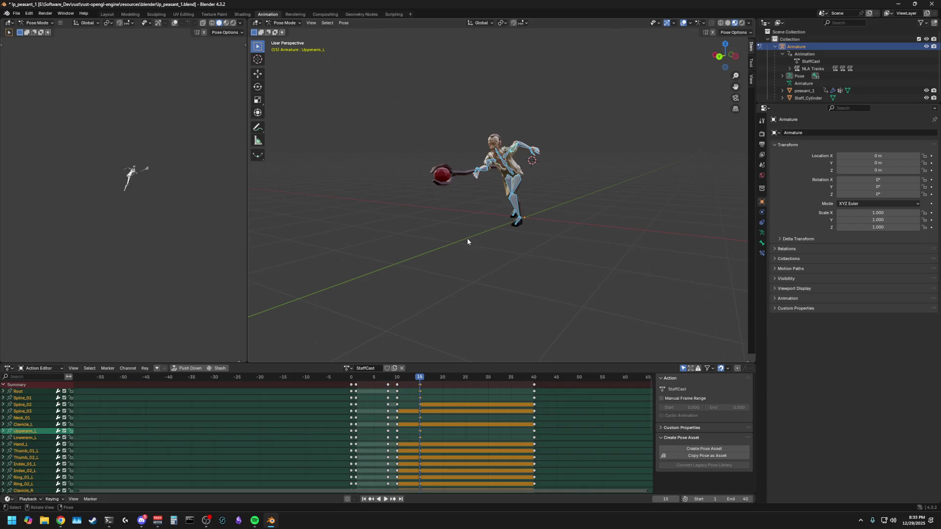
{"action": "left_click_drag", "start_coordinate": [409, 378], "coordinate": [357, 383]}
{"action": "key", "text": "space"}
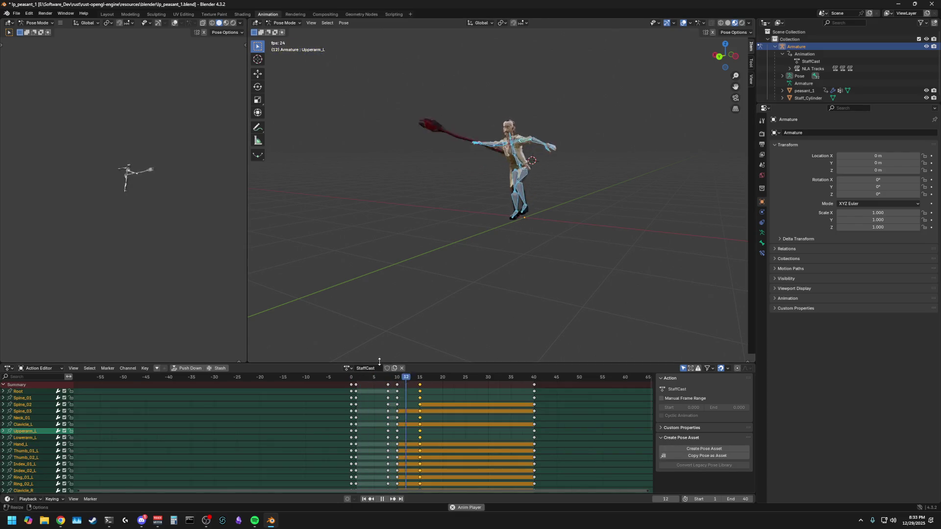
{"action": "mouse_move", "coordinate": [469, 257]}
{"action": "middle_mouse_down"}
{"action": "mouse_move", "coordinate": [412, 260]}
{"action": "mouse_move", "coordinate": [552, 261]}
{"action": "middle_mouse_up"}
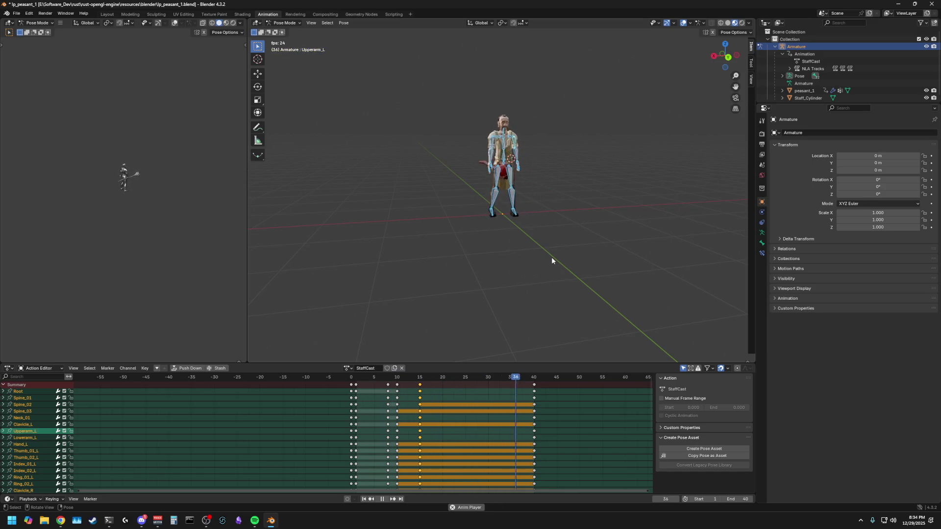
{"action": "mouse_move", "coordinate": [551, 260]}
{"action": "middle_mouse_down"}
{"action": "mouse_move", "coordinate": [477, 267]}
{"action": "mouse_move", "coordinate": [593, 252]}
{"action": "mouse_move", "coordinate": [490, 245]}
{"action": "mouse_move", "coordinate": [561, 242]}
{"action": "mouse_move", "coordinate": [428, 245]}
{"action": "middle_mouse_up"}
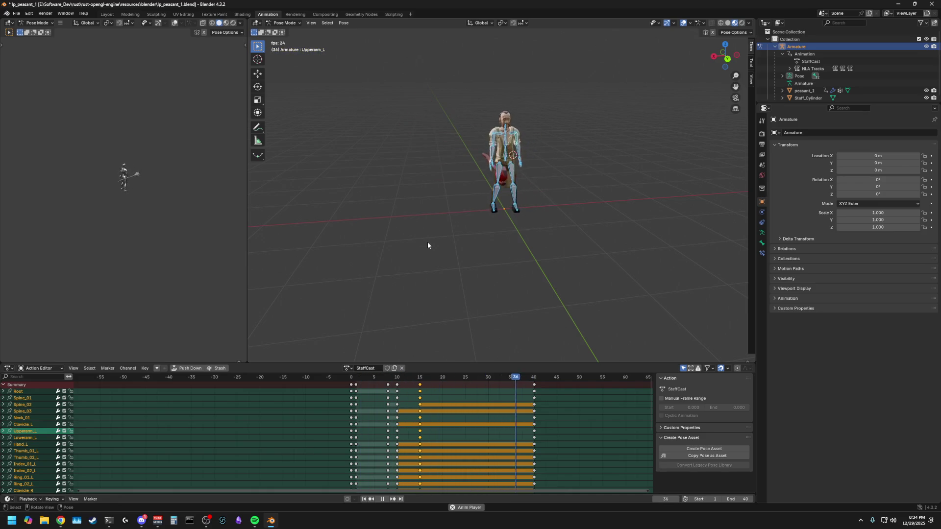
{"action": "key", "text": "space"}
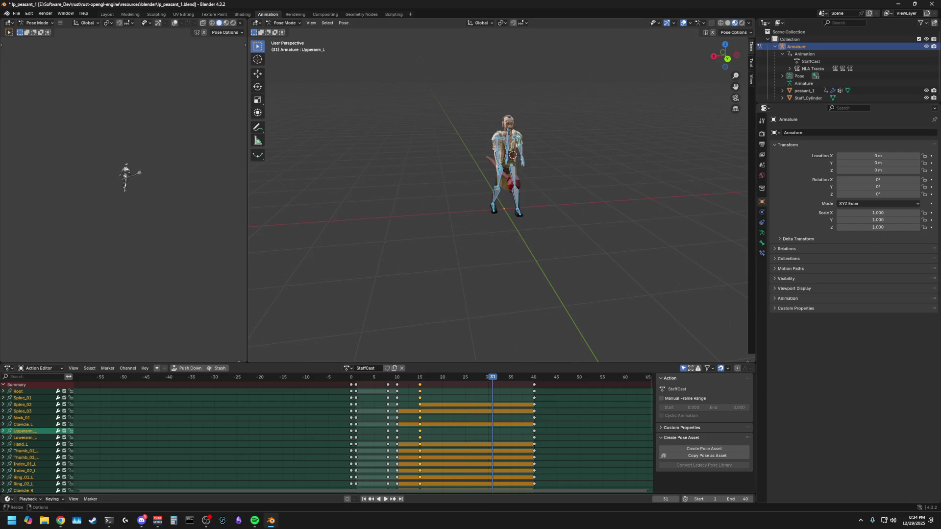
Step: Replay the animation, then save lp_peasant_1.blend
{"action": "key", "text": "alt+Tab"}
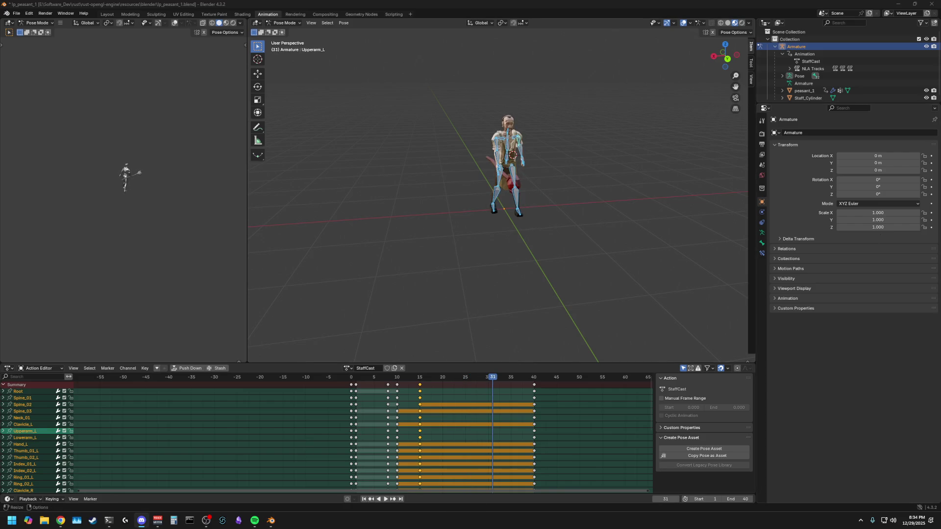
{"action": "key", "text": "alt+a"}
{"action": "key", "text": "space"}
{"action": "mouse_move", "coordinate": [637, 279]}
{"action": "middle_mouse_down"}
{"action": "mouse_move", "coordinate": [507, 308]}
{"action": "mouse_move", "coordinate": [512, 292]}
{"action": "mouse_move", "coordinate": [401, 233]}
{"action": "mouse_move", "coordinate": [420, 255]}
{"action": "mouse_move", "coordinate": [472, 174]}
{"action": "mouse_move", "coordinate": [458, 216]}
{"action": "mouse_move", "coordinate": [590, 222]}
{"action": "middle_mouse_up"}
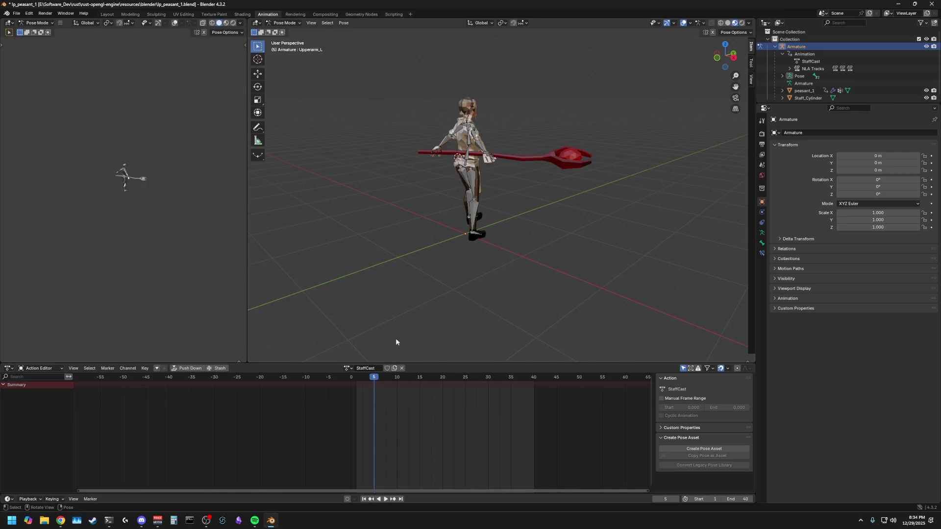
{"action": "key", "text": "a"}
{"action": "key", "text": "ctrl+s"}
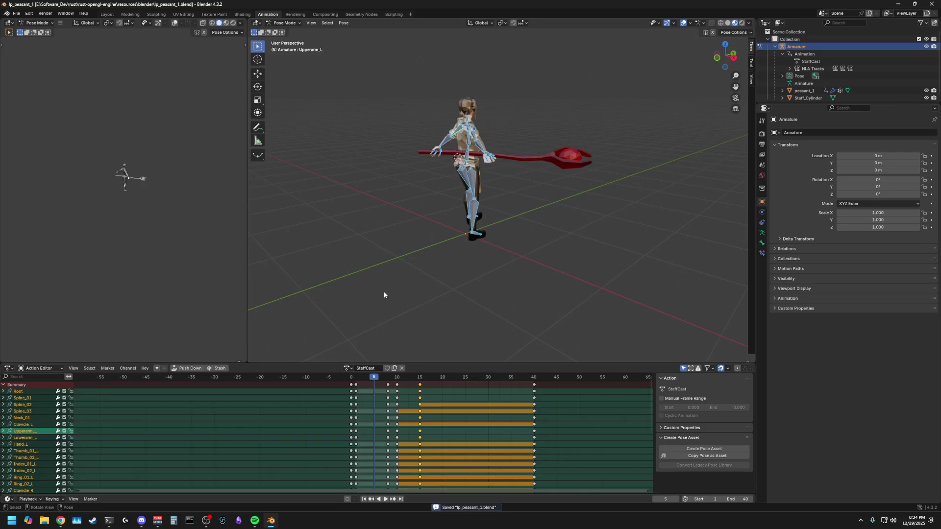
Step: Clear the bone selection and switch the rig's action to Idle to preview it
{"action": "left_click", "coordinate": [384, 295]}
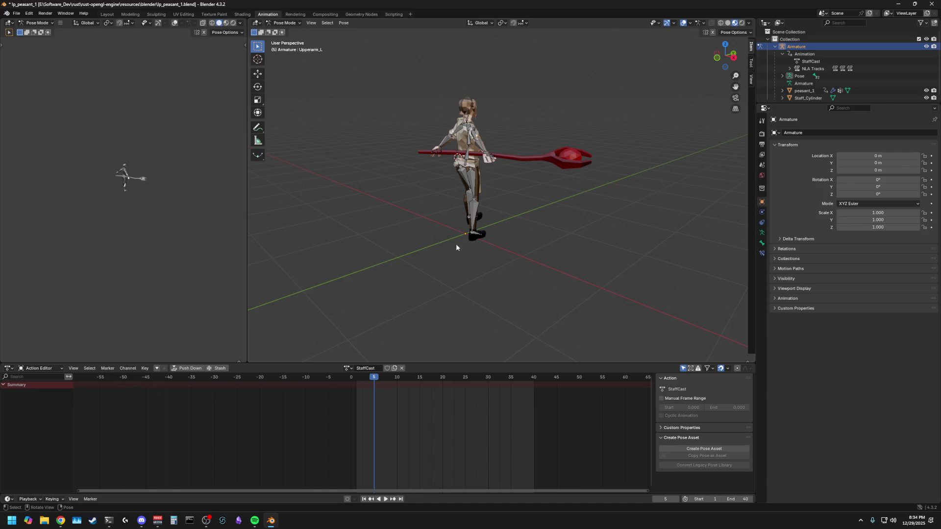
{"action": "left_click", "coordinate": [349, 369]}
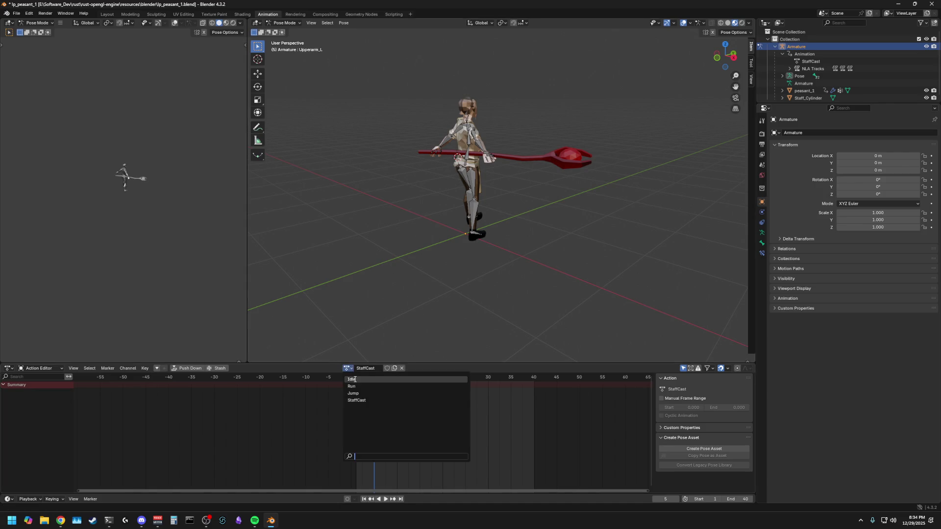
{"action": "left_click", "coordinate": [360, 399]}
{"action": "mouse_move", "coordinate": [448, 299]}
{"action": "middle_mouse_down"}
{"action": "mouse_move", "coordinate": [354, 293]}
{"action": "mouse_move", "coordinate": [386, 278]}
{"action": "middle_mouse_up"}
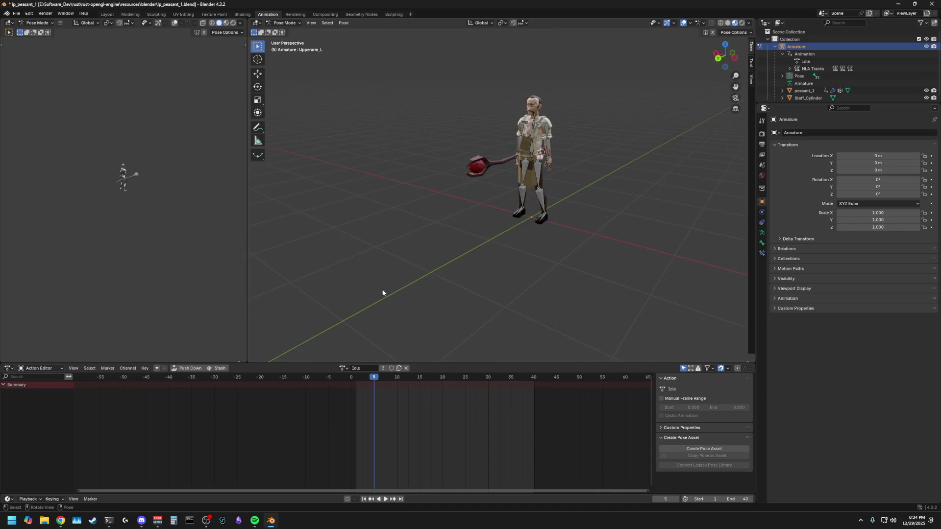
{"action": "key", "text": "space"}
{"action": "left_click", "coordinate": [343, 369]}
{"action": "left_click", "coordinate": [346, 387]}
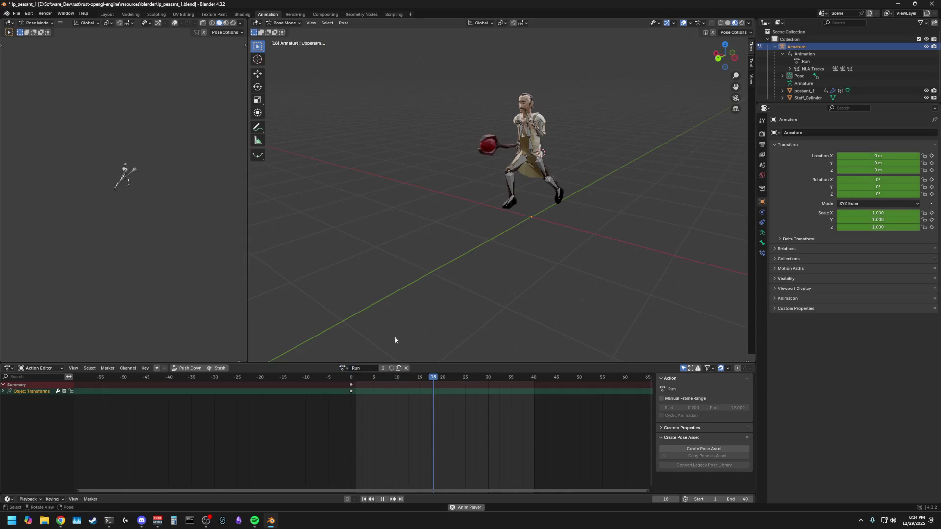
{"action": "key", "text": "space"}
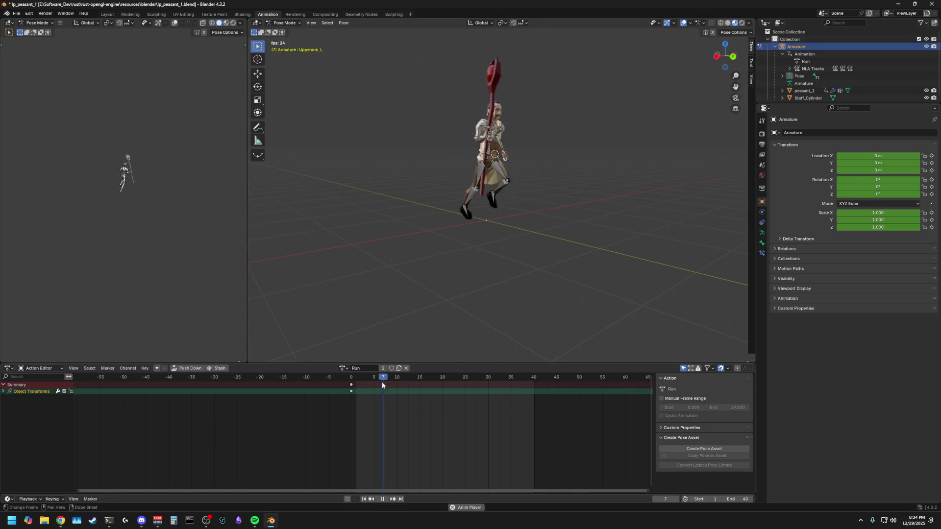
{"action": "key", "text": "space"}
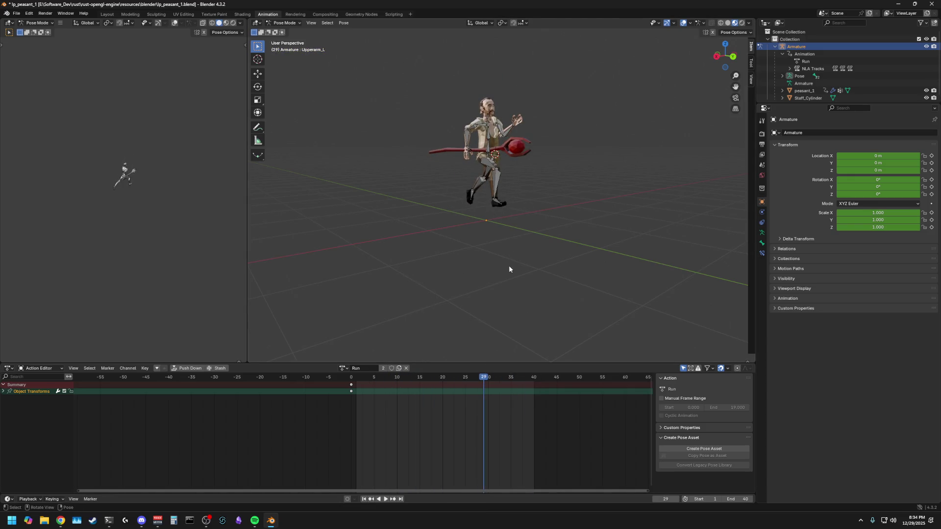
{"action": "mouse_move", "coordinate": [509, 266]}
{"action": "middle_mouse_down"}
{"action": "mouse_move", "coordinate": [408, 270]}
{"action": "mouse_move", "coordinate": [405, 261]}
{"action": "mouse_move", "coordinate": [449, 258]}
{"action": "mouse_move", "coordinate": [405, 264]}
{"action": "mouse_move", "coordinate": [423, 254]}
{"action": "middle_mouse_up"}
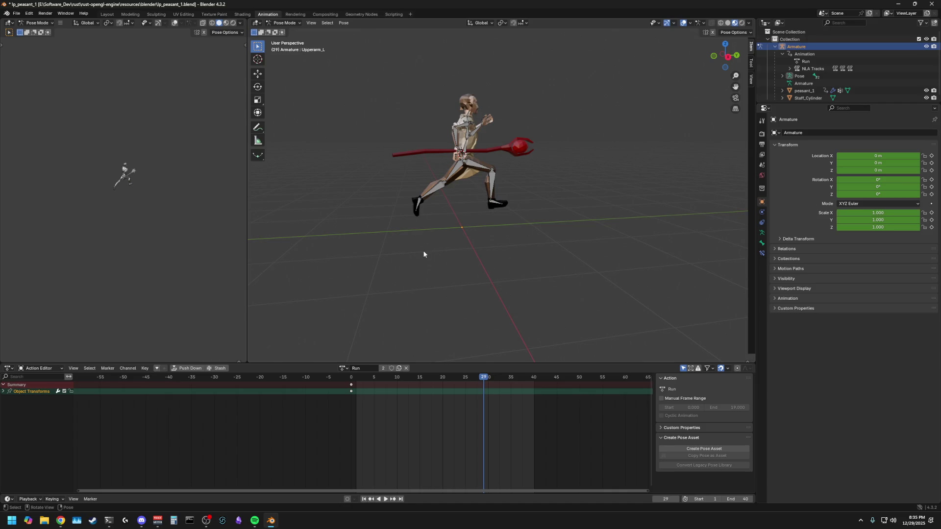
{"action": "mouse_move", "coordinate": [424, 254]}
{"action": "middle_mouse_down"}
{"action": "mouse_move", "coordinate": [515, 235]}
{"action": "mouse_move", "coordinate": [442, 303]}
{"action": "middle_mouse_up"}
Step: Switch the rig back to the StaffCast action and play it from a front view
{"action": "left_click", "coordinate": [343, 368]}
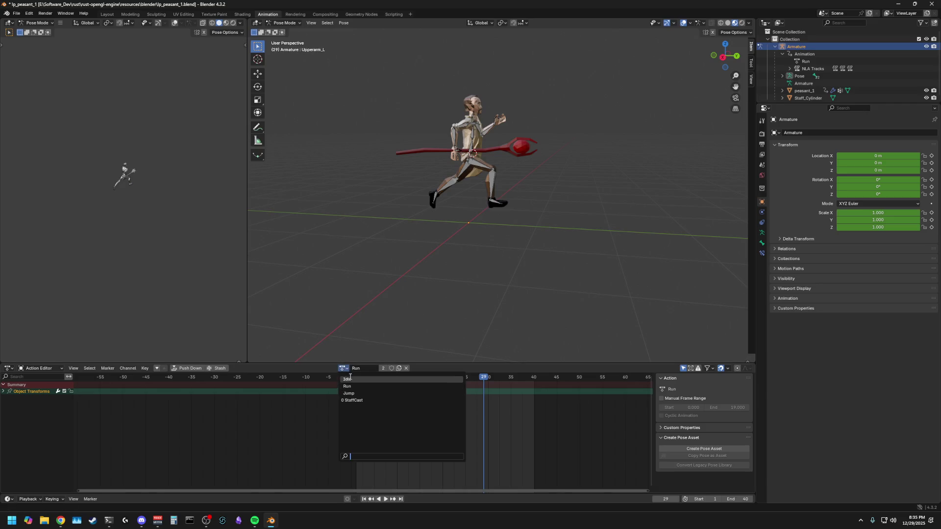
{"action": "left_click", "coordinate": [361, 391]}
{"action": "key", "text": "space"}
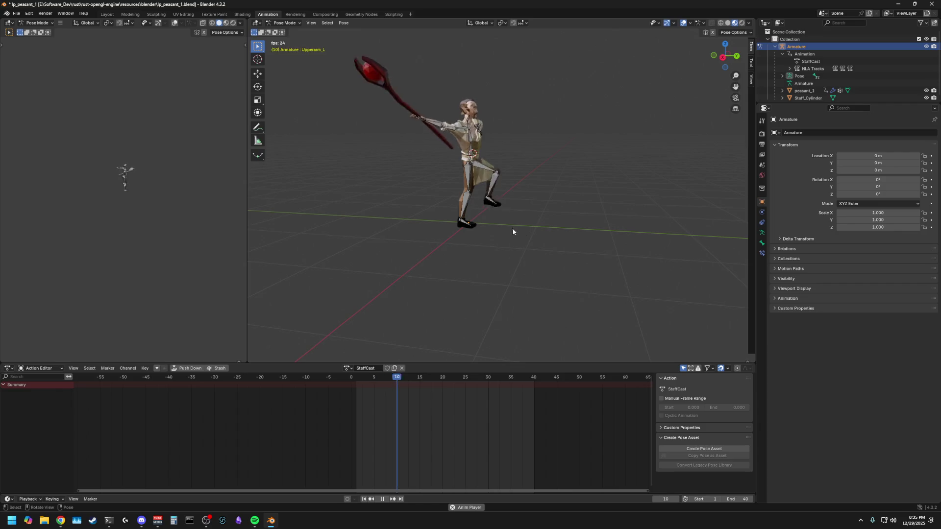
{"action": "mouse_move", "coordinate": [513, 228]}
{"action": "middle_mouse_down"}
{"action": "mouse_move", "coordinate": [437, 231]}
{"action": "mouse_move", "coordinate": [406, 264]}
{"action": "mouse_move", "coordinate": [325, 265]}
{"action": "mouse_move", "coordinate": [345, 229]}
{"action": "mouse_move", "coordinate": [563, 230]}
{"action": "mouse_move", "coordinate": [599, 216]}
{"action": "mouse_move", "coordinate": [592, 221]}
{"action": "middle_mouse_up"}
{"action": "key", "text": "space"}
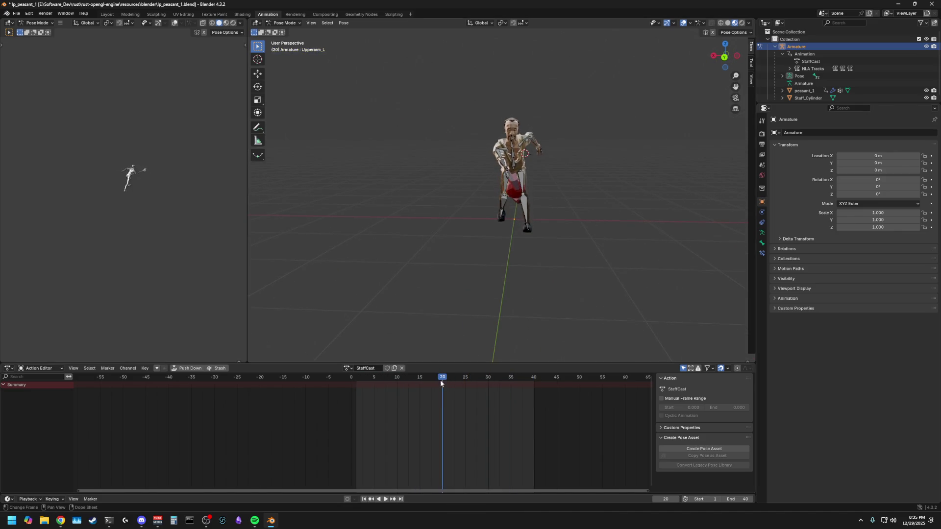
Step: Review StaffCast from behind and from angled views, ending on frame 15
{"action": "left_click_drag", "start_coordinate": [440, 381], "coordinate": [418, 381]}
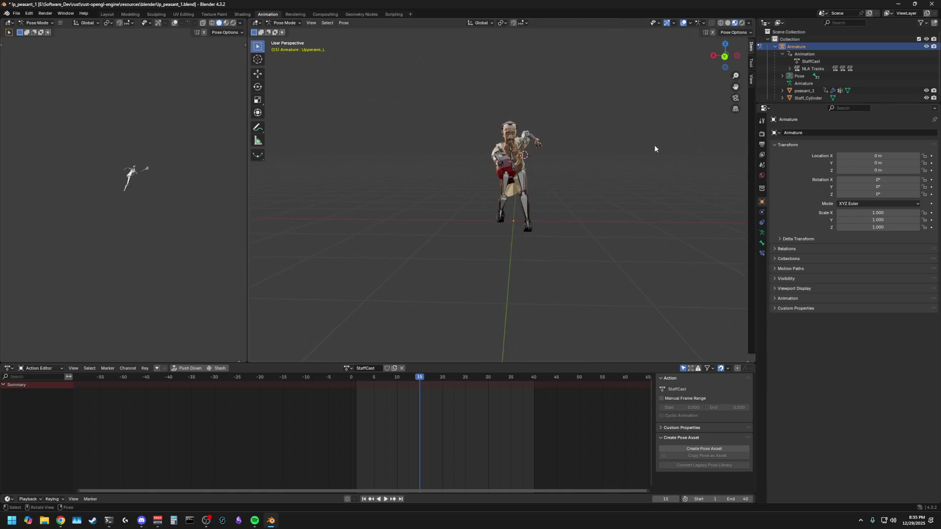
{"action": "left_click", "coordinate": [728, 62]}
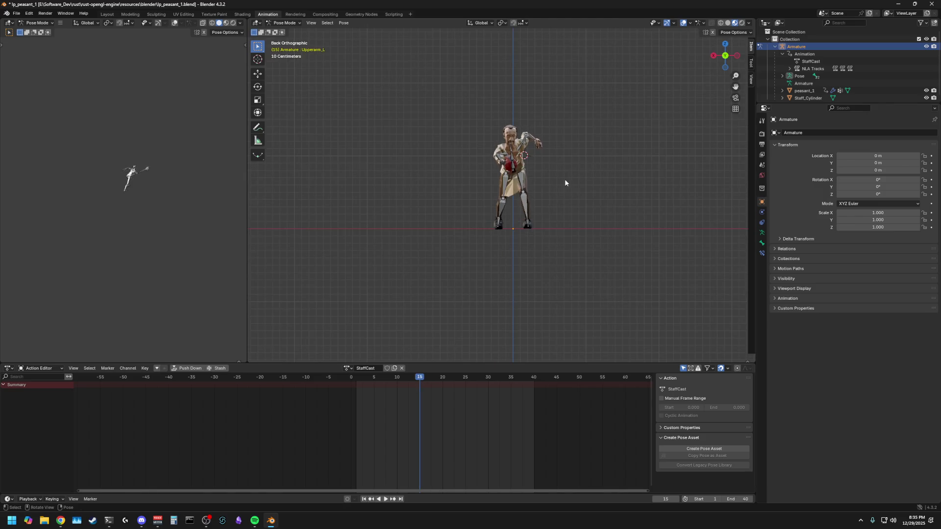
{"action": "key", "text": "space"}
{"action": "mouse_move", "coordinate": [565, 178]}
{"action": "middle_mouse_down"}
{"action": "mouse_move", "coordinate": [665, 186]}
{"action": "mouse_move", "coordinate": [643, 195]}
{"action": "mouse_move", "coordinate": [672, 217]}
{"action": "mouse_move", "coordinate": [566, 217]}
{"action": "mouse_move", "coordinate": [506, 199]}
{"action": "middle_mouse_up"}
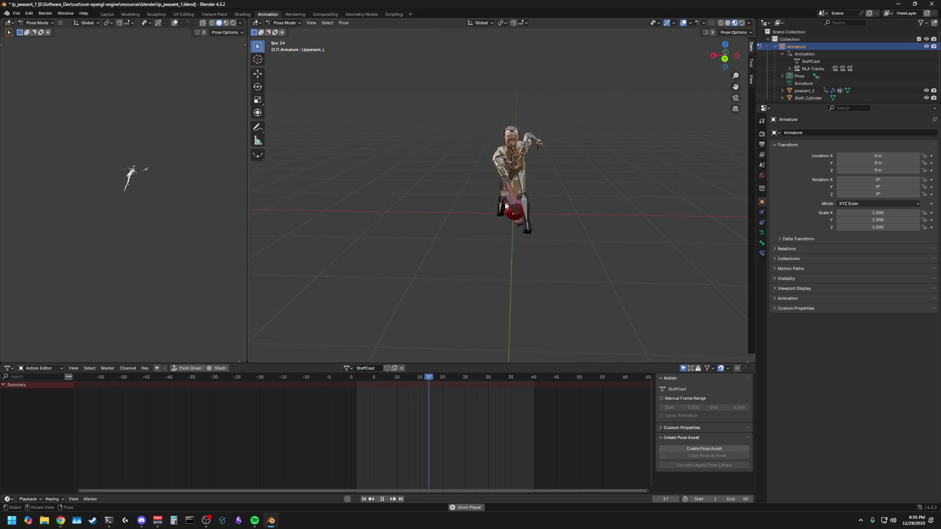
{"action": "mouse_move", "coordinate": [505, 202]}
{"action": "middle_mouse_down"}
{"action": "mouse_move", "coordinate": [471, 220]}
{"action": "mouse_move", "coordinate": [531, 219]}
{"action": "mouse_move", "coordinate": [474, 227]}
{"action": "mouse_move", "coordinate": [378, 219]}
{"action": "mouse_move", "coordinate": [583, 214]}
{"action": "mouse_move", "coordinate": [515, 254]}
{"action": "middle_mouse_up"}
{"action": "left_click_drag", "start_coordinate": [473, 380], "coordinate": [419, 381]}
Step: Paste the held pose keys at frame 18, move them to frame 20, then deselect all bones
{"action": "key", "text": "space"}
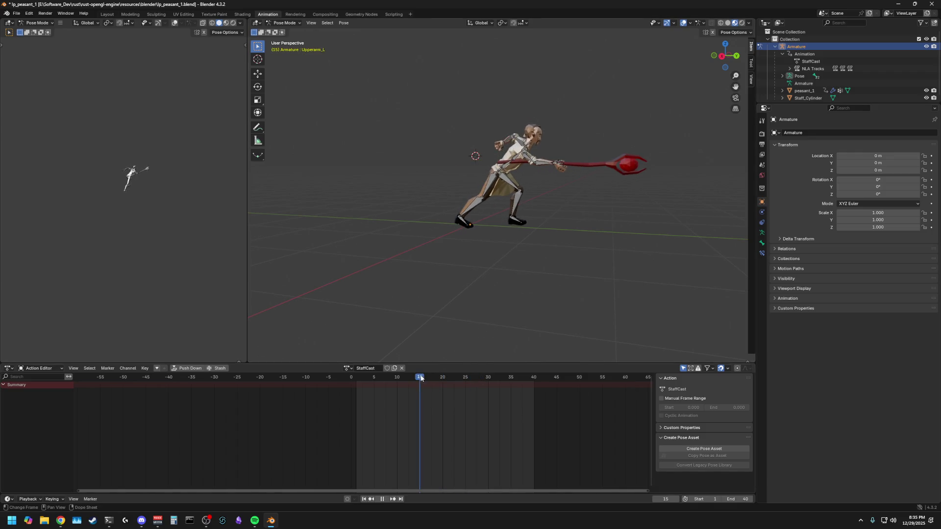
{"action": "mouse_move", "coordinate": [424, 379]}
{"action": "left_mouse_down"}
{"action": "mouse_move", "coordinate": [432, 381]}
{"action": "mouse_move", "coordinate": [419, 380]}
{"action": "left_mouse_up"}
{"action": "key", "text": "a"}
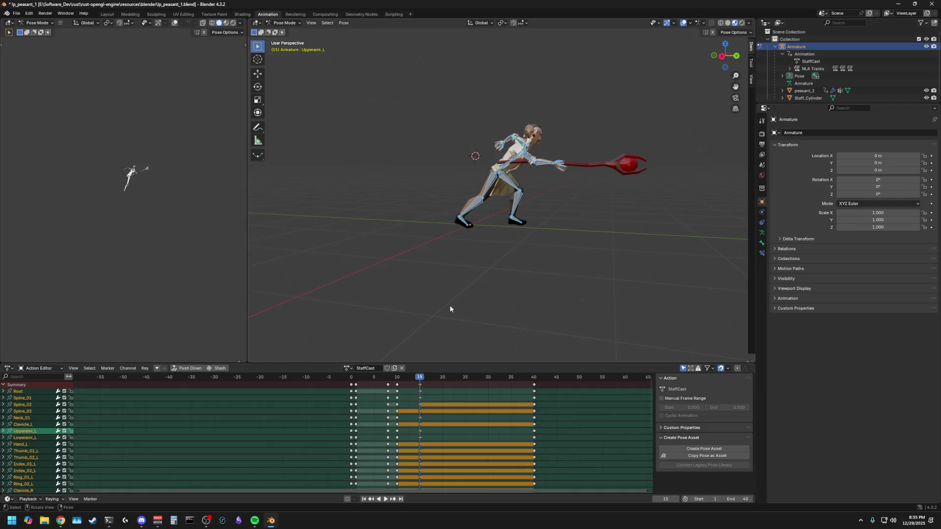
{"action": "left_click_drag", "start_coordinate": [419, 377], "coordinate": [432, 379]}
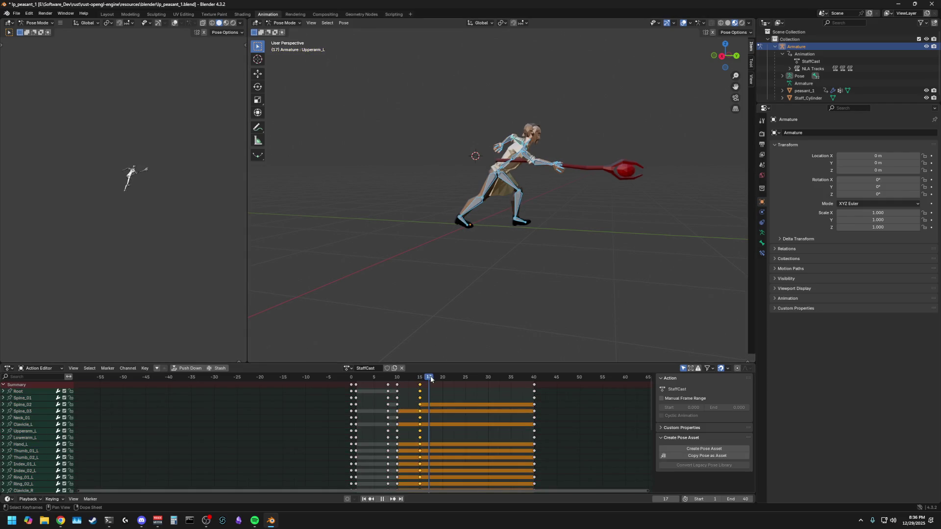
{"action": "key", "text": "space"}
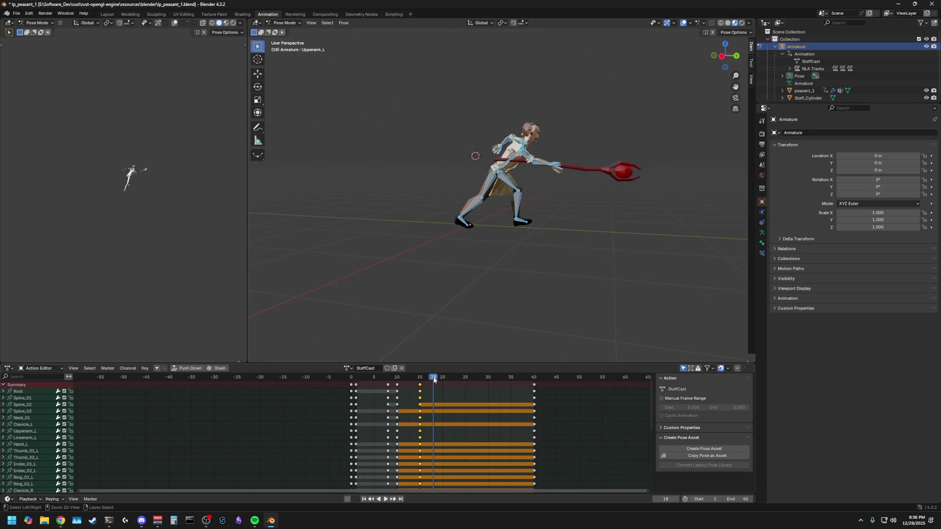
{"action": "key", "text": "ctrl+v"}
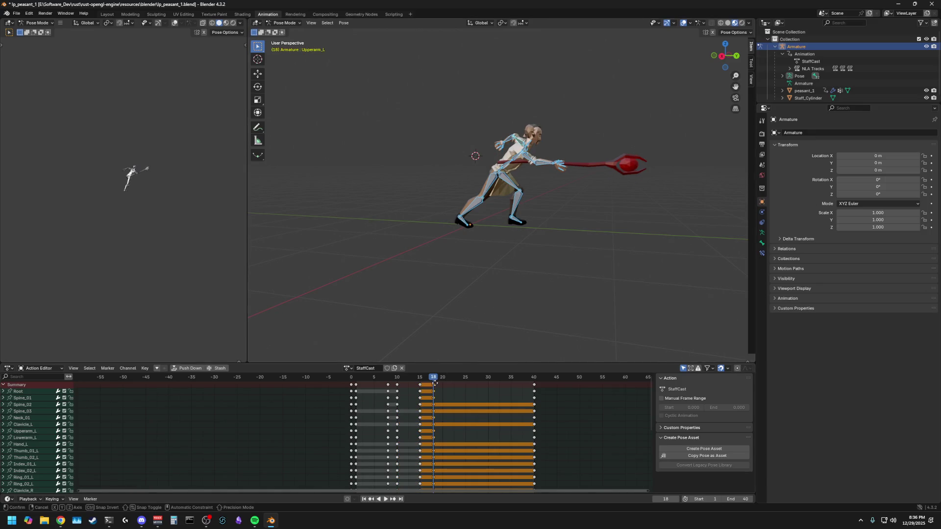
{"action": "key", "text": "g"}
{"action": "key", "text": "Return"}
{"action": "middle_click_drag", "start_coordinate": [571, 260], "coordinate": [419, 255]}
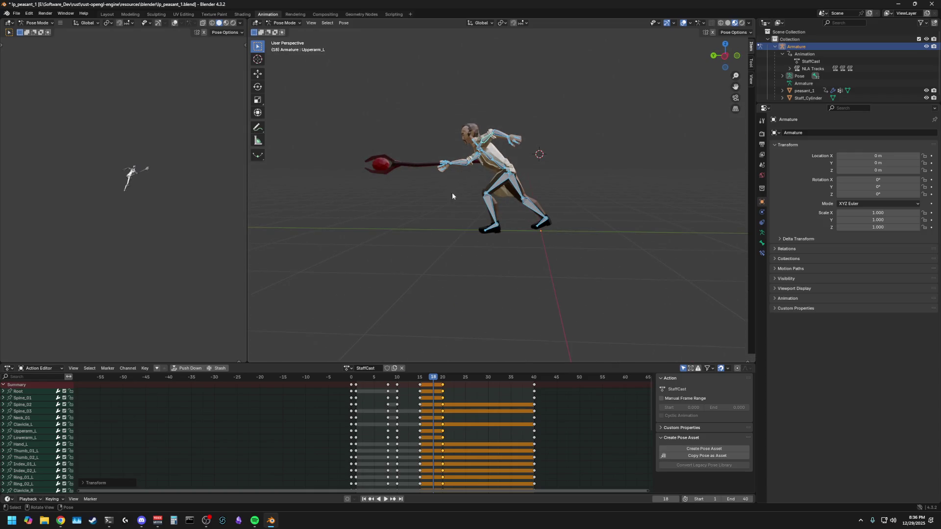
{"action": "left_click_drag", "start_coordinate": [425, 378], "coordinate": [443, 387]}
{"action": "left_click", "coordinate": [459, 303]}
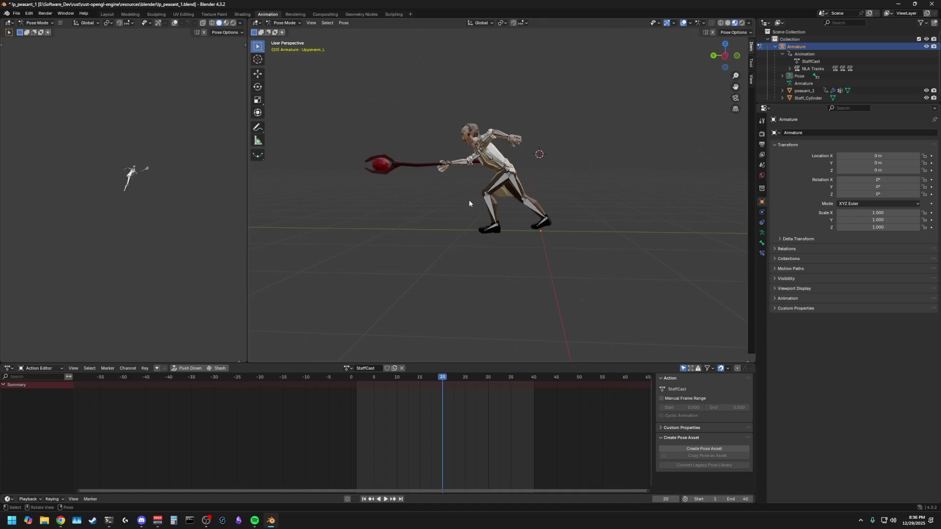
Step: Rotate Lowerarm_L and Thigh_L about global X at frame 20
{"action": "left_click", "coordinate": [501, 131]}
{"action": "key", "text": "r"}
{"action": "key", "text": "x"}
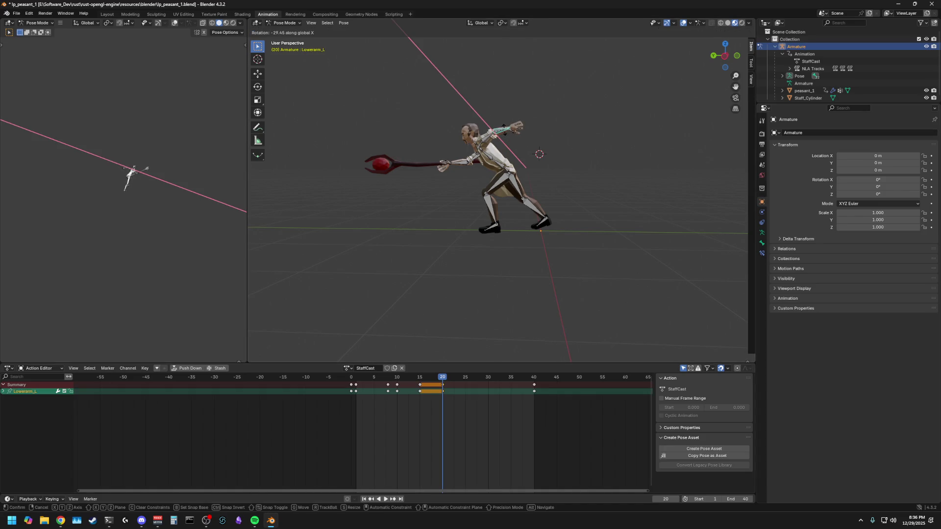
{"action": "left_click", "coordinate": [504, 129]}
{"action": "left_click", "coordinate": [500, 183]}
{"action": "key", "text": "r"}
{"action": "key", "text": "x"}
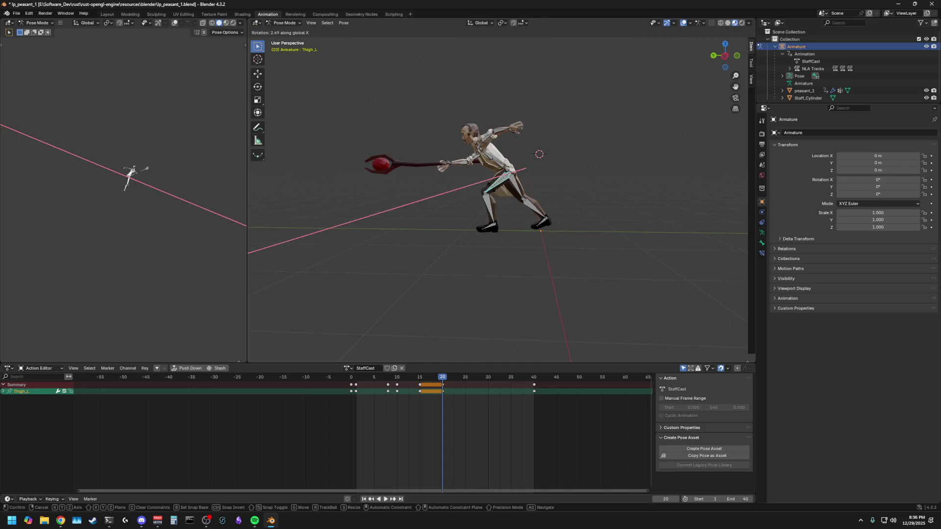
{"action": "left_click", "coordinate": [492, 211]}
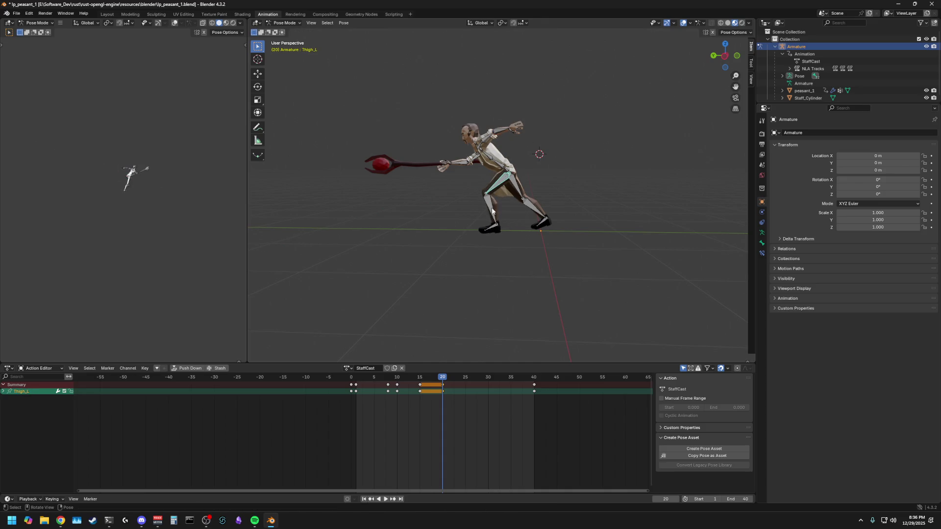
Step: Rotate the Root bone about X, select Calf_L, and switch to Left orthographic view
{"action": "mouse_move", "coordinate": [492, 214]}
{"action": "middle_mouse_down"}
{"action": "mouse_move", "coordinate": [462, 241]}
{"action": "mouse_move", "coordinate": [478, 217]}
{"action": "middle_mouse_up"}
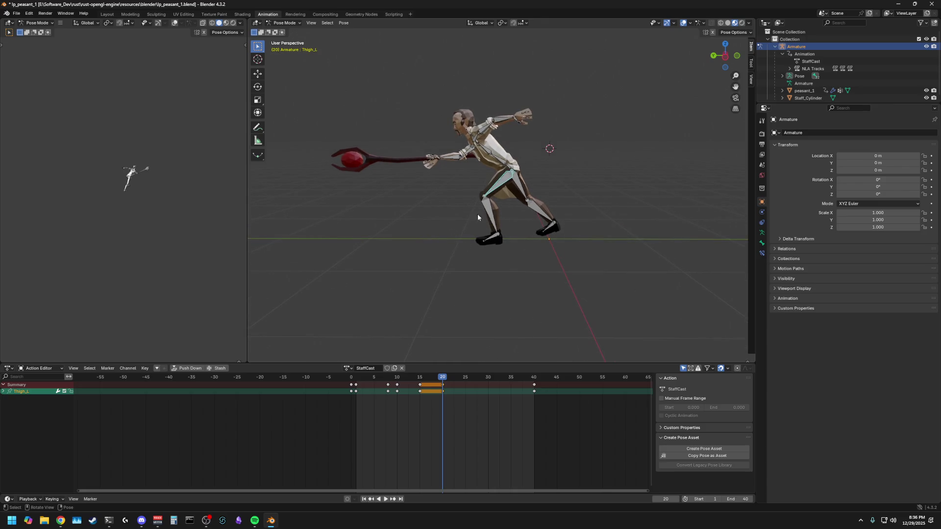
{"action": "left_click", "coordinate": [508, 167]}
{"action": "key", "text": "r"}
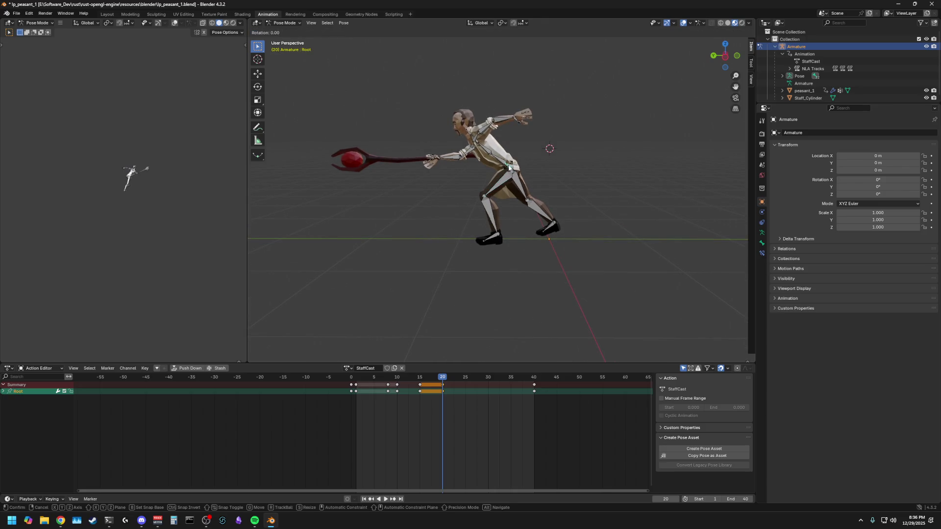
{"action": "key", "text": "x"}
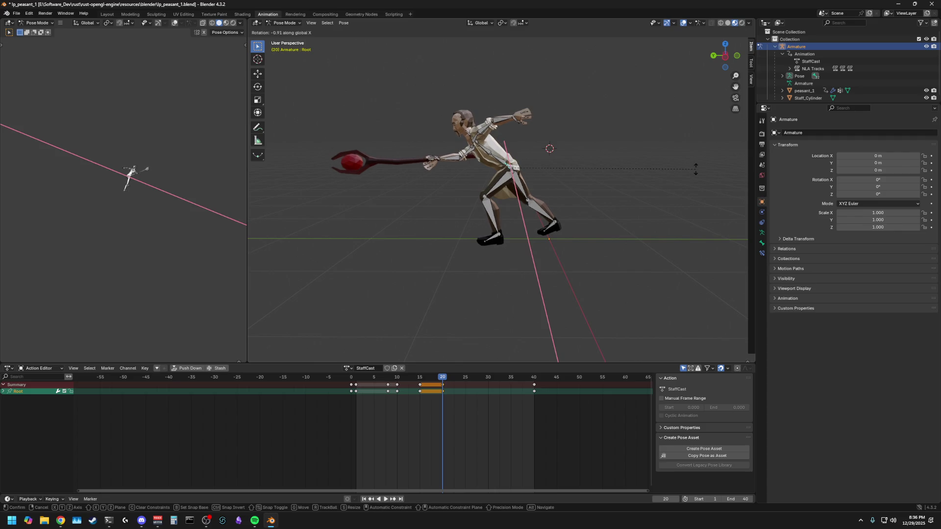
{"action": "left_click", "coordinate": [688, 173]}
{"action": "left_click", "coordinate": [491, 216]}
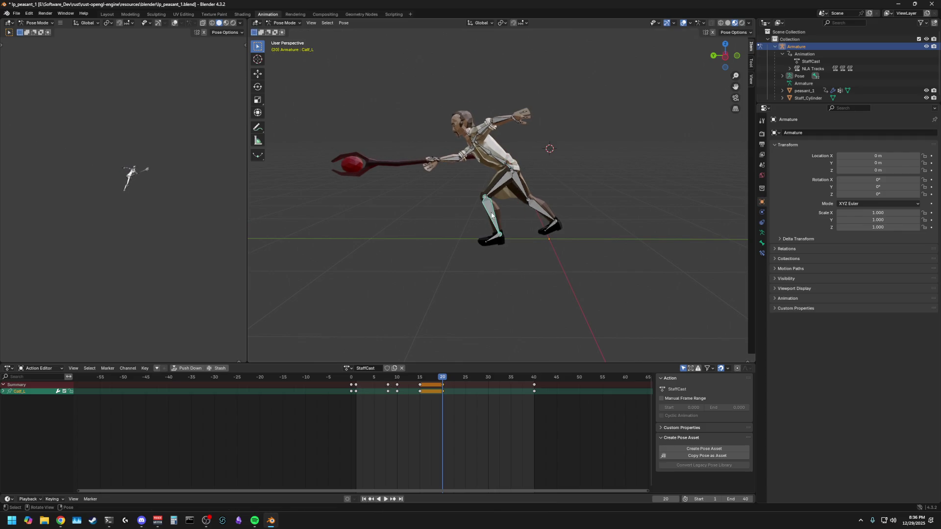
{"action": "left_click", "coordinate": [725, 55]}
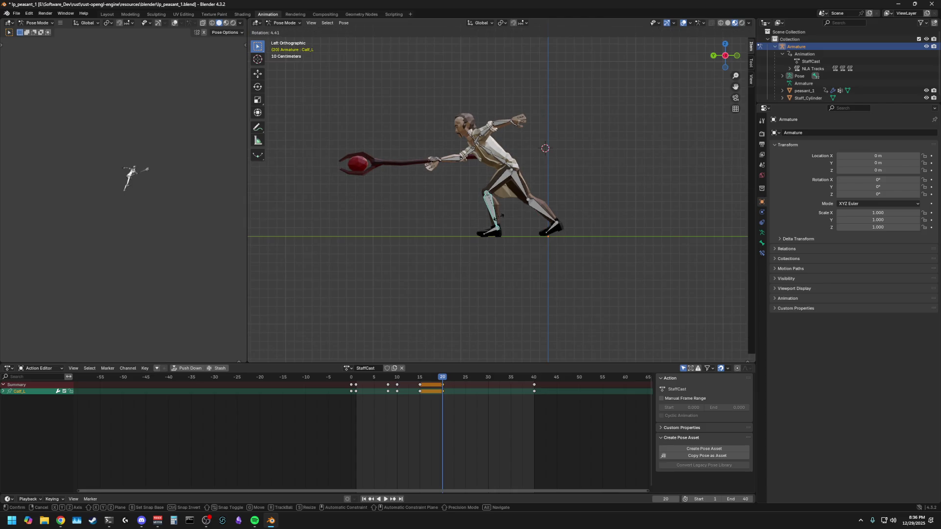
Step: Bend Calf_L about X in two passes and adjust Foot_L
{"action": "key", "text": "r"}
{"action": "key", "text": "x"}
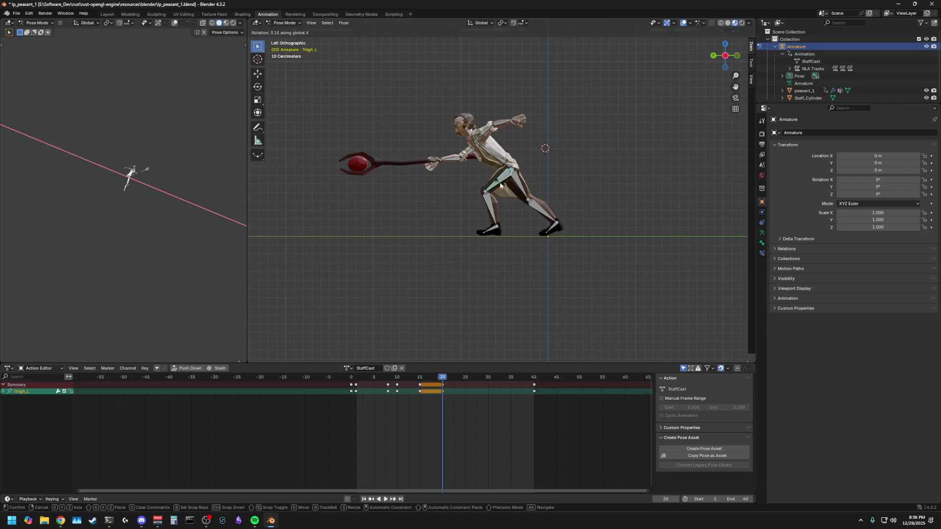
{"action": "left_click", "coordinate": [492, 211]}
{"action": "key", "text": "r"}
{"action": "key", "text": "x"}
{"action": "left_click", "coordinate": [492, 215]}
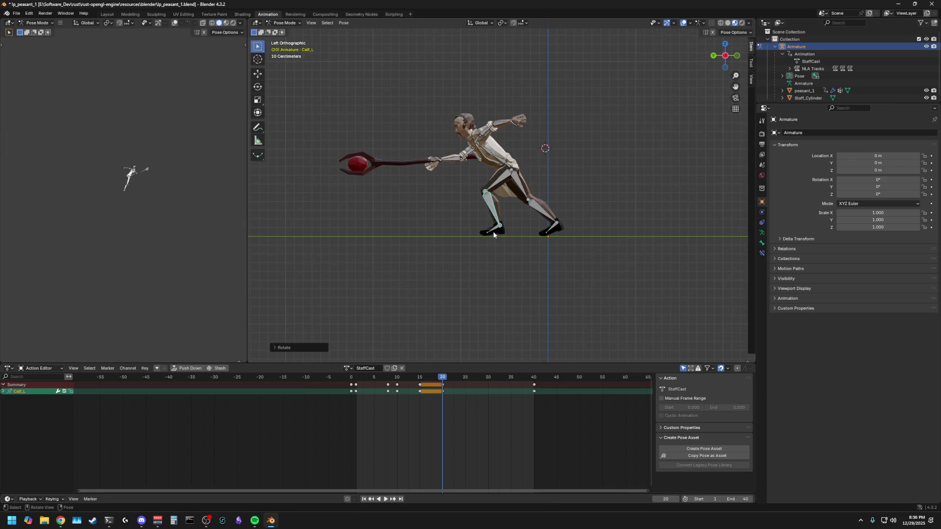
{"action": "left_click", "coordinate": [493, 232]}
{"action": "key", "text": "r"}
{"action": "key", "text": "x"}
{"action": "key", "text": "Escape"}
{"action": "left_click", "coordinate": [448, 192]}
Step: Rotate Upperarm_R and Lowerarm_R about global X
{"action": "left_click", "coordinate": [467, 157]}
{"action": "key", "text": "r"}
{"action": "key", "text": "x"}
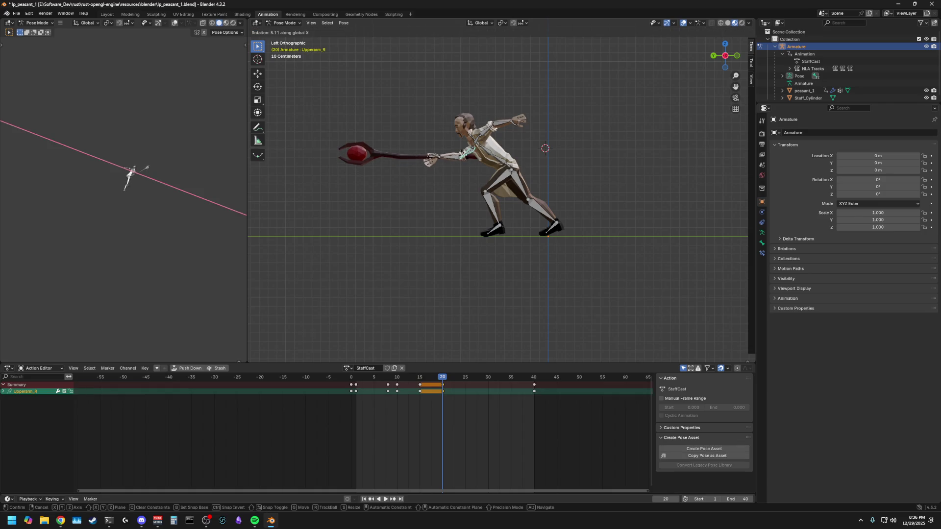
{"action": "left_click", "coordinate": [453, 159]}
{"action": "left_click", "coordinate": [451, 160]}
{"action": "key", "text": "r"}
{"action": "key", "text": "x"}
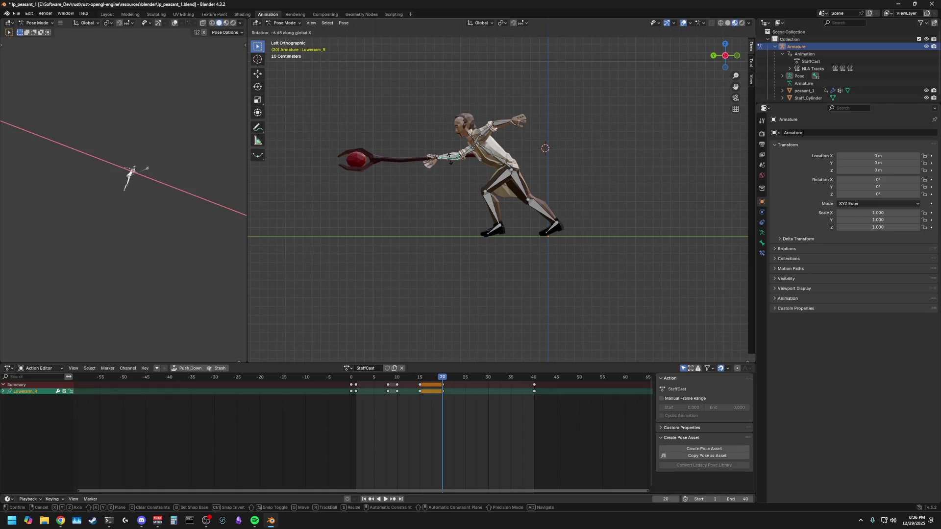
{"action": "left_click", "coordinate": [449, 156]}
{"action": "left_click", "coordinate": [497, 126]}
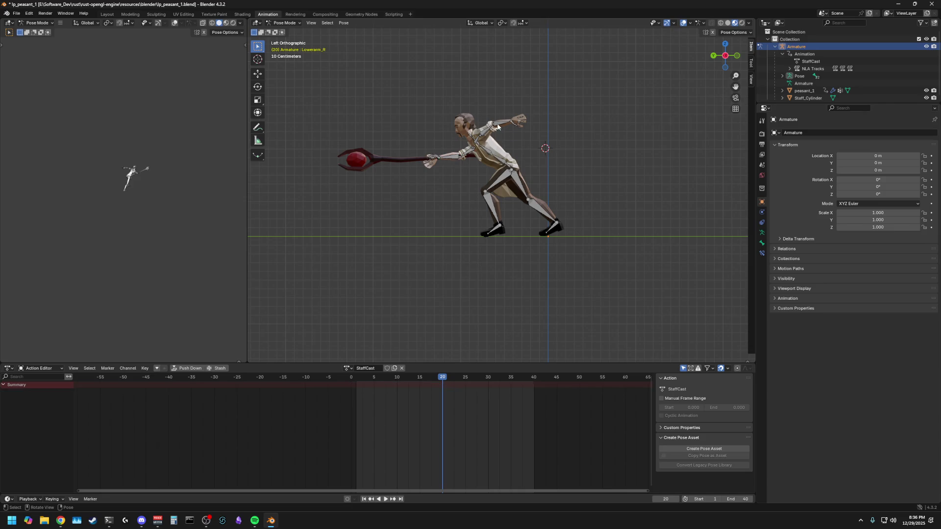
Step: Tilt the Neck_01 bone about global X
{"action": "left_click", "coordinate": [471, 138]}
{"action": "key", "text": "r"}
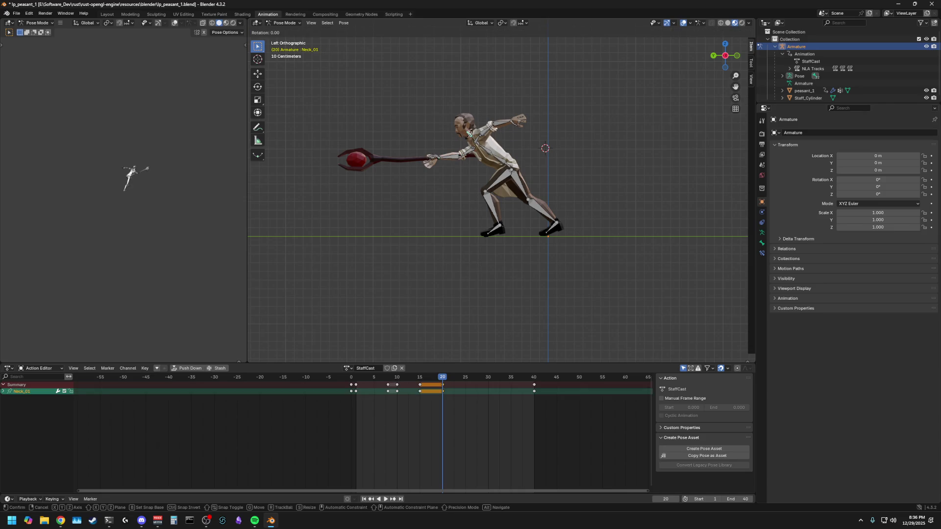
{"action": "key", "text": "x"}
{"action": "left_click", "coordinate": [554, 148]}
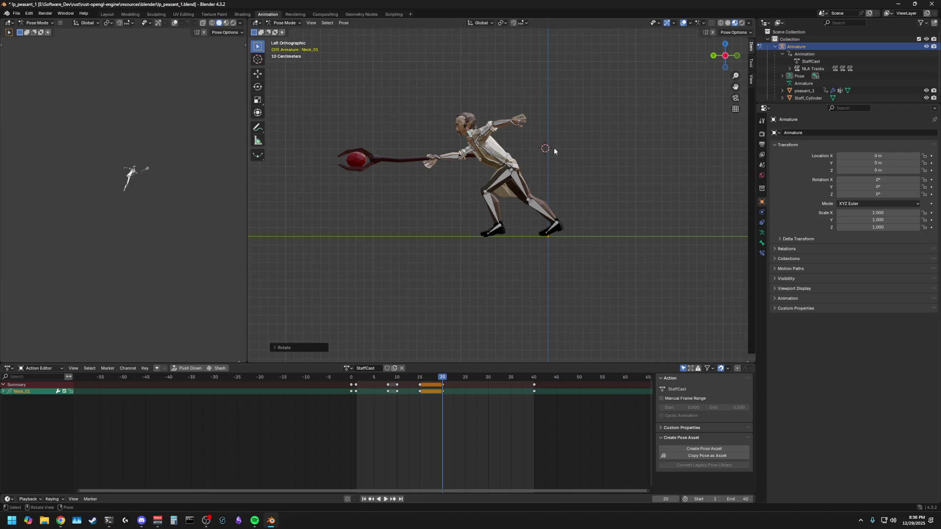
{"action": "left_click", "coordinate": [549, 171]}
Step: Rotate Foot_R and Calf_R about X to plant the back leg
{"action": "left_click", "coordinate": [549, 233]}
{"action": "key", "text": "r"}
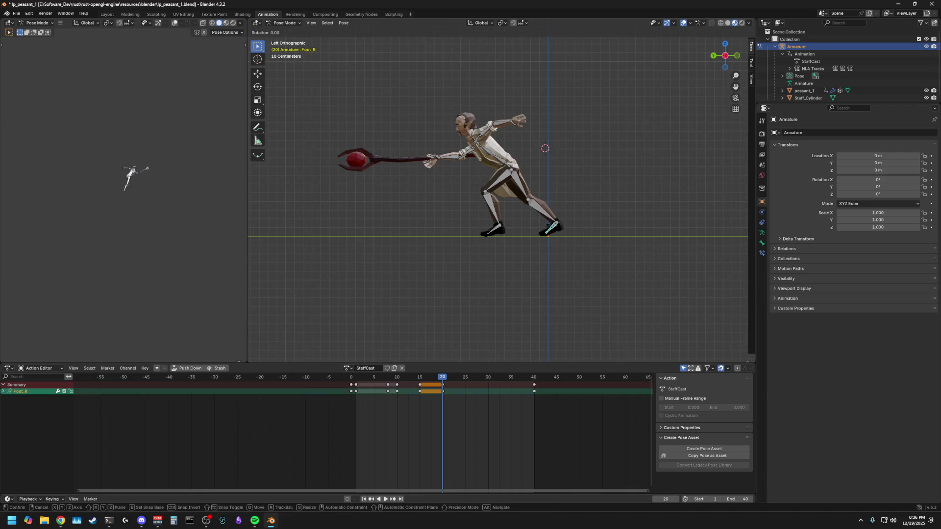
{"action": "key", "text": "x"}
{"action": "left_click", "coordinate": [535, 219]}
{"action": "left_click", "coordinate": [537, 212]}
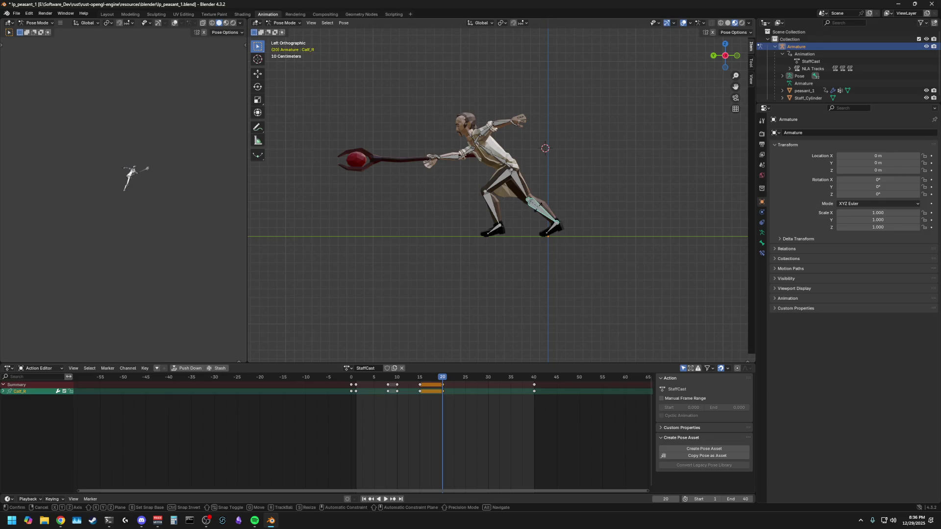
{"action": "key", "text": "r"}
{"action": "key", "text": "x"}
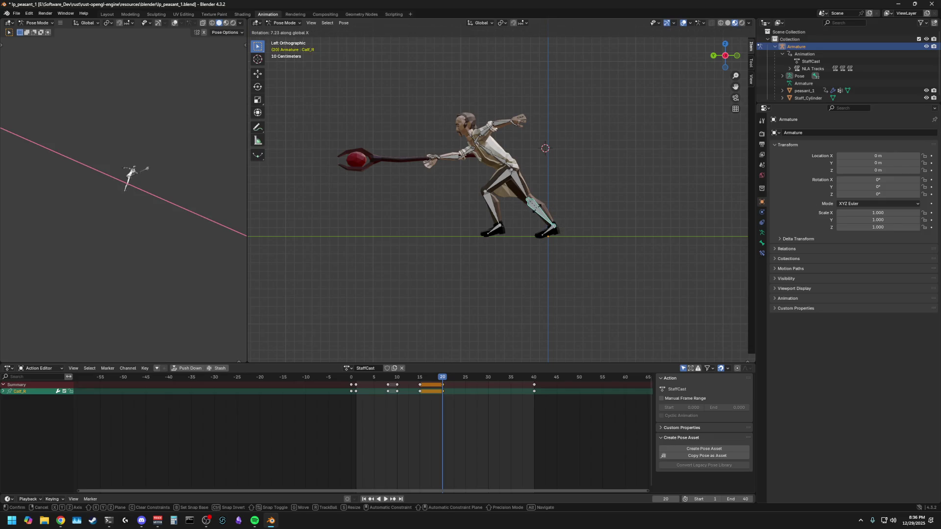
{"action": "left_click", "coordinate": [549, 228]}
{"action": "left_click", "coordinate": [550, 231]}
{"action": "key", "text": "r"}
{"action": "key", "text": "x"}
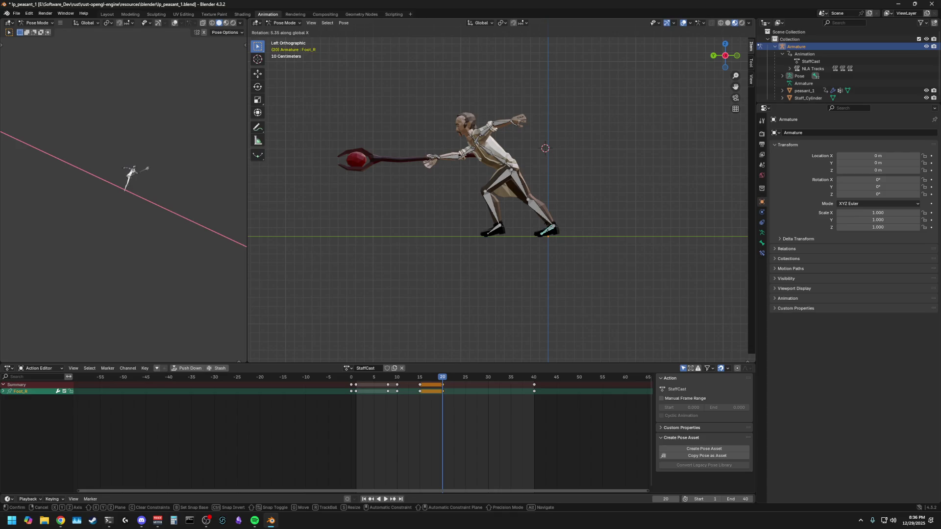
{"action": "left_click", "coordinate": [547, 231]}
Step: Fine-tune the Calf_R and Foot_R rotations further, then deselect all bones
{"action": "left_click", "coordinate": [539, 220]}
{"action": "key", "text": "r"}
{"action": "key", "text": "x"}
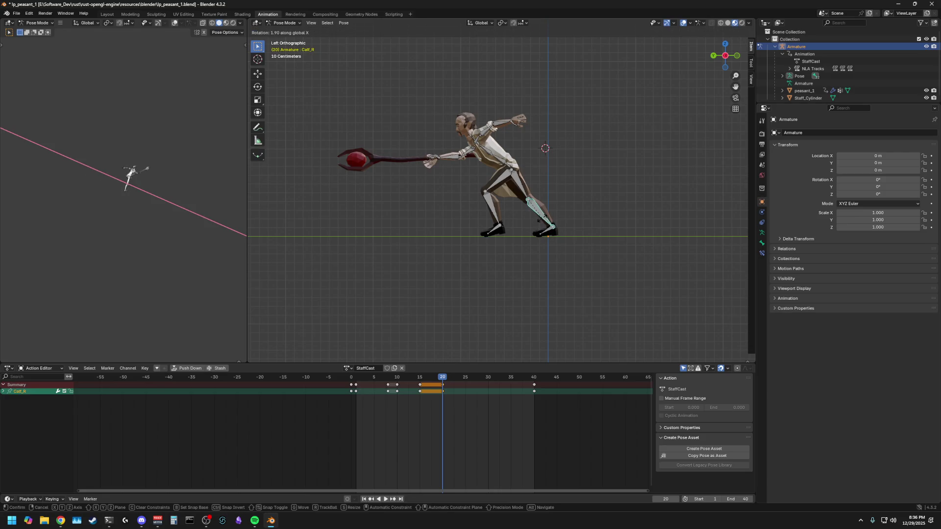
{"action": "left_click", "coordinate": [538, 220]}
{"action": "left_click", "coordinate": [545, 231]}
{"action": "key", "text": "r"}
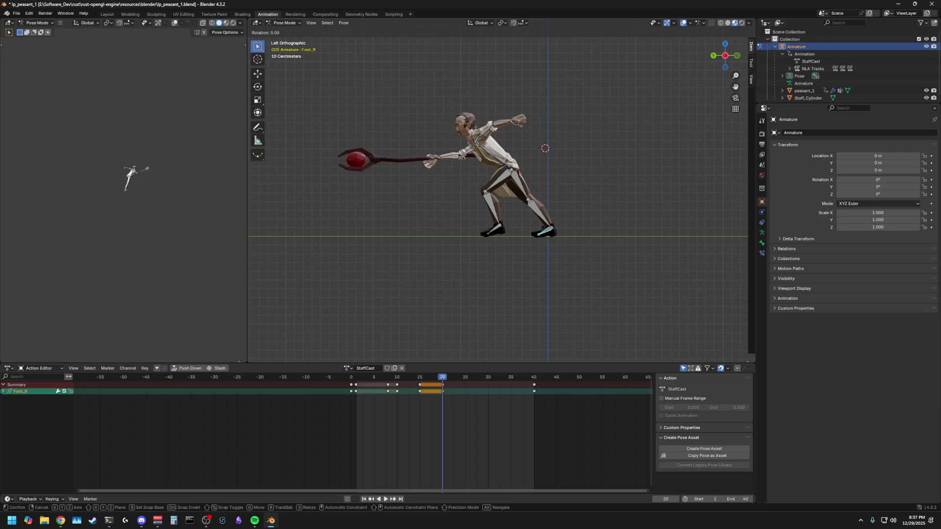
{"action": "left_click", "coordinate": [545, 232]}
{"action": "left_click", "coordinate": [539, 220]}
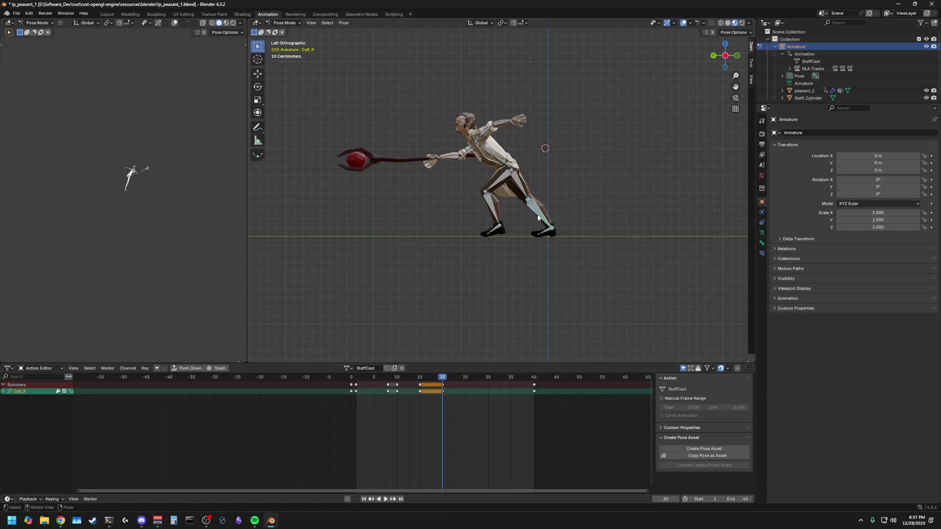
{"action": "key", "text": "r"}
{"action": "key", "text": "x"}
{"action": "left_click", "coordinate": [546, 232]}
{"action": "left_click", "coordinate": [545, 231]}
{"action": "key", "text": "r"}
{"action": "key", "text": "x"}
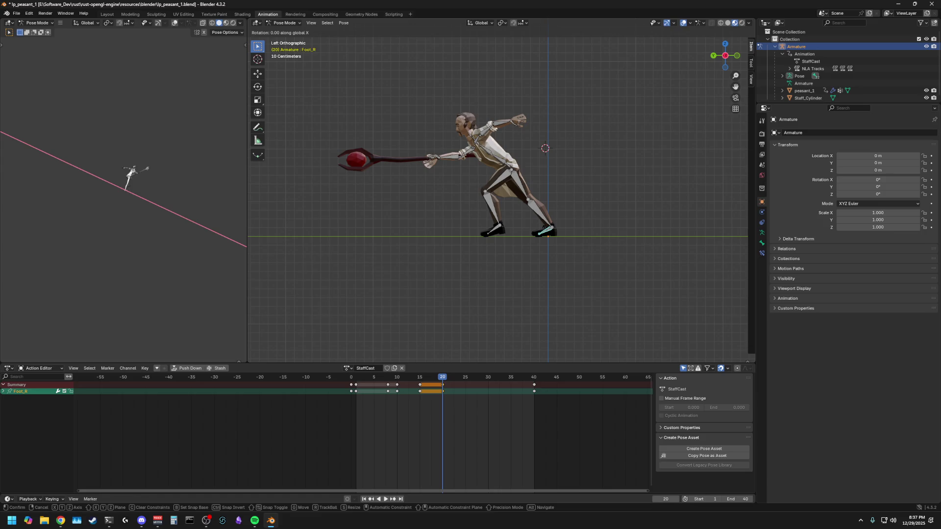
{"action": "left_click", "coordinate": [578, 212]}
{"action": "left_click", "coordinate": [539, 204]}
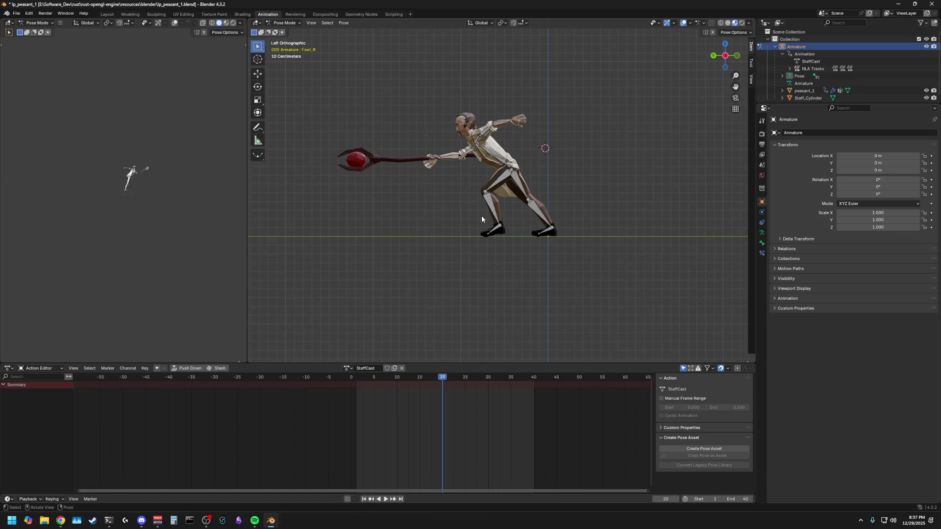
Step: Keyframe every bone at frame 20 and play back the animation
{"action": "key", "text": "a"}
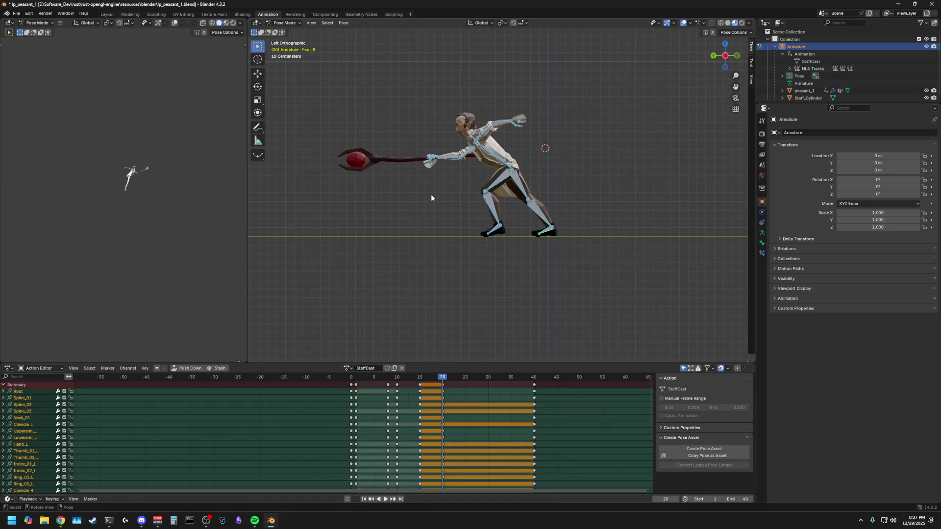
{"action": "key", "text": "i"}
{"action": "key", "text": "space"}
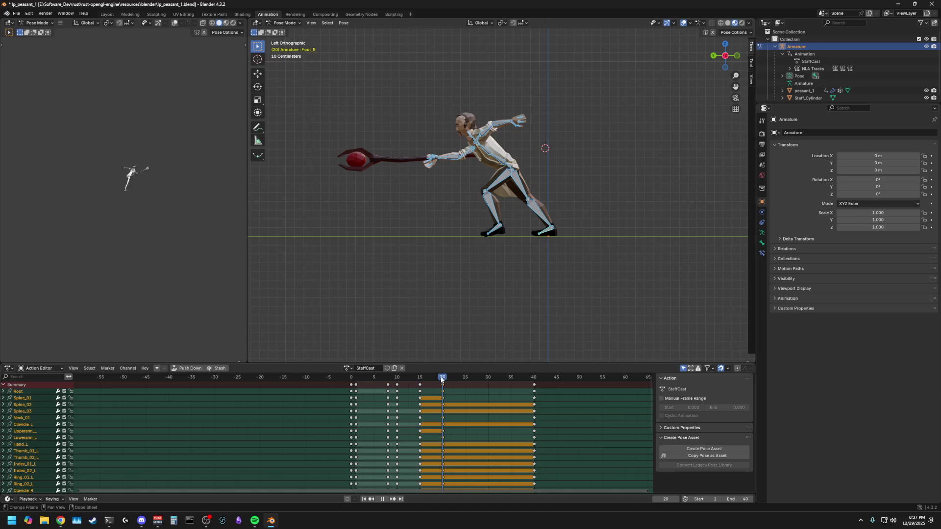
{"action": "left_click", "coordinate": [426, 380]}
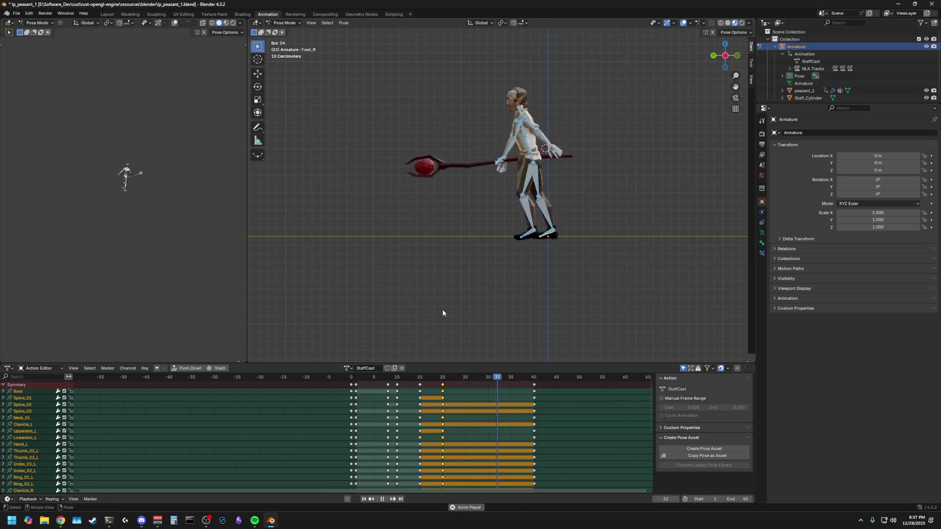
Step: Shift the frame-20 keys one frame earlier and replay StaffCast to review
{"action": "key", "text": "Escape"}
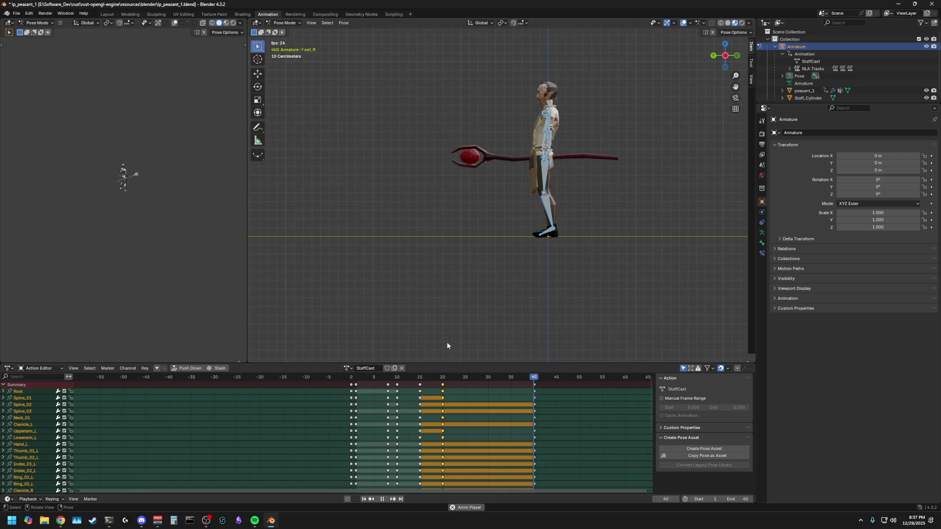
{"action": "left_click_drag", "start_coordinate": [443, 386], "coordinate": [436, 386]}
{"action": "left_click", "coordinate": [407, 291]}
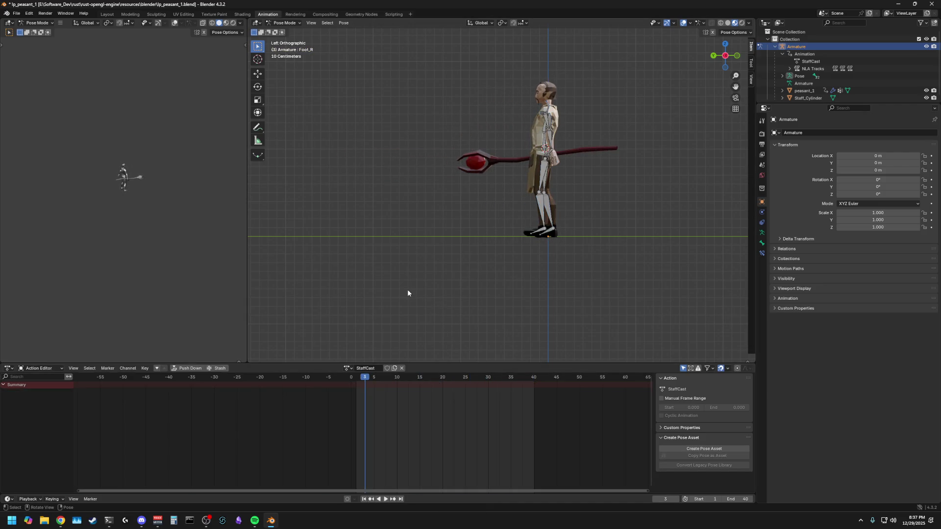
{"action": "key", "text": "space"}
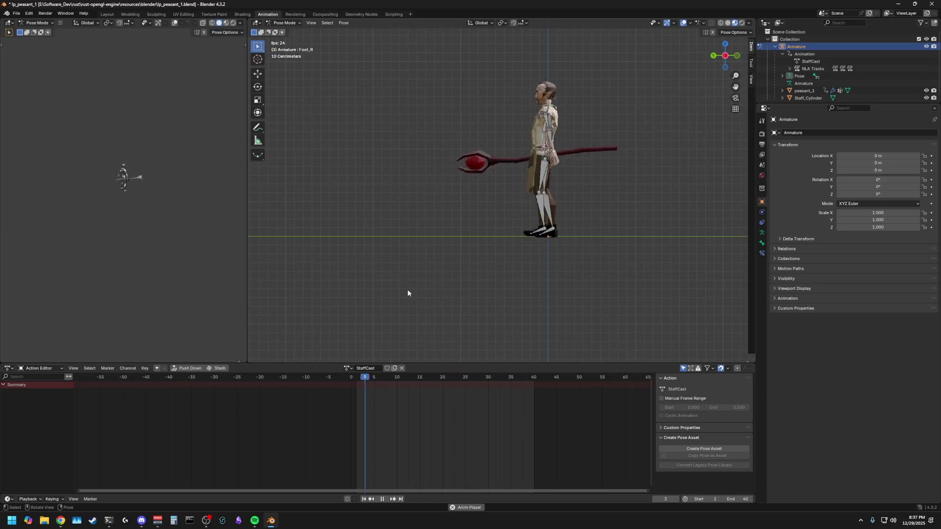
{"action": "mouse_move", "coordinate": [408, 292]}
{"action": "middle_mouse_down"}
{"action": "mouse_move", "coordinate": [473, 283]}
{"action": "mouse_move", "coordinate": [543, 290]}
{"action": "middle_mouse_up"}
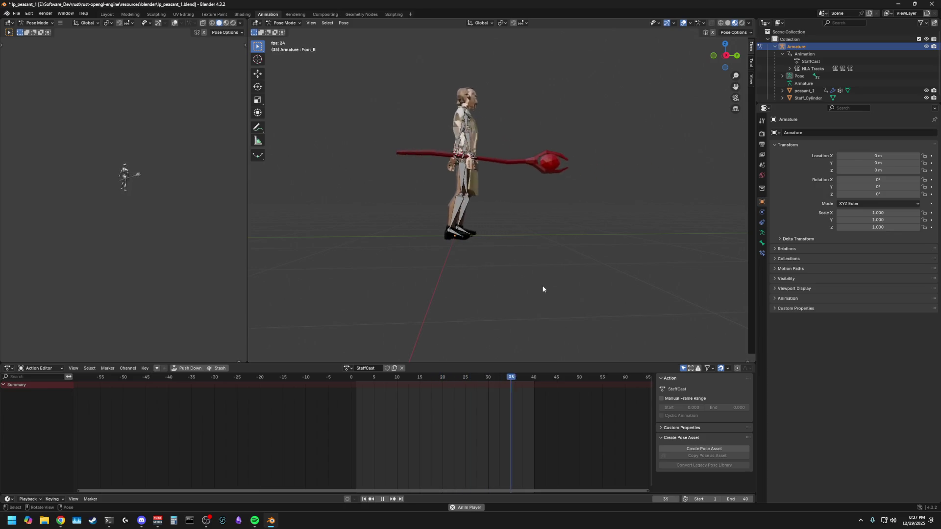
{"action": "mouse_move", "coordinate": [613, 259]}
{"action": "middle_mouse_down"}
{"action": "mouse_move", "coordinate": [473, 276]}
{"action": "mouse_move", "coordinate": [510, 297]}
{"action": "mouse_move", "coordinate": [458, 326]}
{"action": "middle_mouse_up"}
Step: Stop playback, save lp_peasant_1.blend, and select all pose bones
{"action": "key", "text": "space"}
{"action": "key", "text": "ctrl+s"}
{"action": "key", "text": "a"}
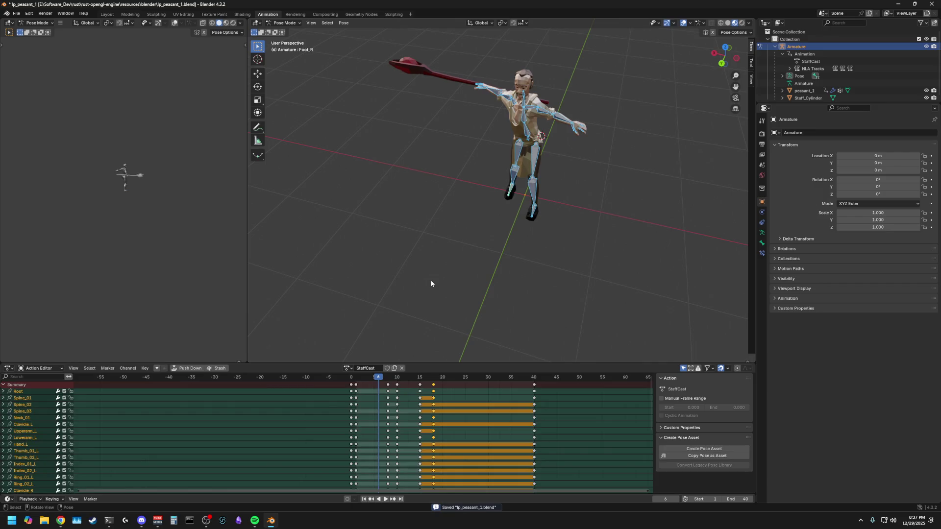
{"action": "key", "text": "alt+a"}
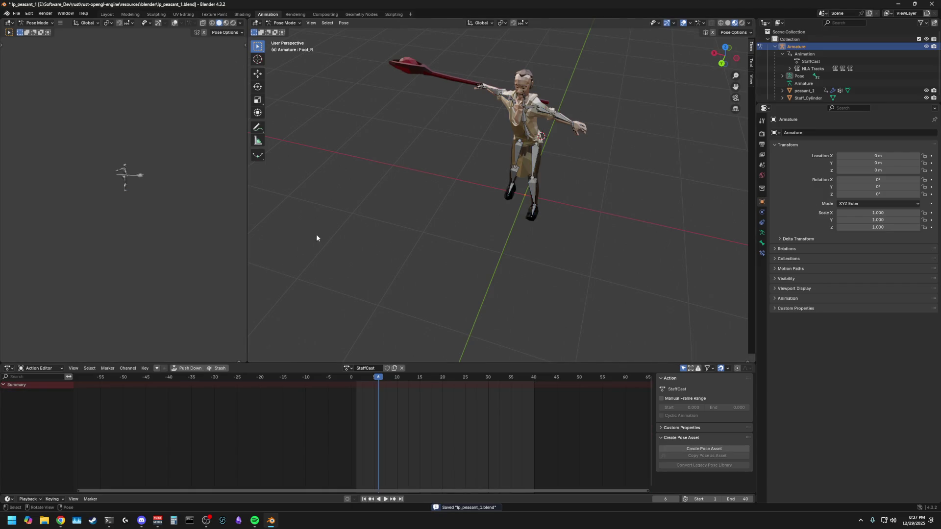
{"action": "key", "text": "a"}
Step: Bring up the editor-type menu for the lower animation editor
{"action": "left_click", "coordinate": [20, 369]}
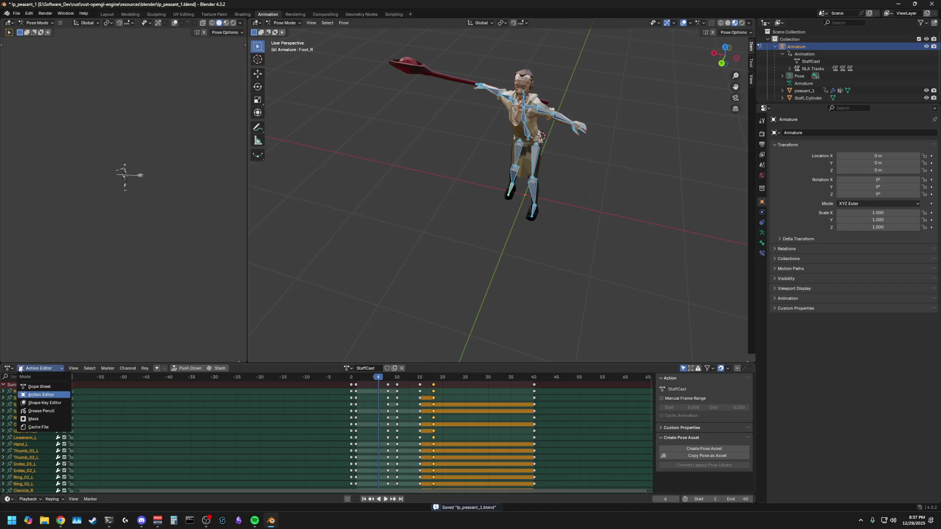
{"action": "left_click", "coordinate": [8, 370]}
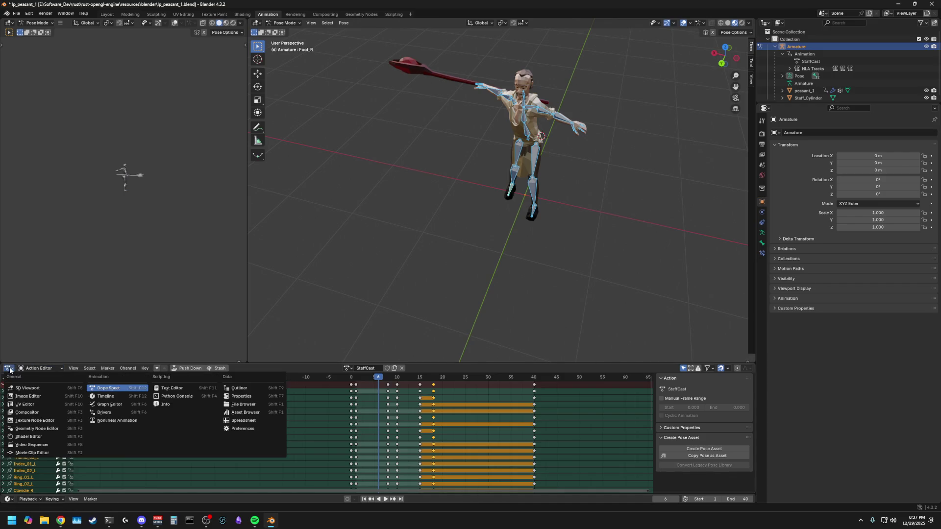
{"action": "left_click", "coordinate": [10, 371]}
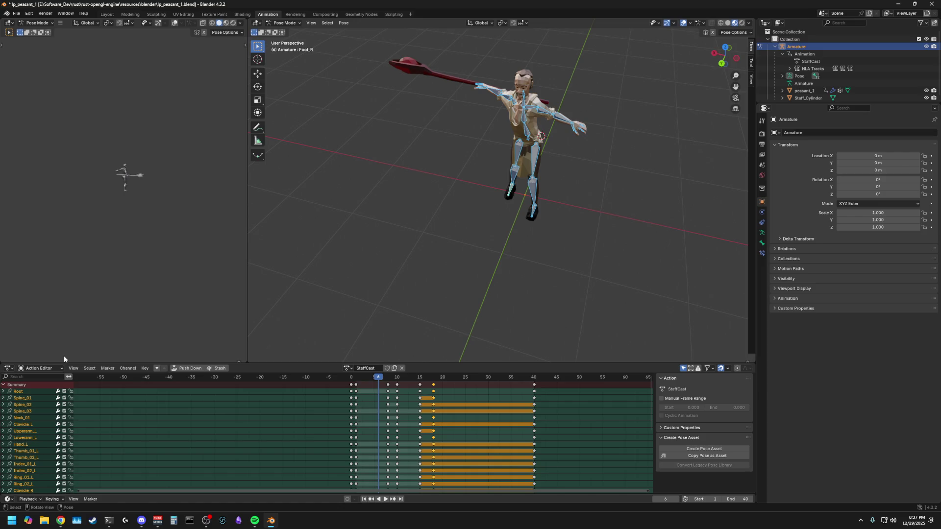
{"action": "left_click", "coordinate": [9, 368]}
Step: Switch the bottom editor to Nonlinear Animation and push StaffCast down into its own track
{"action": "left_click", "coordinate": [107, 420]}
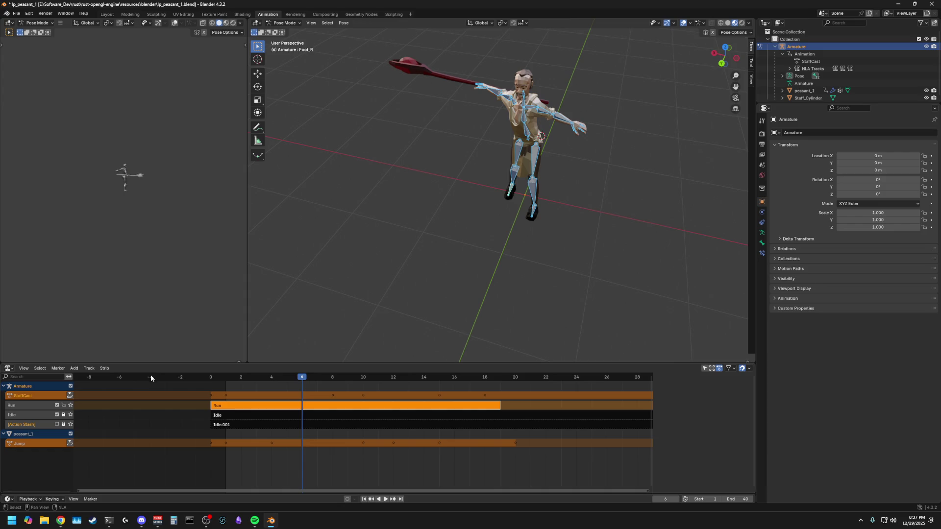
{"action": "left_click", "coordinate": [304, 302]}
{"action": "key", "text": "n"}
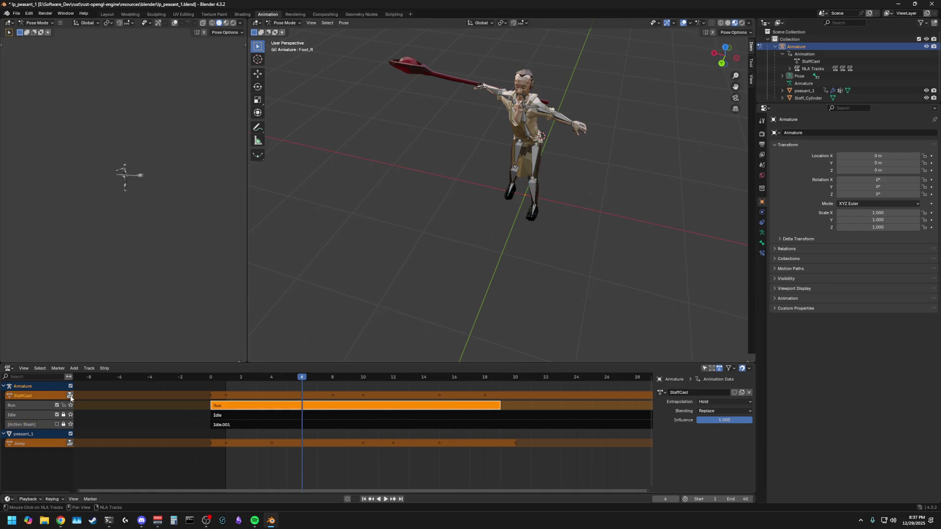
{"action": "left_click", "coordinate": [69, 395]}
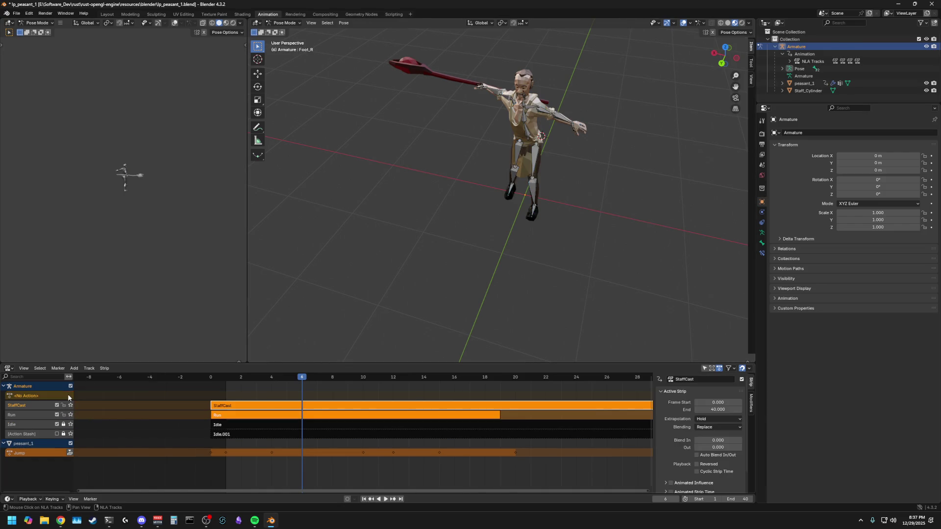
Step: Delete the [Action Stash] track holding Idle.001
{"action": "left_click", "coordinate": [221, 434]}
{"action": "key", "text": "n"}
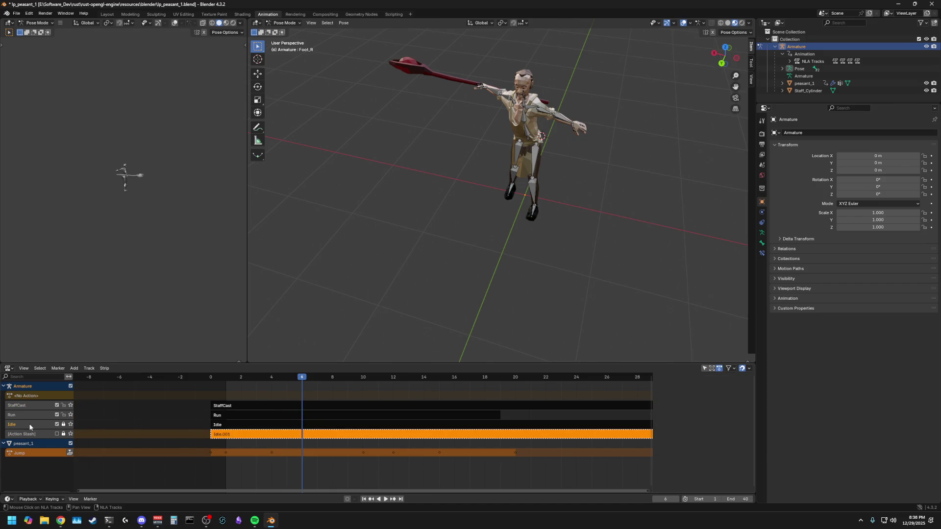
{"action": "left_click", "coordinate": [27, 435]}
{"action": "key", "text": "n"}
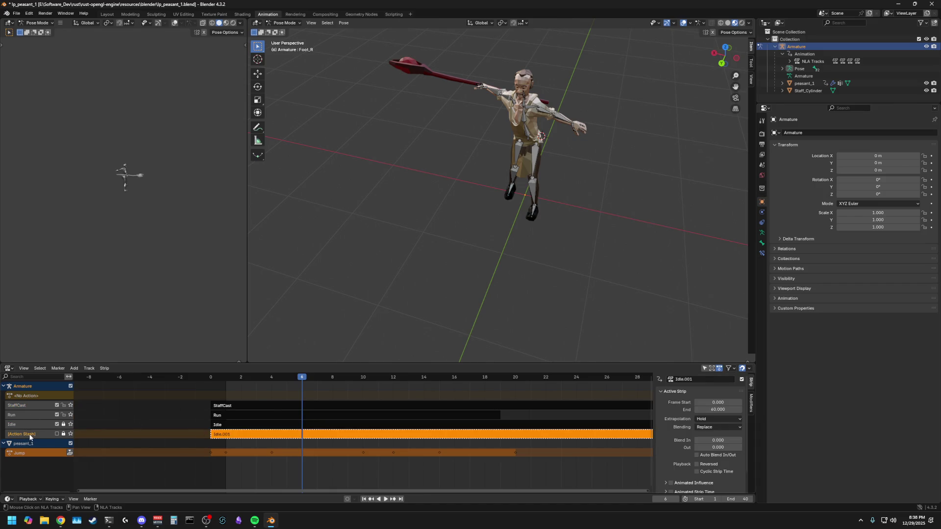
{"action": "right_click", "coordinate": [29, 436]}
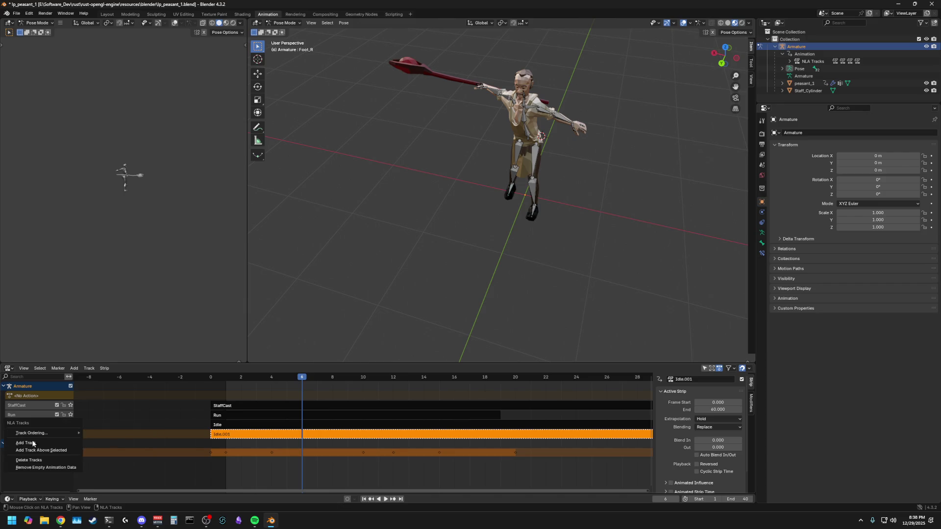
{"action": "left_click", "coordinate": [28, 460]}
Step: Review the Idle and Run tracks during playback and list the actions for the empty slot
{"action": "left_click", "coordinate": [36, 429]}
{"action": "key", "text": "space"}
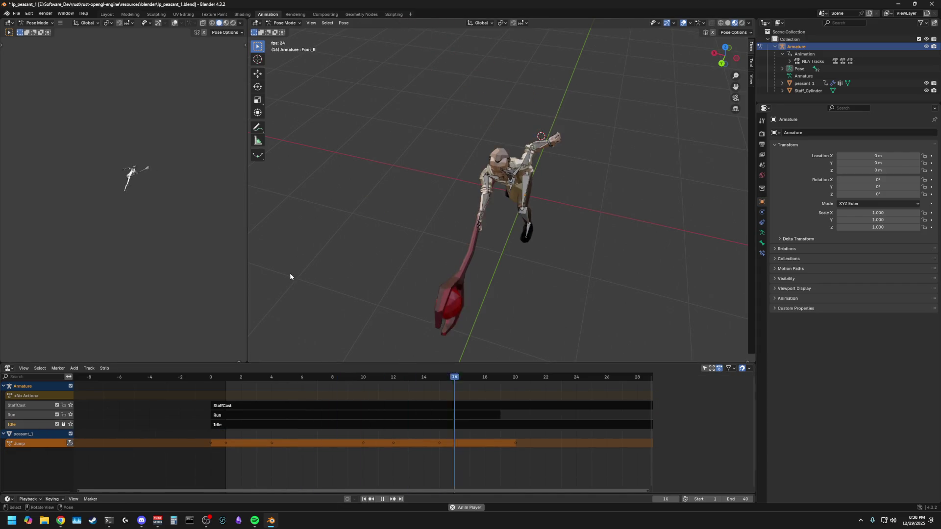
{"action": "left_click", "coordinate": [24, 415]}
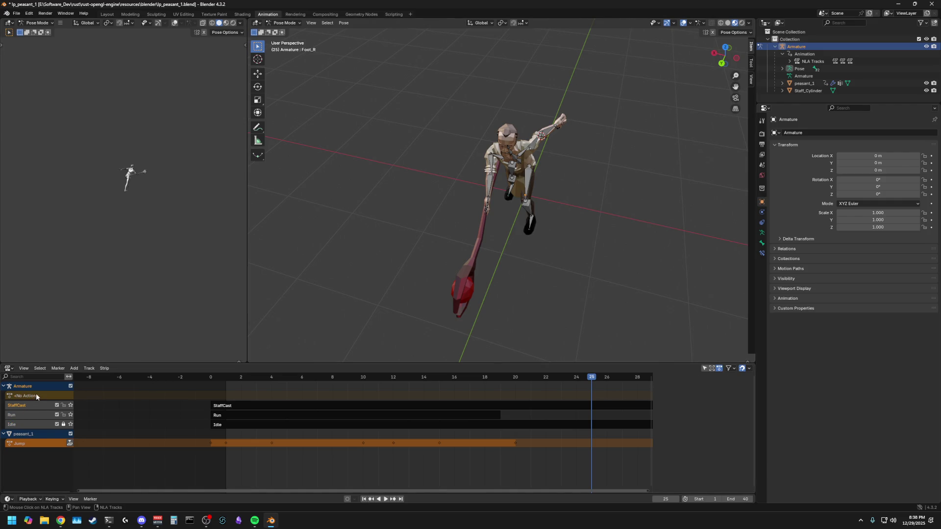
{"action": "left_click", "coordinate": [37, 396]}
{"action": "left_click", "coordinate": [661, 392]}
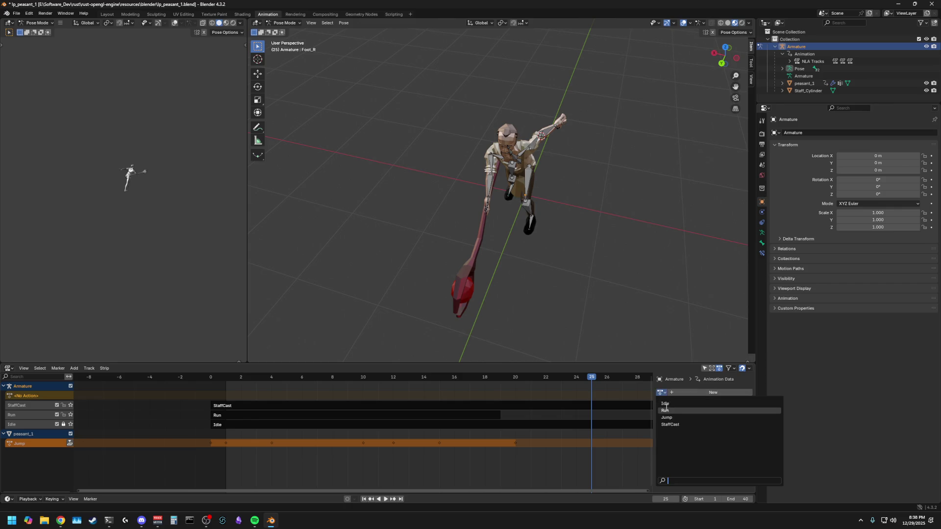
Step: Assign the Idle action to the armature and play it from a side view
{"action": "left_click", "coordinate": [666, 404]}
{"action": "key", "text": "space"}
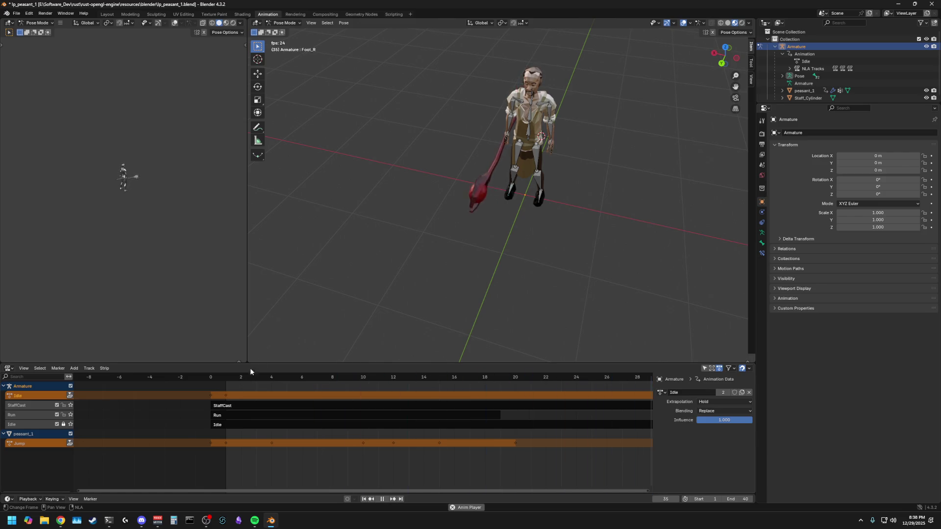
{"action": "middle_click_drag", "start_coordinate": [372, 333], "coordinate": [408, 307]}
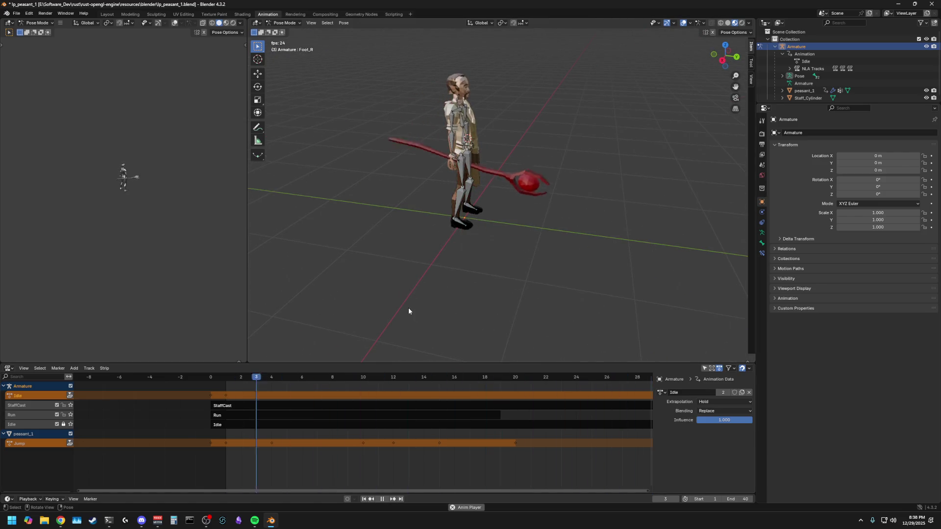
{"action": "key", "text": "space"}
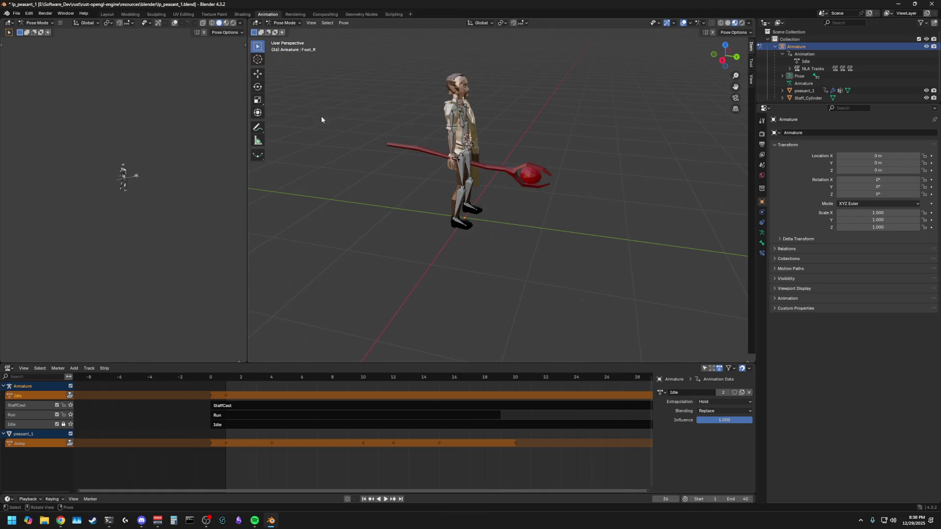
Step: Switch the lower editor back to the Action Editor showing Idle's keyframes at frame 1
{"action": "key", "text": "a"}
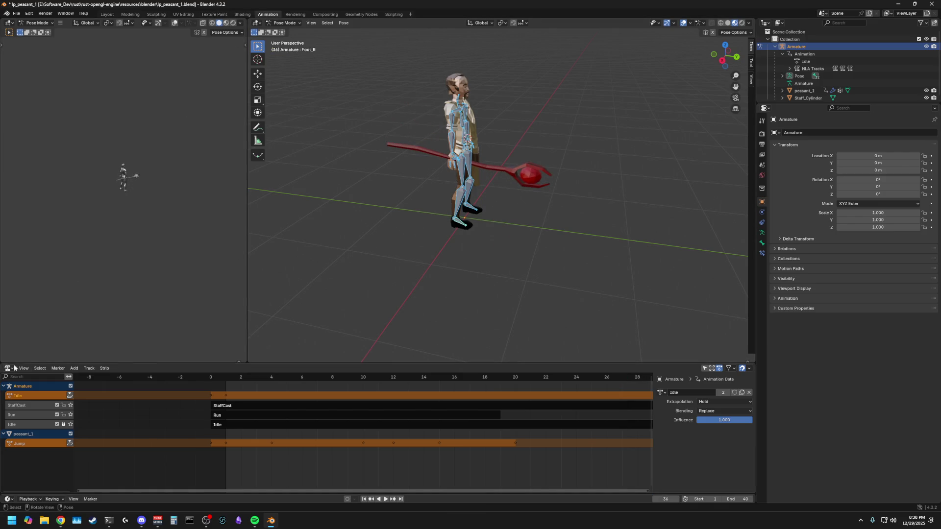
{"action": "left_click", "coordinate": [14, 368]}
{"action": "left_click", "coordinate": [106, 390]}
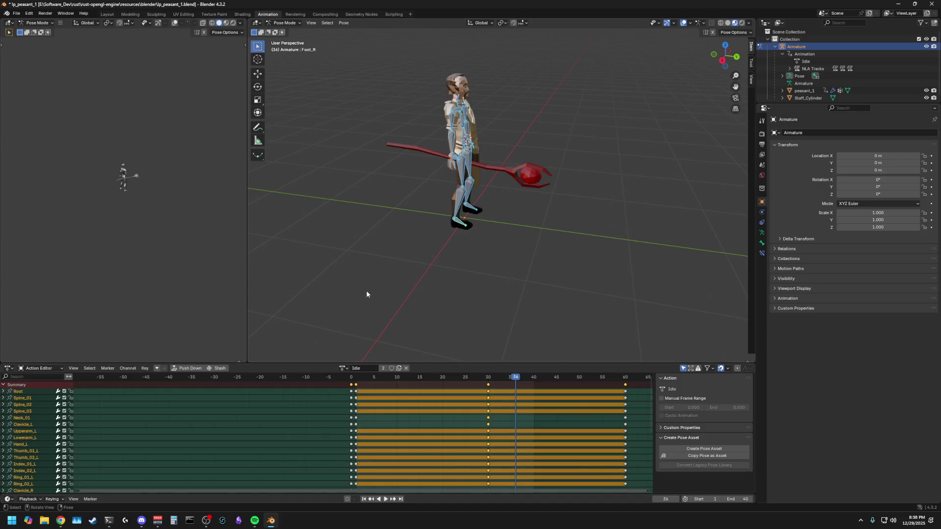
{"action": "key", "text": "alt+a"}
{"action": "left_click_drag", "start_coordinate": [515, 377], "coordinate": [355, 377]}
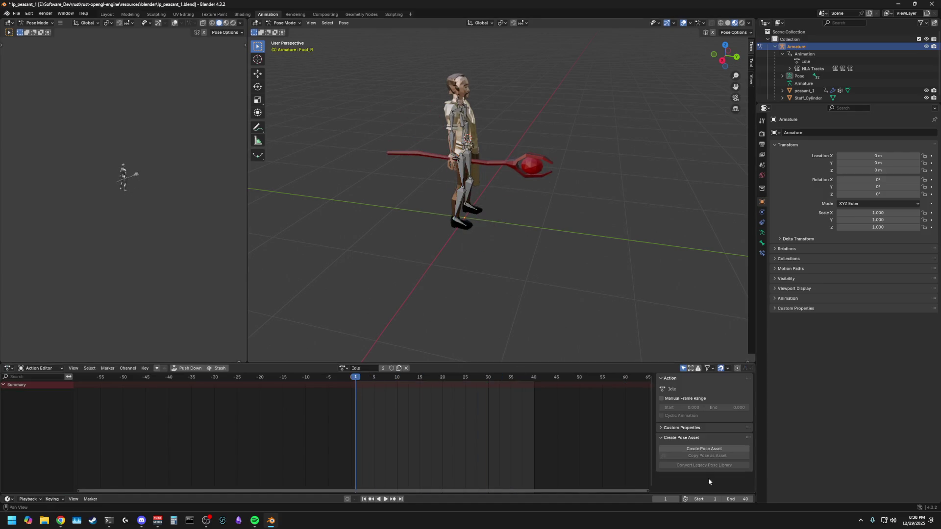
{"action": "left_click", "coordinate": [743, 500]}
Step: Set the scene end frame to 60
{"action": "type", "text": "0"}
{"action": "key", "text": "Return"}
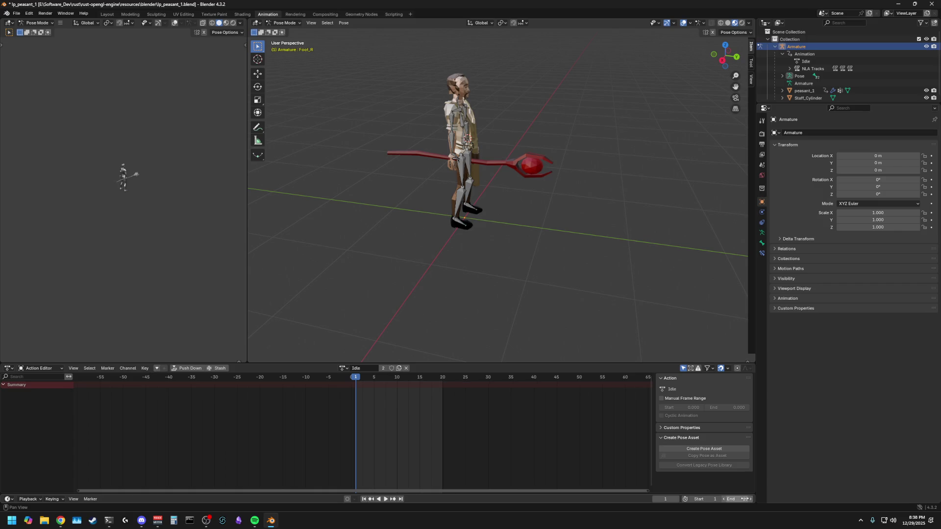
{"action": "left_click", "coordinate": [741, 497]}
{"action": "key", "text": "Return"}
Step: Select the RH_WeapAnchor bone and copy its pose
{"action": "key", "text": "Right"}
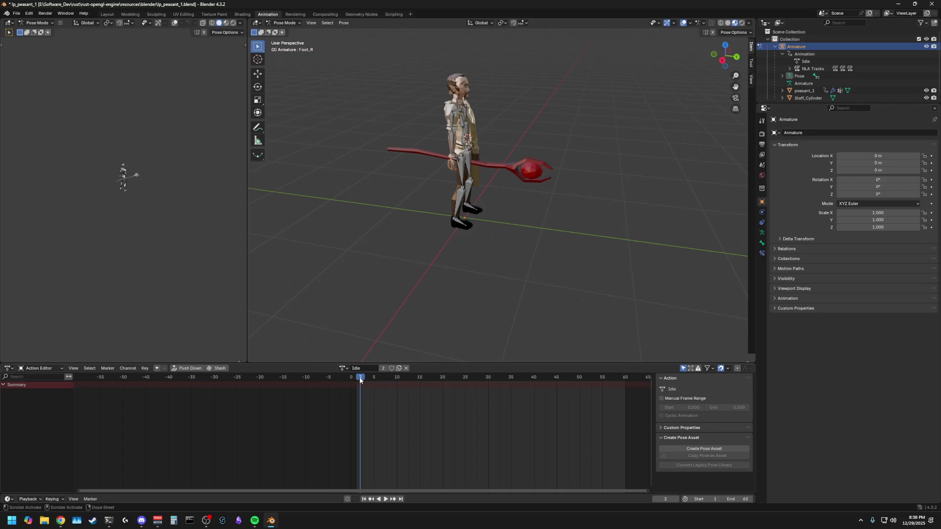
{"action": "key", "text": "a"}
{"action": "left_click", "coordinate": [358, 378]}
{"action": "key", "text": "space"}
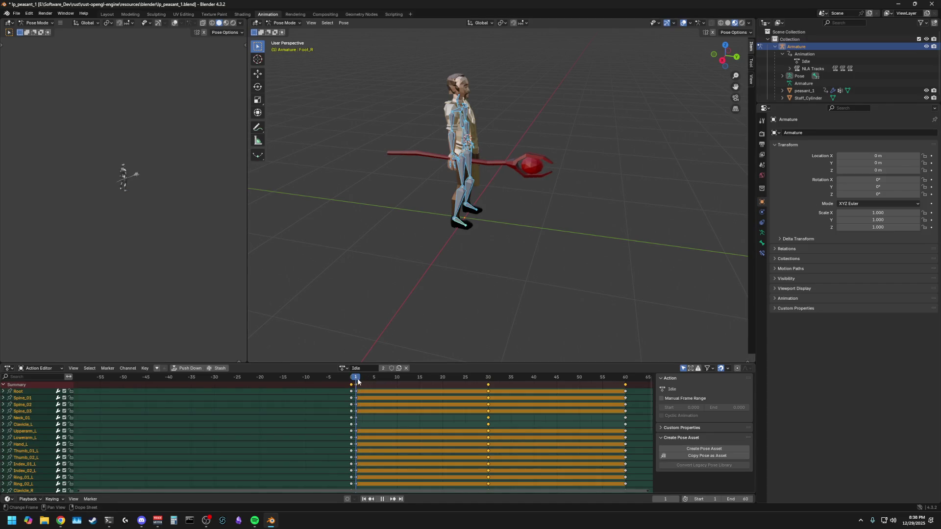
{"action": "left_click", "coordinate": [357, 388]}
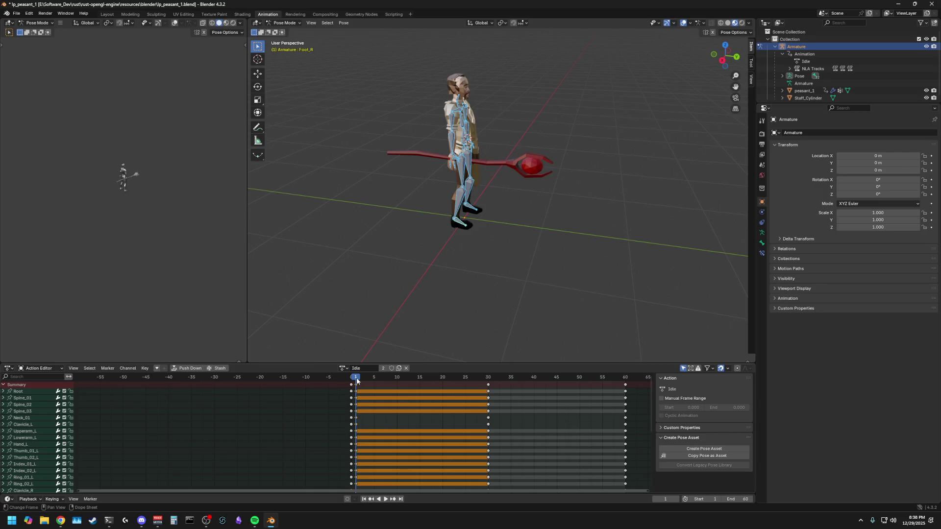
{"action": "left_click", "coordinate": [447, 245]}
{"action": "left_click", "coordinate": [456, 158]}
{"action": "key", "text": "ctrl+c"}
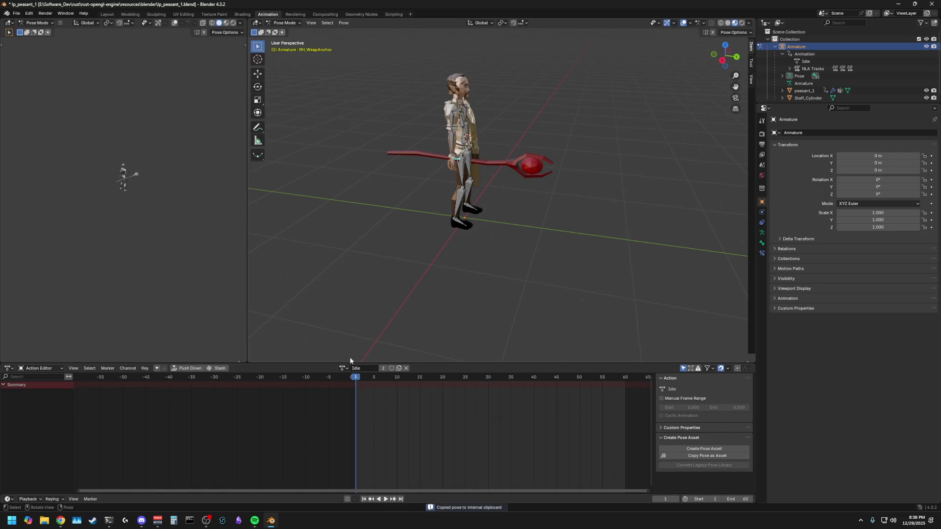
Step: Paste the weapon anchor's pose at frame 3 and frame 60, and play it back
{"action": "key", "text": "Right"}
{"action": "key", "text": "Right"}
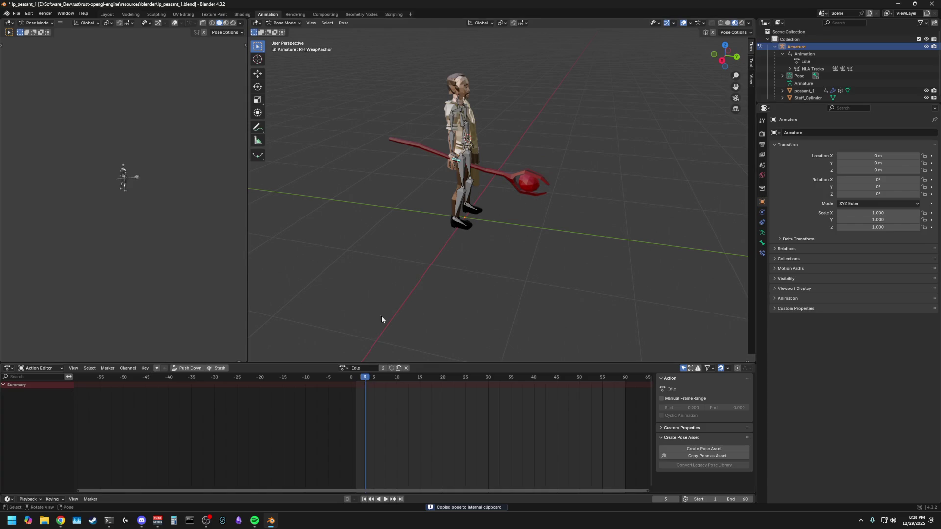
{"action": "key", "text": "space"}
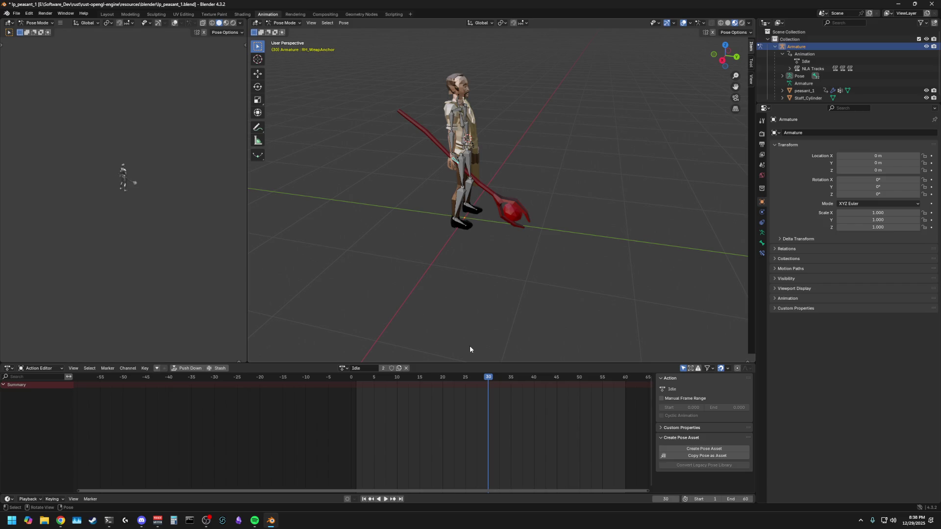
{"action": "key", "text": "ctrl+v"}
{"action": "left_click_drag", "start_coordinate": [490, 378], "coordinate": [623, 387]}
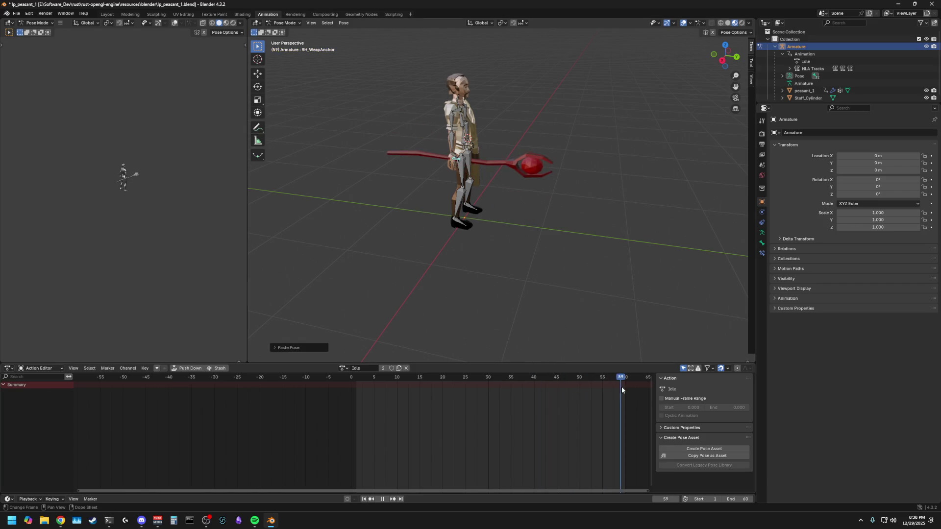
{"action": "key", "text": "ctrl+v"}
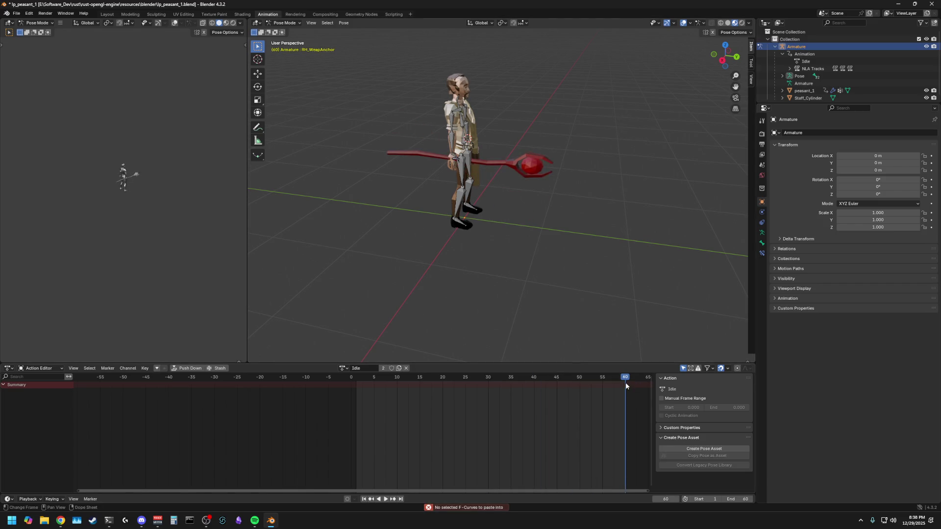
{"action": "key", "text": "space"}
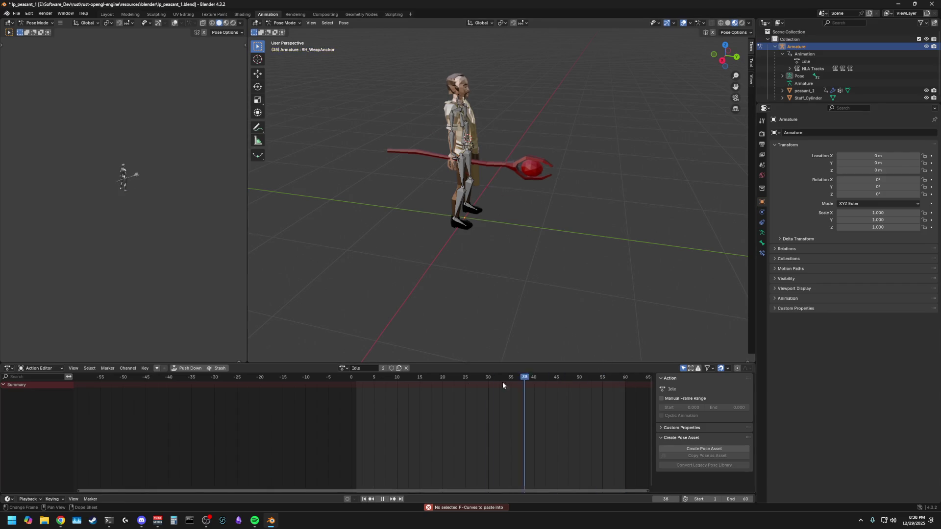
{"action": "left_click", "coordinate": [357, 387]}
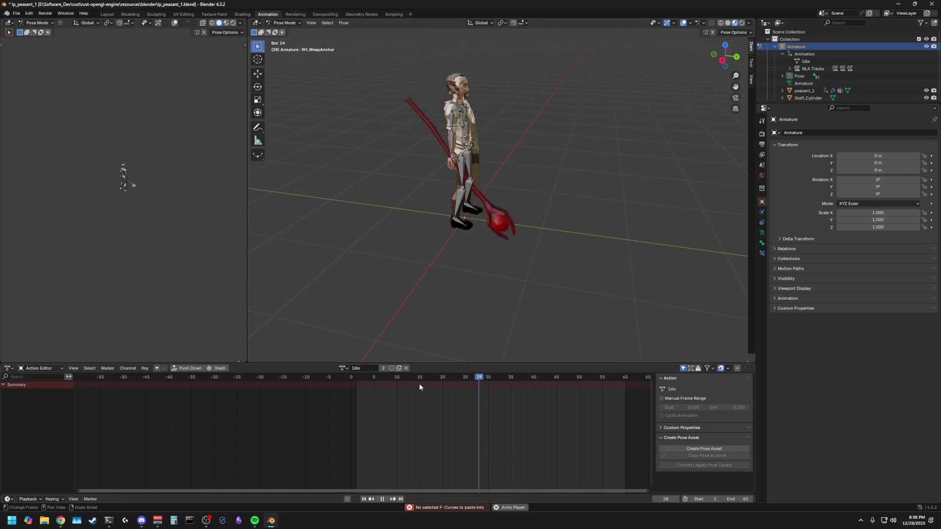
{"action": "key", "text": "space"}
Step: Select all bones and check their Idle keys from frame 1
{"action": "key", "text": "a"}
{"action": "key", "text": "shift+Left"}
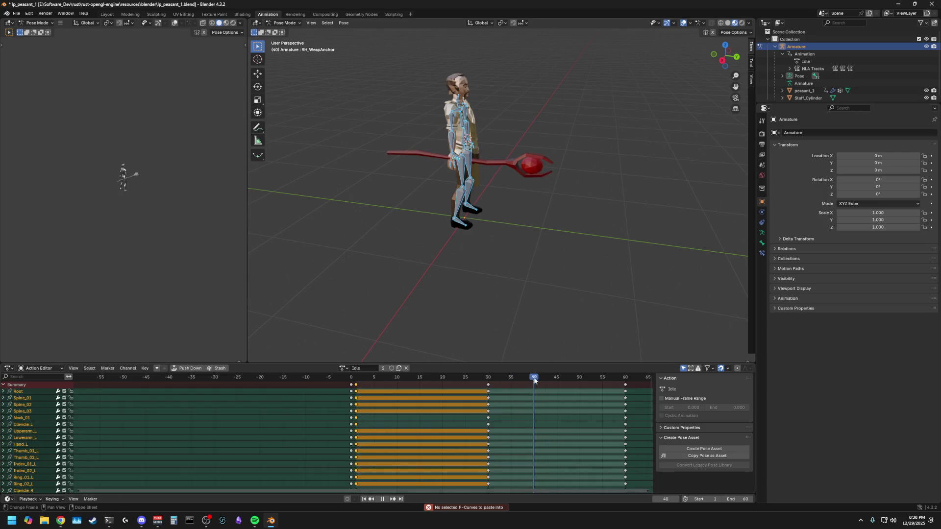
{"action": "key", "text": "alt+a"}
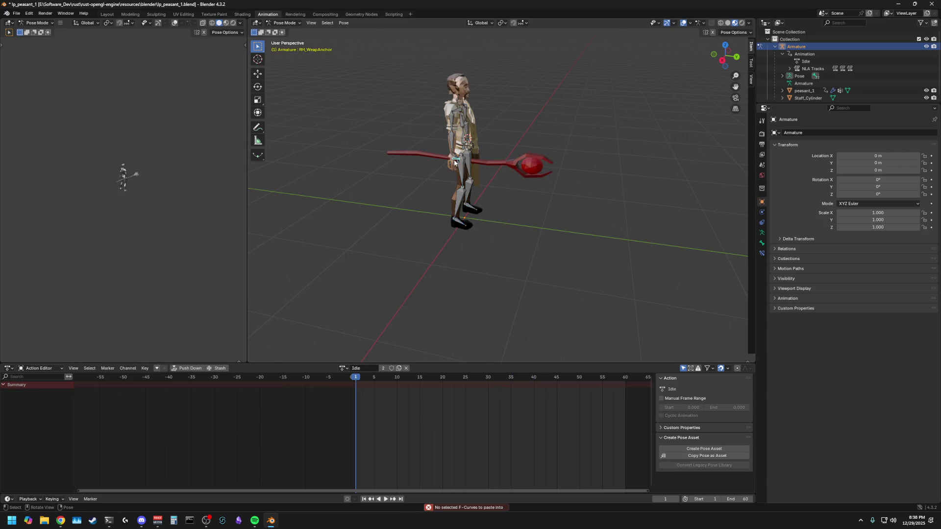
{"action": "scroll", "coordinate": [404, 424], "scroll_direction": "down", "scroll_amount": 3}
{"action": "scroll", "coordinate": [404, 427], "scroll_direction": "up", "scroll_amount": 3}
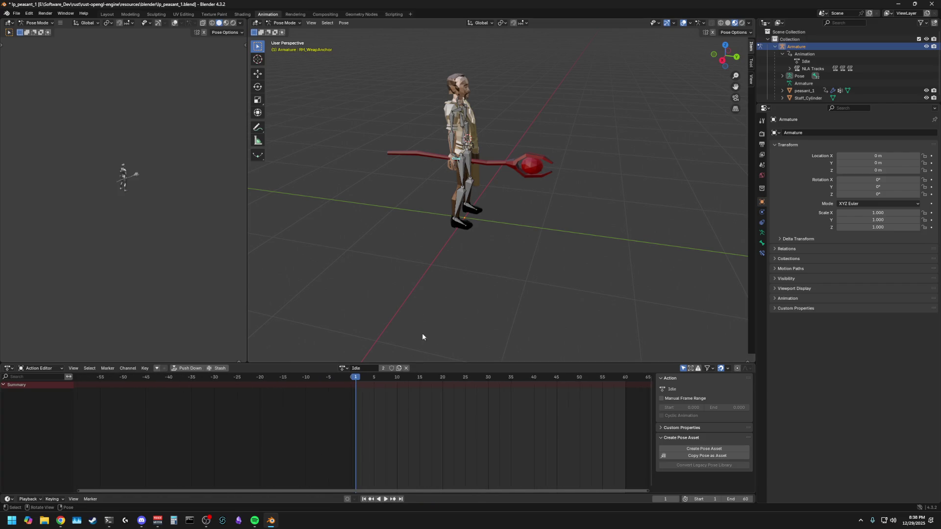
{"action": "key", "text": "a"}
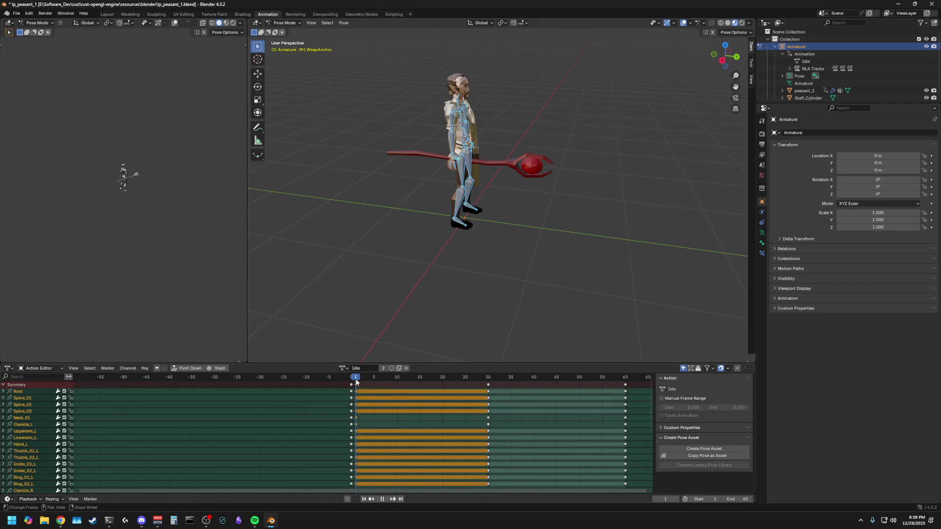
{"action": "key", "text": "Escape"}
Step: Stop playback at frame 30 and delete the keyframes there
{"action": "key", "text": "space"}
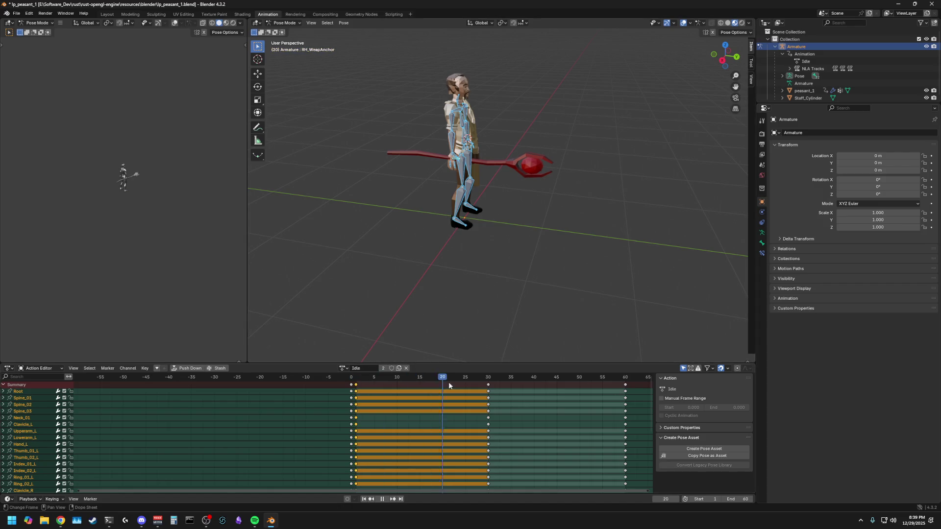
{"action": "key", "text": "space"}
{"action": "left_click", "coordinate": [488, 385]}
{"action": "key", "text": "Delete"}
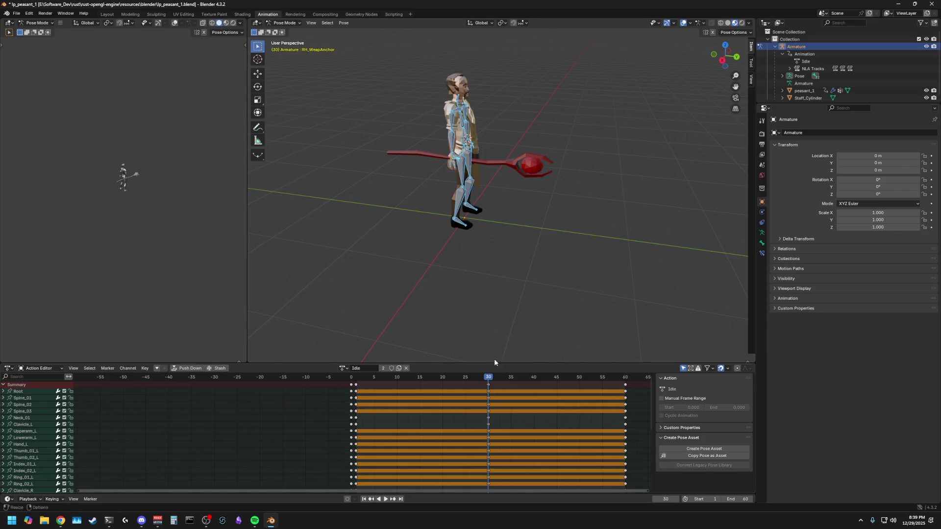
Step: Play the Idle animation from a front view and save lp_peasant_1.blend
{"action": "mouse_move", "coordinate": [494, 359]}
{"action": "middle_mouse_down"}
{"action": "mouse_move", "coordinate": [490, 291]}
{"action": "mouse_move", "coordinate": [437, 273]}
{"action": "middle_mouse_up"}
{"action": "left_click", "coordinate": [437, 272]}
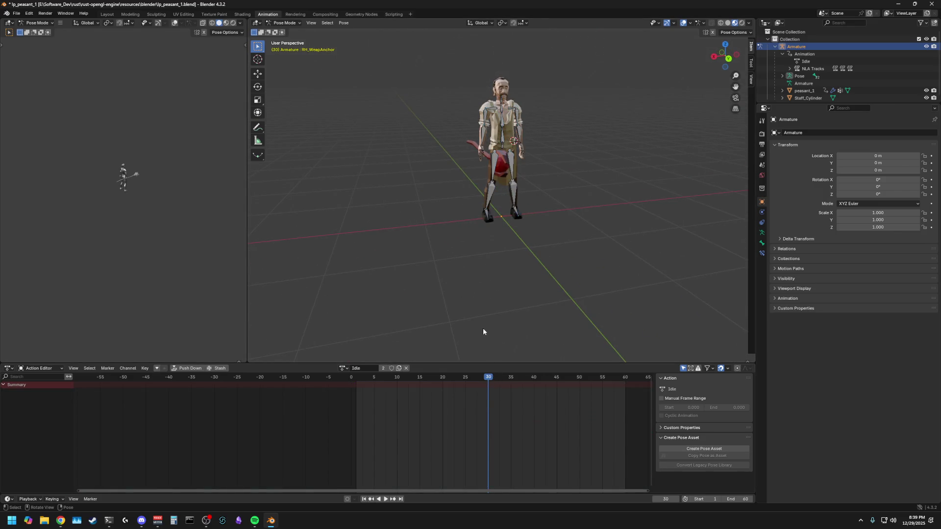
{"action": "key", "text": "a"}
{"action": "left_click", "coordinate": [518, 388]}
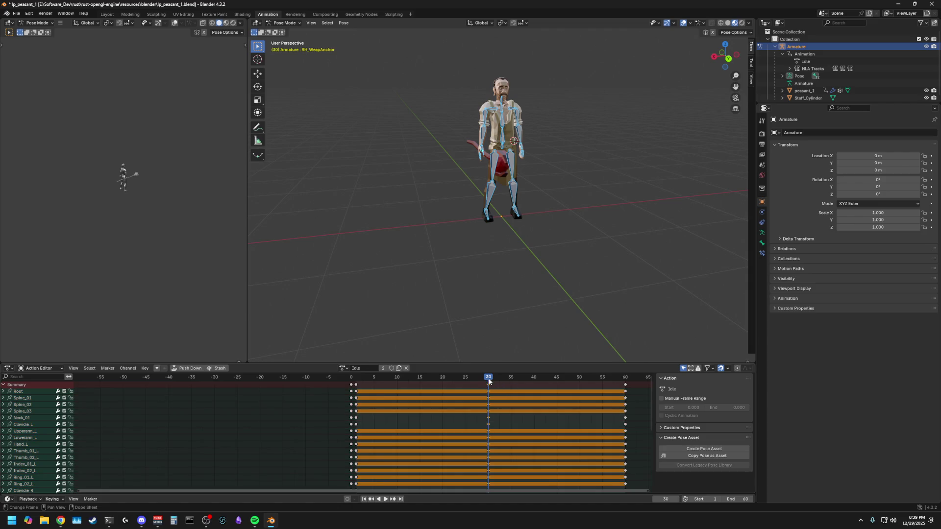
{"action": "key", "text": "space"}
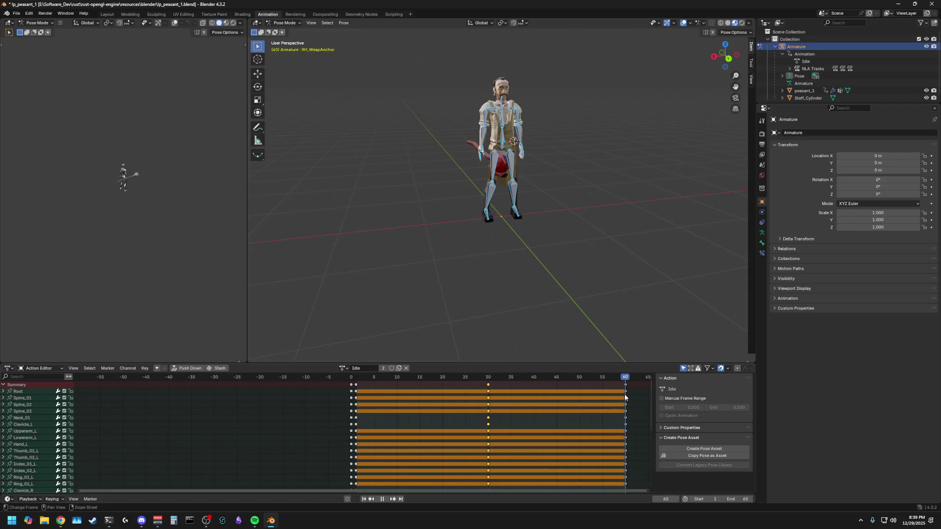
{"action": "key", "text": "Escape"}
{"action": "key", "text": "ctrl+s"}
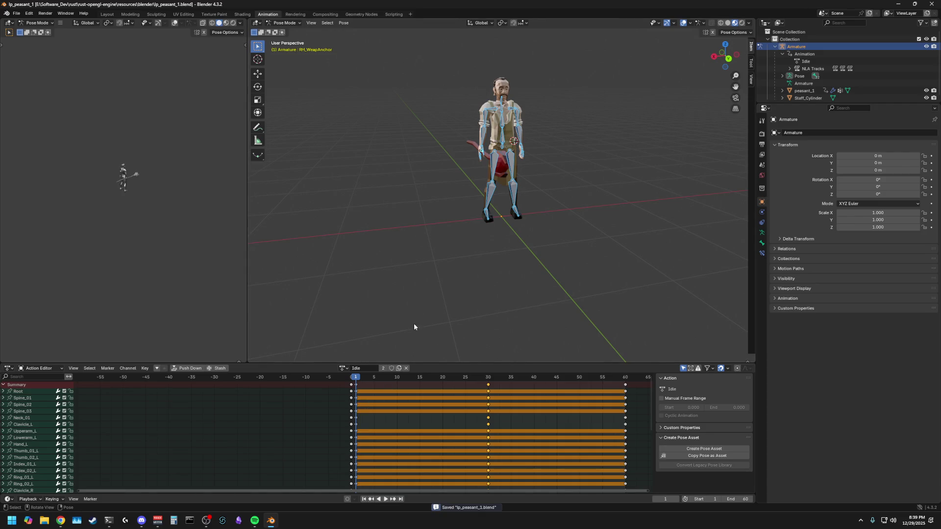
Step: Browse the Action dropdown and replay the Idle animation from several angles
{"action": "key", "text": "alt+a"}
{"action": "mouse_move", "coordinate": [397, 243]}
{"action": "middle_mouse_down"}
{"action": "mouse_move", "coordinate": [510, 239]}
{"action": "mouse_move", "coordinate": [366, 235]}
{"action": "mouse_move", "coordinate": [437, 237]}
{"action": "mouse_move", "coordinate": [364, 226]}
{"action": "middle_mouse_up"}
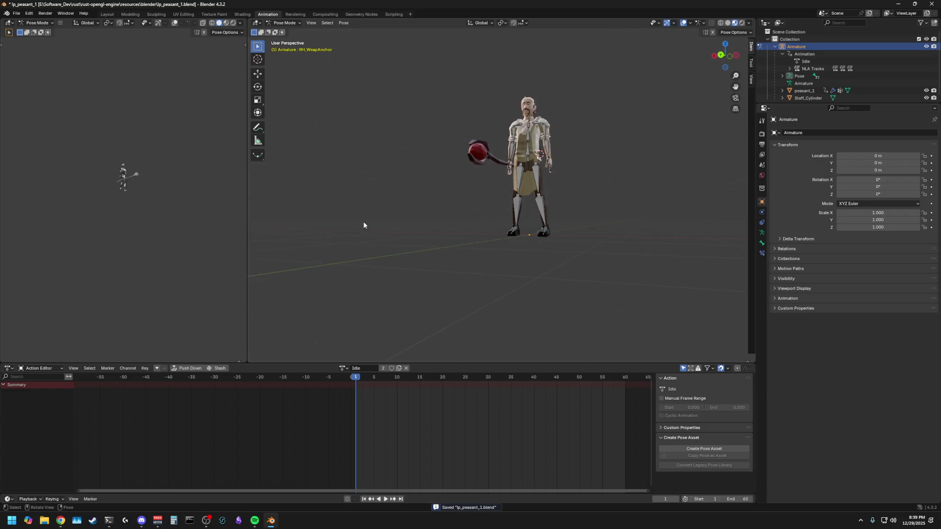
{"action": "left_click", "coordinate": [344, 368]}
{"action": "middle_click_drag", "start_coordinate": [374, 288], "coordinate": [414, 280]}
{"action": "key", "text": "space"}
{"action": "key", "text": "space"}
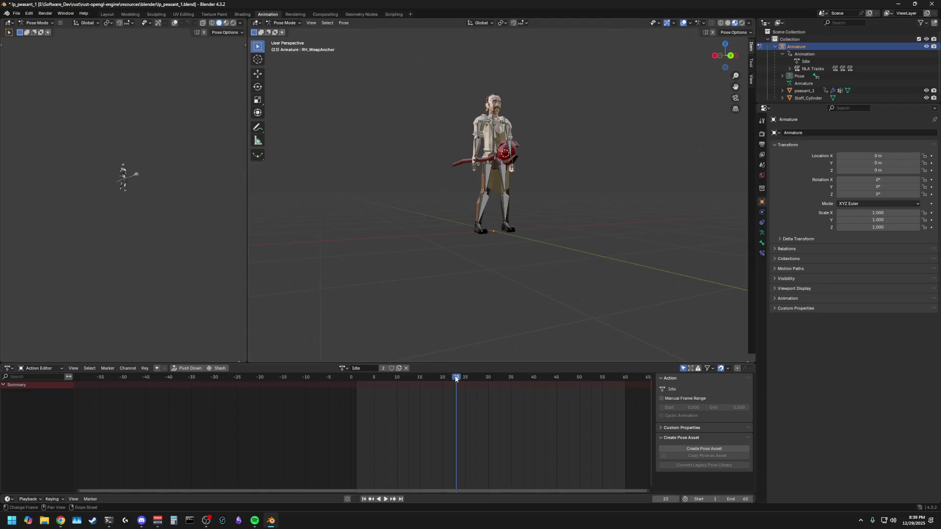
{"action": "left_click_drag", "start_coordinate": [396, 378], "coordinate": [357, 384]}
{"action": "mouse_move", "coordinate": [387, 334]}
{"action": "middle_mouse_down"}
{"action": "mouse_move", "coordinate": [425, 317]}
{"action": "mouse_move", "coordinate": [384, 320]}
{"action": "mouse_move", "coordinate": [396, 291]}
{"action": "mouse_move", "coordinate": [505, 259]}
{"action": "mouse_move", "coordinate": [387, 268]}
{"action": "middle_mouse_up"}
{"action": "key", "text": "a"}
{"action": "key", "text": "space"}
{"action": "key", "text": "space"}
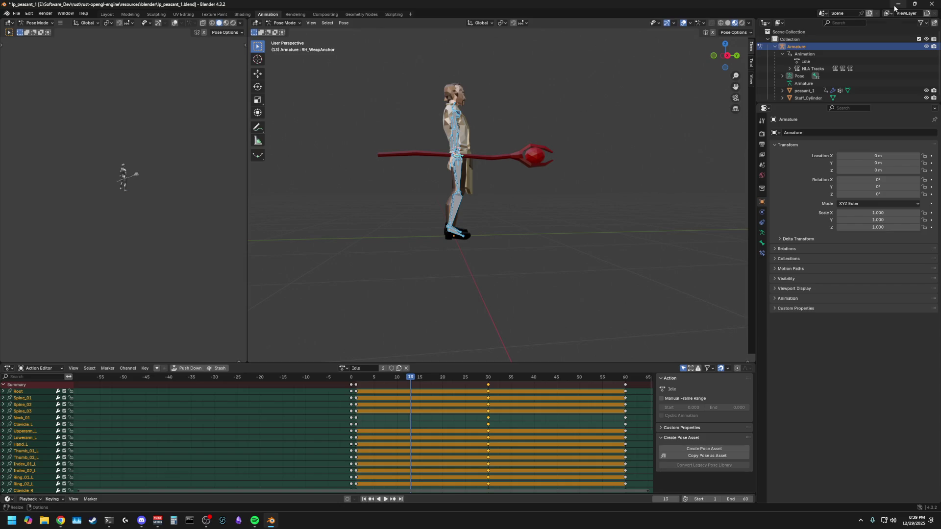
Step: Minimize Blender and exit the bash terminal split
{"action": "left_click", "coordinate": [899, 4]}
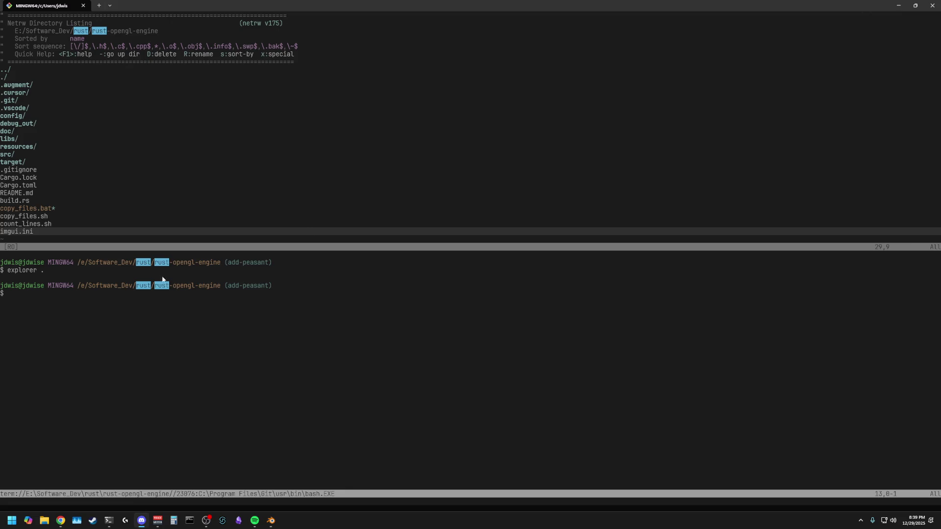
{"action": "type", "text": "exit"}
{"action": "key", "text": "Return"}
Step: Open trash_guy.txt through the fuzzy file finder
{"action": "key", "text": "j"}
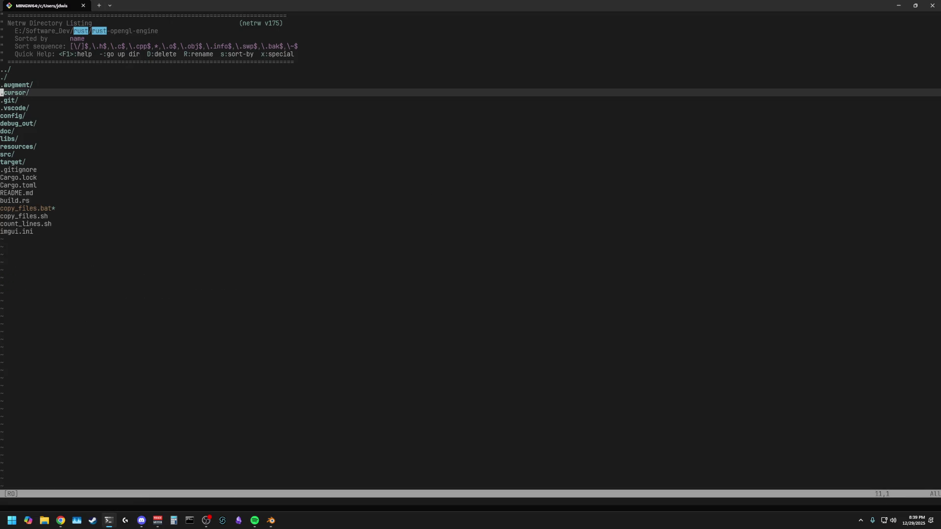
{"action": "key", "text": "j"}
{"action": "key", "text": "j"}
{"action": "key", "text": "j"}
{"action": "key", "text": "space"}
{"action": "key", "text": "f"}
{"action": "key", "text": "f"}
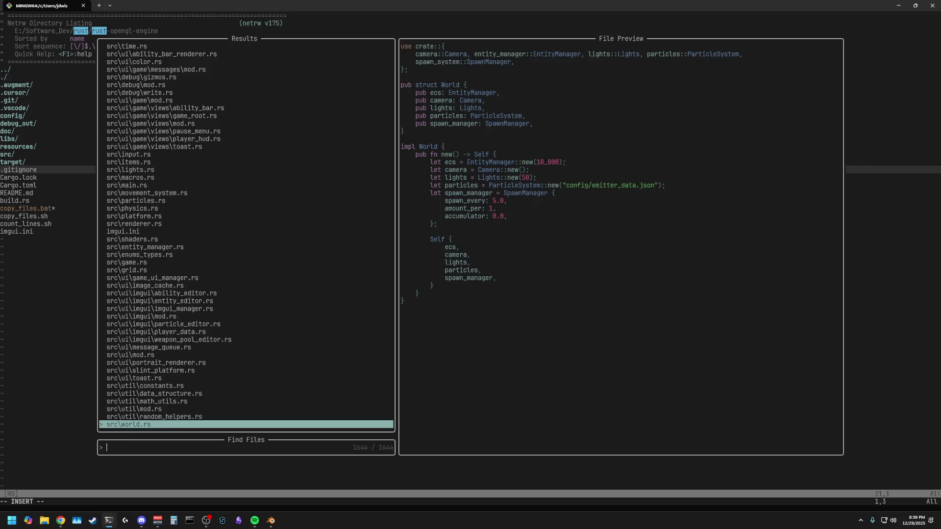
{"action": "type", "text": "treashguy"}
{"action": "key", "text": "BackSpace"}
{"action": "key", "text": "BackSpace"}
{"action": "key", "text": "BackSpace"}
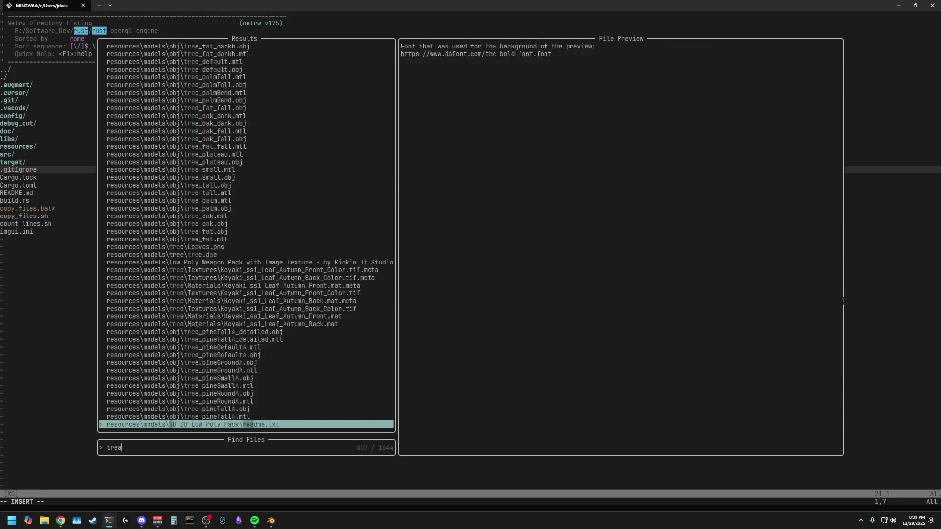
{"action": "type", "text": "ashguy"}
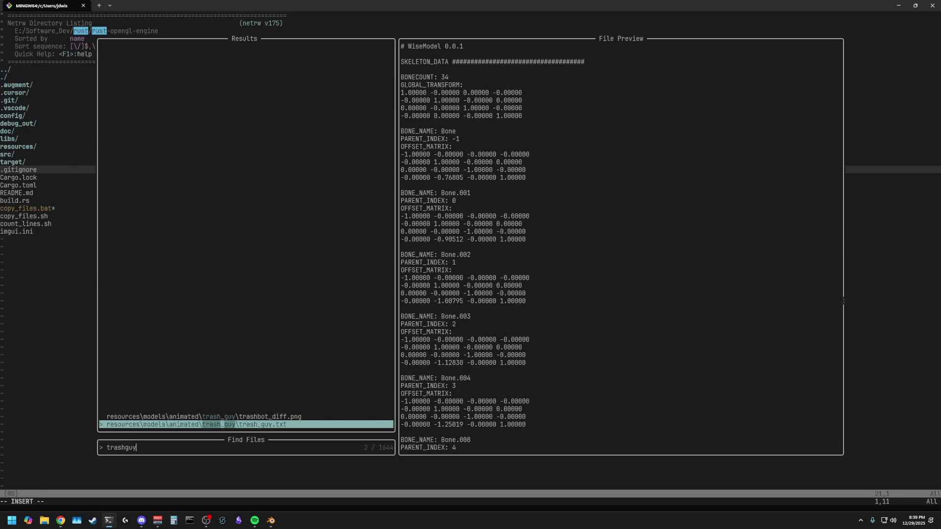
{"action": "key", "text": "Return"}
Step: Search /animation_name to reach the Freefall entry, and return to Blender
{"action": "type", "text": "/animation_"}
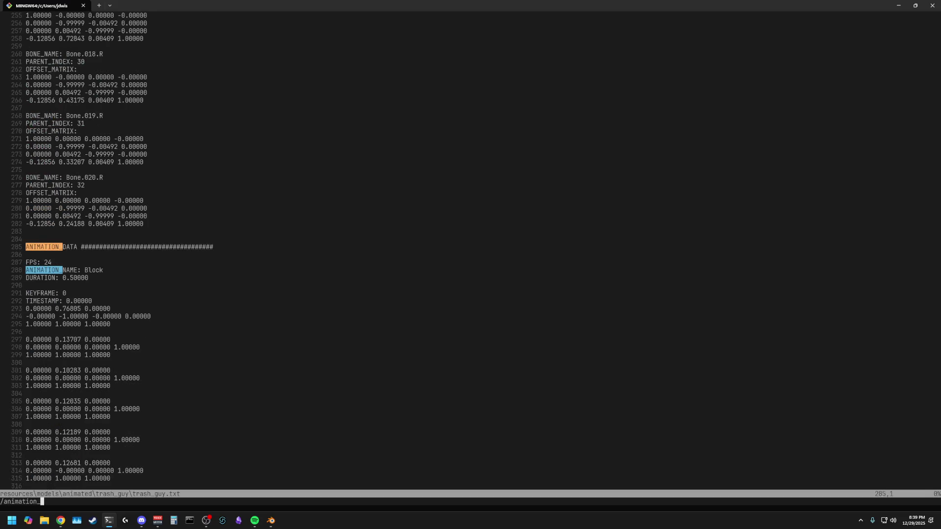
{"action": "type", "text": "name"}
{"action": "key", "text": "Return"}
{"action": "key", "text": "n"}
{"action": "key", "text": "n"}
{"action": "key", "text": "n"}
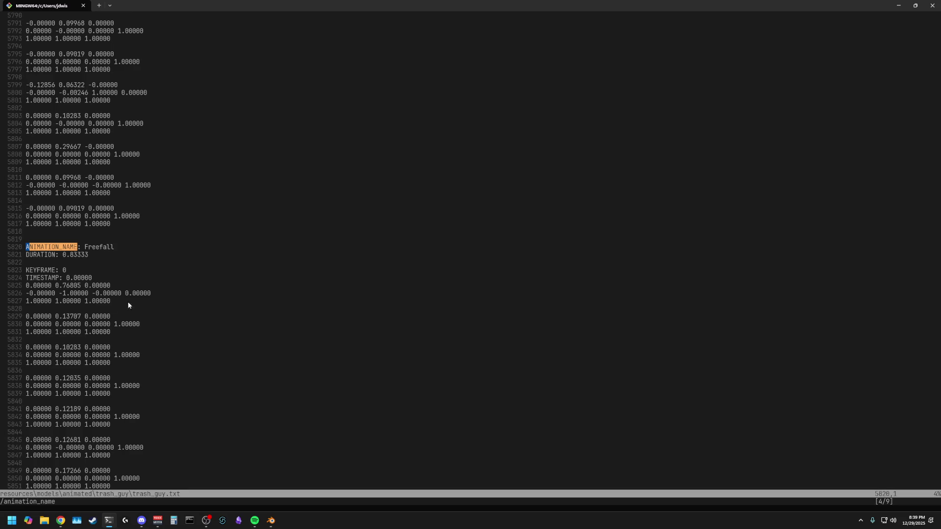
{"action": "left_click", "coordinate": [271, 521]}
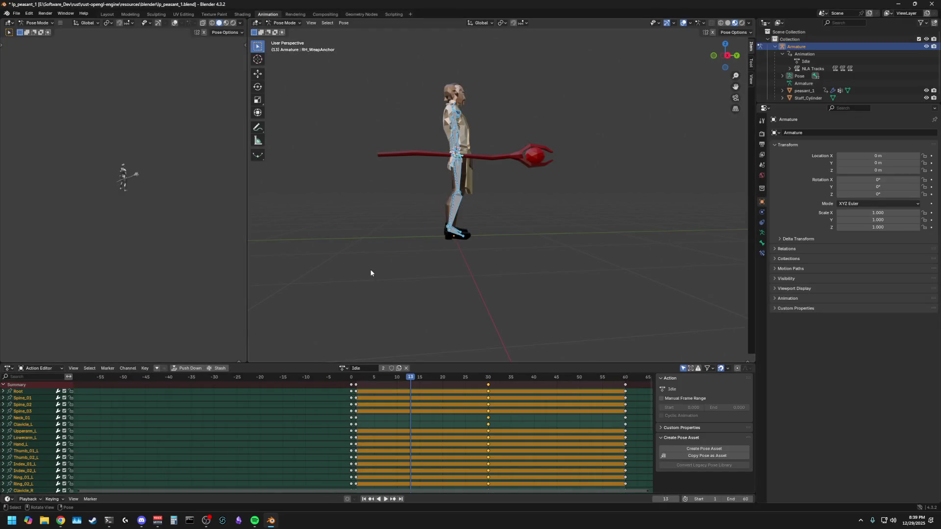
{"action": "key", "text": "shift+Left"}
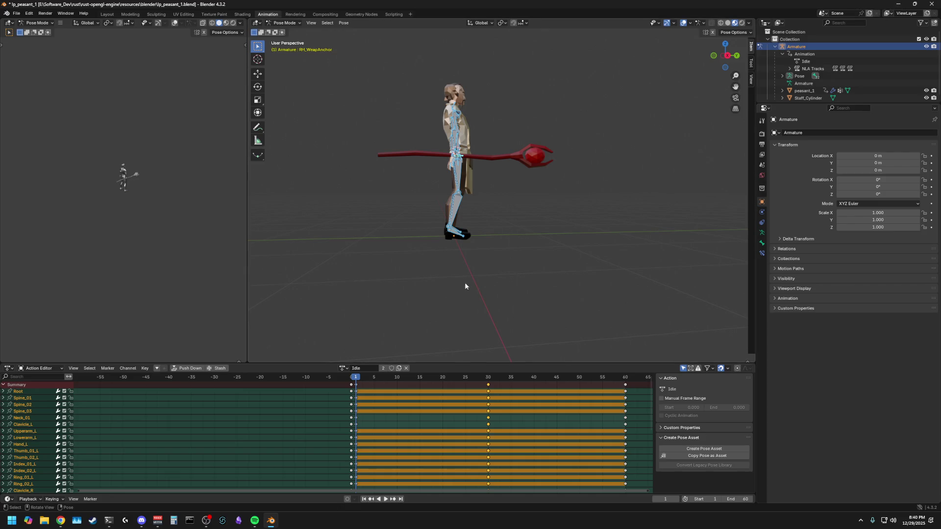
{"action": "middle_click_drag", "start_coordinate": [465, 282], "coordinate": [396, 276]}
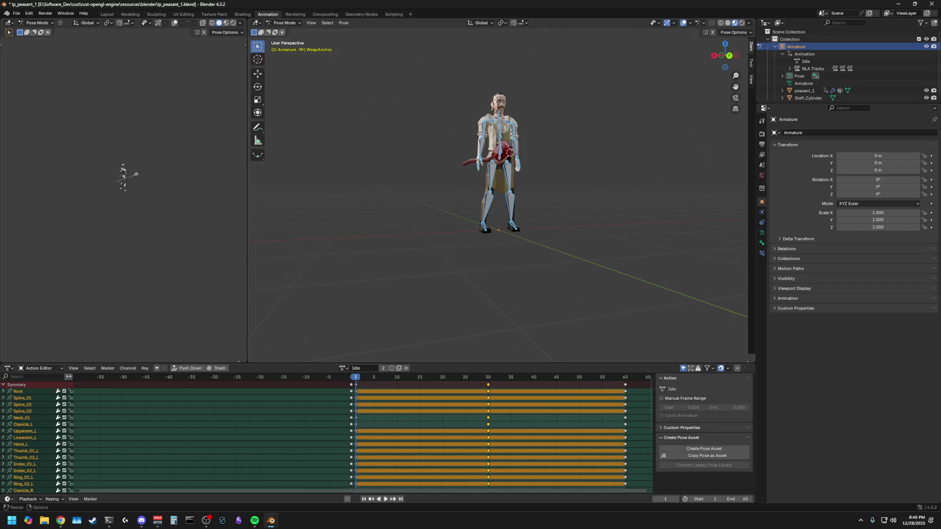
{"action": "mouse_move", "coordinate": [635, 236]}
{"action": "middle_mouse_down"}
{"action": "mouse_move", "coordinate": [567, 250]}
{"action": "mouse_move", "coordinate": [524, 273]}
{"action": "mouse_move", "coordinate": [612, 269]}
{"action": "mouse_move", "coordinate": [536, 275]}
{"action": "mouse_move", "coordinate": [614, 278]}
{"action": "middle_mouse_up"}
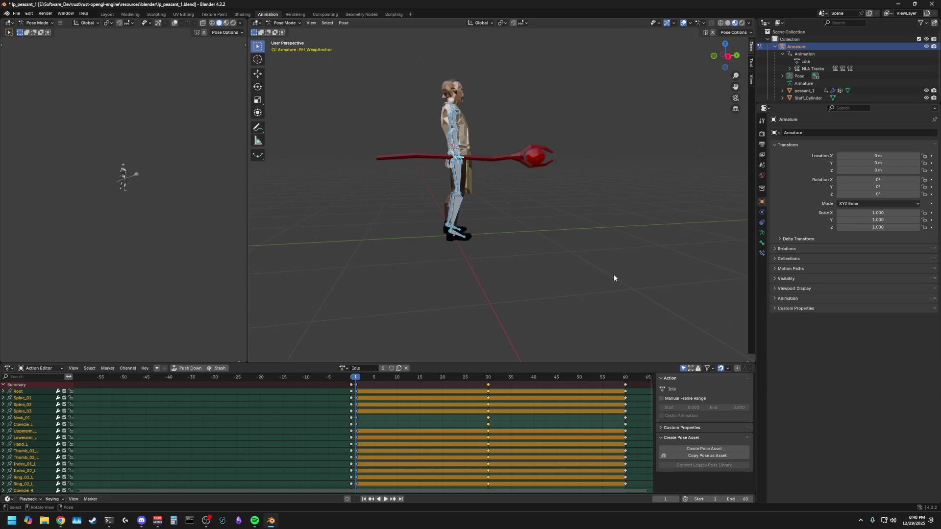
{"action": "mouse_move", "coordinate": [630, 245]}
{"action": "middle_mouse_down"}
{"action": "mouse_move", "coordinate": [489, 249]}
{"action": "mouse_move", "coordinate": [572, 257]}
{"action": "mouse_move", "coordinate": [453, 262]}
{"action": "middle_mouse_up"}
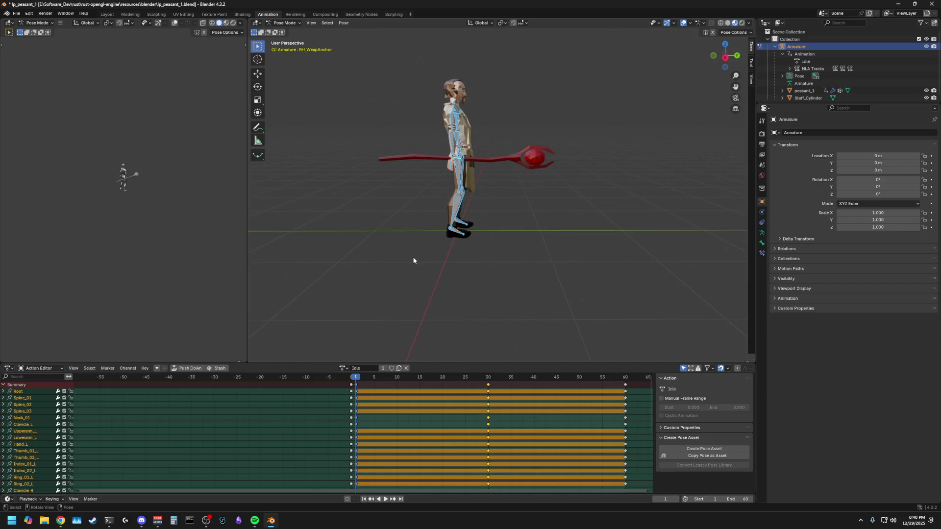
{"action": "mouse_move", "coordinate": [404, 257]}
{"action": "middle_mouse_down"}
{"action": "mouse_move", "coordinate": [437, 257]}
{"action": "mouse_move", "coordinate": [399, 255]}
{"action": "middle_mouse_up"}
{"action": "key", "text": "space"}
{"action": "key", "text": "space"}
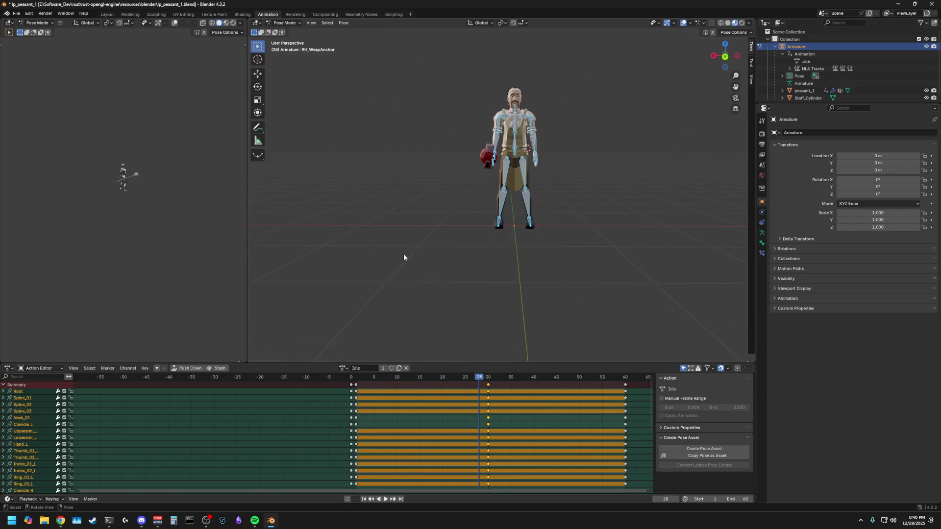
Step: Switch to the Run action and inspect its pose around frames 10–14
{"action": "left_click", "coordinate": [343, 368]}
{"action": "left_click", "coordinate": [351, 386]}
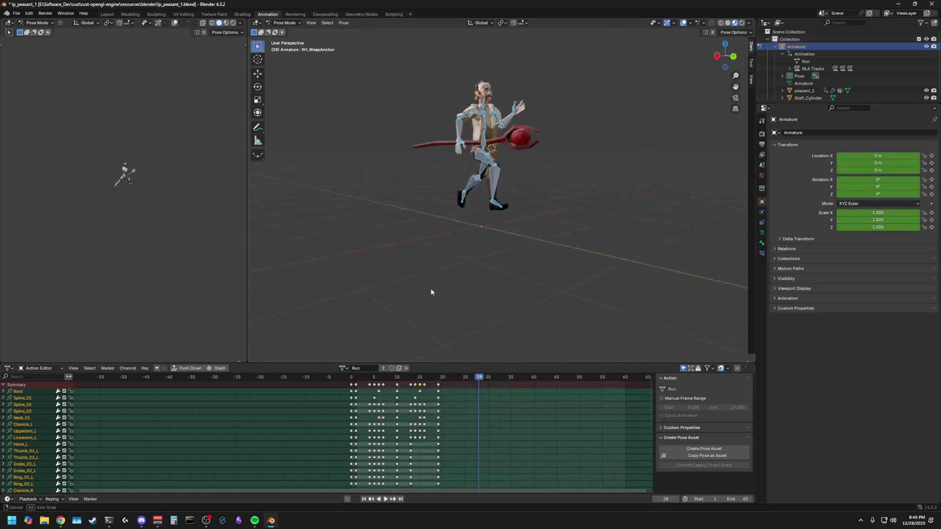
{"action": "middle_click_drag", "start_coordinate": [441, 294], "coordinate": [473, 306]}
{"action": "key", "text": "space"}
{"action": "key", "text": "space"}
{"action": "mouse_move", "coordinate": [393, 377]}
{"action": "left_mouse_down"}
{"action": "mouse_move", "coordinate": [357, 383]}
{"action": "mouse_move", "coordinate": [400, 391]}
{"action": "mouse_move", "coordinate": [416, 343]}
{"action": "left_mouse_up"}
{"action": "middle_click_drag", "start_coordinate": [408, 307], "coordinate": [405, 309]}
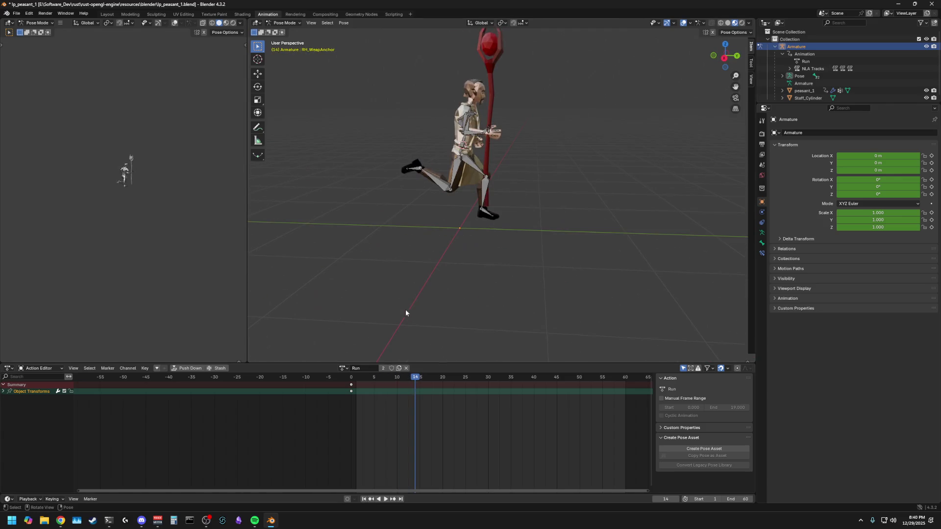
{"action": "key", "text": "a"}
{"action": "left_click", "coordinate": [347, 306]}
{"action": "key", "text": "i"}
{"action": "left_click_drag", "start_coordinate": [410, 382], "coordinate": [351, 382]}
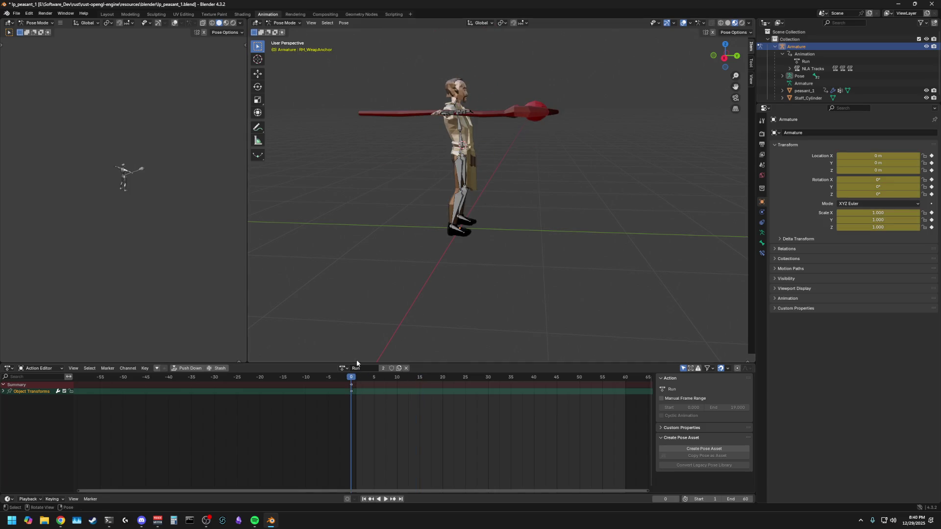
Step: Load the Idle action, duplicate it, and name the copy Freefall
{"action": "left_click", "coordinate": [344, 369]}
{"action": "left_click", "coordinate": [358, 377]}
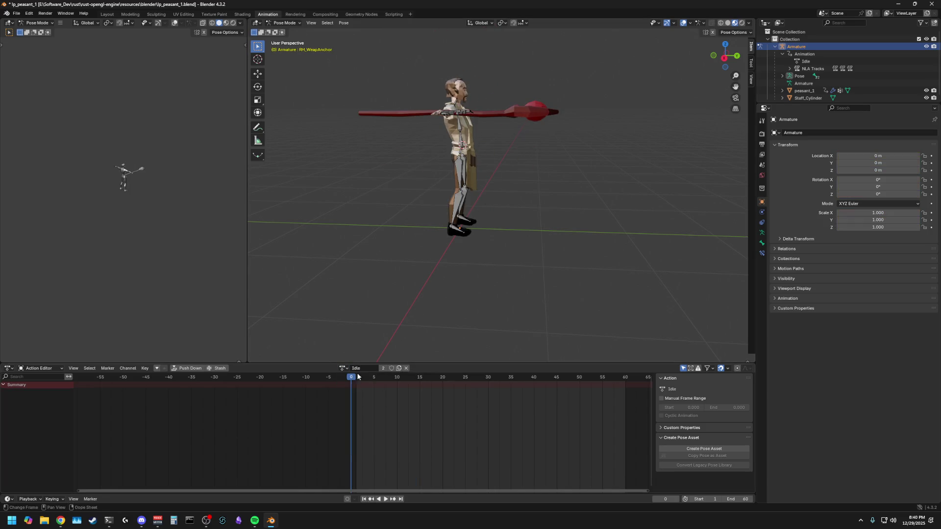
{"action": "left_click", "coordinate": [398, 368]}
{"action": "left_click_drag", "start_coordinate": [351, 379], "coordinate": [356, 378]}
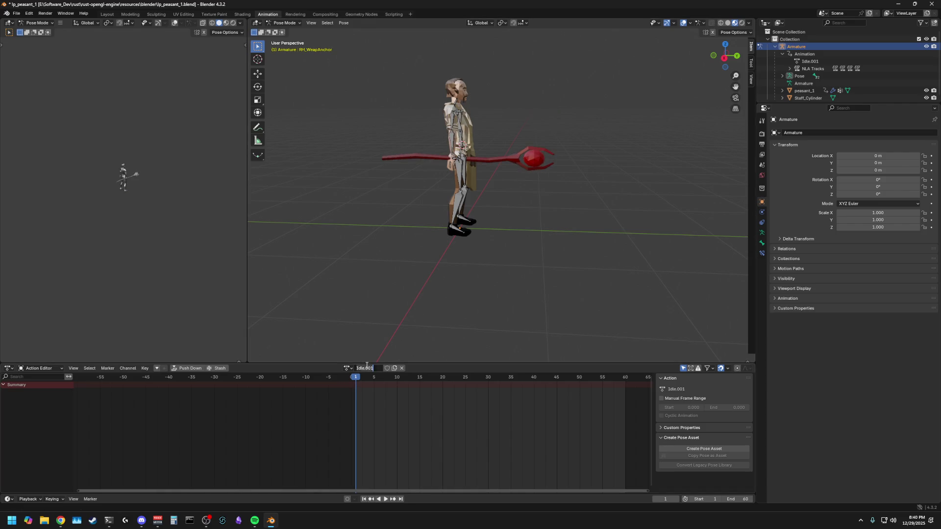
{"action": "type", "text": "Freefall"}
{"action": "key", "text": "Return"}
{"action": "mouse_move", "coordinate": [403, 279]}
{"action": "middle_mouse_down"}
{"action": "mouse_move", "coordinate": [464, 273]}
{"action": "mouse_move", "coordinate": [405, 267]}
{"action": "mouse_move", "coordinate": [377, 314]}
{"action": "middle_mouse_up"}
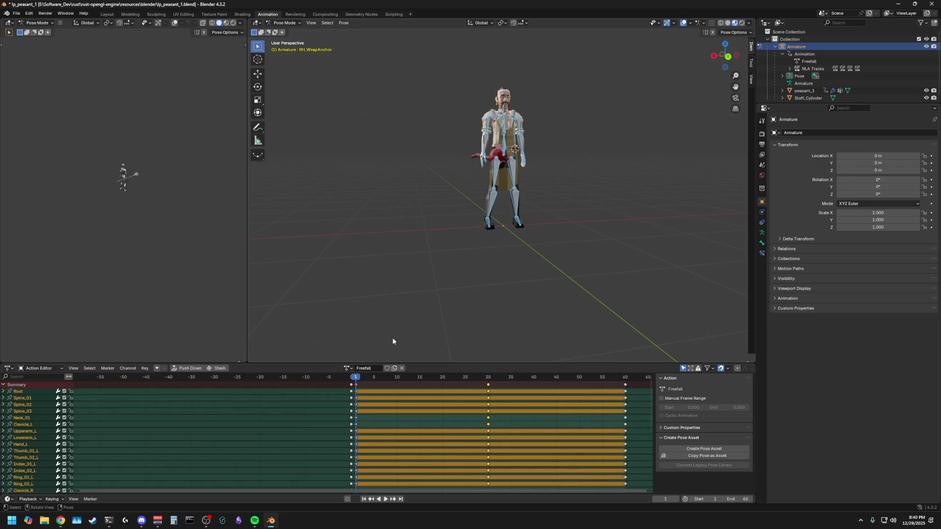
Step: Select the left upper arm bone from a front view
{"action": "key", "text": "a"}
{"action": "mouse_move", "coordinate": [458, 267]}
{"action": "middle_mouse_down"}
{"action": "mouse_move", "coordinate": [392, 256]}
{"action": "mouse_move", "coordinate": [419, 238]}
{"action": "mouse_move", "coordinate": [442, 262]}
{"action": "mouse_move", "coordinate": [501, 251]}
{"action": "middle_mouse_up"}
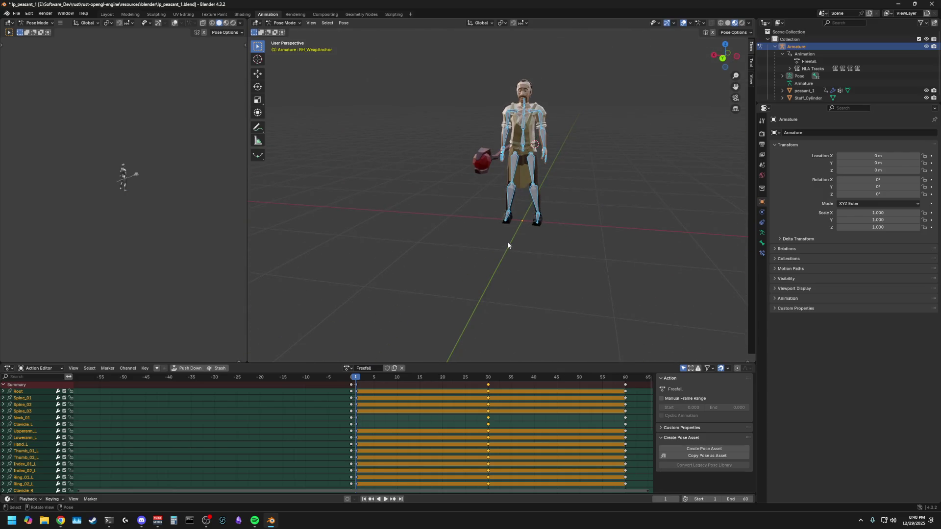
{"action": "scroll", "coordinate": [508, 242], "scroll_direction": "up", "scroll_amount": 4}
{"action": "left_click", "coordinate": [523, 149]}
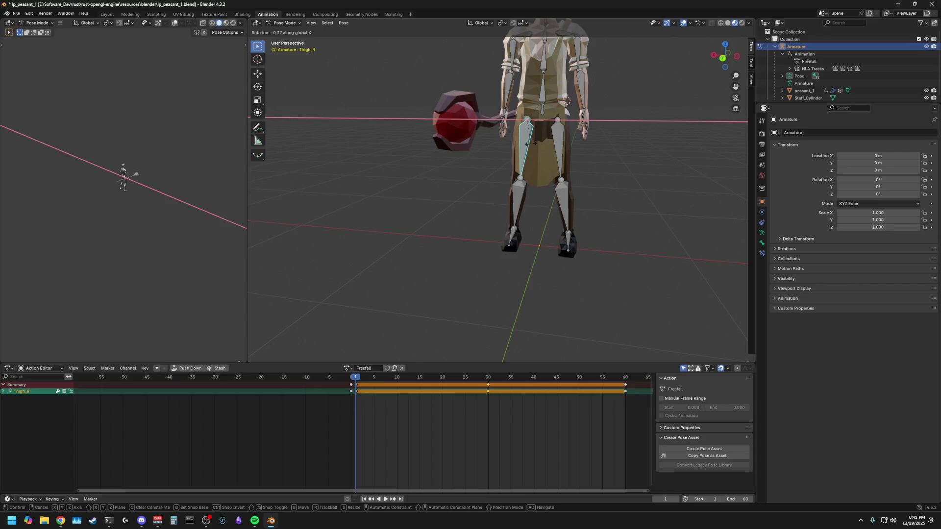
{"action": "middle_click_drag", "start_coordinate": [532, 148], "coordinate": [554, 176]}
{"action": "scroll", "coordinate": [559, 174], "scroll_direction": "down", "scroll_amount": 5}
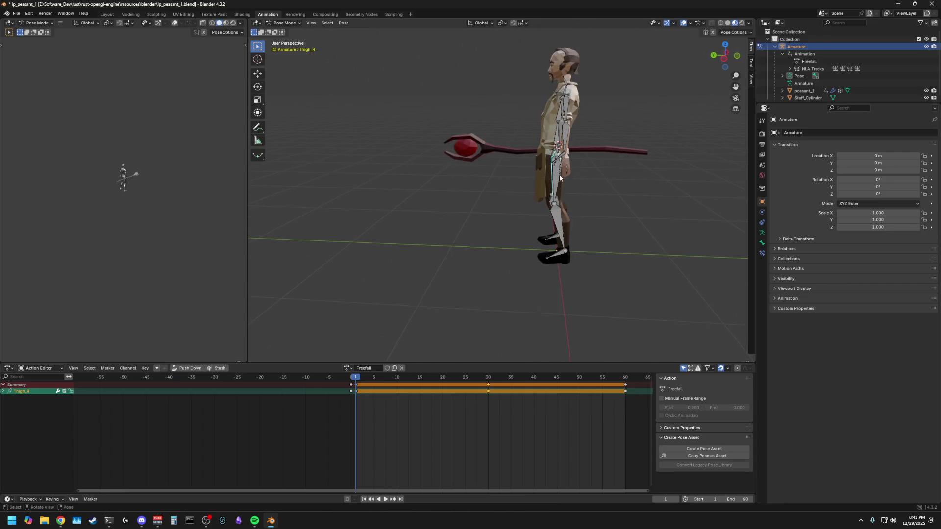
{"action": "mouse_move", "coordinate": [725, 53]}
{"action": "left_mouse_down"}
{"action": "mouse_move", "coordinate": [611, 104]}
{"action": "mouse_move", "coordinate": [674, 120]}
{"action": "left_mouse_up"}
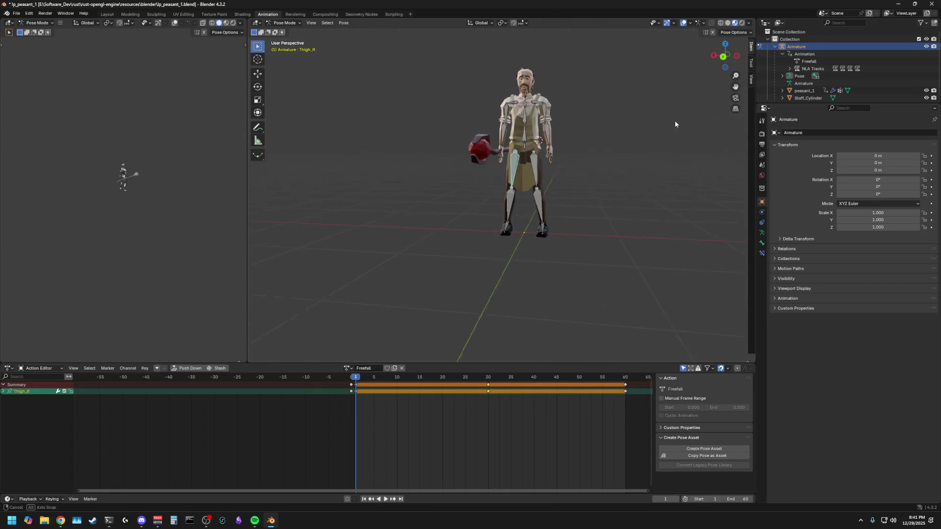
{"action": "left_click", "coordinate": [547, 109]}
Step: Rotate the left upper arm about global Y to swing it above the head
{"action": "key", "text": "r"}
{"action": "key", "text": "x"}
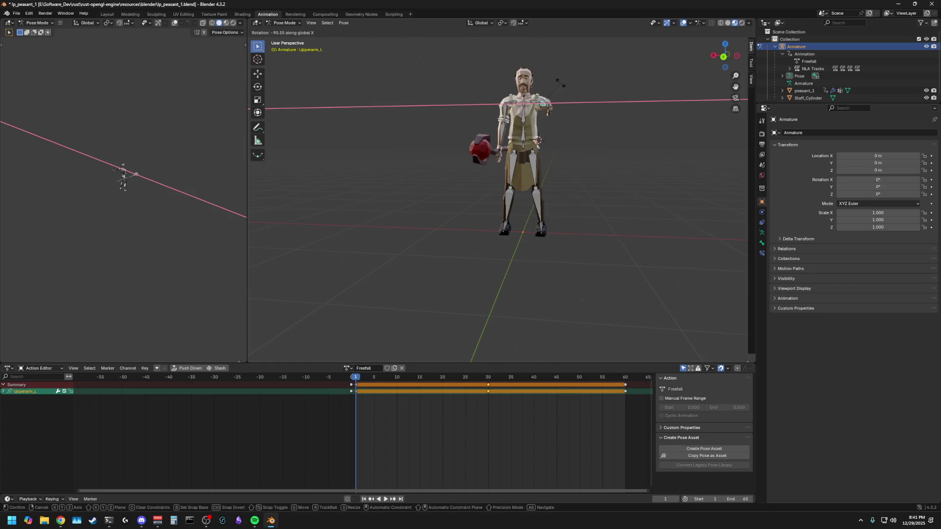
{"action": "key", "text": "Escape"}
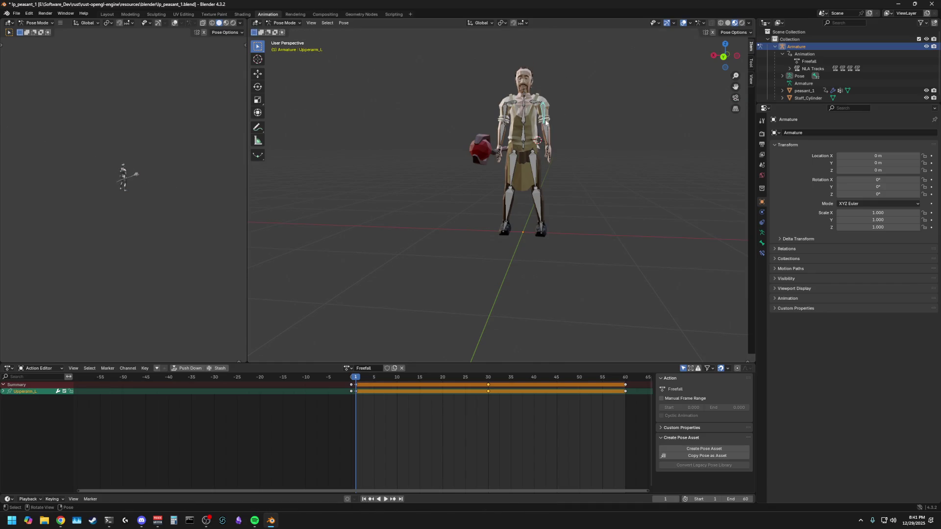
{"action": "key", "text": "r"}
{"action": "key", "text": "y"}
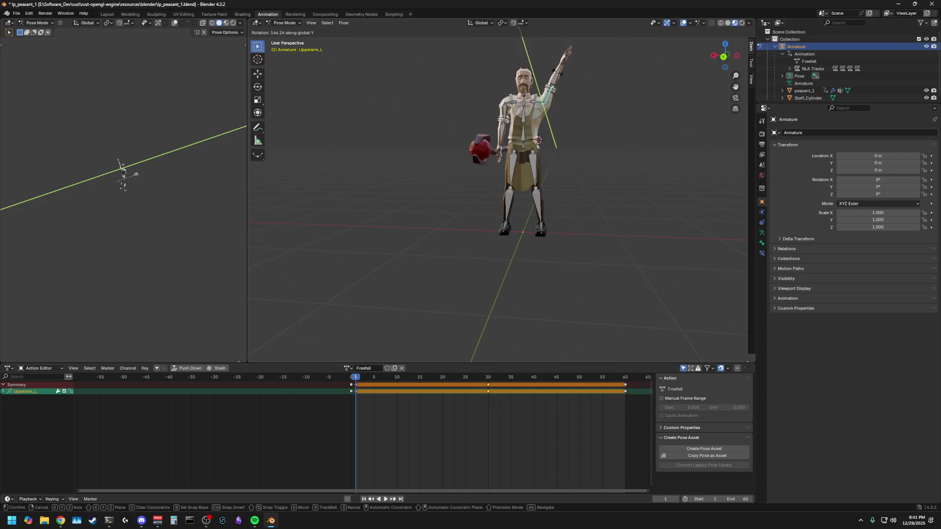
{"action": "key", "text": "Escape"}
{"action": "key", "text": "r"}
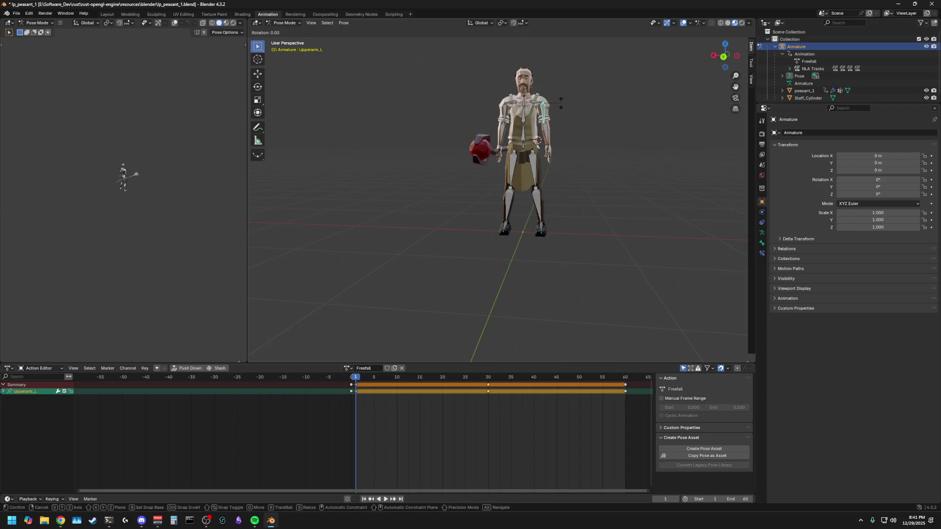
{"action": "key", "text": "z"}
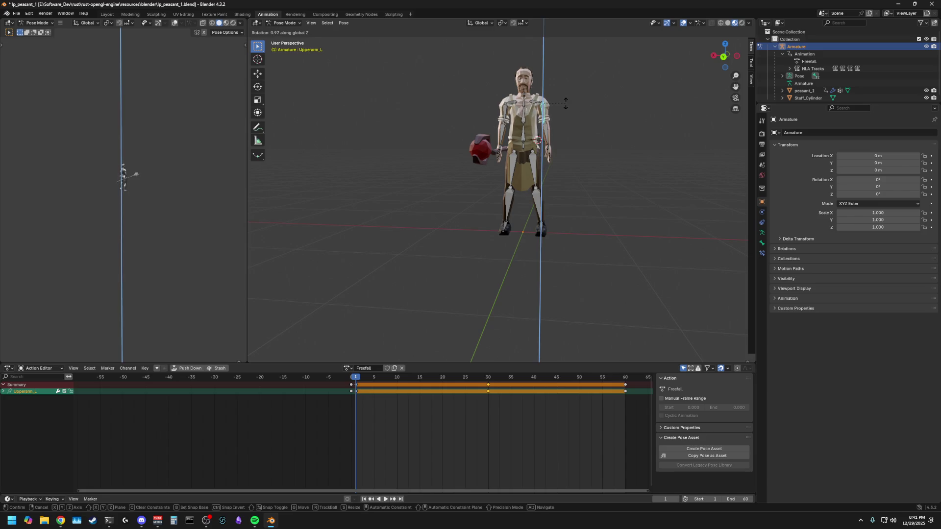
{"action": "key", "text": "Escape"}
{"action": "key", "text": "r"}
{"action": "key", "text": "y"}
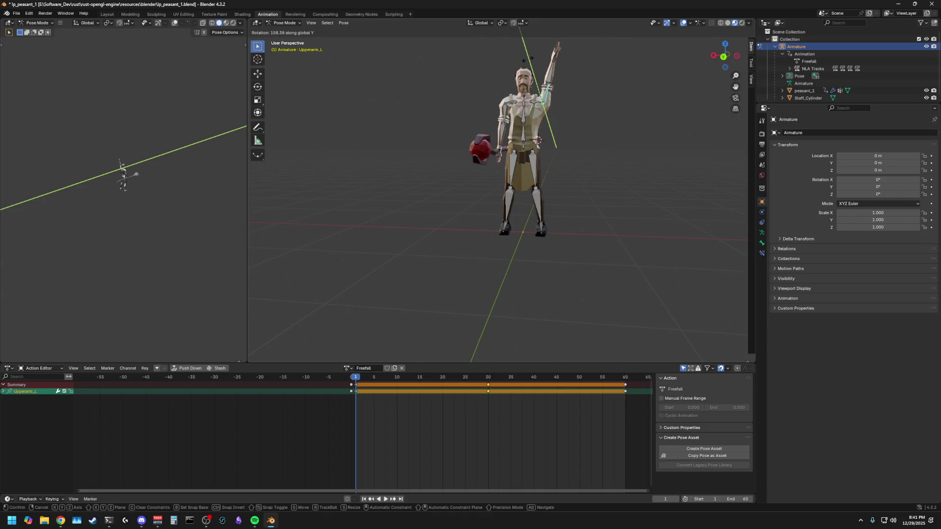
{"action": "left_click", "coordinate": [528, 59]}
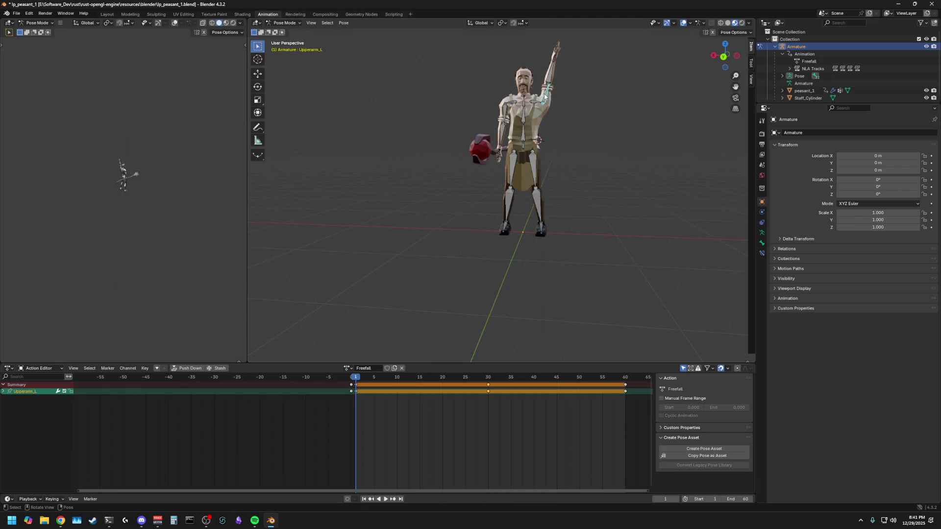
Step: Fine-tune the raised left arm's angle with a global Z rotation
{"action": "key", "text": "r"}
{"action": "key", "text": "z"}
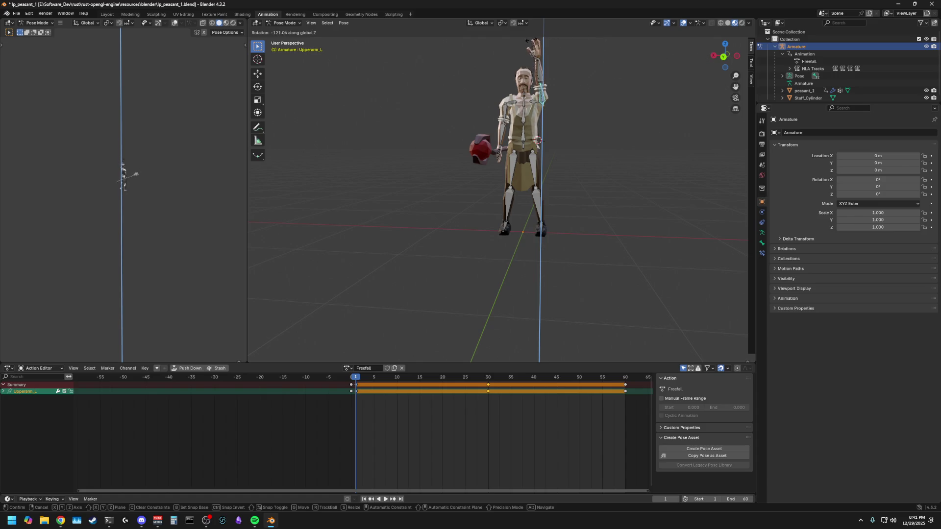
{"action": "left_click", "coordinate": [562, 45]}
Step: Lift the right upper arm by rotating it around the Y axis
{"action": "middle_click_drag", "start_coordinate": [566, 92], "coordinate": [605, 110]}
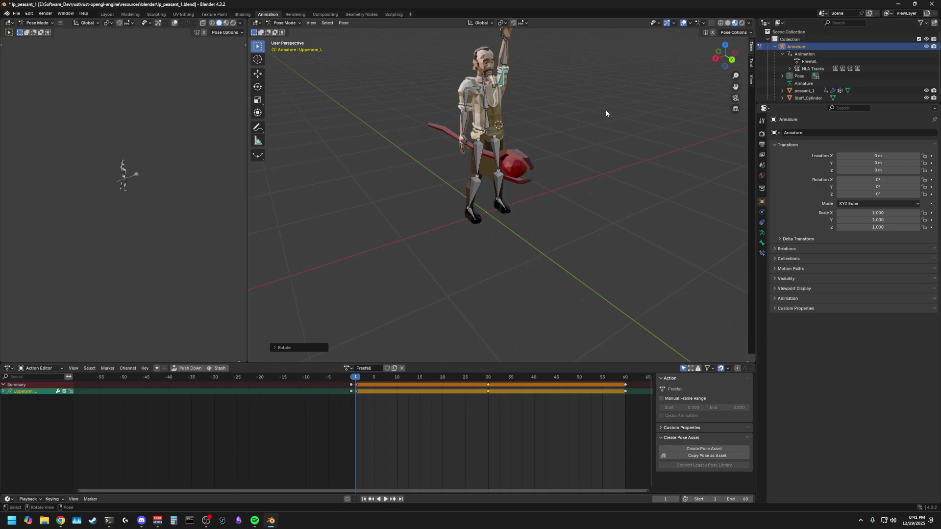
{"action": "mouse_move", "coordinate": [604, 110]}
{"action": "middle_mouse_down"}
{"action": "mouse_move", "coordinate": [608, 99]}
{"action": "mouse_move", "coordinate": [555, 117]}
{"action": "middle_mouse_up"}
{"action": "left_click", "coordinate": [492, 106]}
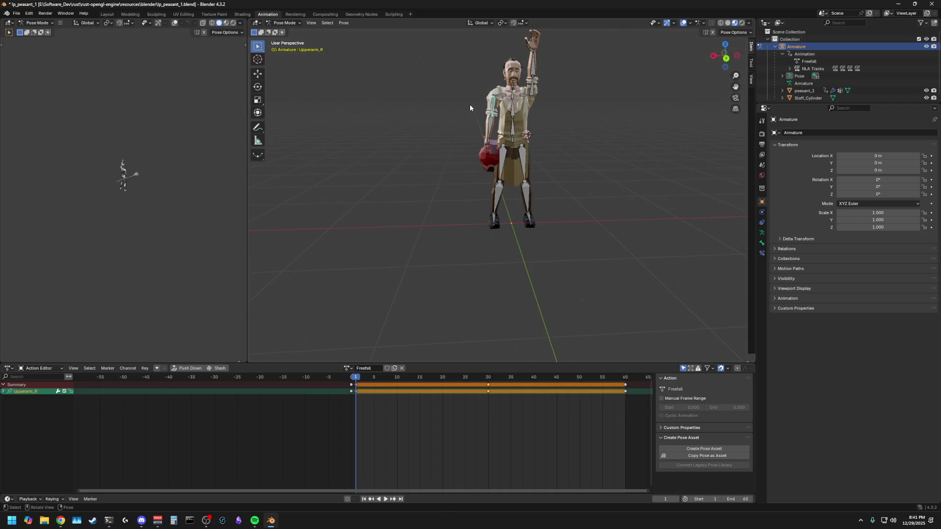
{"action": "key", "text": "r"}
{"action": "key", "text": "x"}
{"action": "key", "text": "y"}
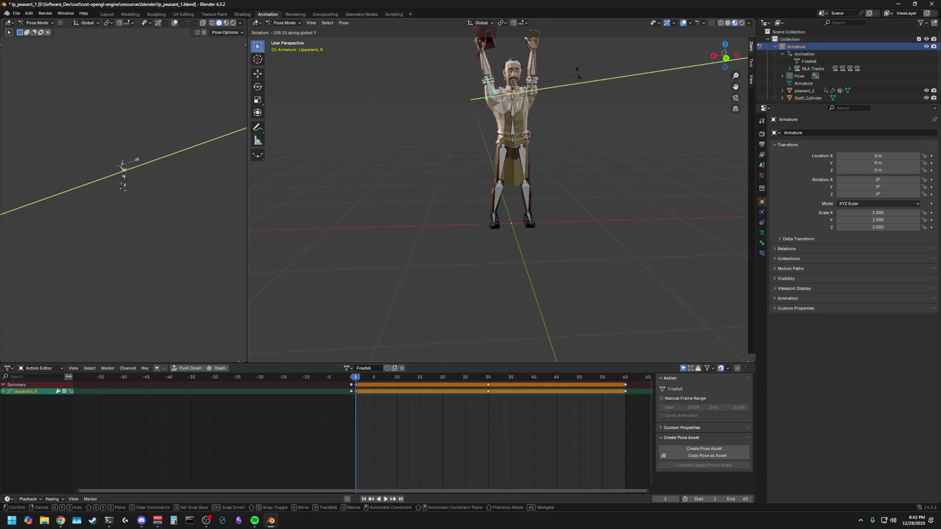
{"action": "left_click", "coordinate": [598, 84]}
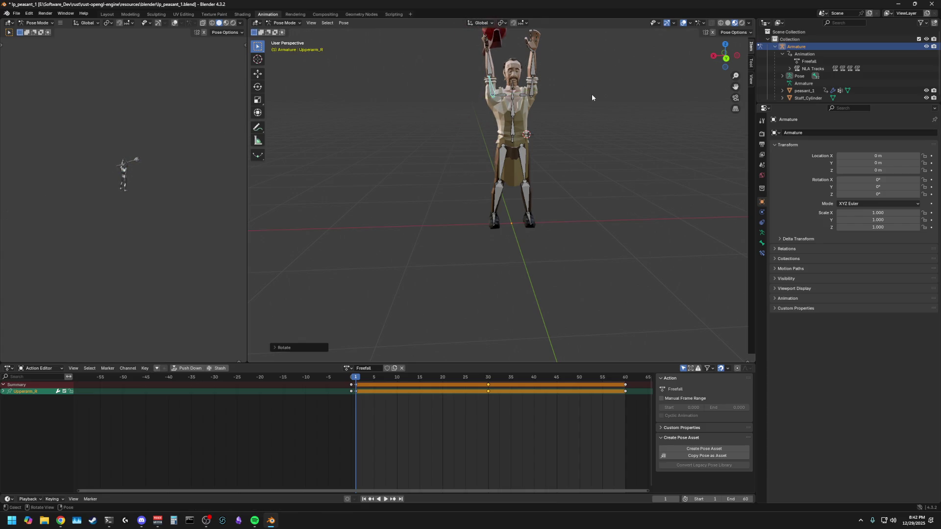
Step: Swing the right upper arm twice around global Z to angle the staff
{"action": "mouse_move", "coordinate": [592, 93]}
{"action": "middle_mouse_down"}
{"action": "mouse_move", "coordinate": [516, 106]}
{"action": "mouse_move", "coordinate": [548, 85]}
{"action": "middle_mouse_up"}
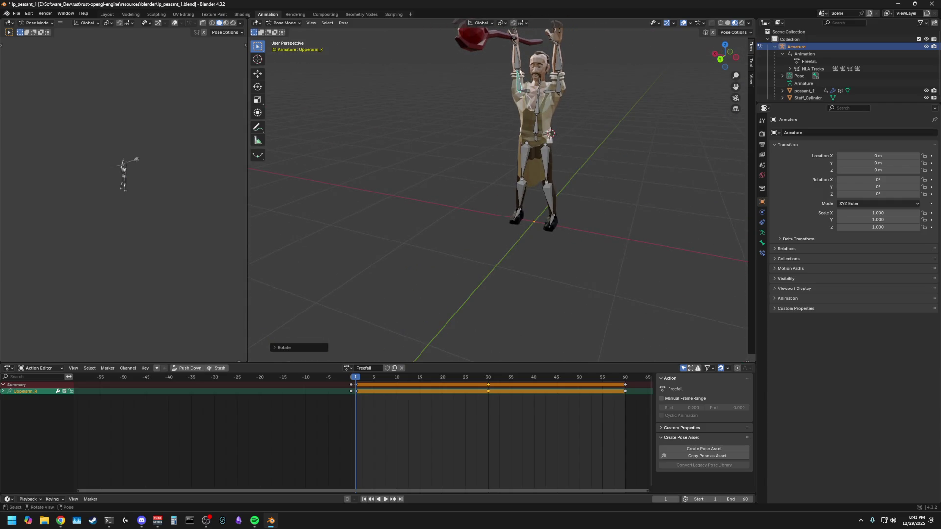
{"action": "key", "text": "r"}
{"action": "key", "text": "z"}
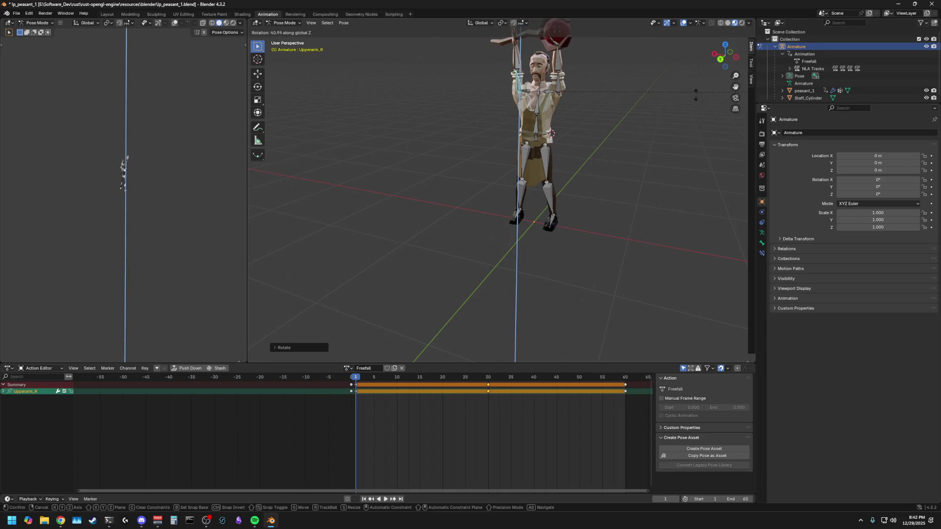
{"action": "left_click", "coordinate": [621, 104]}
{"action": "key", "text": "r"}
{"action": "key", "text": "z"}
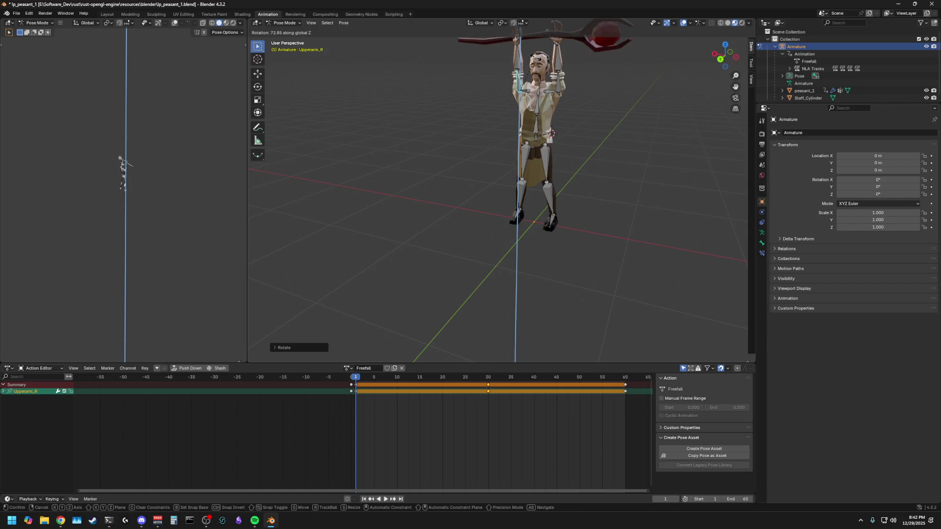
{"action": "key", "text": "Return"}
Step: Turn the left upper arm outward and bend the left forearm, both around global Y
{"action": "mouse_move", "coordinate": [490, 89]}
{"action": "middle_mouse_down"}
{"action": "mouse_move", "coordinate": [533, 87]}
{"action": "mouse_move", "coordinate": [488, 91]}
{"action": "middle_mouse_up"}
{"action": "left_click", "coordinate": [472, 66]}
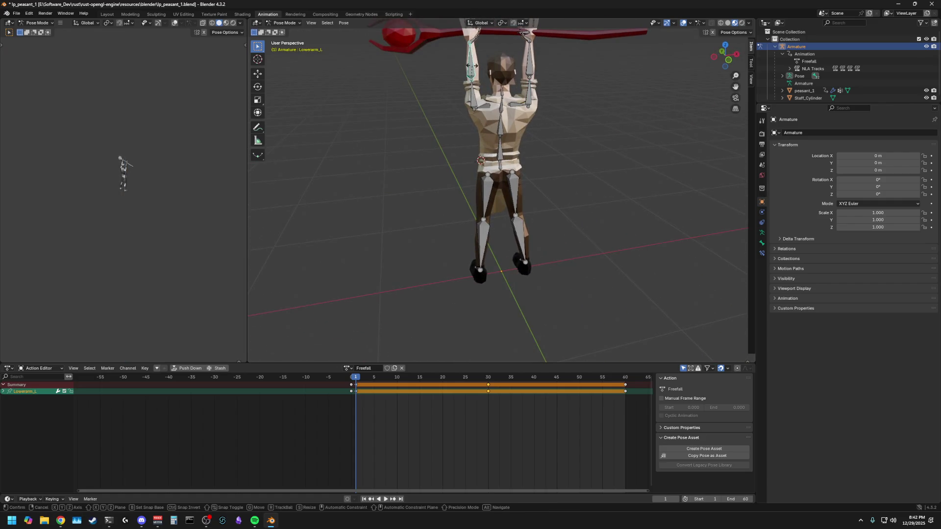
{"action": "key", "text": "r"}
{"action": "key", "text": "Escape"}
{"action": "left_click", "coordinate": [473, 97]}
{"action": "key", "text": "r"}
{"action": "key", "text": "y"}
{"action": "left_click", "coordinate": [450, 88]}
{"action": "left_click", "coordinate": [448, 88]}
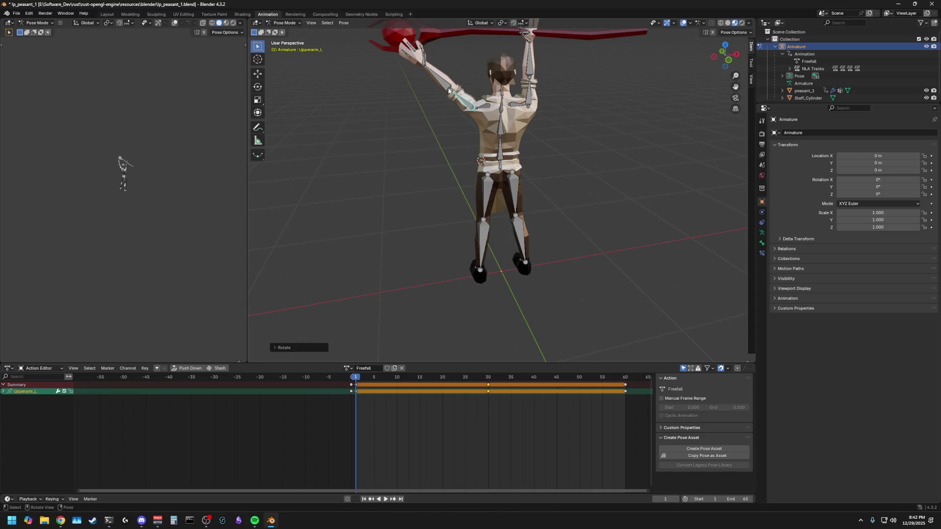
{"action": "key", "text": "r"}
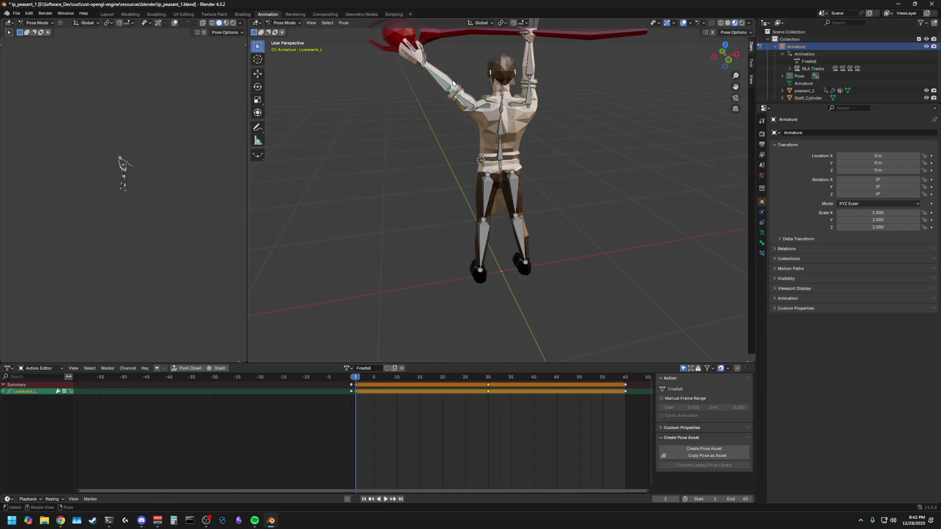
{"action": "key", "text": "y"}
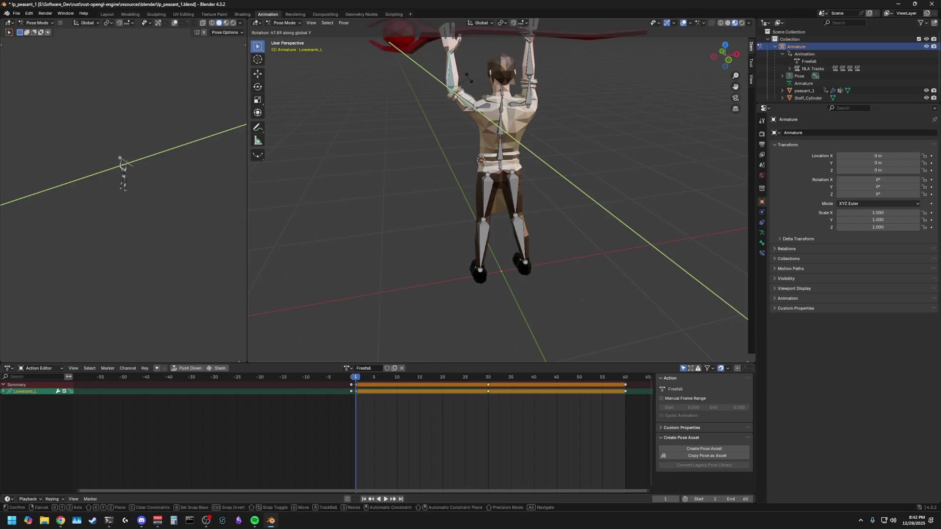
{"action": "left_click", "coordinate": [468, 78]}
Step: Rotate the right upper arm around global Y and bend the right forearm
{"action": "mouse_move", "coordinate": [457, 61]}
{"action": "middle_mouse_down"}
{"action": "mouse_move", "coordinate": [613, 86]}
{"action": "mouse_move", "coordinate": [501, 62]}
{"action": "middle_mouse_up"}
{"action": "left_click", "coordinate": [501, 62]}
{"action": "key", "text": "r"}
{"action": "key", "text": "y"}
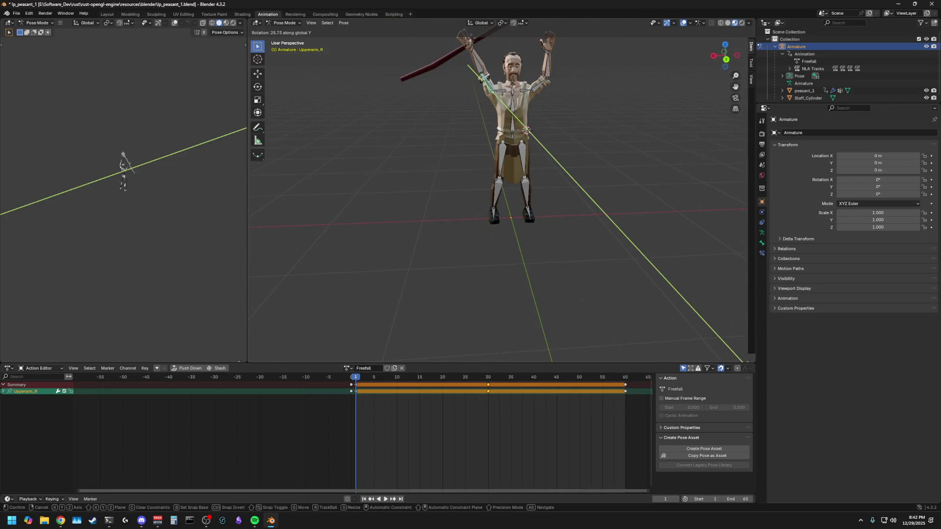
{"action": "left_click", "coordinate": [484, 76]}
{"action": "left_click", "coordinate": [482, 69]}
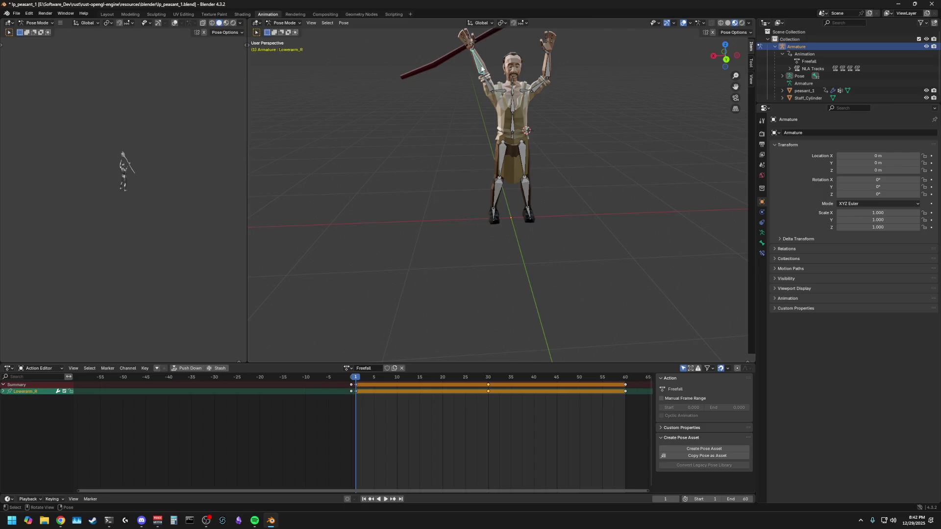
{"action": "key", "text": "r"}
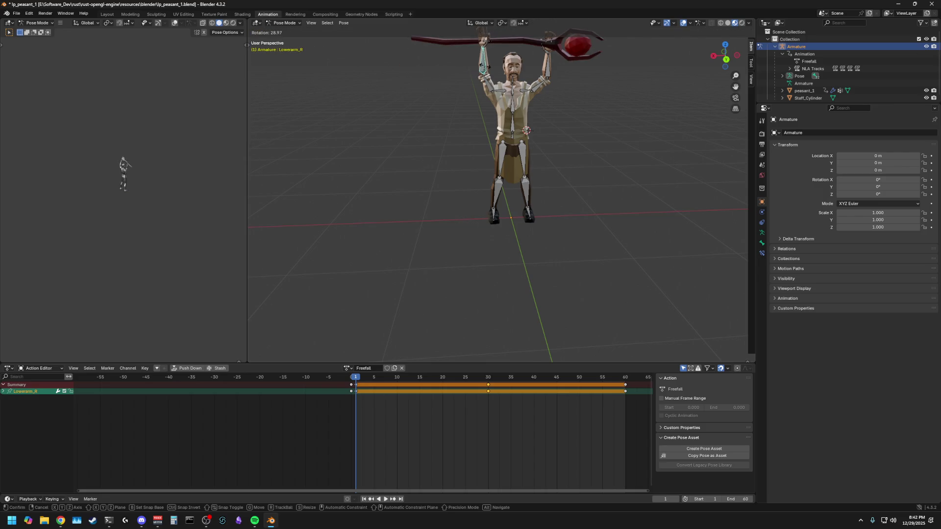
{"action": "left_click", "coordinate": [539, 79]}
{"action": "mouse_move", "coordinate": [540, 78]}
{"action": "middle_mouse_down"}
{"action": "mouse_move", "coordinate": [598, 131]}
{"action": "mouse_move", "coordinate": [626, 136]}
{"action": "mouse_move", "coordinate": [561, 94]}
{"action": "mouse_move", "coordinate": [546, 122]}
{"action": "mouse_move", "coordinate": [545, 164]}
{"action": "middle_mouse_up"}
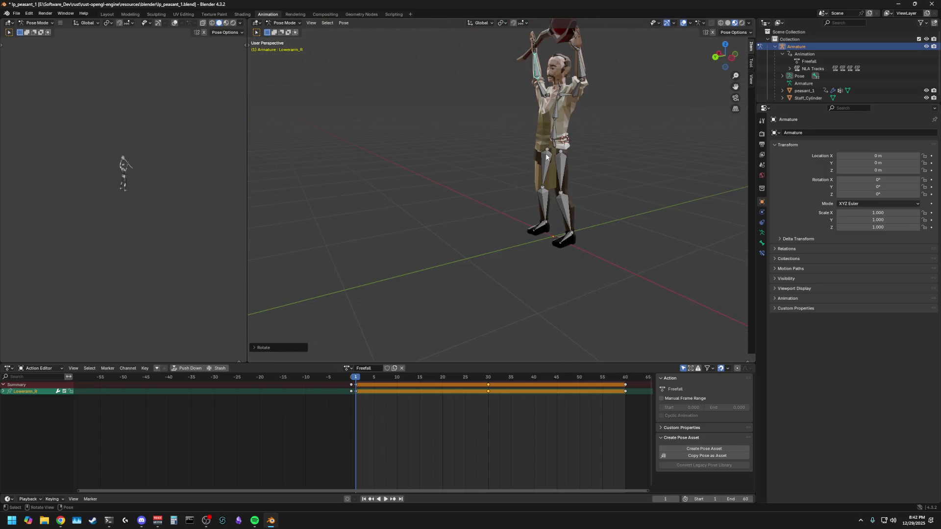
Step: Swing the right thigh forward and bend the right calf downward
{"action": "left_click", "coordinate": [546, 164]}
{"action": "key", "text": "r"}
{"action": "left_click", "coordinate": [502, 155]}
{"action": "left_click", "coordinate": [502, 155]}
{"action": "key", "text": "r"}
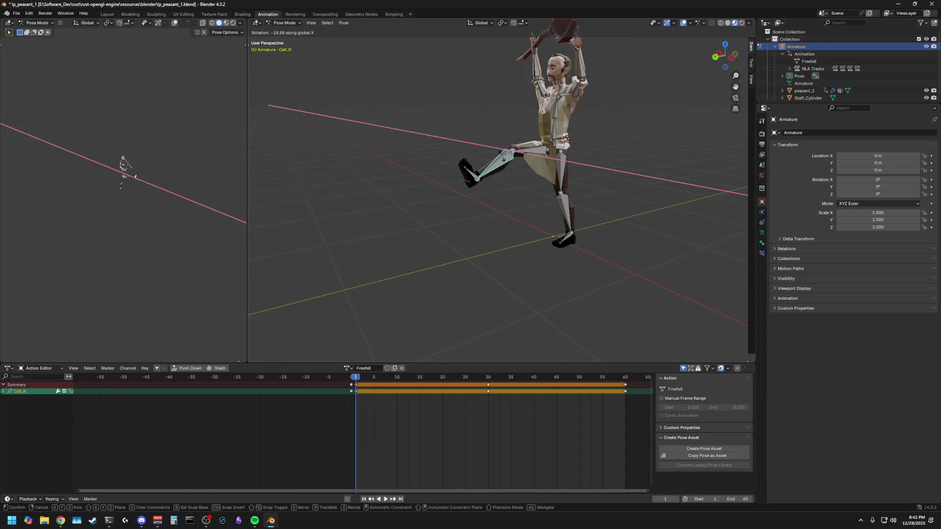
{"action": "left_click", "coordinate": [537, 161]}
{"action": "middle_click_drag", "start_coordinate": [536, 161], "coordinate": [621, 175]}
Step: Rotate the left thigh and bend the left knee around the X axis
{"action": "left_click", "coordinate": [548, 157]}
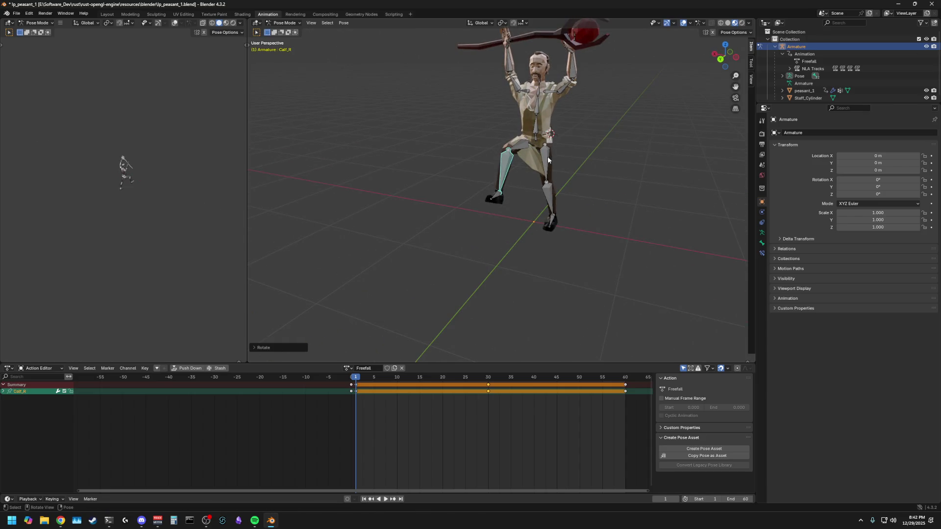
{"action": "key", "text": "r"}
{"action": "key", "text": "x"}
{"action": "left_click", "coordinate": [537, 159]}
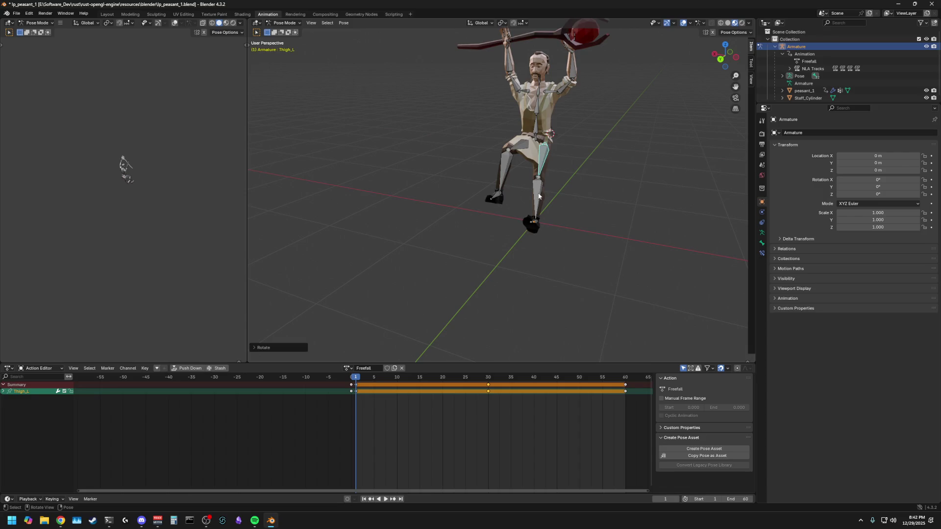
{"action": "left_click", "coordinate": [541, 196]}
{"action": "key", "text": "r"}
{"action": "key", "text": "x"}
{"action": "left_click", "coordinate": [581, 183]}
{"action": "mouse_move", "coordinate": [571, 166]}
{"action": "middle_mouse_down"}
{"action": "mouse_move", "coordinate": [548, 163]}
{"action": "mouse_move", "coordinate": [589, 132]}
{"action": "mouse_move", "coordinate": [557, 164]}
{"action": "middle_mouse_up"}
Step: Adjust the left and right thighs further around the X axis
{"action": "left_click", "coordinate": [554, 167]}
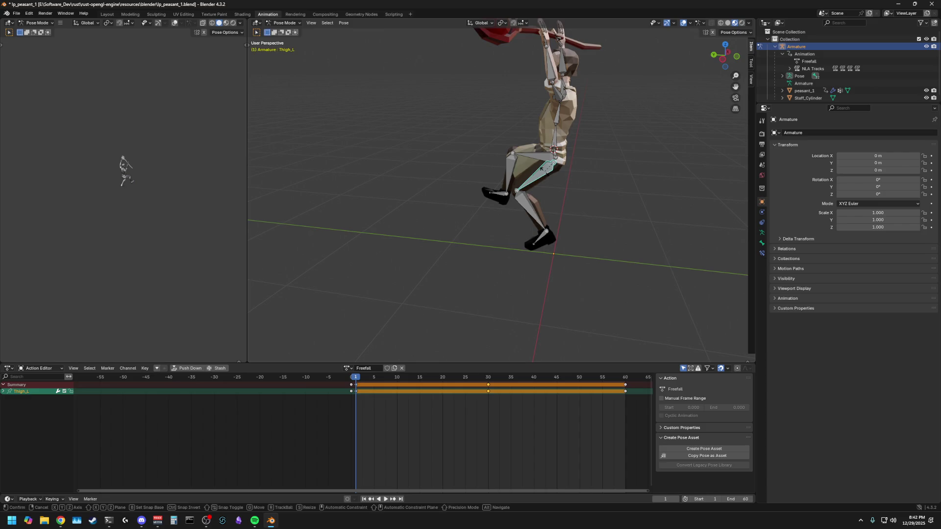
{"action": "key", "text": "r"}
{"action": "key", "text": "x"}
{"action": "left_click", "coordinate": [553, 172]}
{"action": "left_click", "coordinate": [528, 162]}
{"action": "key", "text": "r"}
{"action": "key", "text": "x"}
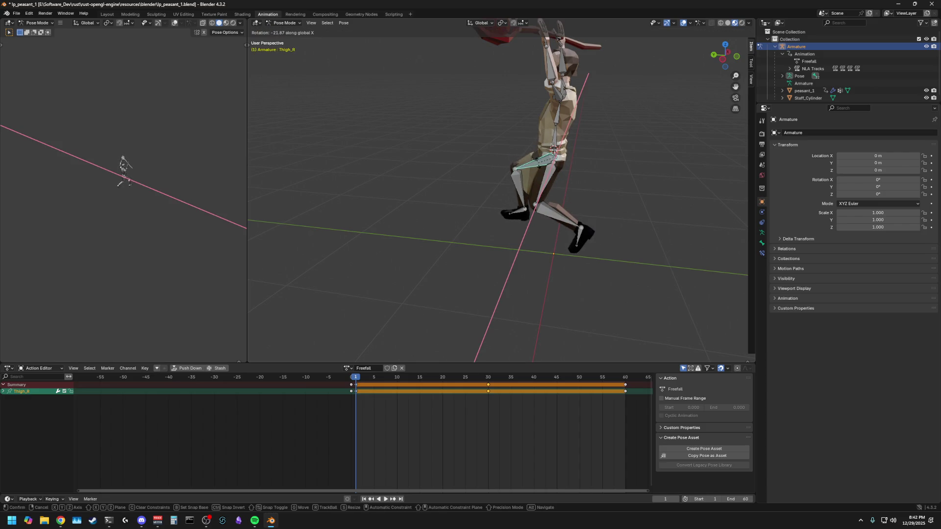
{"action": "left_click", "coordinate": [568, 169]}
{"action": "mouse_move", "coordinate": [568, 169]}
{"action": "middle_mouse_down"}
{"action": "mouse_move", "coordinate": [655, 161]}
{"action": "mouse_move", "coordinate": [544, 149]}
{"action": "middle_mouse_up"}
Step: Tilt the lower spine slightly around the X axis
{"action": "left_click", "coordinate": [455, 143]}
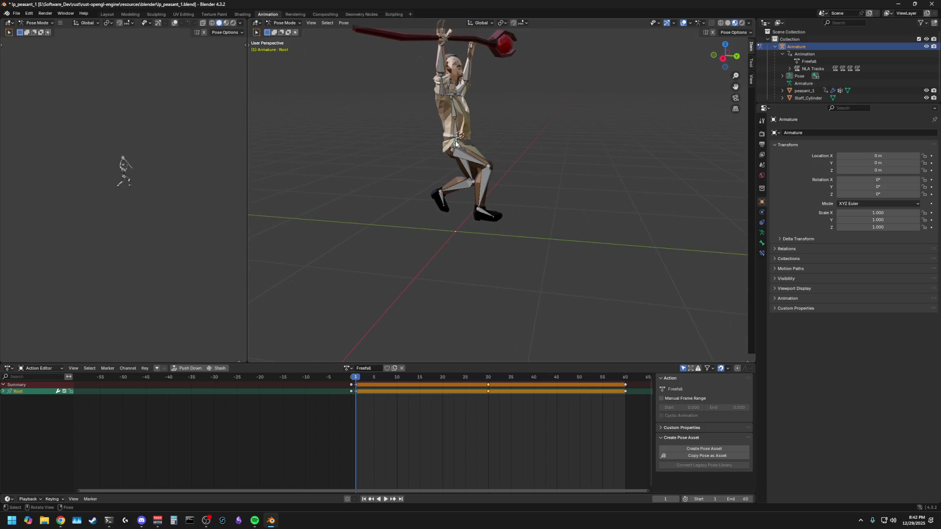
{"action": "key", "text": "r"}
{"action": "key", "text": "x"}
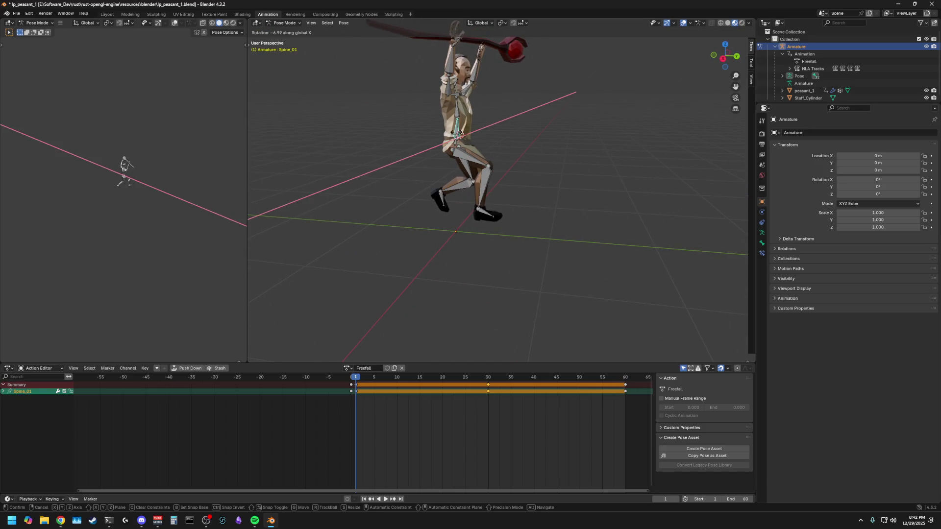
{"action": "left_click", "coordinate": [524, 126]}
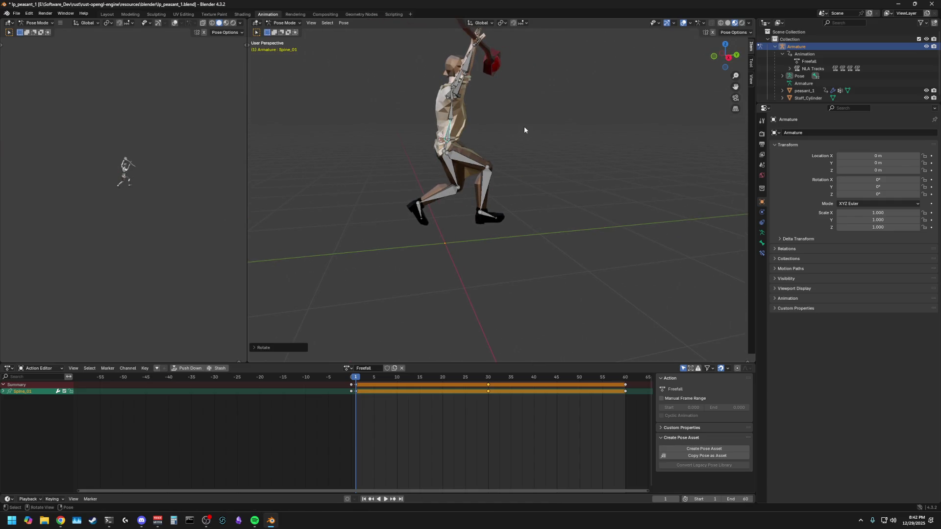
{"action": "middle_click_drag", "start_coordinate": [524, 125], "coordinate": [487, 135]}
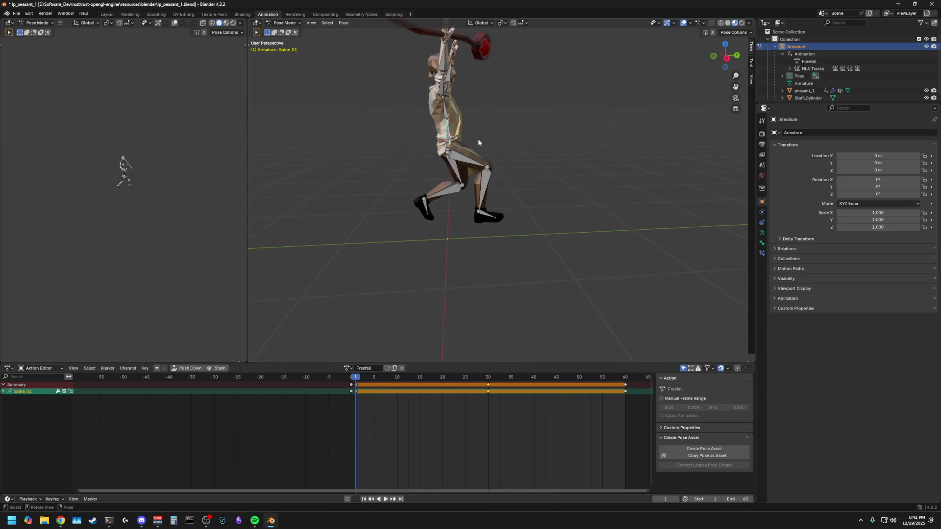
Step: Refine the right and left thigh rotations around X, checking the crouch from several angles
{"action": "left_click", "coordinate": [468, 158]}
{"action": "key", "text": "r"}
{"action": "key", "text": "x"}
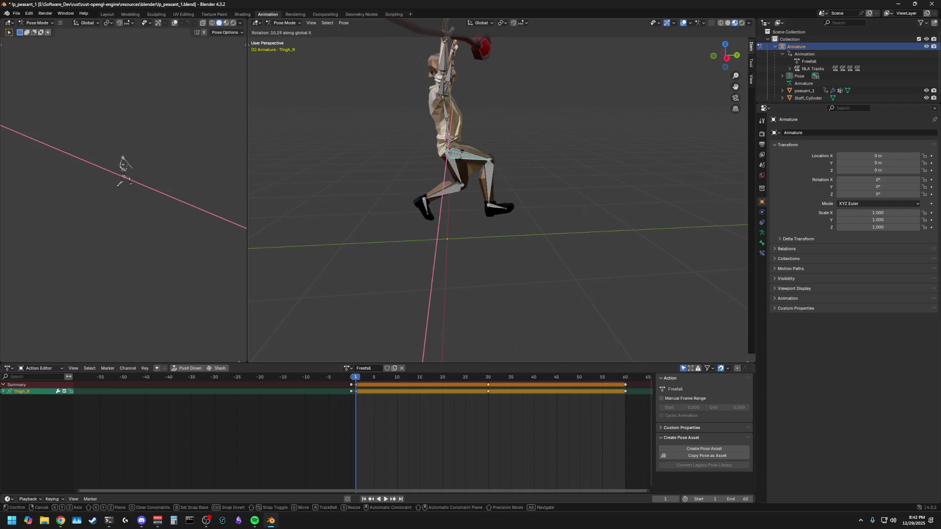
{"action": "left_click", "coordinate": [461, 154]}
{"action": "mouse_move", "coordinate": [504, 147]}
{"action": "middle_mouse_down"}
{"action": "mouse_move", "coordinate": [338, 145]}
{"action": "mouse_move", "coordinate": [426, 148]}
{"action": "middle_mouse_up"}
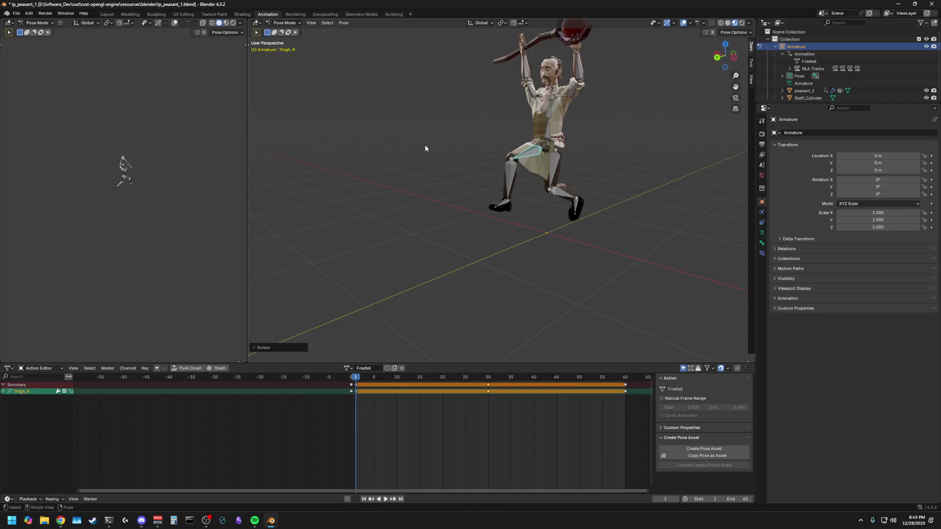
{"action": "left_click", "coordinate": [556, 171]}
{"action": "key", "text": "r"}
{"action": "key", "text": "x"}
{"action": "left_click", "coordinate": [564, 169]}
{"action": "middle_click_drag", "start_coordinate": [563, 169], "coordinate": [647, 165]}
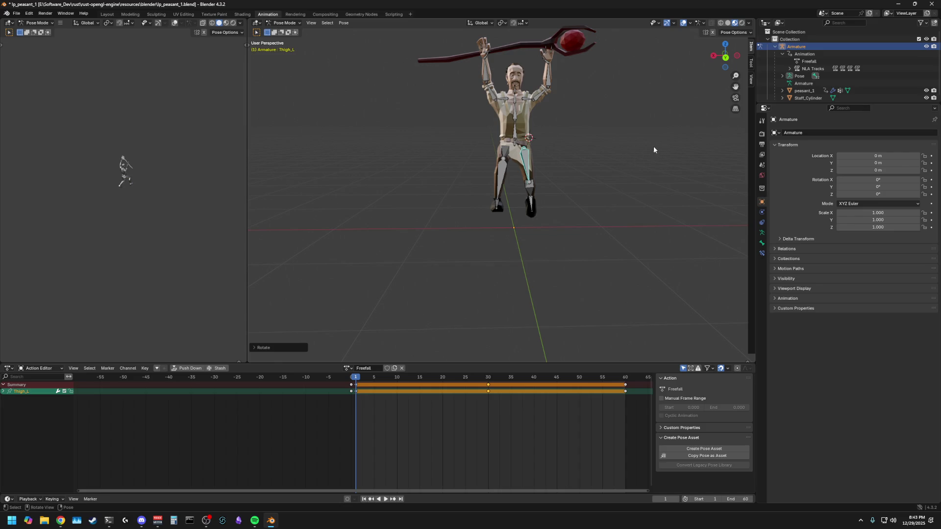
{"action": "mouse_move", "coordinate": [654, 150]}
{"action": "middle_mouse_down"}
{"action": "mouse_move", "coordinate": [496, 153]}
{"action": "mouse_move", "coordinate": [619, 148]}
{"action": "mouse_move", "coordinate": [591, 146]}
{"action": "mouse_move", "coordinate": [599, 145]}
{"action": "middle_mouse_up"}
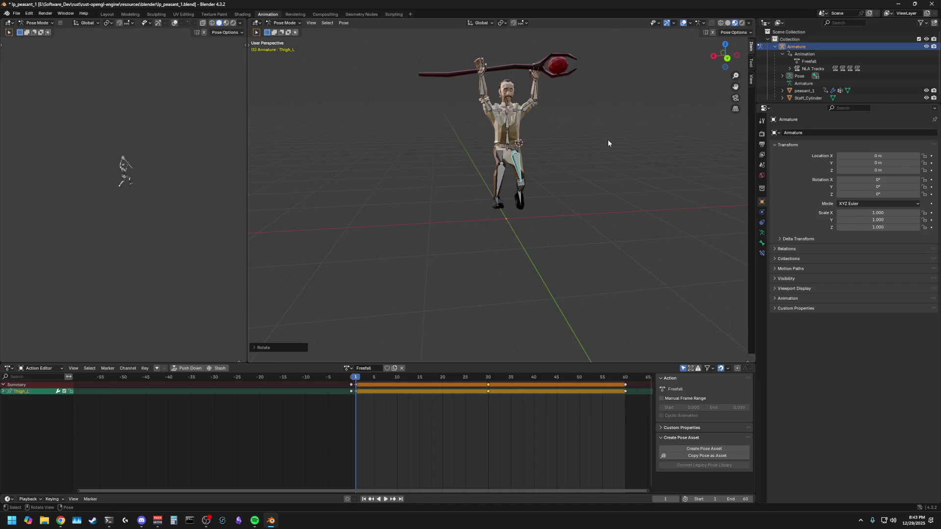
Step: Select all bones and compare the pose against the rig's rest pose
{"action": "key", "text": "a"}
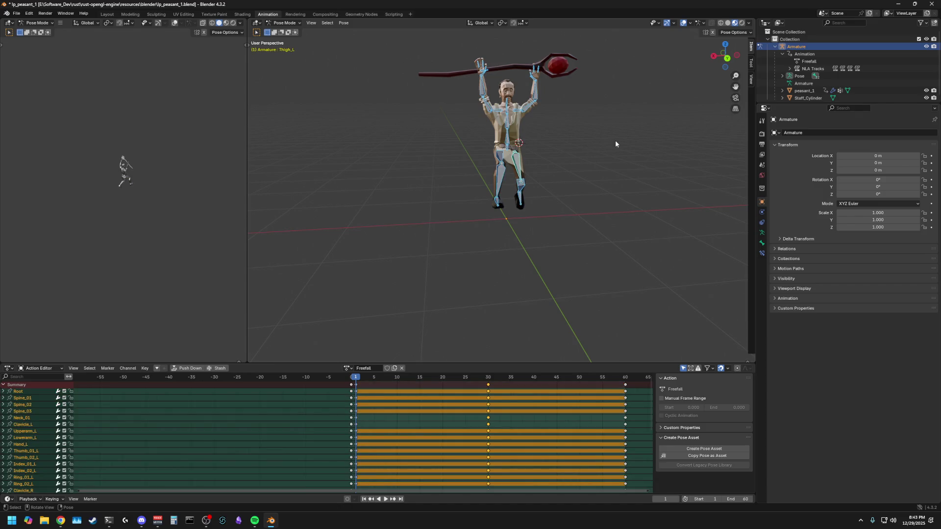
{"action": "mouse_move", "coordinate": [615, 142]}
{"action": "middle_mouse_down"}
{"action": "mouse_move", "coordinate": [535, 147]}
{"action": "mouse_move", "coordinate": [587, 147]}
{"action": "mouse_move", "coordinate": [527, 130]}
{"action": "mouse_move", "coordinate": [648, 142]}
{"action": "mouse_move", "coordinate": [613, 133]}
{"action": "mouse_move", "coordinate": [623, 179]}
{"action": "mouse_move", "coordinate": [583, 179]}
{"action": "mouse_move", "coordinate": [505, 140]}
{"action": "mouse_move", "coordinate": [433, 126]}
{"action": "mouse_move", "coordinate": [595, 130]}
{"action": "mouse_move", "coordinate": [513, 121]}
{"action": "middle_mouse_up"}
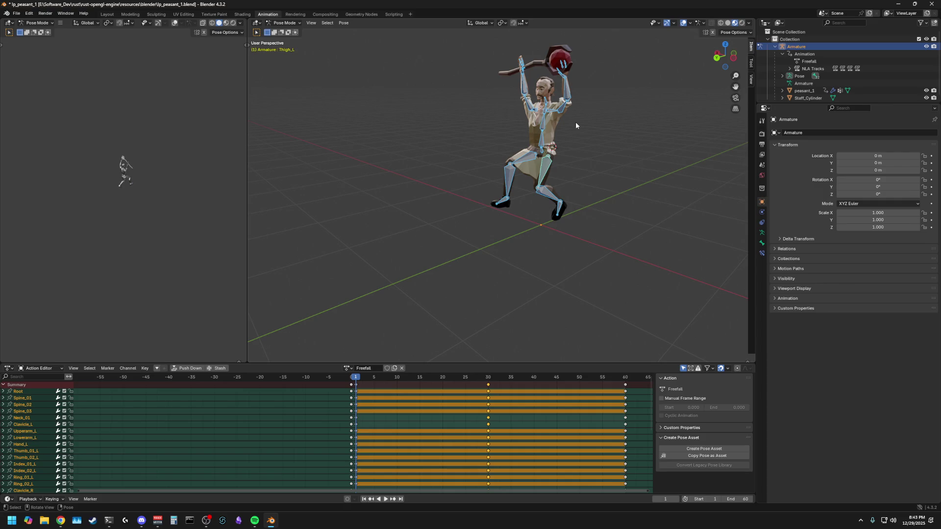
{"action": "mouse_move", "coordinate": [599, 89]}
{"action": "middle_mouse_down"}
{"action": "mouse_move", "coordinate": [581, 134]}
{"action": "mouse_move", "coordinate": [637, 142]}
{"action": "mouse_move", "coordinate": [383, 357]}
{"action": "mouse_move", "coordinate": [422, 264]}
{"action": "middle_mouse_up"}
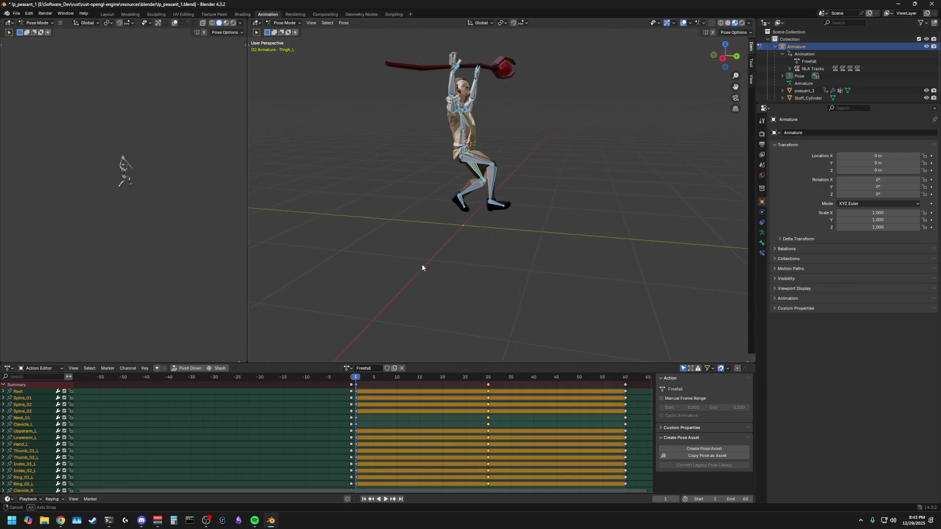
{"action": "key", "text": "alt+r"}
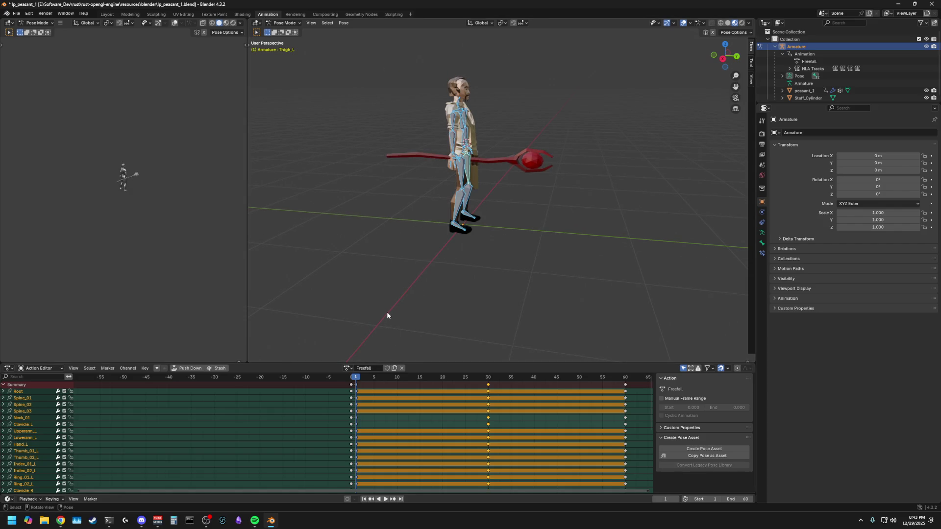
{"action": "key", "text": "ctrl+z"}
{"action": "key", "text": "ctrl+z"}
Step: Key all bones at frame 1, copy the pose to frame 30, and preview playback
{"action": "key", "text": "a"}
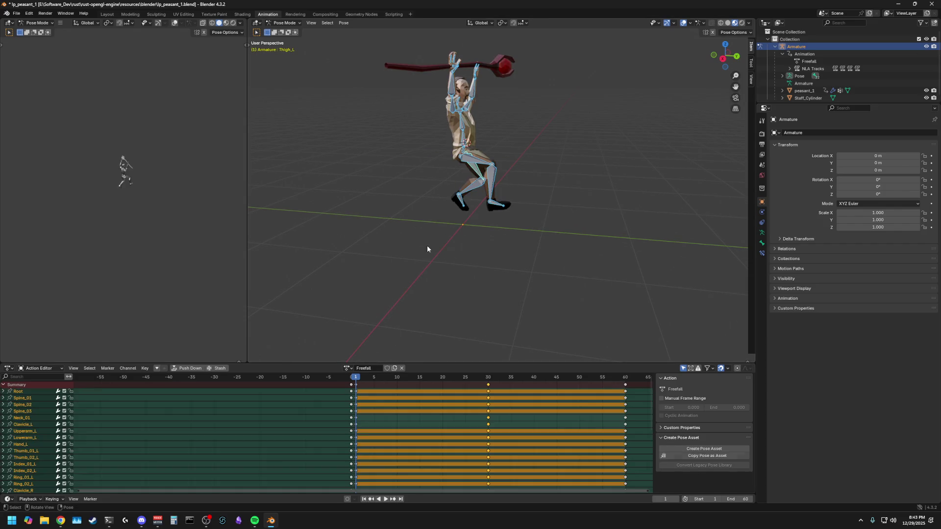
{"action": "key", "text": "ctrl+z"}
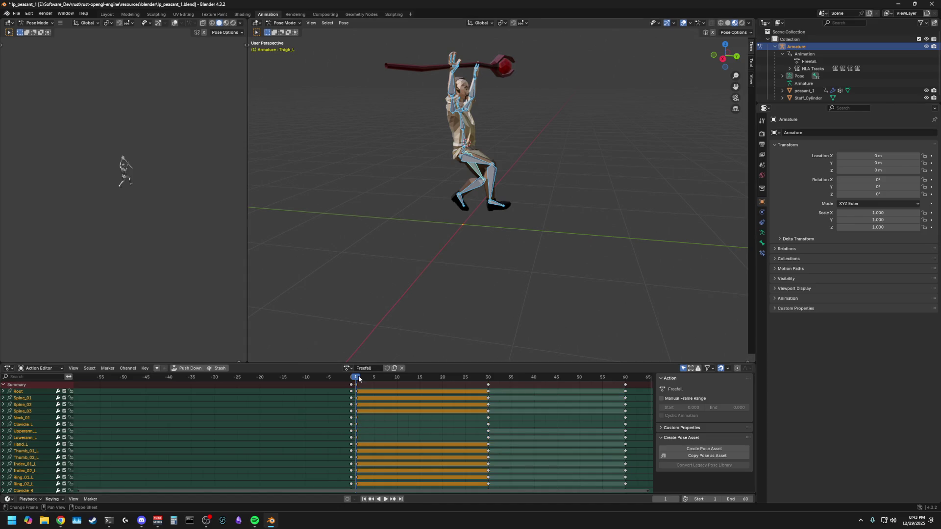
{"action": "left_click_drag", "start_coordinate": [358, 379], "coordinate": [487, 383]}
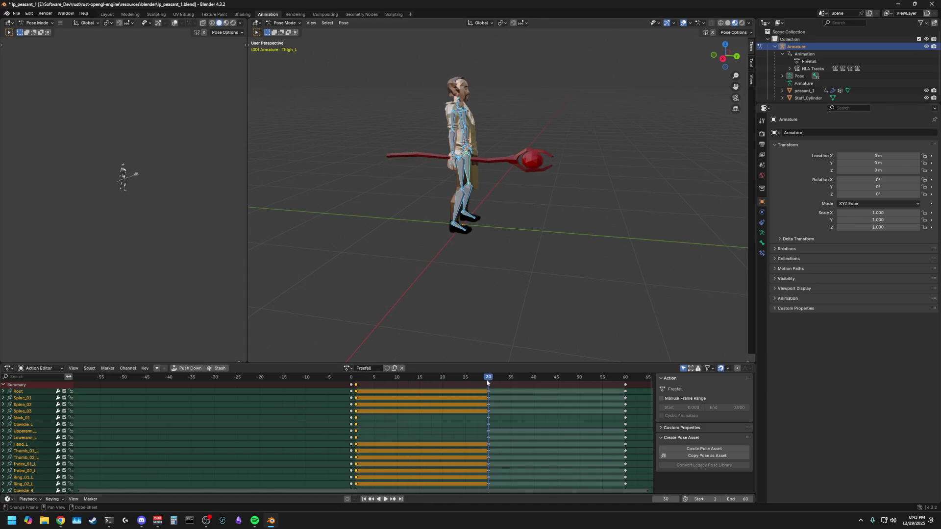
{"action": "key", "text": "ctrl+v"}
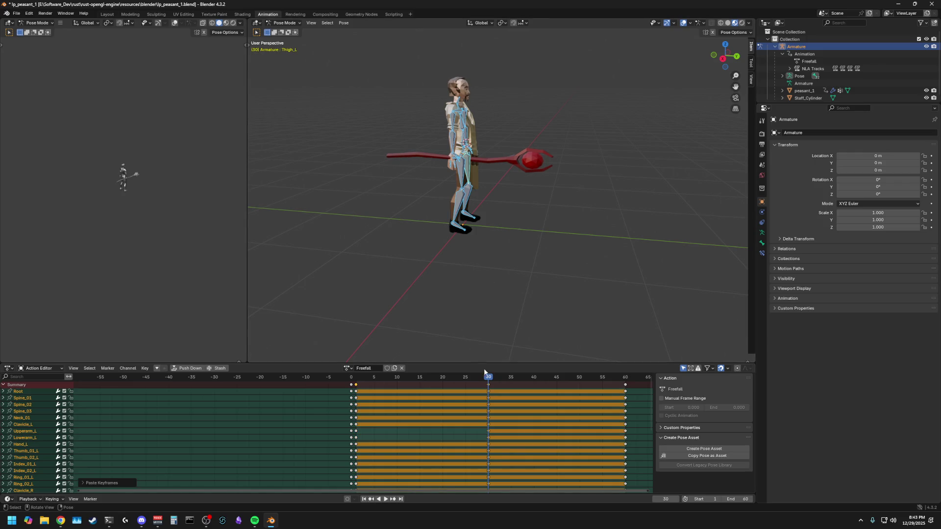
{"action": "key", "text": "shift+Left"}
{"action": "key", "text": "ctrl+c"}
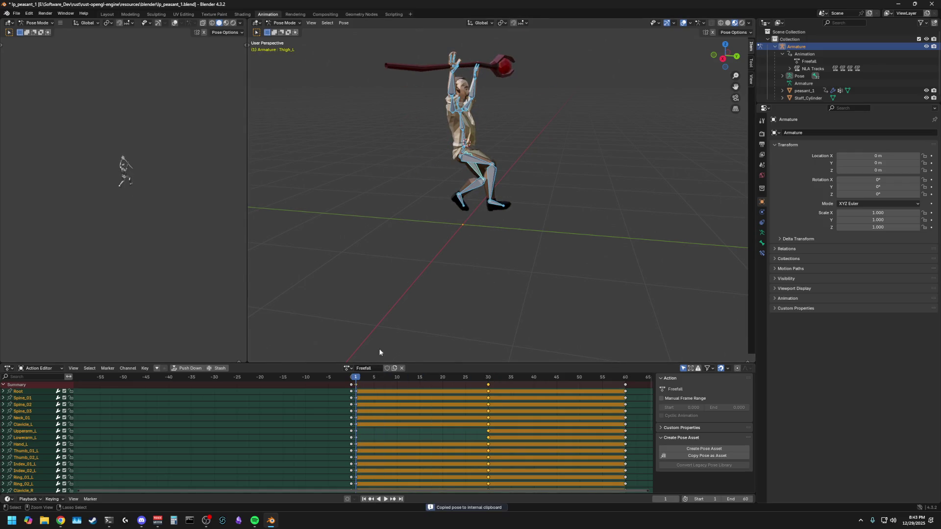
{"action": "left_click", "coordinate": [356, 385]}
{"action": "key", "text": "space"}
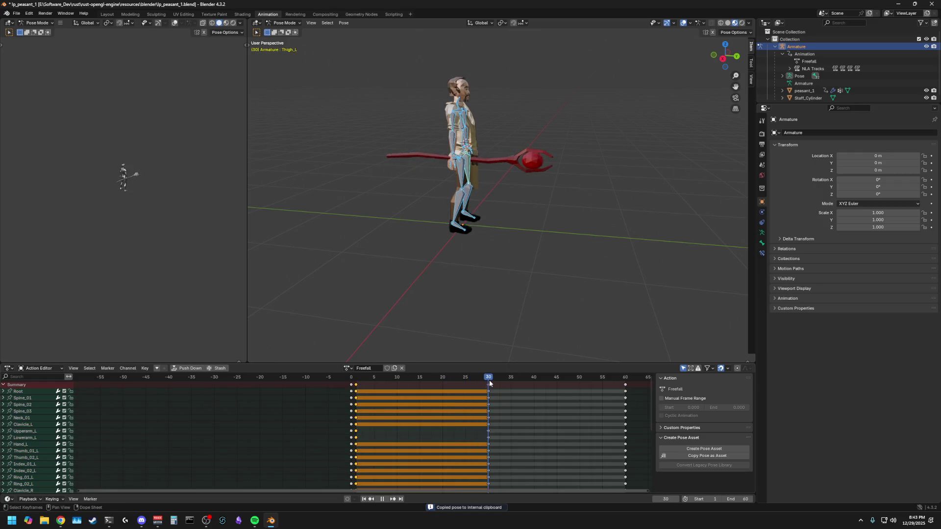
{"action": "key", "text": "Escape"}
Step: Delete the frame-60 keyframes and set the end frame to 30
{"action": "left_click", "coordinate": [626, 385]}
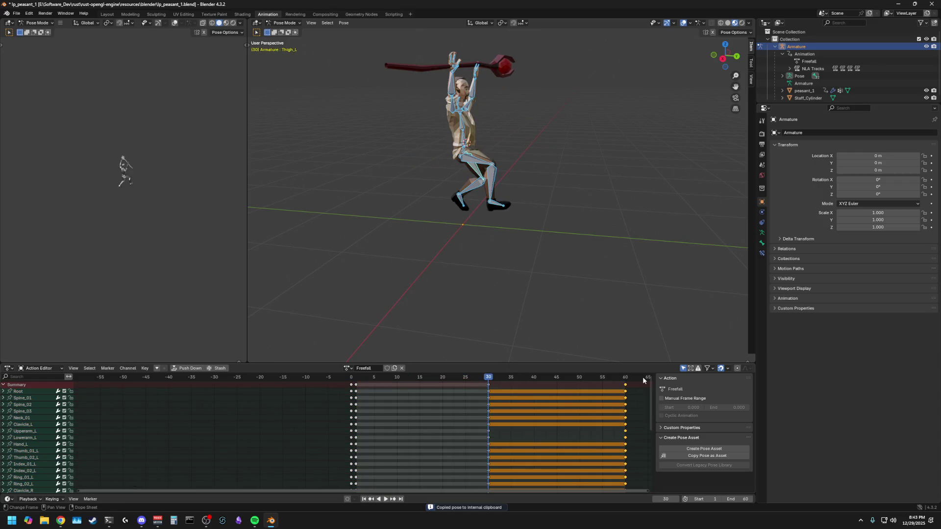
{"action": "key", "text": "Delete"}
{"action": "key", "text": "shift+Left"}
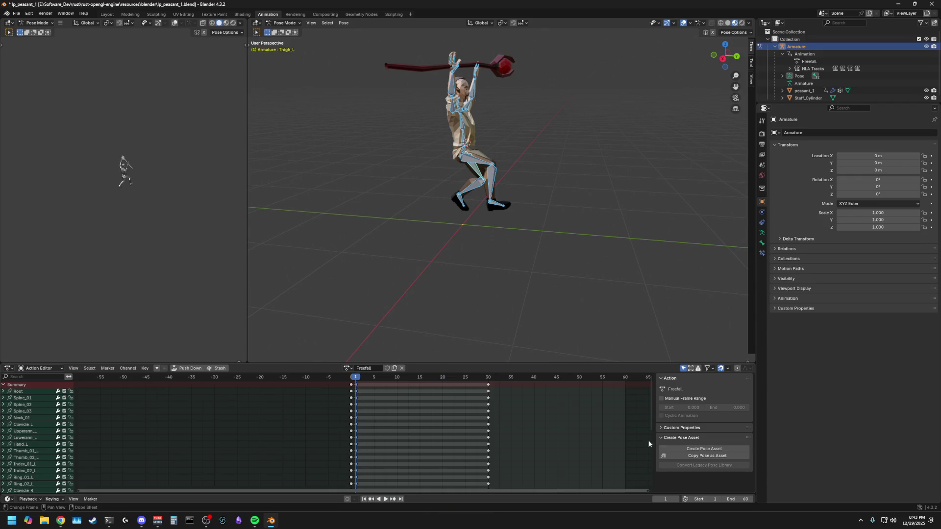
{"action": "type", "text": "30"}
{"action": "key", "text": "Return"}
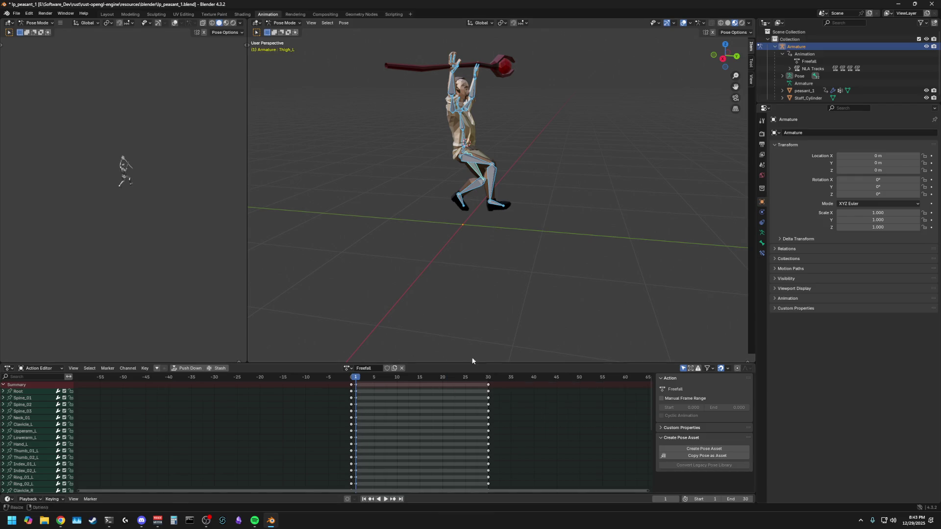
{"action": "key", "text": "space"}
{"action": "key", "text": "space"}
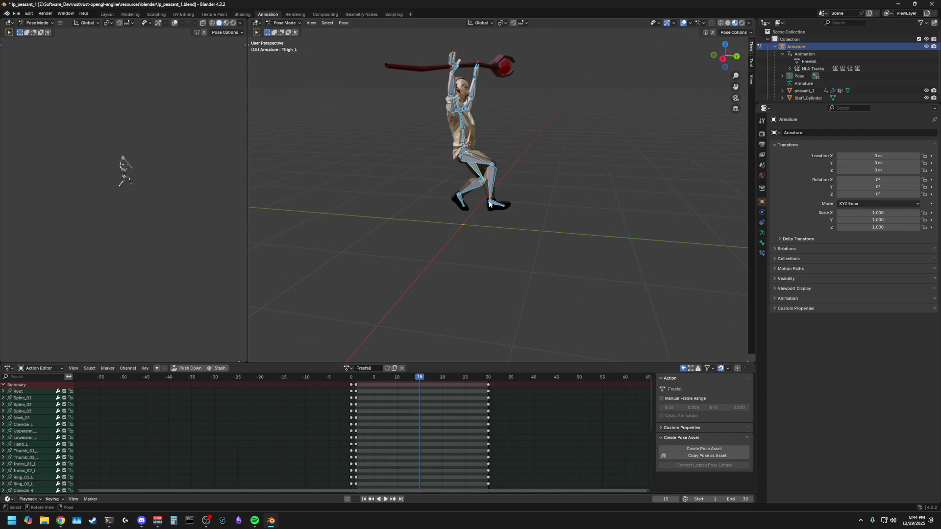
{"action": "mouse_move", "coordinate": [456, 234]}
{"action": "middle_mouse_down"}
{"action": "mouse_move", "coordinate": [518, 232]}
{"action": "mouse_move", "coordinate": [455, 227]}
{"action": "mouse_move", "coordinate": [508, 187]}
{"action": "mouse_move", "coordinate": [477, 227]}
{"action": "mouse_move", "coordinate": [453, 233]}
{"action": "mouse_move", "coordinate": [466, 93]}
{"action": "mouse_move", "coordinate": [472, 296]}
{"action": "middle_mouse_up"}
{"action": "key", "text": "a"}
{"action": "scroll", "coordinate": [471, 296], "scroll_direction": "down", "scroll_amount": 2}
{"action": "scroll", "coordinate": [540, 90], "scroll_direction": "up", "scroll_amount": 5}
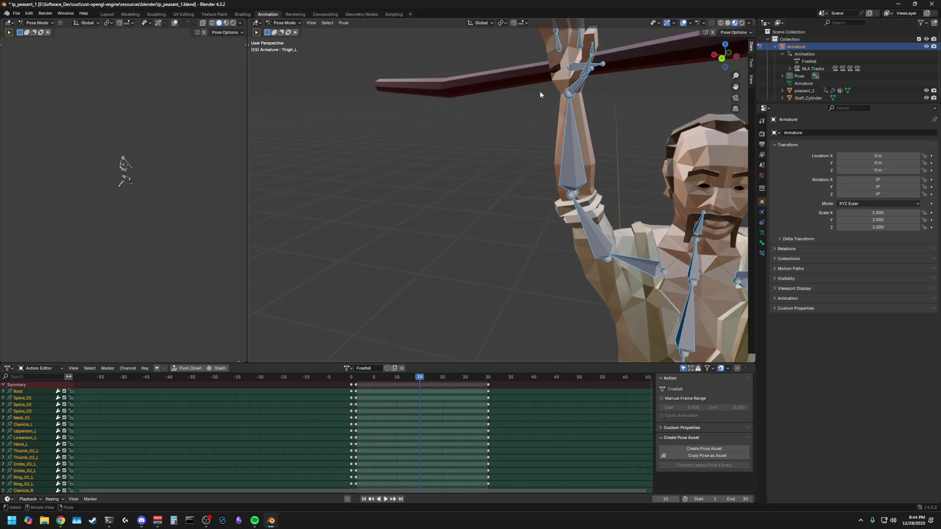
{"action": "left_click", "coordinate": [573, 66], "text": "shift"}
{"action": "middle_click_drag", "start_coordinate": [579, 43], "coordinate": [456, 213], "text": "shift"}
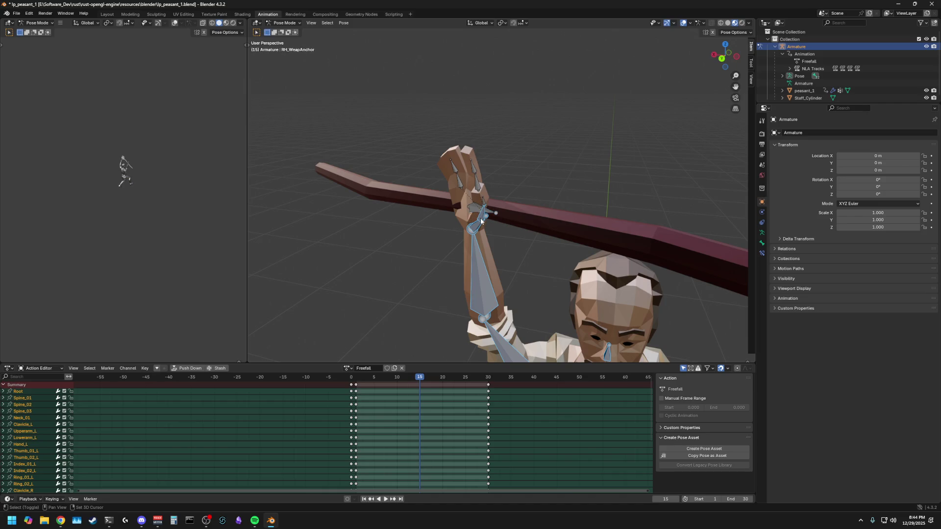
Step: Zoom to the raised left hand and select its thumb and finger bones, excluding one ring finger bone
{"action": "mouse_move", "coordinate": [502, 241]}
{"action": "middle_mouse_down"}
{"action": "mouse_move", "coordinate": [480, 191]}
{"action": "mouse_move", "coordinate": [432, 147]}
{"action": "middle_mouse_up"}
{"action": "mouse_move", "coordinate": [736, 162]}
{"action": "middle_mouse_down"}
{"action": "mouse_move", "coordinate": [499, 157]}
{"action": "mouse_move", "coordinate": [484, 144]}
{"action": "middle_mouse_up"}
{"action": "scroll", "coordinate": [480, 165], "scroll_direction": "up", "scroll_amount": 5}
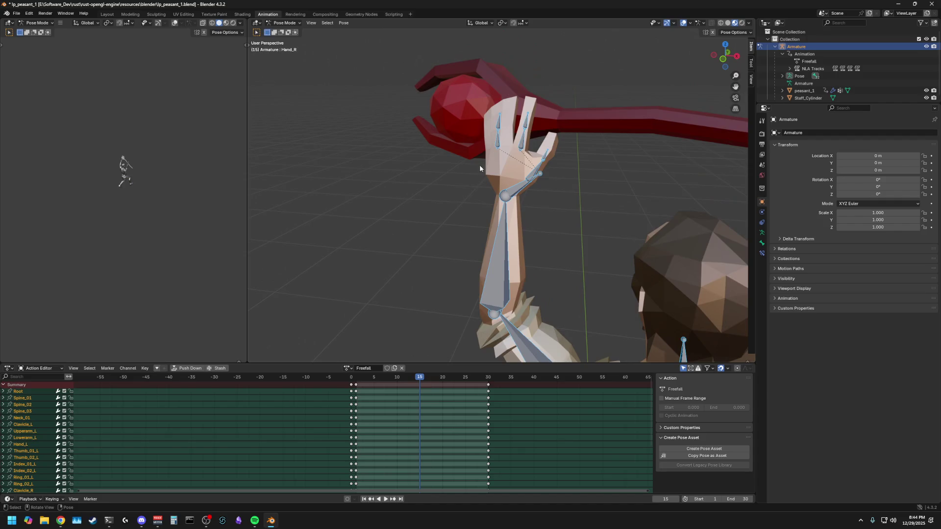
{"action": "left_click", "coordinate": [551, 174]}
{"action": "left_click", "coordinate": [564, 149]}
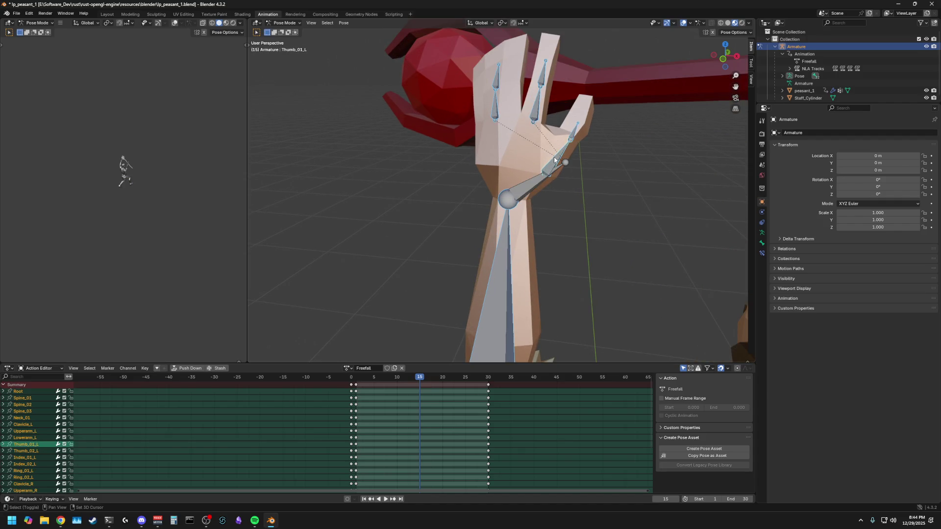
{"action": "left_click", "coordinate": [573, 130]}
{"action": "left_click", "coordinate": [538, 102]}
{"action": "left_click", "coordinate": [542, 76]}
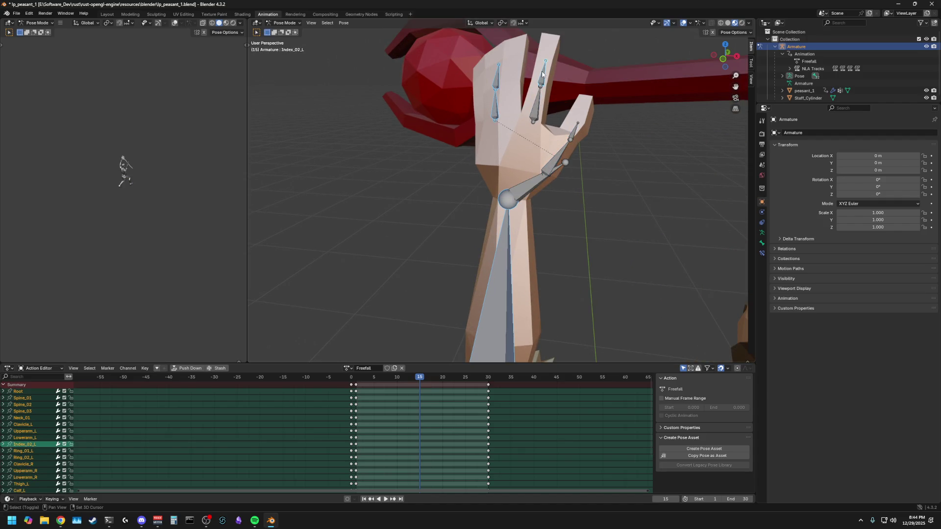
{"action": "left_click", "coordinate": [496, 112]}
{"action": "left_click", "coordinate": [496, 113], "text": "shift"}
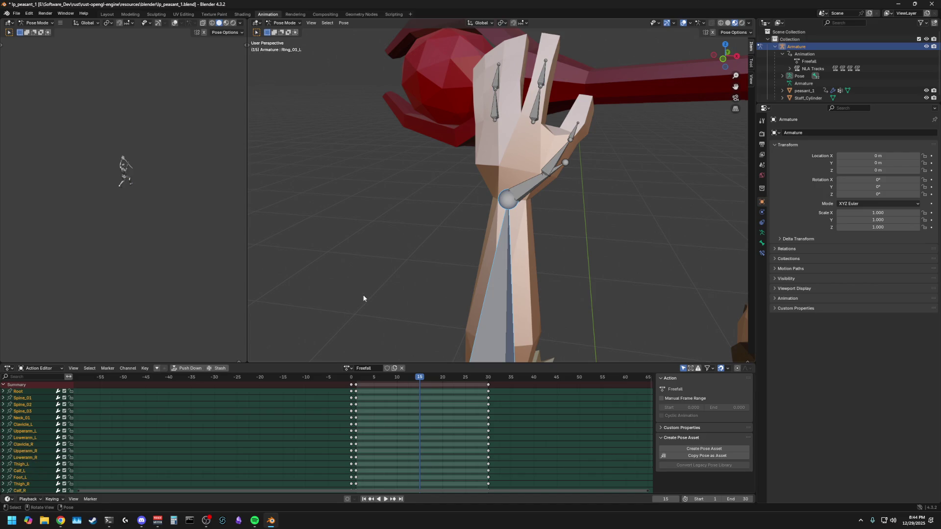
Step: Paste the mirrored grip pose onto the selected left finger bones
{"action": "key", "text": "ctrl+v"}
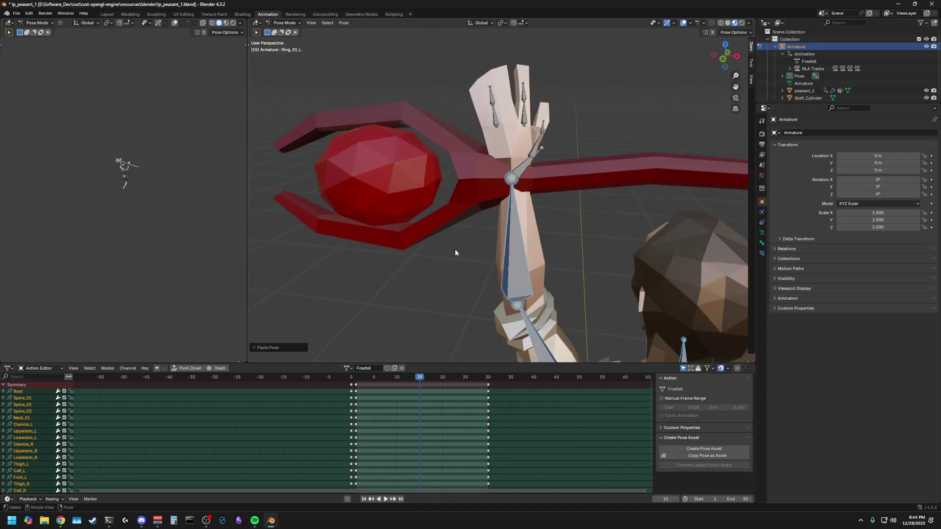
{"action": "scroll", "coordinate": [455, 253], "scroll_direction": "down", "scroll_amount": 5}
{"action": "middle_click_drag", "start_coordinate": [448, 252], "coordinate": [570, 255]}
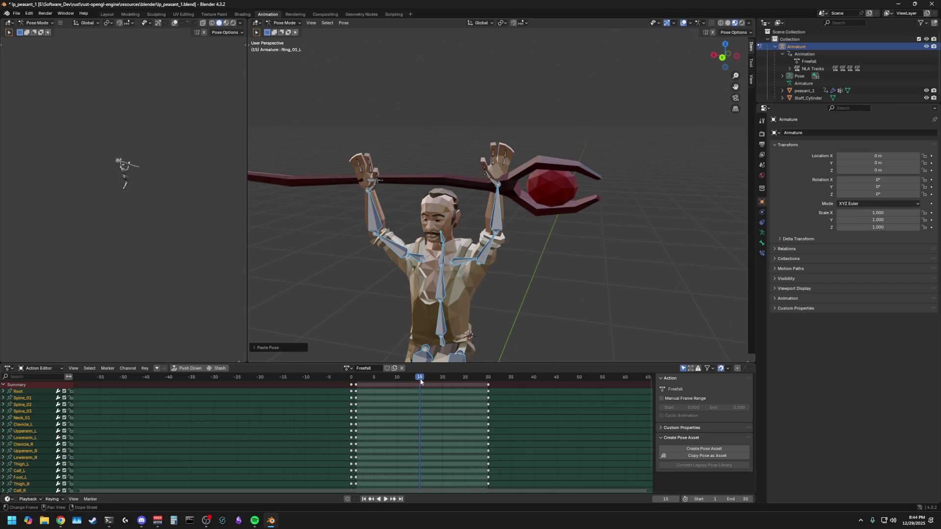
Step: Select every bone and keyframe the whole Freefall pose at frame 15
{"action": "key", "text": "alt+h"}
{"action": "key", "text": "i"}
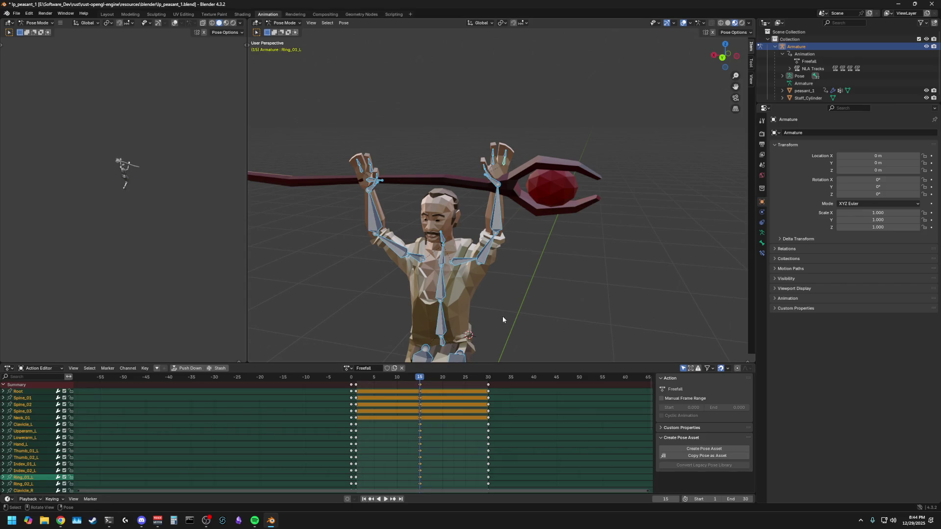
{"action": "left_click", "coordinate": [399, 381]}
Step: Play and scrub the Freefall animation, settling on frame 29
{"action": "key", "text": "space"}
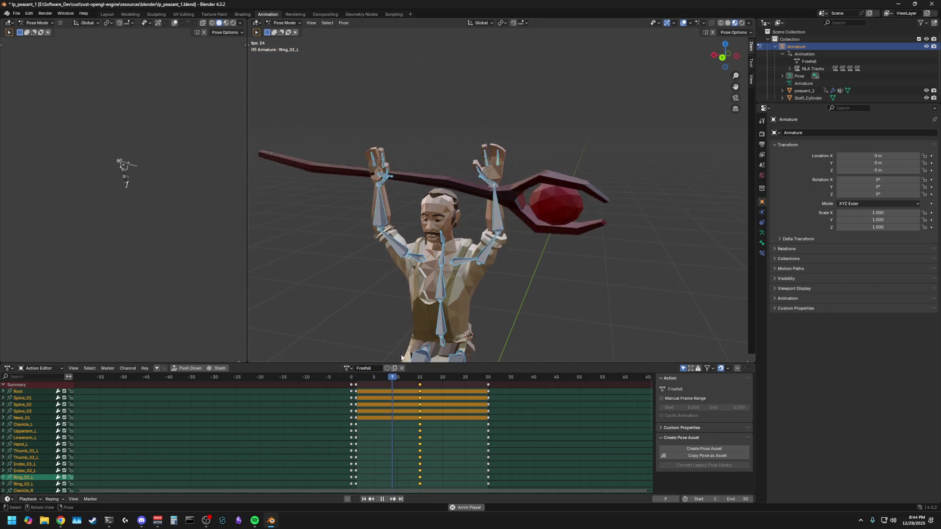
{"action": "scroll", "coordinate": [443, 332], "scroll_direction": "down", "scroll_amount": 5}
{"action": "mouse_move", "coordinate": [443, 331]}
{"action": "middle_mouse_down"}
{"action": "mouse_move", "coordinate": [493, 319]}
{"action": "mouse_move", "coordinate": [396, 320]}
{"action": "middle_mouse_up"}
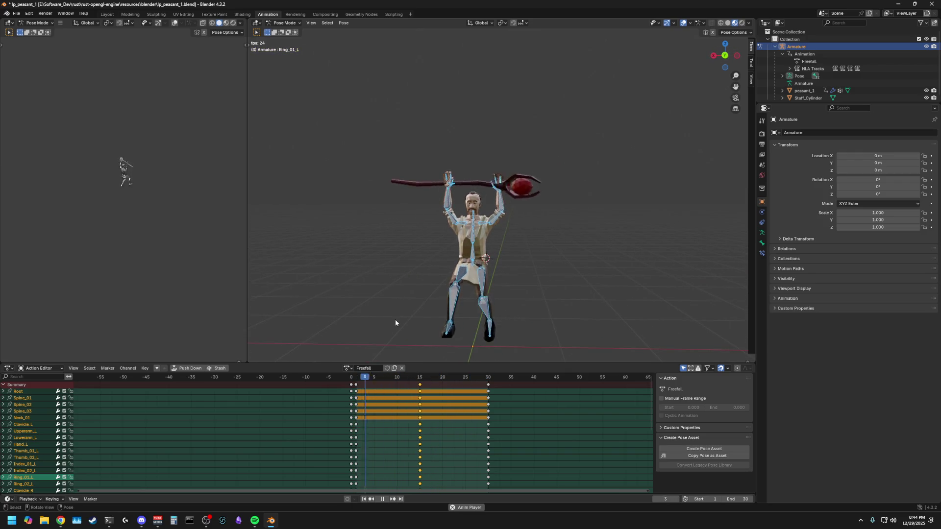
{"action": "key", "text": "space"}
{"action": "mouse_move", "coordinate": [391, 381]}
{"action": "left_mouse_down"}
{"action": "mouse_move", "coordinate": [355, 383]}
{"action": "mouse_move", "coordinate": [487, 387]}
{"action": "left_mouse_up"}
{"action": "left_click_drag", "start_coordinate": [363, 378], "coordinate": [357, 379]}
{"action": "key", "text": "space"}
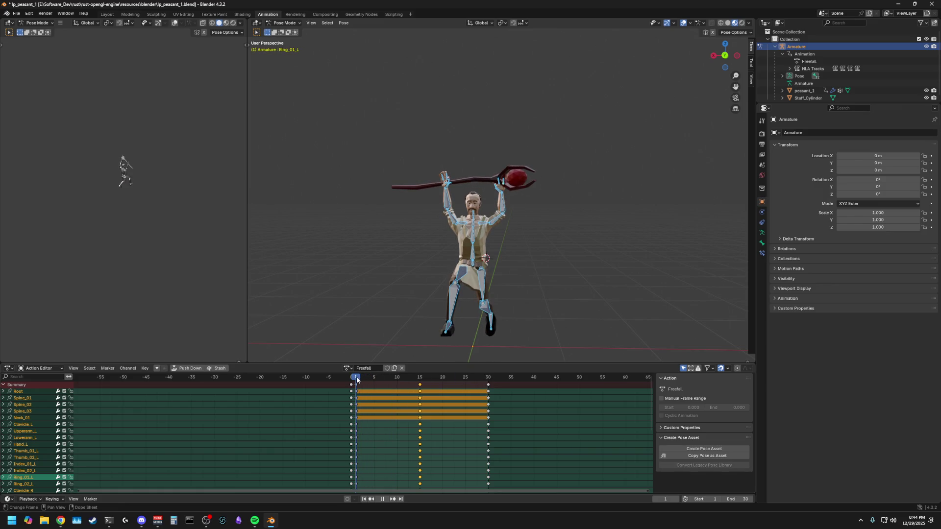
{"action": "left_click", "coordinate": [489, 376]}
{"action": "key", "text": "space"}
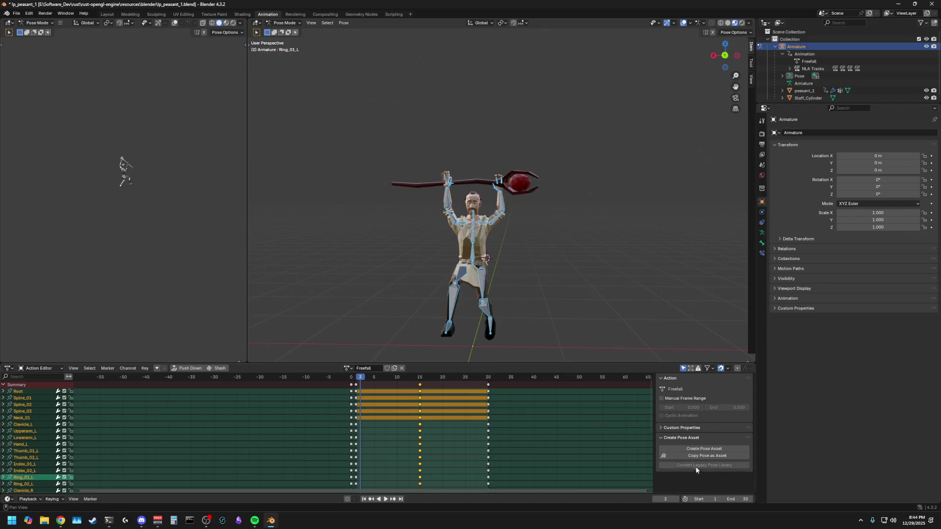
{"action": "left_click", "coordinate": [486, 378]}
{"action": "key", "text": "space"}
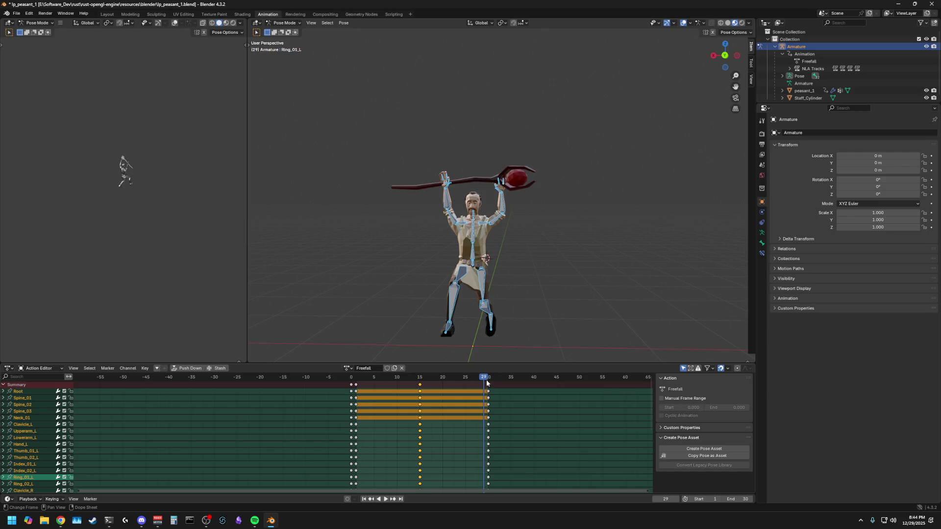
Step: Keyframe the whole pose at frame 29 and set the scene end frame to 29
{"action": "key", "text": "i"}
{"action": "left_click", "coordinate": [744, 497]}
{"action": "type", "text": "2"}
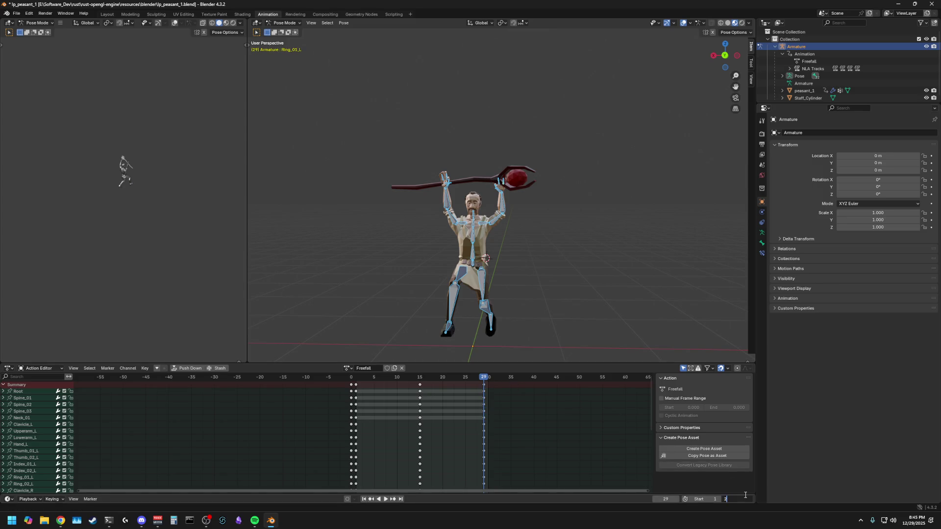
{"action": "type", "text": "9"}
{"action": "key", "text": "Return"}
Step: Play the shortened animation from frame 1, then deselect all bones
{"action": "left_click", "coordinate": [355, 396]}
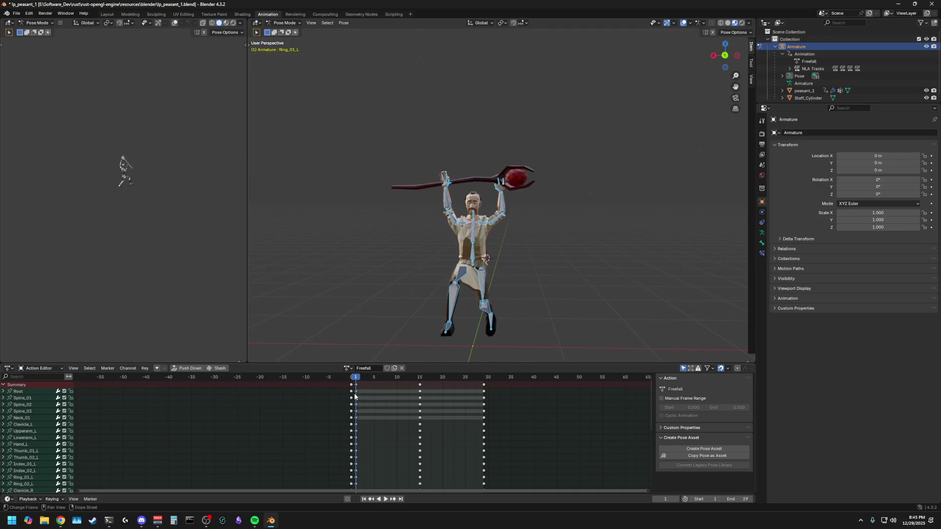
{"action": "key", "text": "space"}
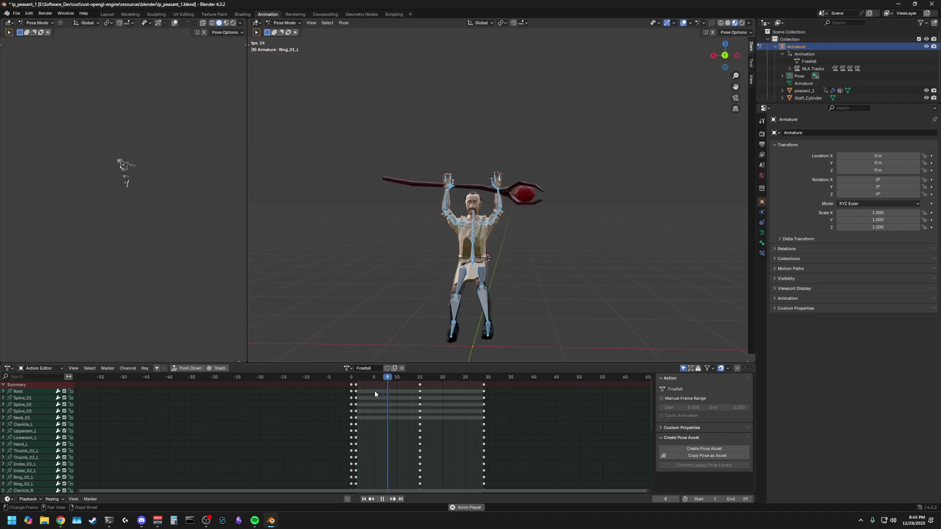
{"action": "key", "text": "space"}
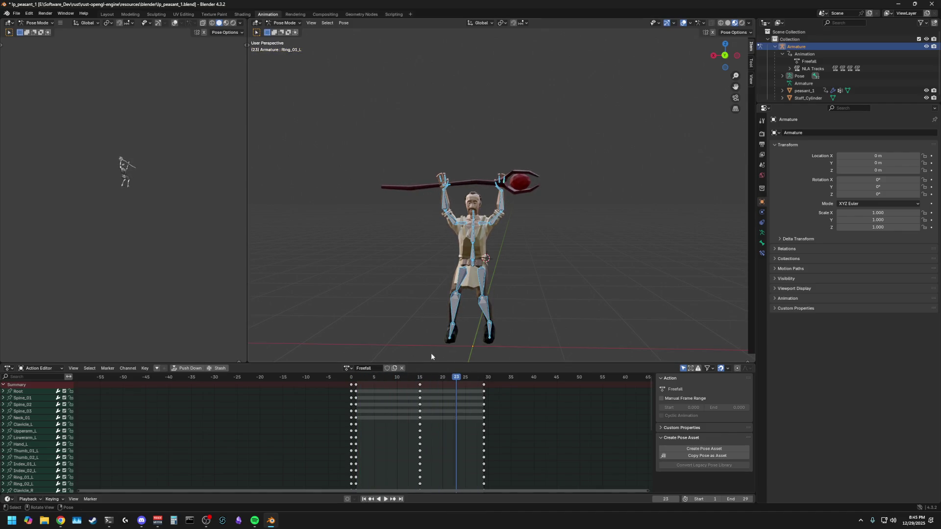
{"action": "left_click", "coordinate": [538, 314]}
{"action": "mouse_move", "coordinate": [539, 314]}
{"action": "middle_mouse_down"}
{"action": "mouse_move", "coordinate": [441, 319]}
{"action": "mouse_move", "coordinate": [392, 343]}
{"action": "middle_mouse_up"}
Step: Tilt the Root bone about the X axis in right side view and keyframe it at frame 1
{"action": "key", "text": "space"}
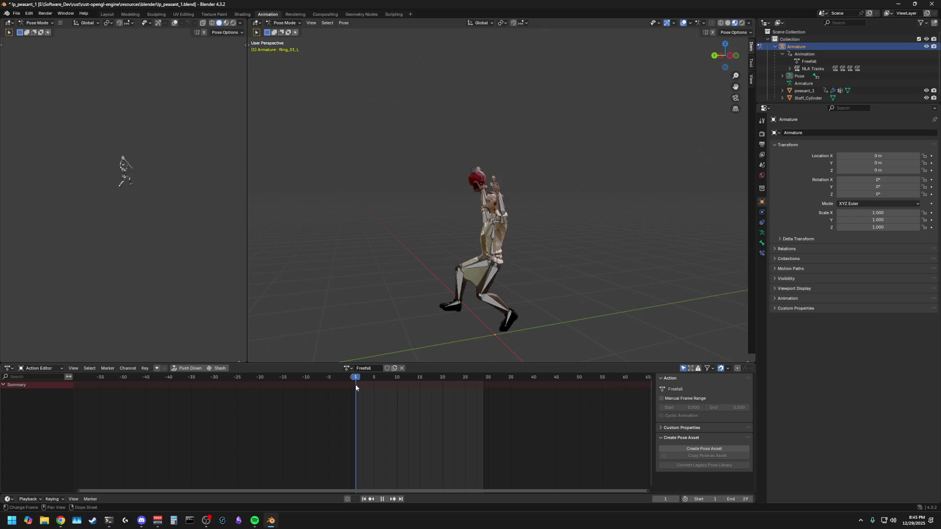
{"action": "key", "text": "space"}
{"action": "left_click", "coordinate": [508, 331]}
{"action": "key", "text": "KP_3"}
{"action": "key", "text": "r"}
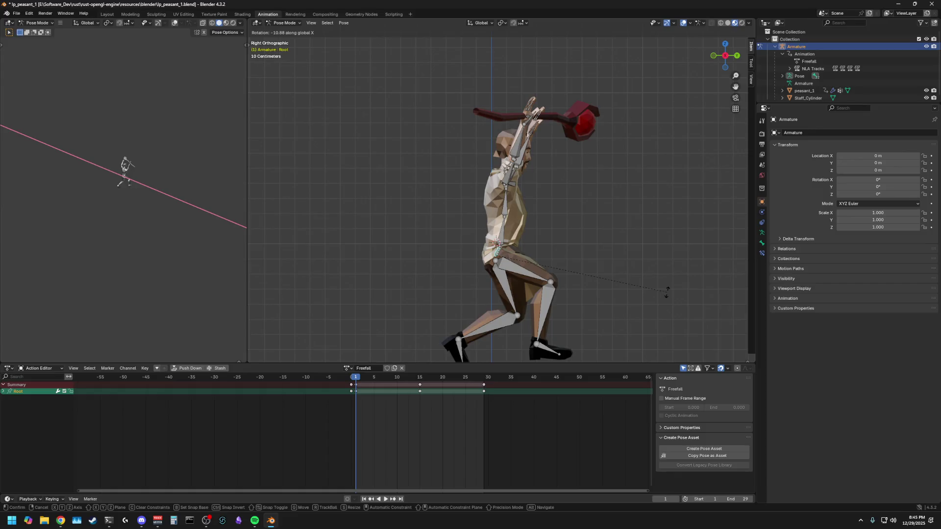
{"action": "left_click", "coordinate": [667, 292]}
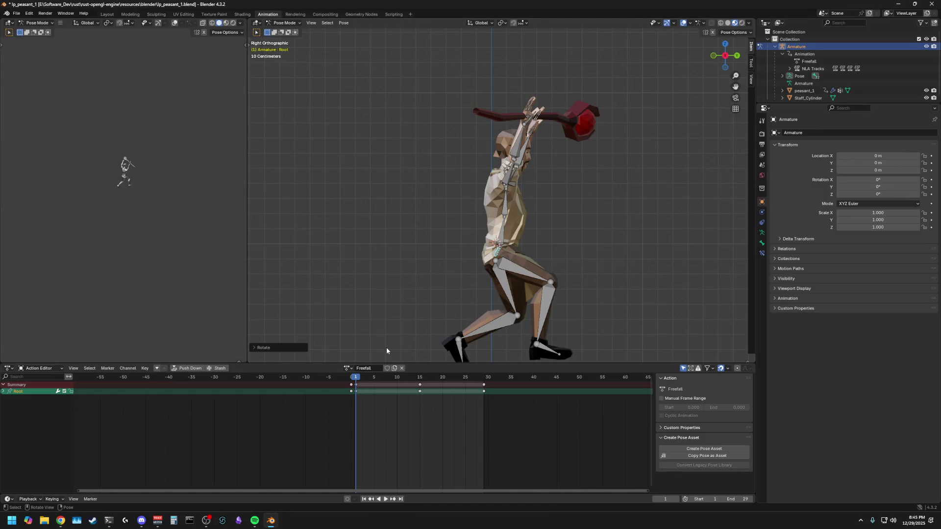
{"action": "key", "text": "i"}
Step: Copy the Root pose and paste it at frame 15, undoing a misplaced paste
{"action": "key", "text": "ctrl+c"}
{"action": "key", "text": "space"}
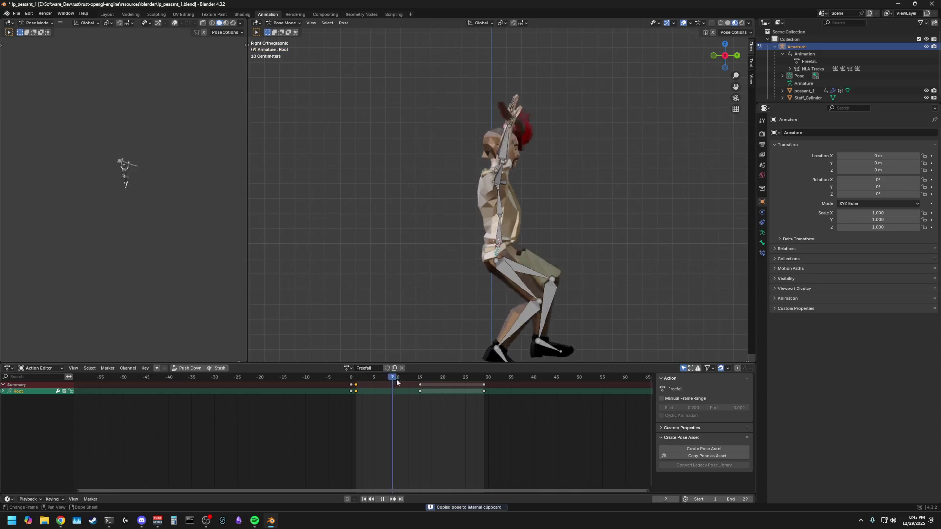
{"action": "left_click", "coordinate": [419, 381]}
{"action": "key", "text": "ctrl+v"}
{"action": "left_click_drag", "start_coordinate": [419, 381], "coordinate": [483, 385]}
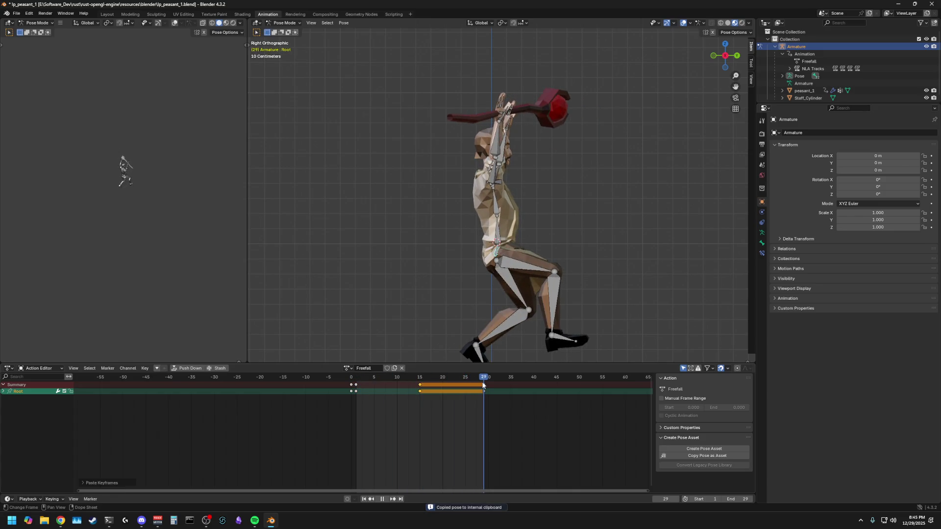
{"action": "key", "text": "space"}
{"action": "key", "text": "space"}
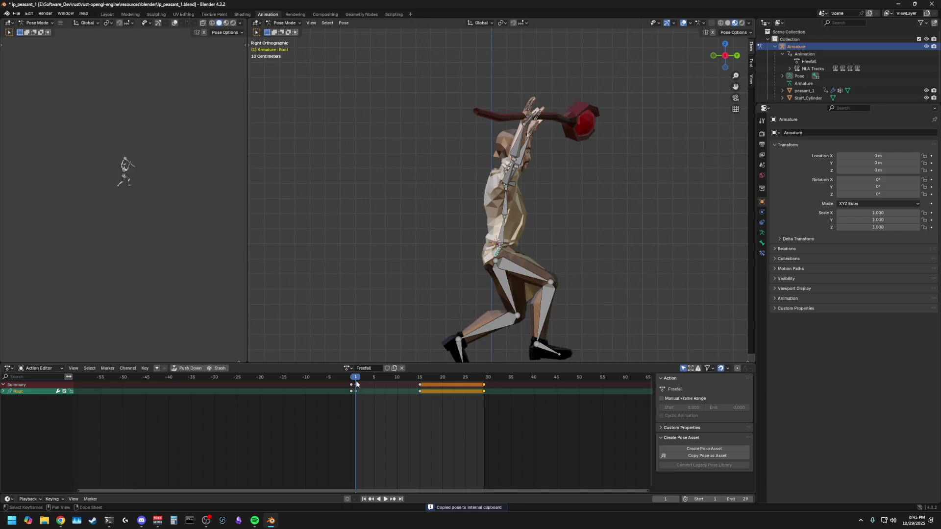
{"action": "key", "text": "Escape"}
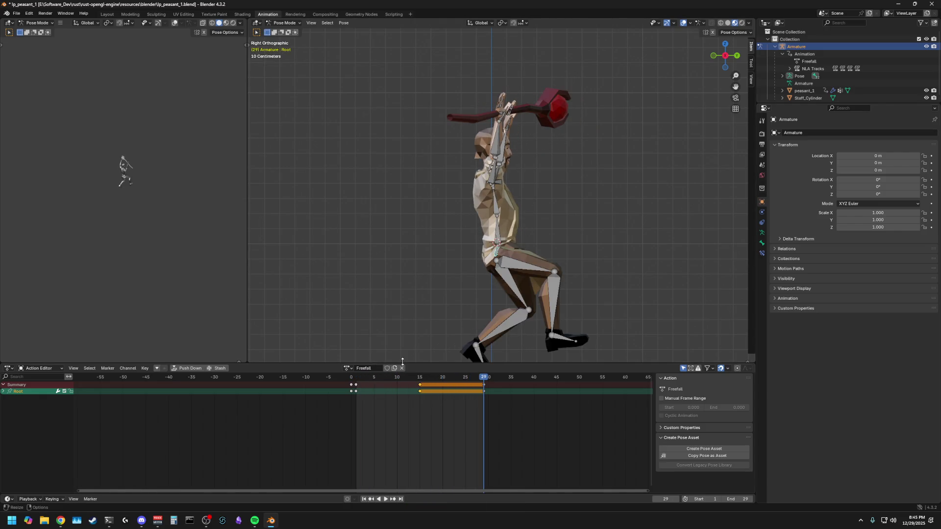
{"action": "key", "text": "Down"}
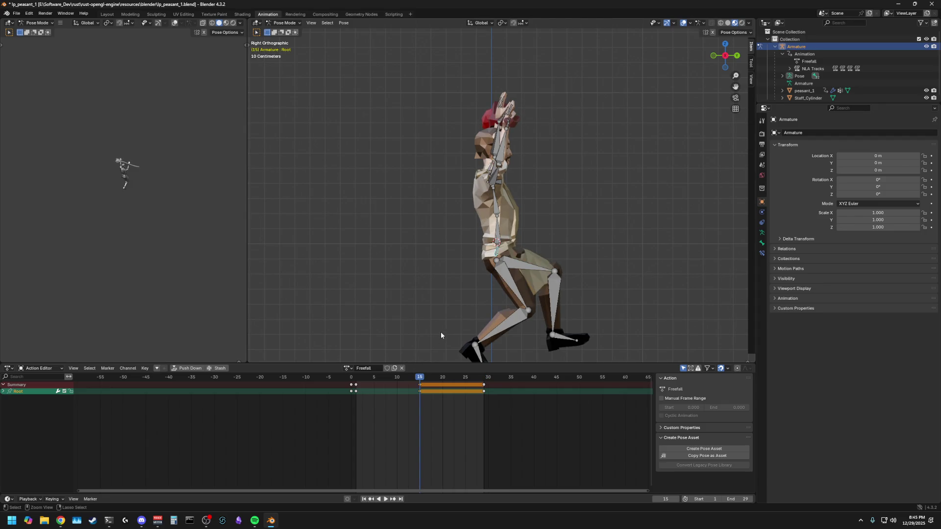
{"action": "key", "text": "ctrl+z"}
{"action": "key", "text": "Down"}
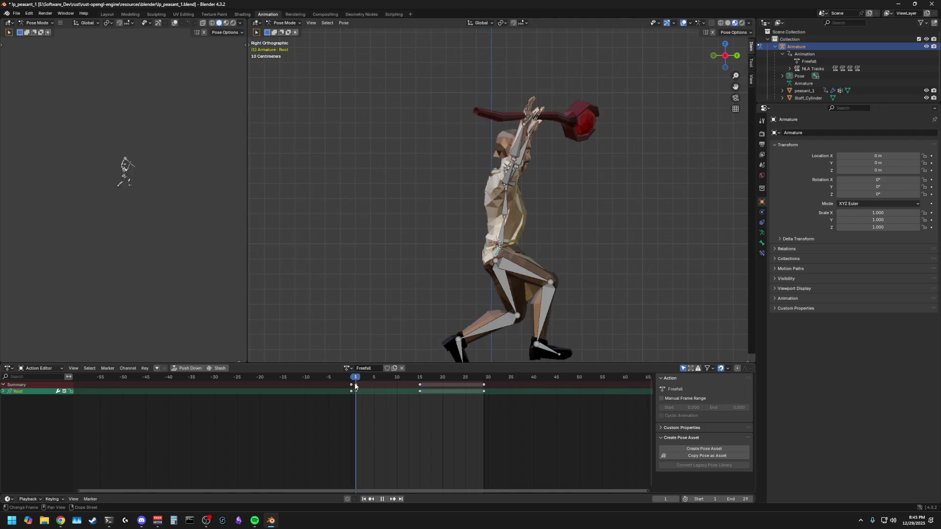
Step: Reselect the Root bone and paste its copied pose at frames 15 and 29
{"action": "left_click", "coordinate": [480, 259]}
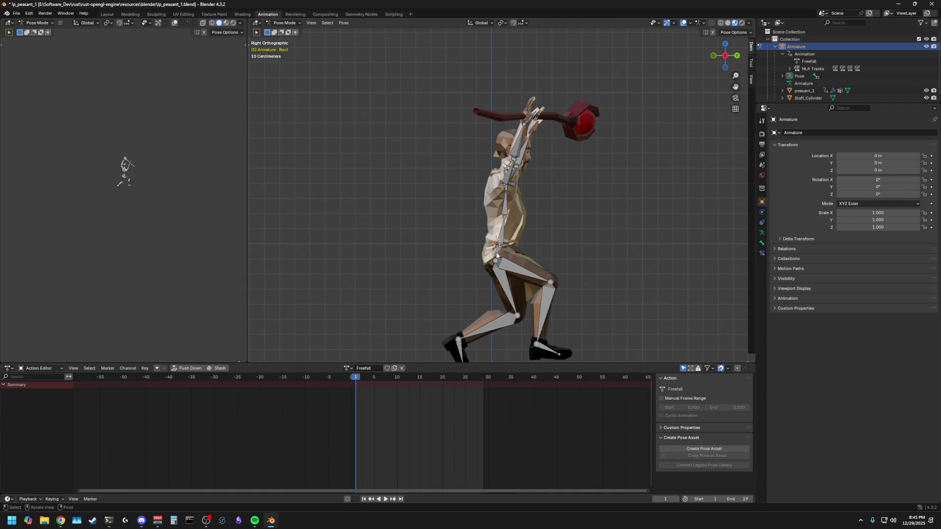
{"action": "left_click", "coordinate": [497, 255]}
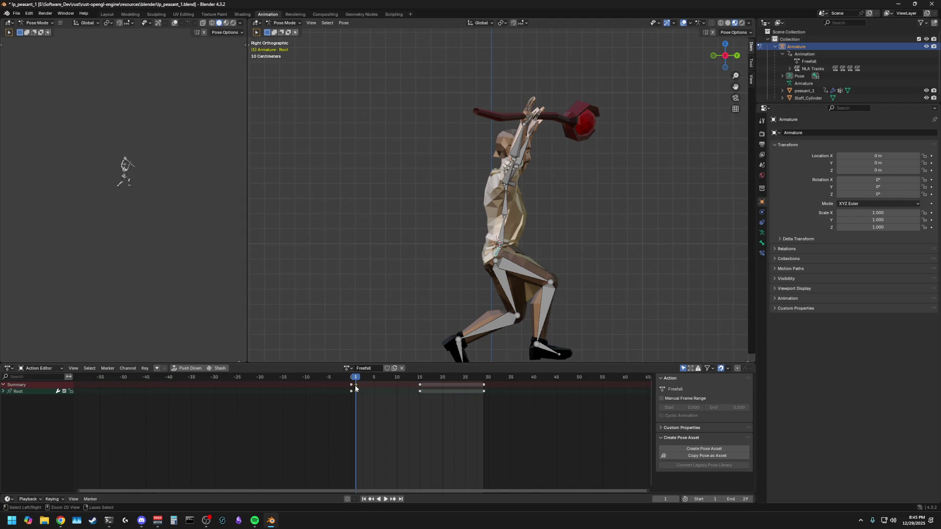
{"action": "key", "text": "ctrl+v"}
{"action": "key", "text": "space"}
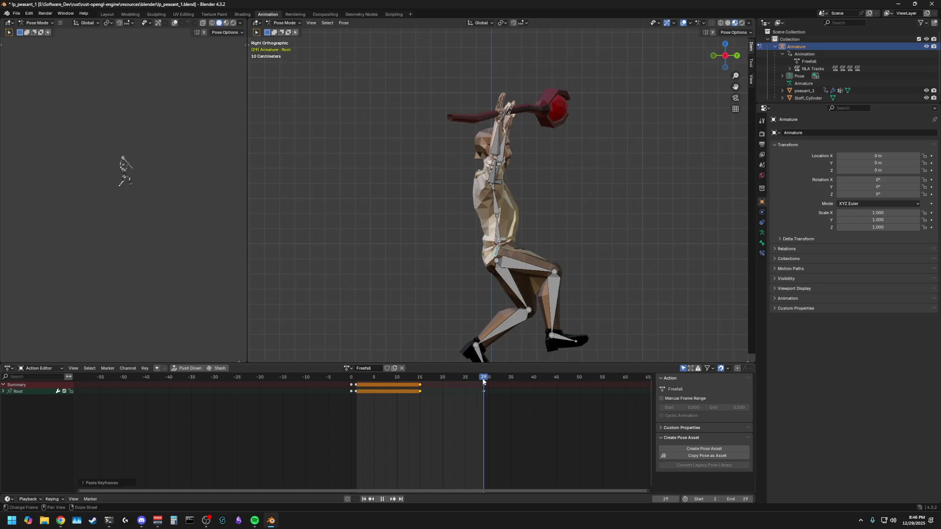
{"action": "key", "text": "ctrl+v"}
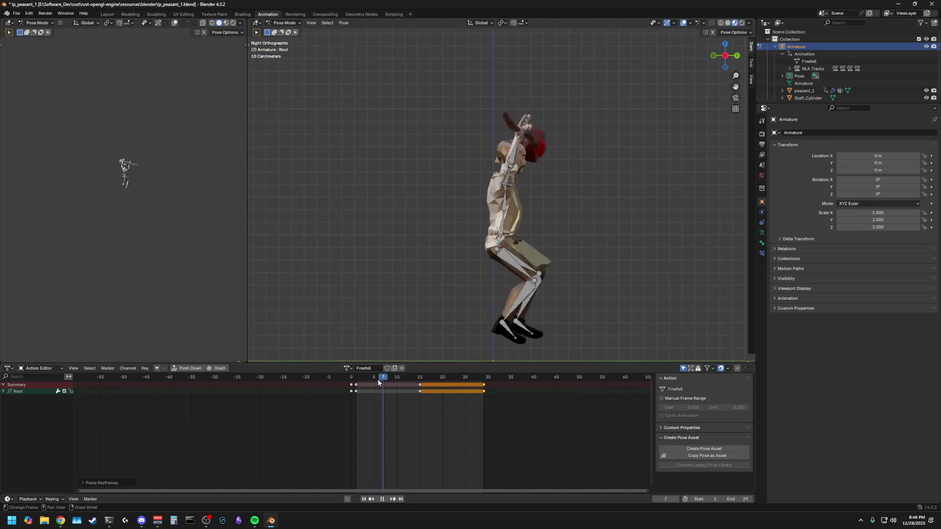
Step: Review the animation in perspective and save lp_peasant_1.blend
{"action": "scroll", "coordinate": [387, 317], "scroll_direction": "down", "scroll_amount": 3}
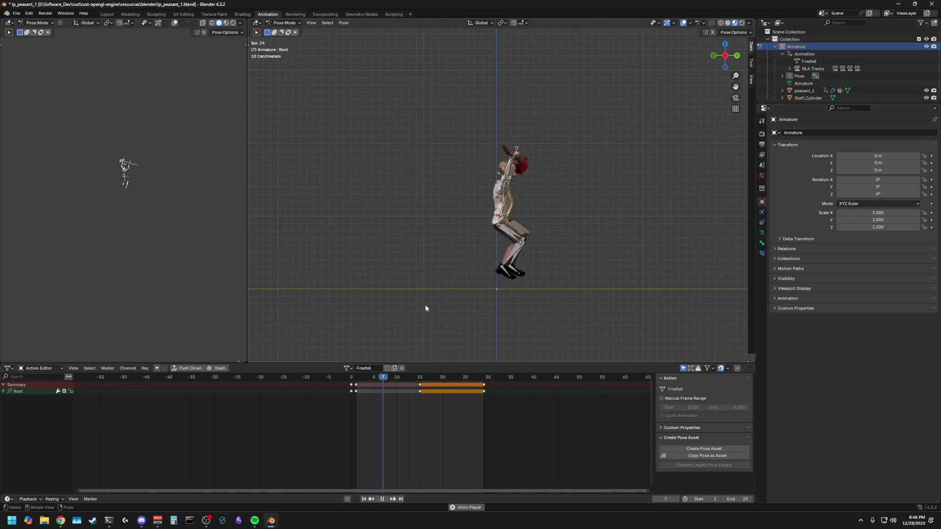
{"action": "mouse_move", "coordinate": [425, 308]}
{"action": "middle_mouse_down"}
{"action": "mouse_move", "coordinate": [431, 286]}
{"action": "mouse_move", "coordinate": [363, 279]}
{"action": "mouse_move", "coordinate": [406, 269]}
{"action": "mouse_move", "coordinate": [355, 284]}
{"action": "mouse_move", "coordinate": [395, 248]}
{"action": "mouse_move", "coordinate": [506, 265]}
{"action": "mouse_move", "coordinate": [444, 245]}
{"action": "middle_mouse_up"}
{"action": "key", "text": "space"}
{"action": "key", "text": "ctrl+s"}
{"action": "left_click", "coordinate": [384, 254]}
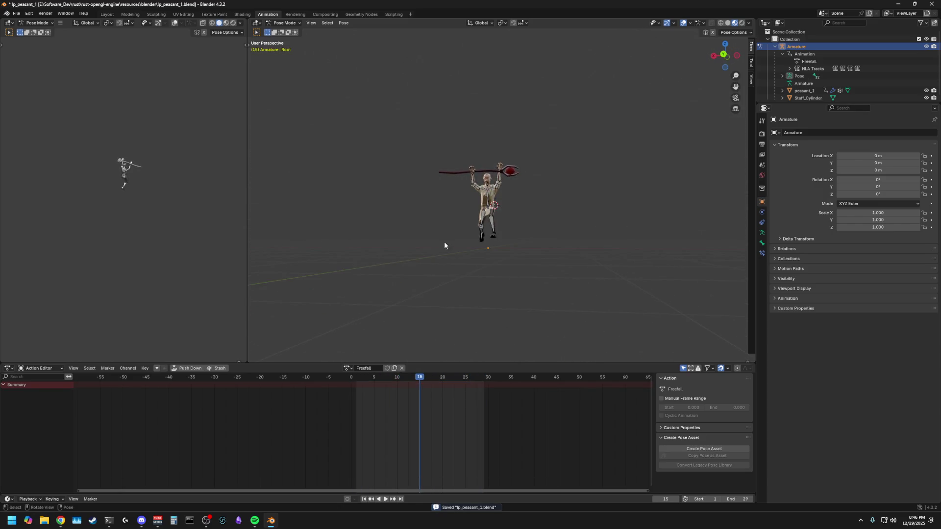
Step: Assign the Run action to the armature and play it
{"action": "left_click", "coordinate": [352, 370]}
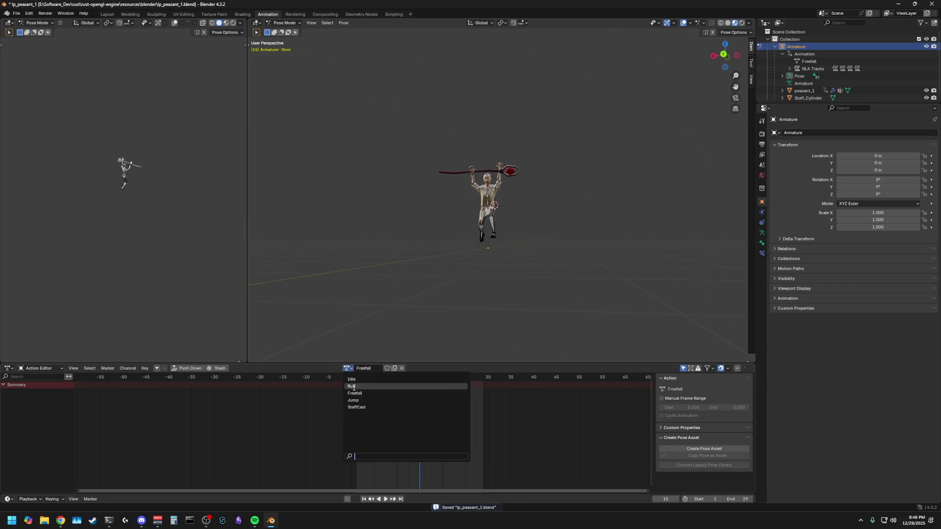
{"action": "left_click", "coordinate": [360, 387]}
{"action": "mouse_move", "coordinate": [412, 338]}
{"action": "middle_mouse_down"}
{"action": "mouse_move", "coordinate": [427, 323]}
{"action": "mouse_move", "coordinate": [364, 322]}
{"action": "middle_mouse_up"}
{"action": "key", "text": "space"}
{"action": "key", "text": "space"}
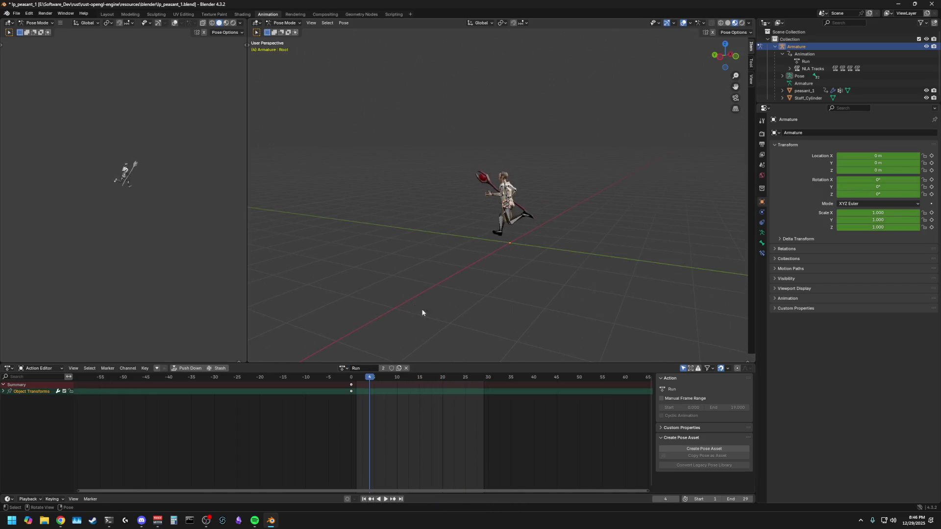
Step: Set the scene end frame to 20 and preview the running character
{"action": "left_click", "coordinate": [741, 499]}
{"action": "type", "text": "40"}
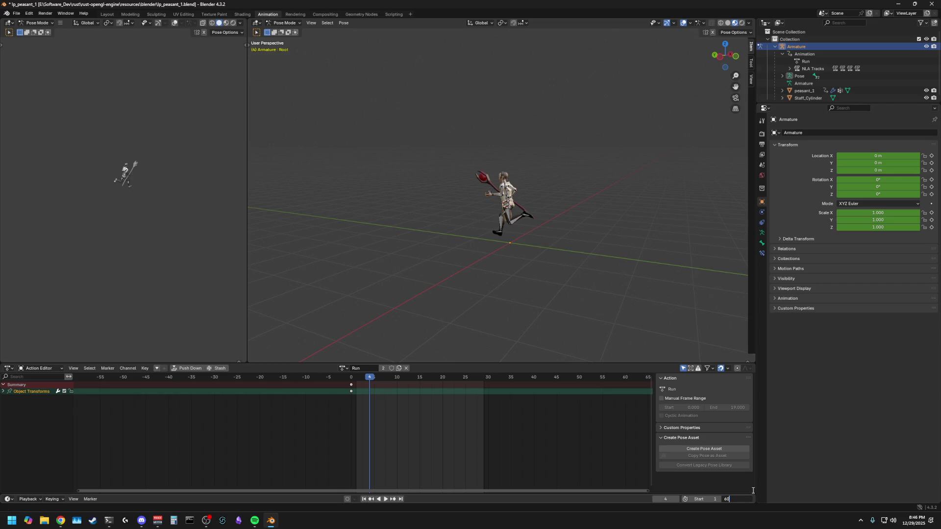
{"action": "key", "text": "Return"}
{"action": "key", "text": "a"}
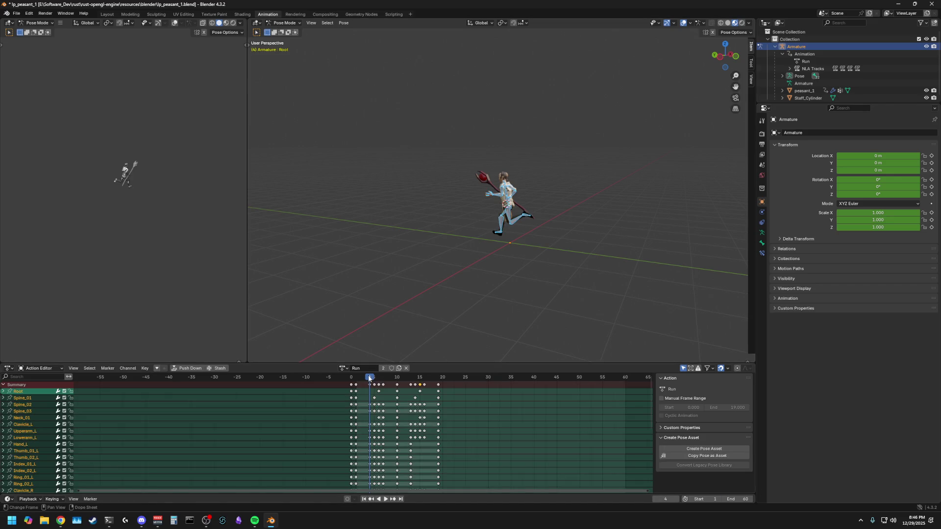
{"action": "mouse_move", "coordinate": [368, 377]}
{"action": "left_mouse_down"}
{"action": "mouse_move", "coordinate": [347, 377]}
{"action": "mouse_move", "coordinate": [356, 377]}
{"action": "left_mouse_up"}
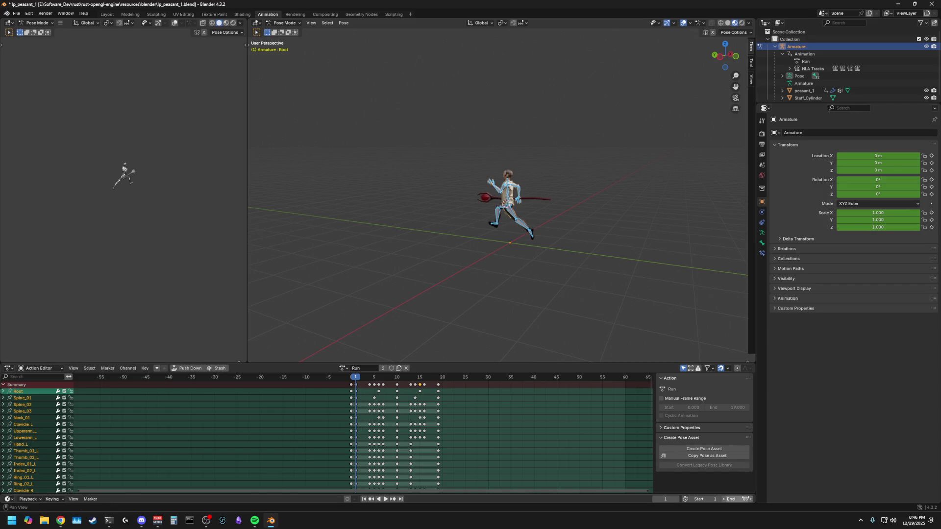
{"action": "left_click", "coordinate": [741, 499]}
{"action": "type", "text": "0"}
{"action": "key", "text": "Return"}
{"action": "key", "text": "space"}
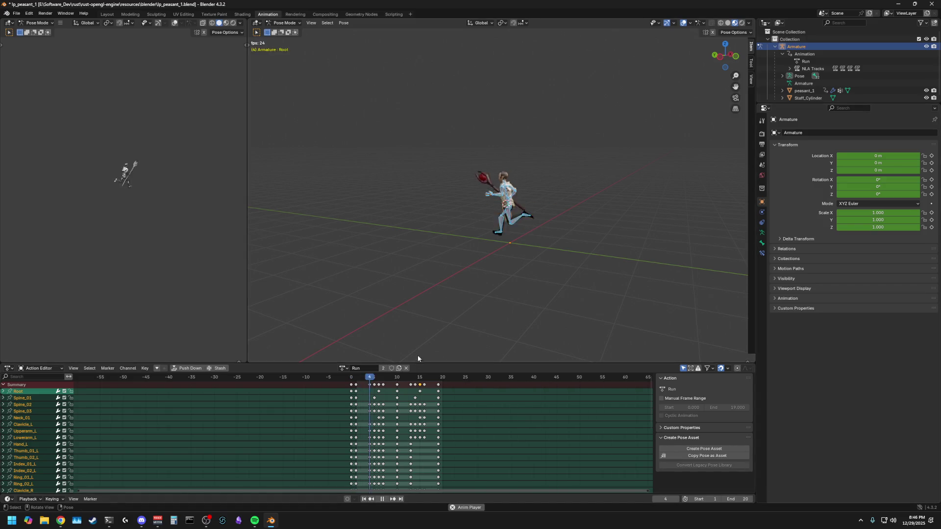
{"action": "middle_click_drag", "start_coordinate": [431, 337], "coordinate": [457, 288]}
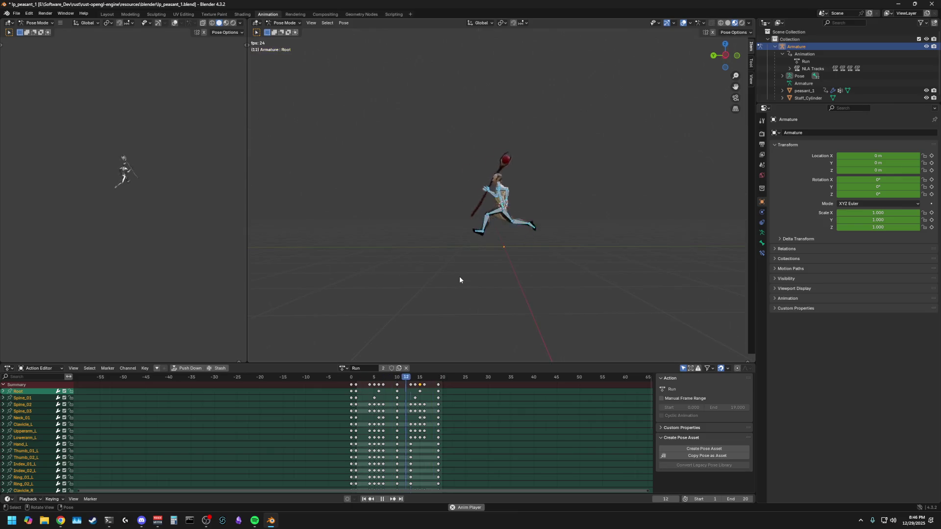
{"action": "scroll", "coordinate": [460, 276], "scroll_direction": "up", "scroll_amount": 5}
{"action": "mouse_move", "coordinate": [386, 326]}
{"action": "middle_mouse_down"}
{"action": "mouse_move", "coordinate": [576, 328]}
{"action": "mouse_move", "coordinate": [361, 316]}
{"action": "mouse_move", "coordinate": [318, 335]}
{"action": "mouse_move", "coordinate": [367, 333]}
{"action": "middle_mouse_up"}
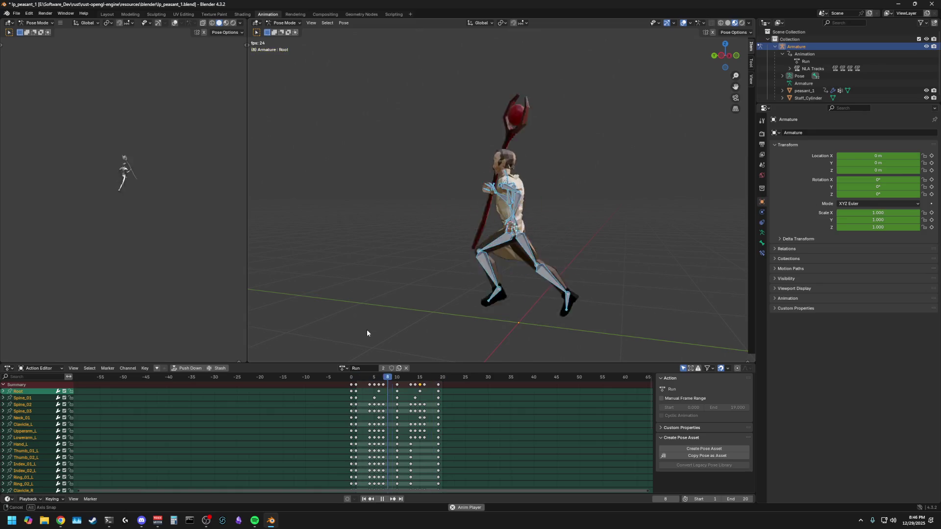
Step: Change the end frame to 19 and play the Run loop from frame 1
{"action": "key", "text": "space"}
{"action": "left_click_drag", "start_coordinate": [417, 379], "coordinate": [357, 384]}
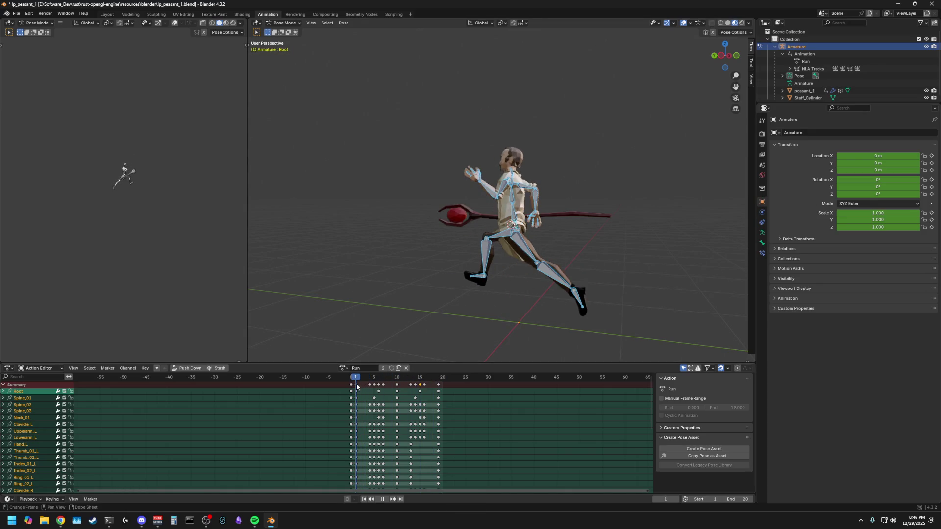
{"action": "left_click", "coordinate": [747, 496]}
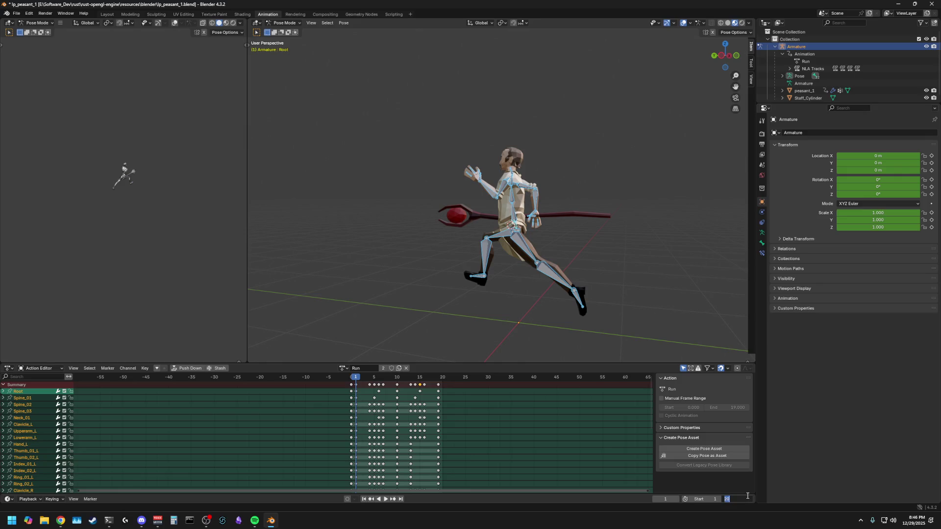
{"action": "type", "text": "19"}
{"action": "key", "text": "Return"}
{"action": "key", "text": "space"}
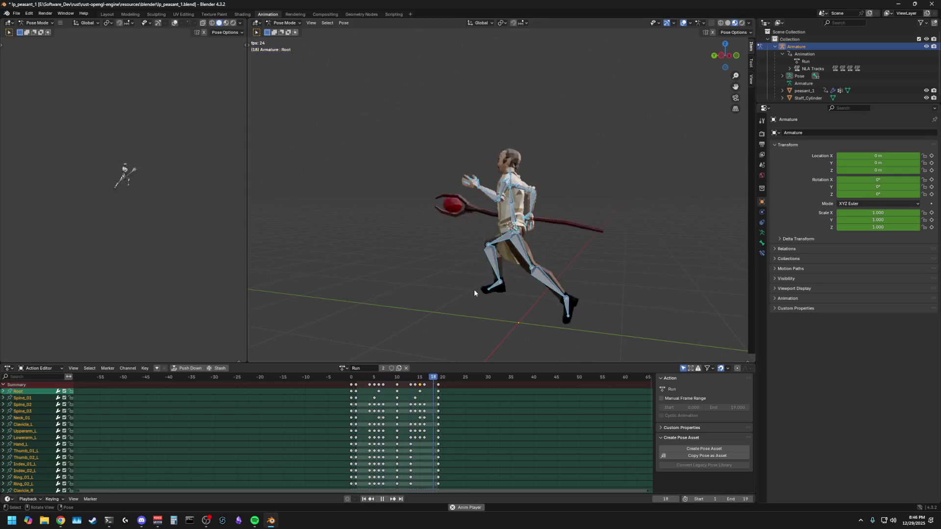
{"action": "key", "text": "space"}
{"action": "middle_click_drag", "start_coordinate": [474, 293], "coordinate": [434, 262]}
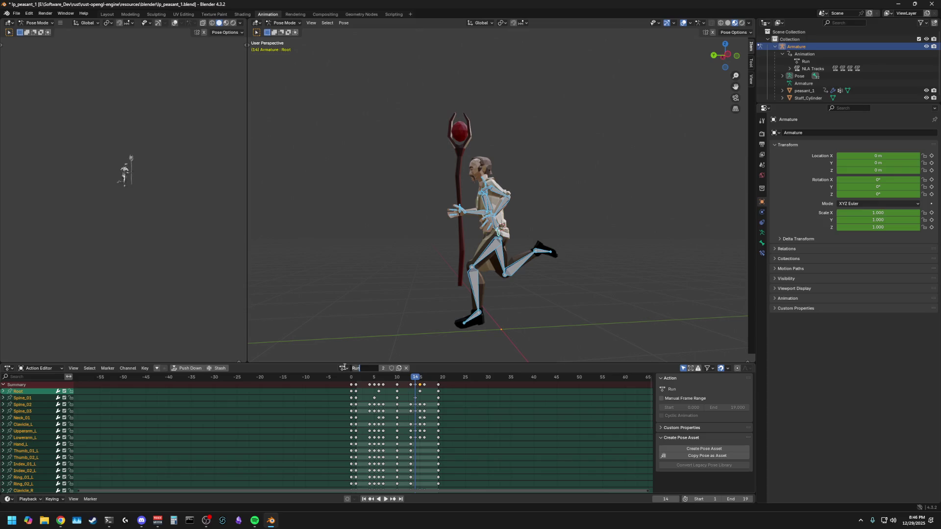
Step: Switch the armature to the Idle action, set the end frame to 60, and play it
{"action": "left_click", "coordinate": [345, 368]}
{"action": "left_click", "coordinate": [350, 385]}
{"action": "key", "text": "space"}
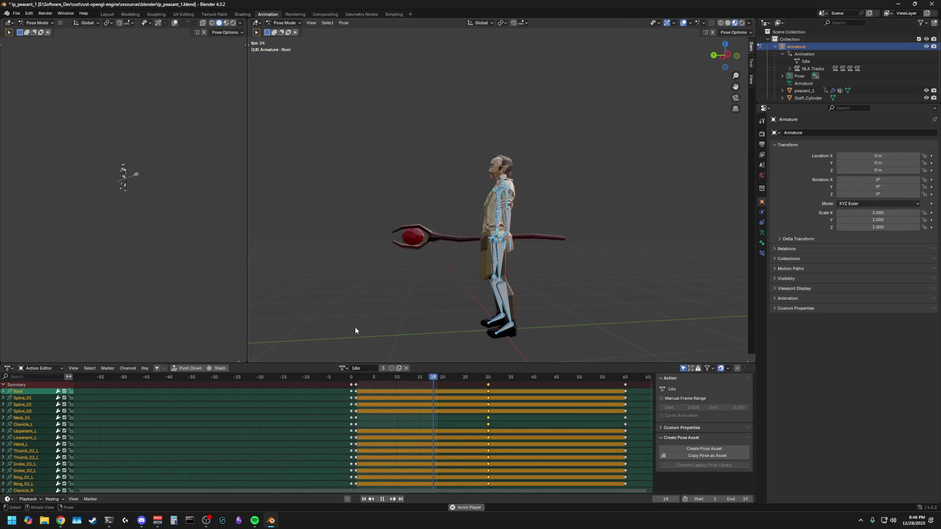
{"action": "scroll", "coordinate": [371, 295], "scroll_direction": "up", "scroll_amount": 3}
{"action": "key", "text": "space"}
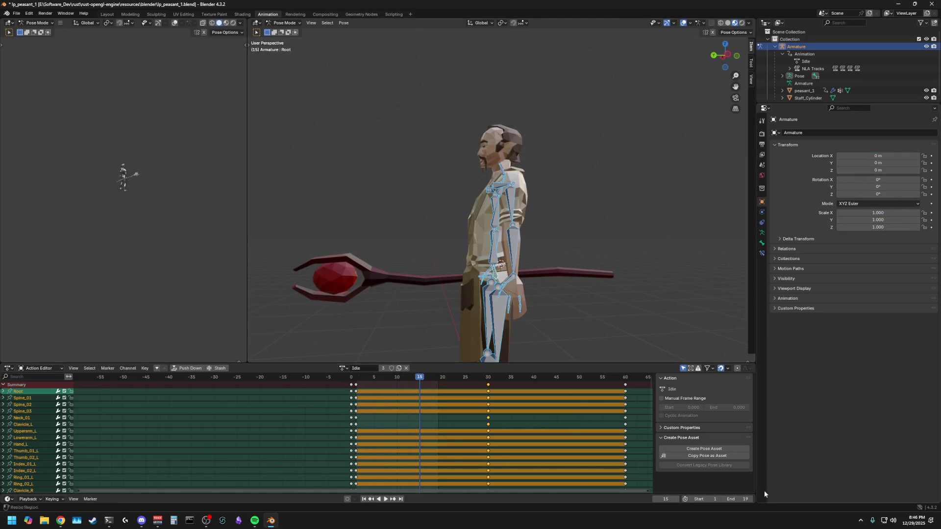
{"action": "left_click", "coordinate": [743, 499]}
{"action": "type", "text": "60"}
{"action": "key", "text": "Return"}
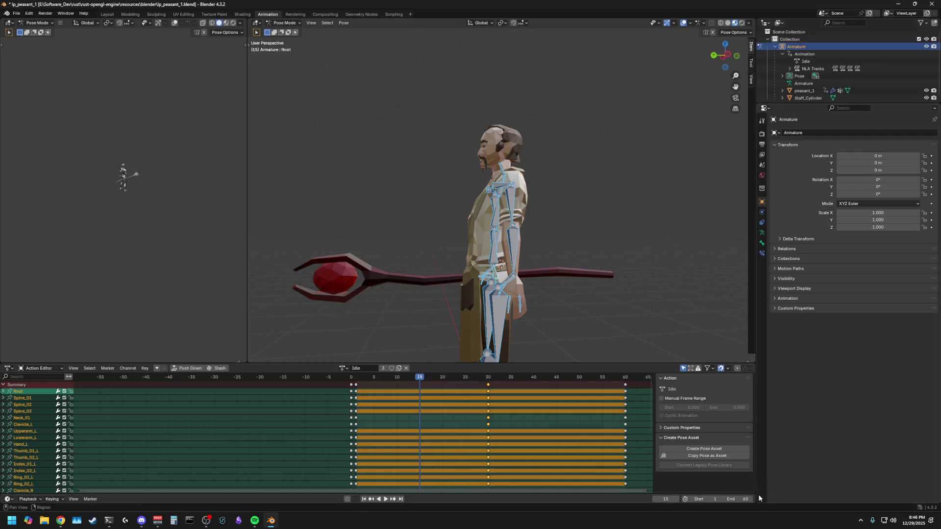
{"action": "key", "text": "space"}
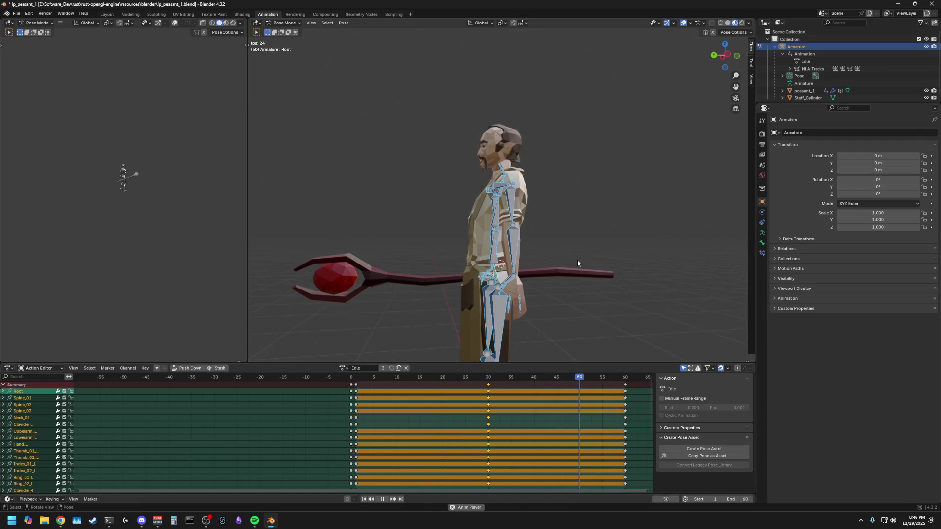
{"action": "middle_click_drag", "start_coordinate": [557, 261], "coordinate": [631, 263]}
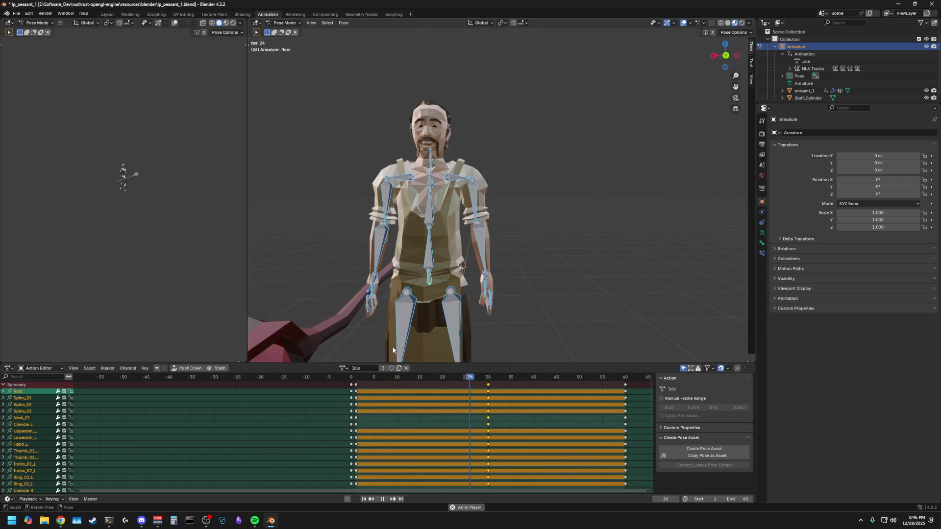
{"action": "key", "text": "space"}
Step: Preview the Freefall action up to frame 5, then assign the Jump action
{"action": "left_click", "coordinate": [346, 368]}
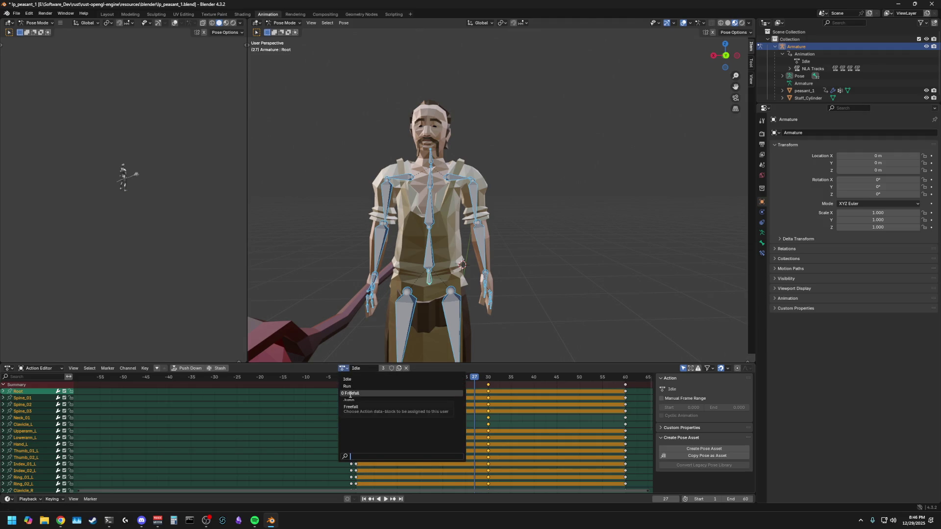
{"action": "left_click", "coordinate": [373, 410]}
{"action": "middle_click_drag", "start_coordinate": [523, 331], "coordinate": [476, 322]}
{"action": "key", "text": "space"}
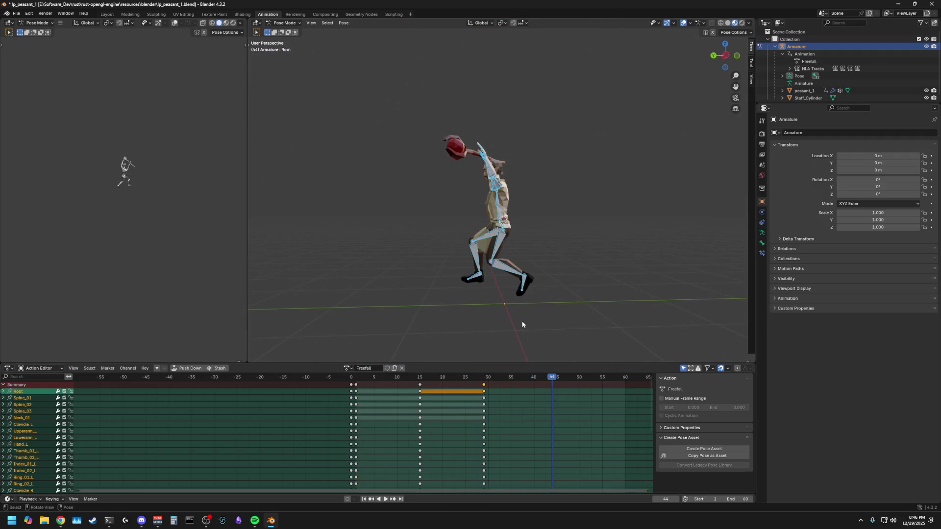
{"action": "key", "text": "space"}
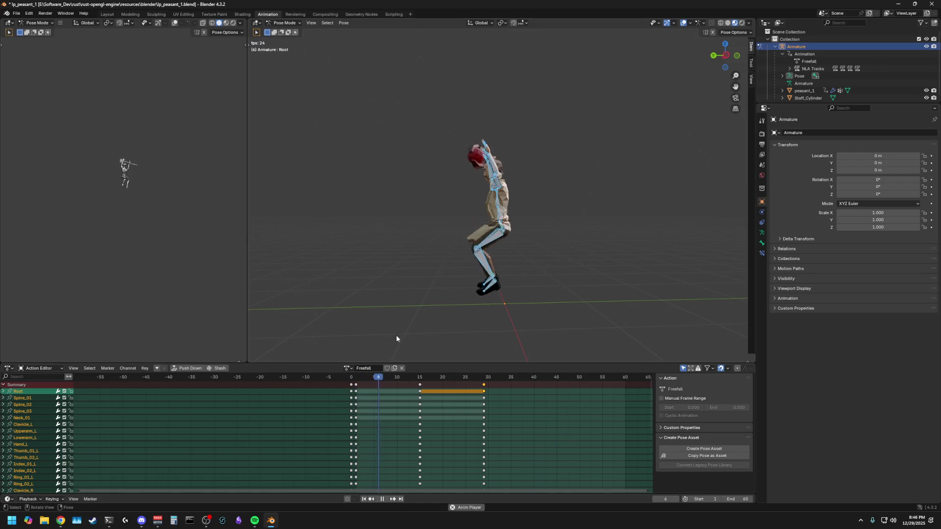
{"action": "middle_click_drag", "start_coordinate": [397, 337], "coordinate": [511, 325]}
{"action": "key", "text": "space"}
{"action": "left_click", "coordinate": [370, 382]}
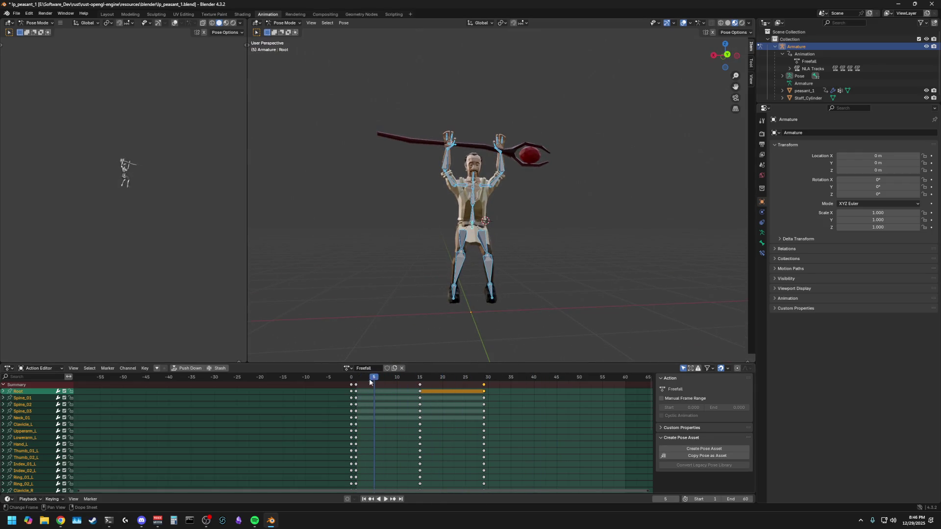
{"action": "left_click", "coordinate": [348, 368]}
{"action": "left_click", "coordinate": [365, 406]}
Step: Preview the Jump action, set the end frame to 20, and replay it from frame 1
{"action": "key", "text": "space"}
{"action": "middle_click_drag", "start_coordinate": [372, 343], "coordinate": [515, 343]}
{"action": "key", "text": "space"}
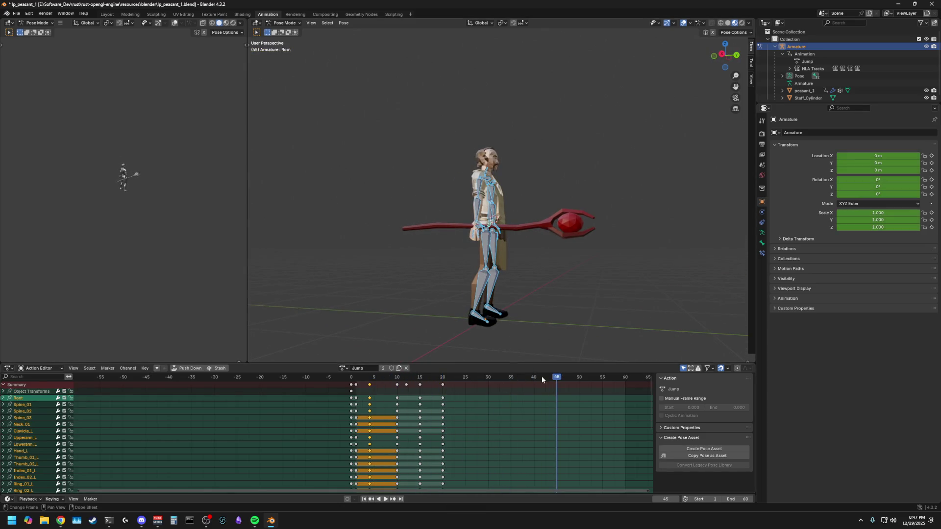
{"action": "left_click_drag", "start_coordinate": [542, 376], "coordinate": [474, 377]}
{"action": "key", "text": "shift+Left"}
{"action": "key", "text": "Escape"}
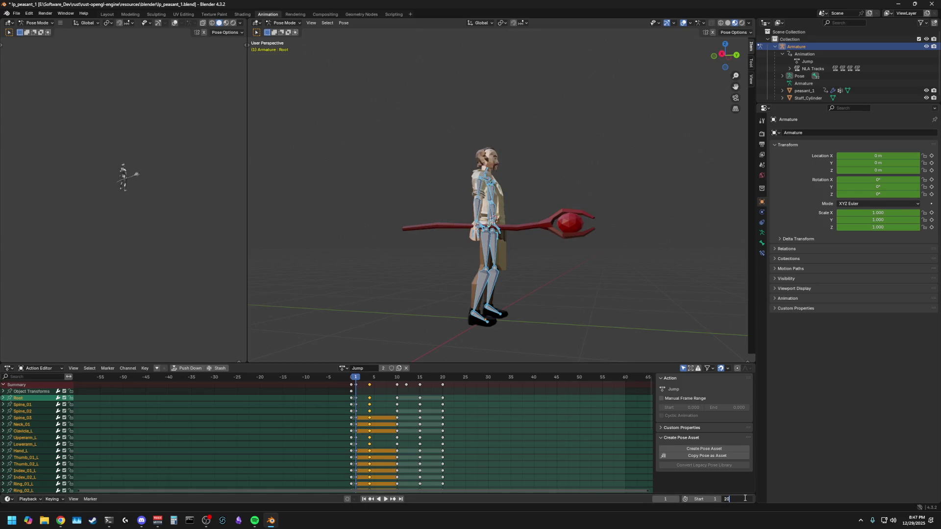
{"action": "key", "text": "Return"}
{"action": "key", "text": "space"}
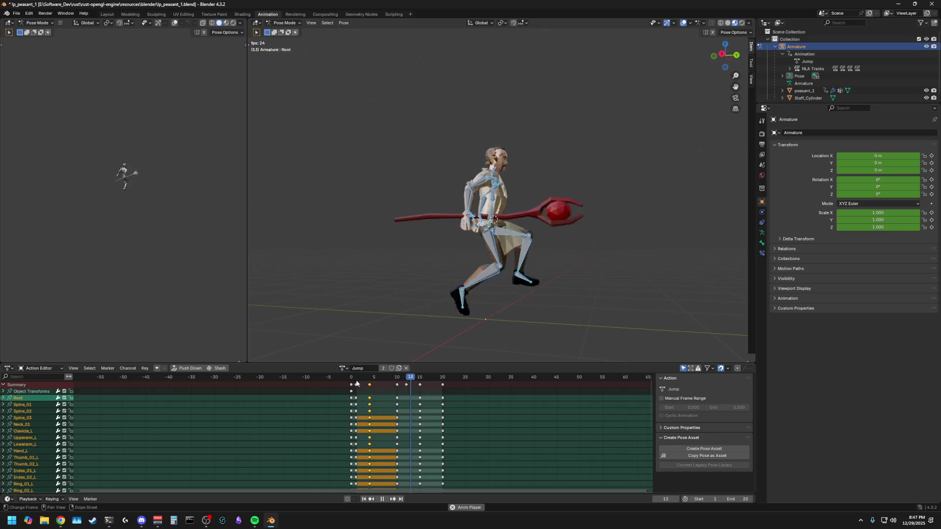
{"action": "key", "text": "space"}
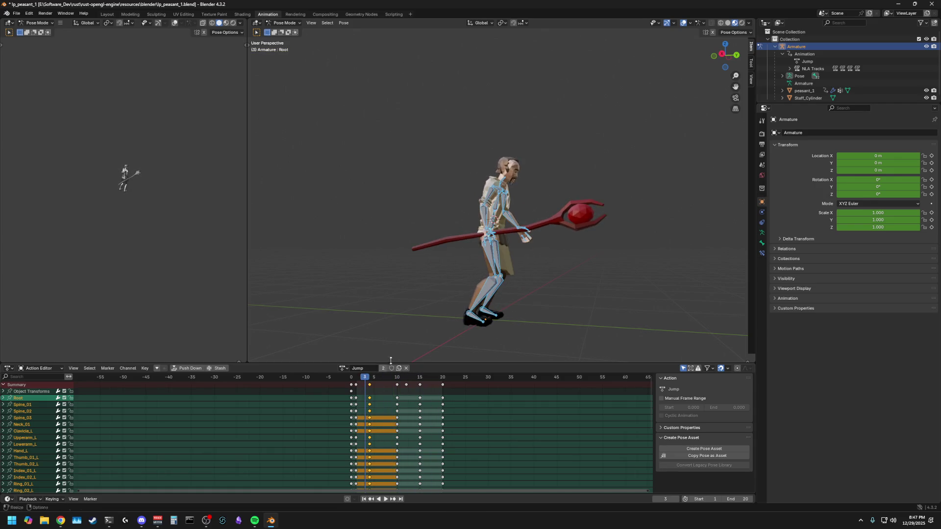
{"action": "mouse_move", "coordinate": [487, 327]}
{"action": "middle_mouse_down"}
{"action": "mouse_move", "coordinate": [441, 328]}
{"action": "mouse_move", "coordinate": [418, 347]}
{"action": "mouse_move", "coordinate": [499, 336]}
{"action": "middle_mouse_up"}
{"action": "left_click", "coordinate": [343, 368]}
{"action": "left_click", "coordinate": [351, 408]}
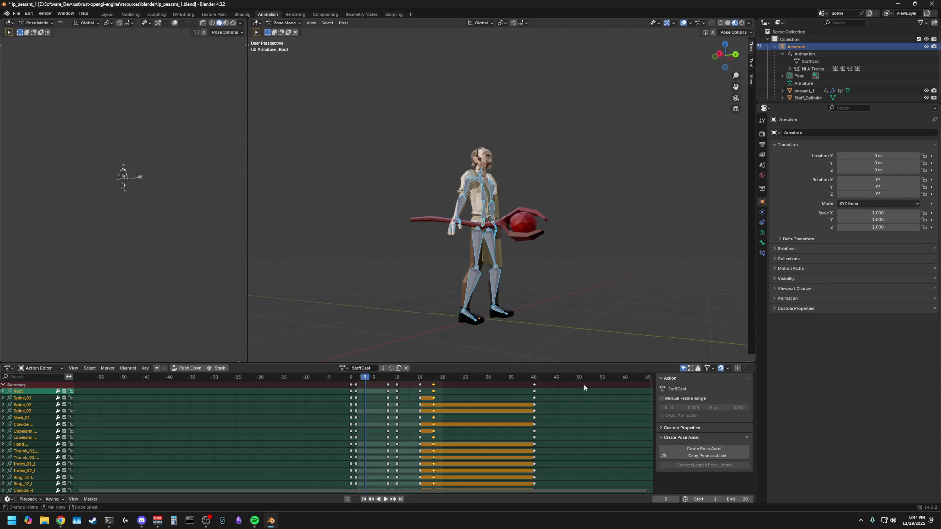
{"action": "type", "text": "40"}
{"action": "key", "text": "Return"}
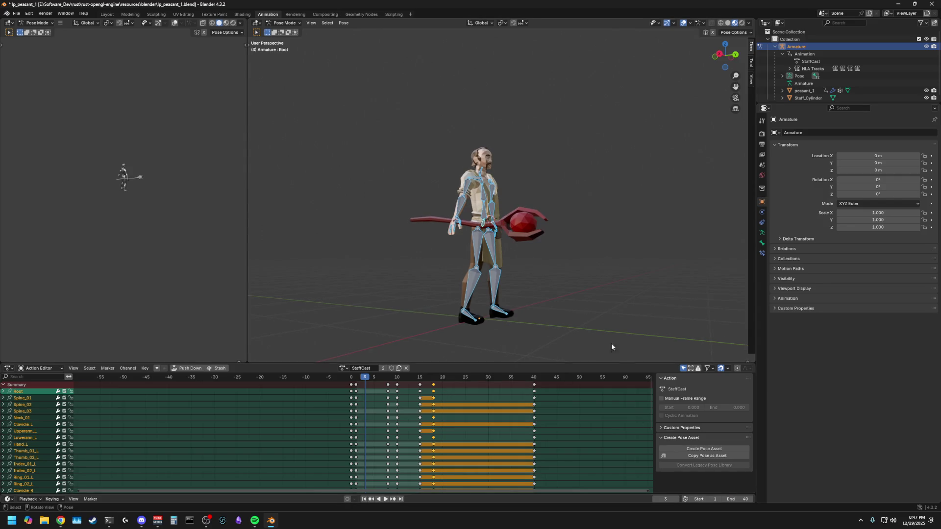
{"action": "left_click_drag", "start_coordinate": [364, 378], "coordinate": [355, 378]}
{"action": "mouse_move", "coordinate": [442, 338]}
{"action": "middle_mouse_down"}
{"action": "mouse_move", "coordinate": [452, 330]}
{"action": "mouse_move", "coordinate": [414, 345]}
{"action": "mouse_move", "coordinate": [495, 320]}
{"action": "mouse_move", "coordinate": [327, 326]}
{"action": "mouse_move", "coordinate": [342, 299]}
{"action": "mouse_move", "coordinate": [319, 295]}
{"action": "mouse_move", "coordinate": [372, 295]}
{"action": "middle_mouse_up"}
{"action": "key", "text": "space"}
{"action": "key", "text": "space"}
{"action": "key", "text": "space"}
{"action": "key", "text": "ctrl+s"}
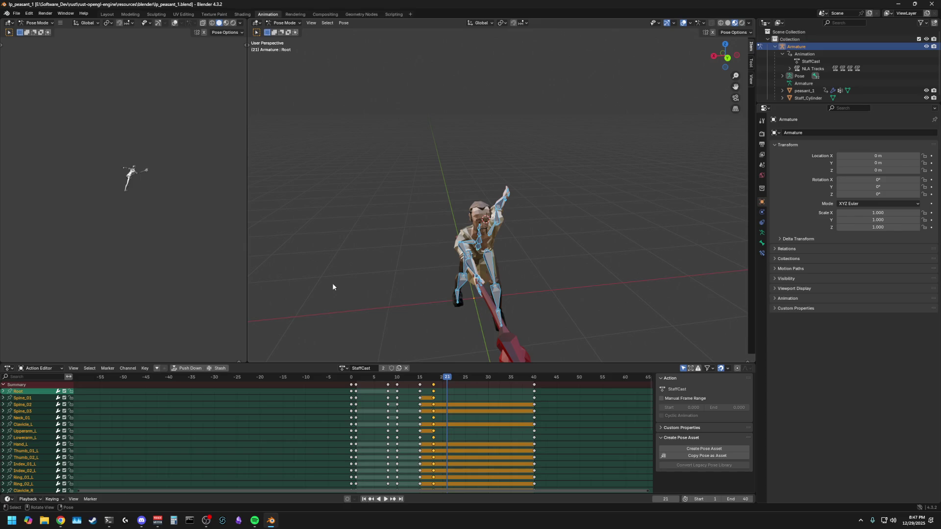
{"action": "mouse_move", "coordinate": [321, 238]}
{"action": "middle_mouse_down"}
{"action": "mouse_move", "coordinate": [445, 204]}
{"action": "mouse_move", "coordinate": [466, 221]}
{"action": "mouse_move", "coordinate": [587, 239]}
{"action": "mouse_move", "coordinate": [428, 252]}
{"action": "middle_mouse_up"}
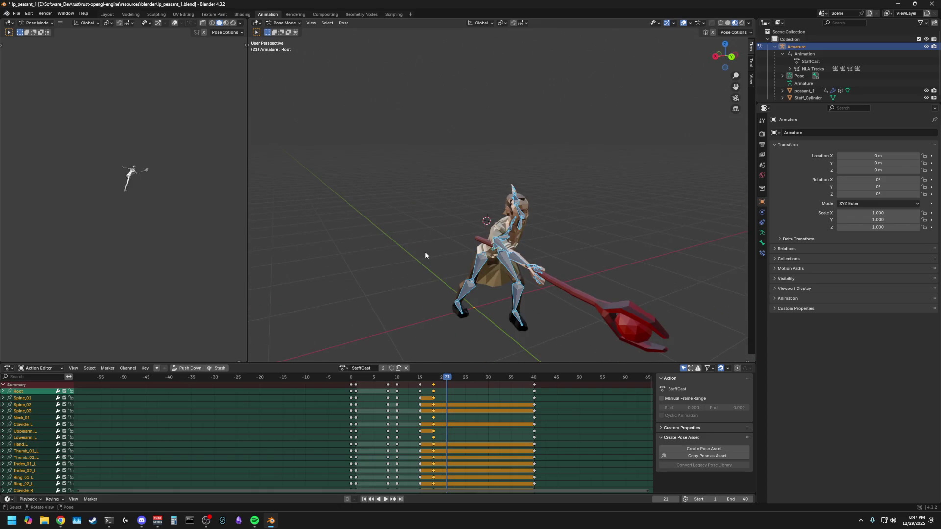
{"action": "key", "text": "space"}
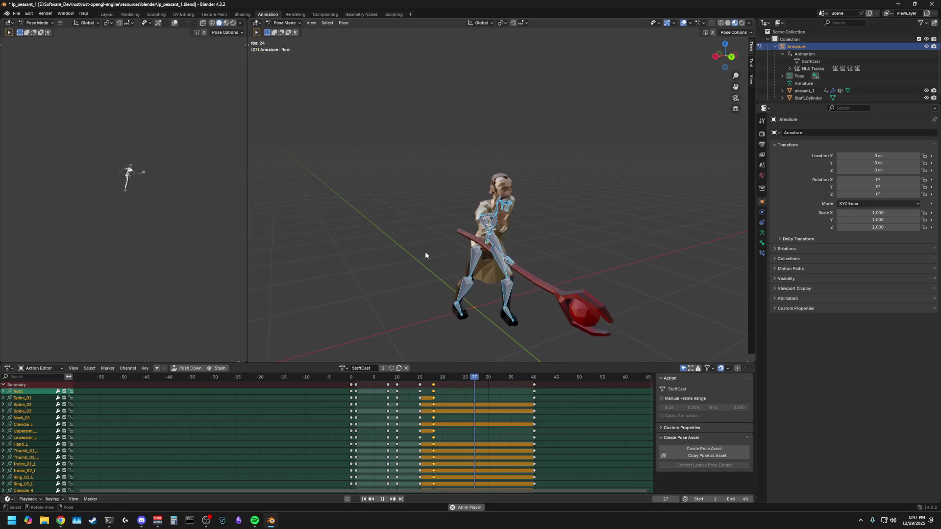
{"action": "key", "text": "space"}
{"action": "mouse_move", "coordinate": [428, 248]}
{"action": "middle_mouse_down"}
{"action": "mouse_move", "coordinate": [452, 235]}
{"action": "mouse_move", "coordinate": [620, 224]}
{"action": "middle_mouse_up"}
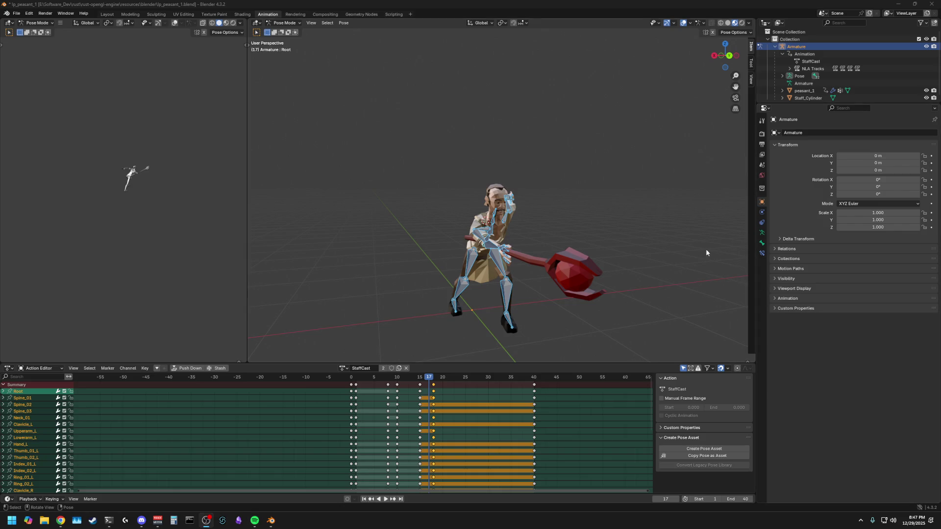
{"action": "middle_click_drag", "start_coordinate": [706, 252], "coordinate": [637, 247]}
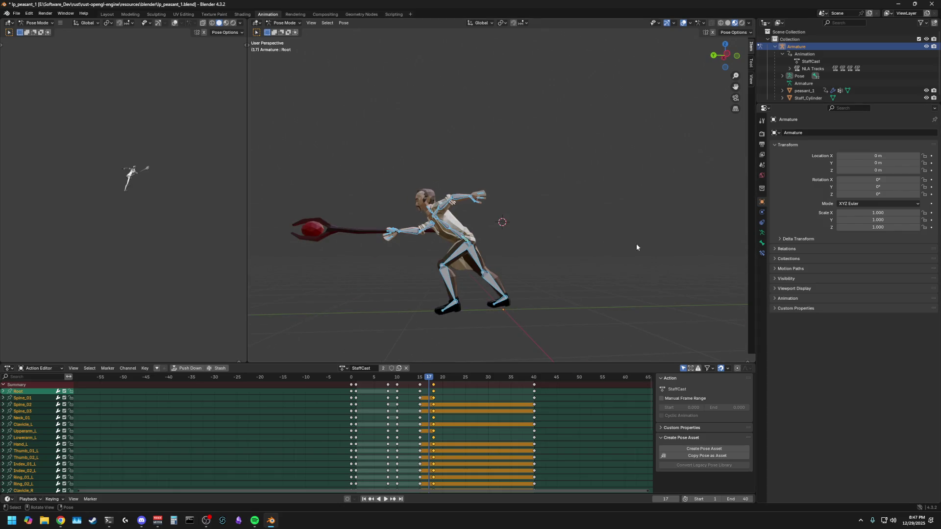
Step: Switch the peasant armature to the Freefall action and preview its playback from the front
{"action": "left_click", "coordinate": [345, 369]}
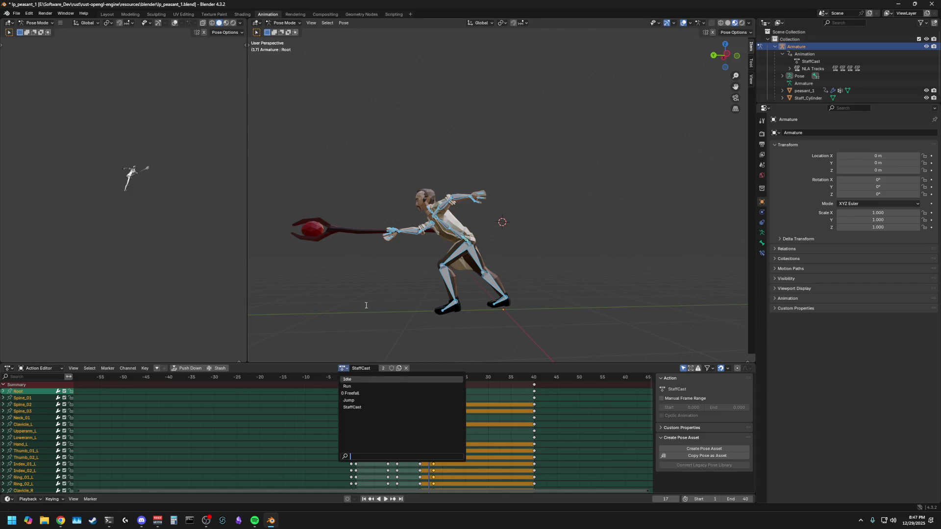
{"action": "left_click", "coordinate": [342, 318]}
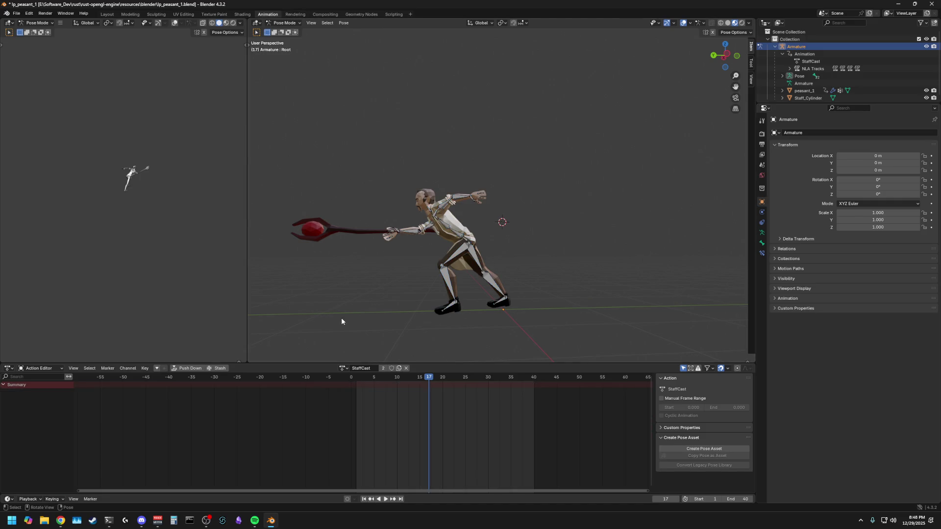
{"action": "mouse_move", "coordinate": [341, 318]}
{"action": "middle_mouse_down"}
{"action": "mouse_move", "coordinate": [374, 296]}
{"action": "mouse_move", "coordinate": [381, 326]}
{"action": "middle_mouse_up"}
{"action": "left_click", "coordinate": [344, 369]}
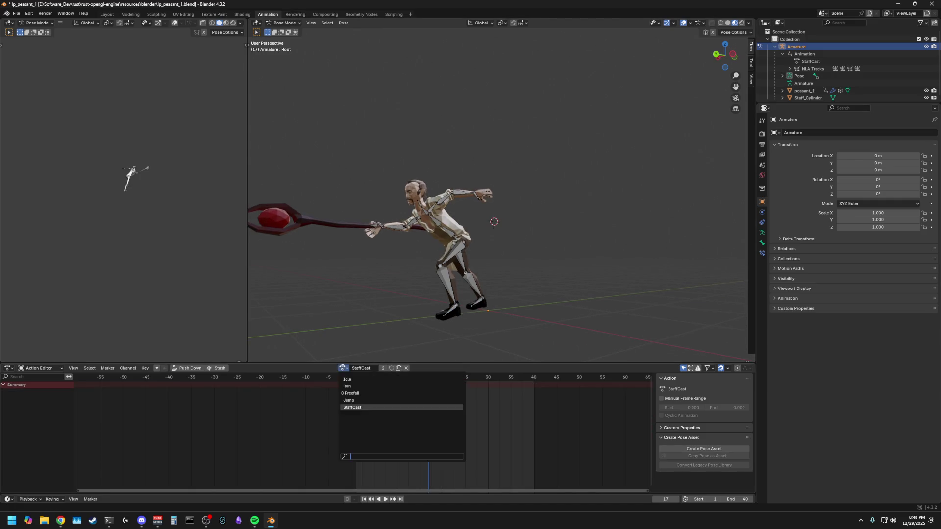
{"action": "left_click", "coordinate": [363, 391]}
{"action": "mouse_move", "coordinate": [323, 321]}
{"action": "middle_mouse_down"}
{"action": "mouse_move", "coordinate": [452, 319]}
{"action": "mouse_move", "coordinate": [374, 323]}
{"action": "middle_mouse_up"}
{"action": "key", "text": "space"}
{"action": "key", "text": "space"}
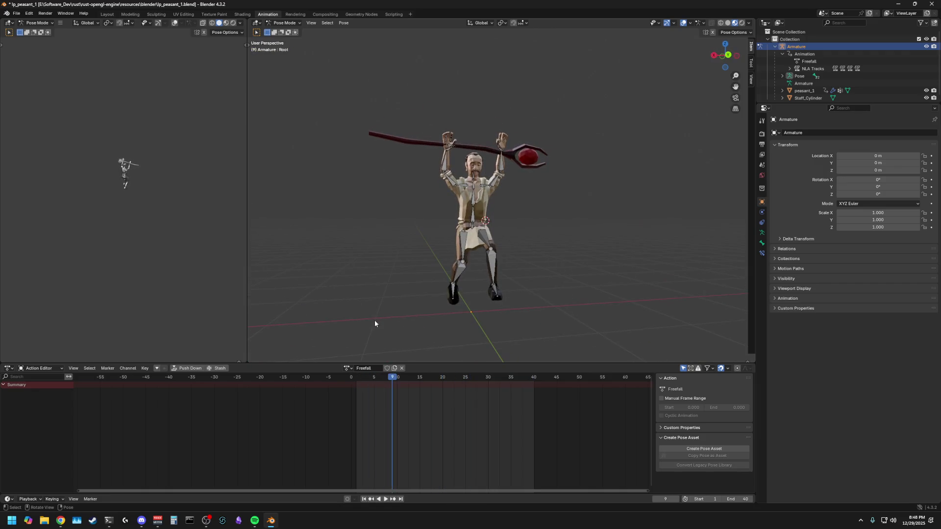
{"action": "mouse_move", "coordinate": [403, 289]}
{"action": "middle_mouse_down"}
{"action": "mouse_move", "coordinate": [384, 281]}
{"action": "mouse_move", "coordinate": [414, 284]}
{"action": "middle_mouse_up"}
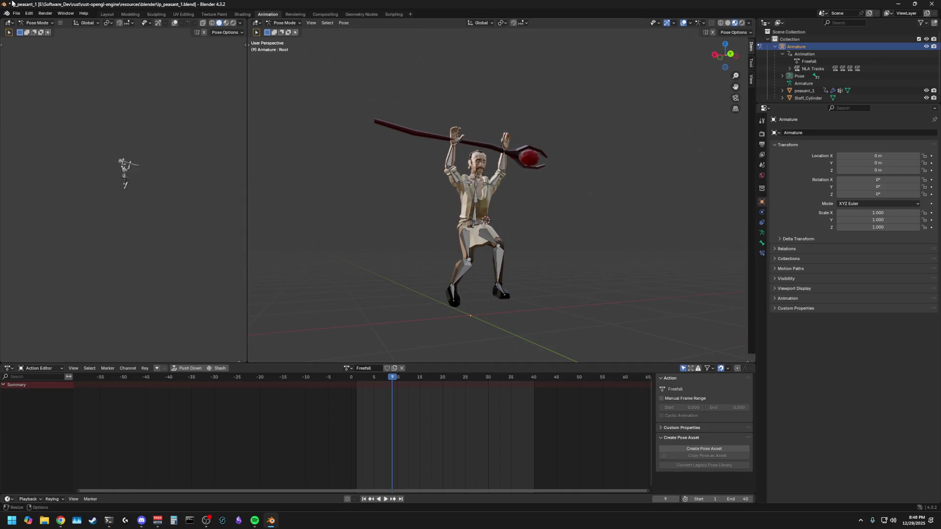
{"action": "mouse_move", "coordinate": [397, 242]}
{"action": "middle_mouse_down"}
{"action": "mouse_move", "coordinate": [316, 256]}
{"action": "mouse_move", "coordinate": [454, 281]}
{"action": "mouse_move", "coordinate": [325, 277]}
{"action": "mouse_move", "coordinate": [294, 300]}
{"action": "mouse_move", "coordinate": [738, 294]}
{"action": "mouse_move", "coordinate": [620, 265]}
{"action": "mouse_move", "coordinate": [528, 266]}
{"action": "middle_mouse_up"}
{"action": "key", "text": "space"}
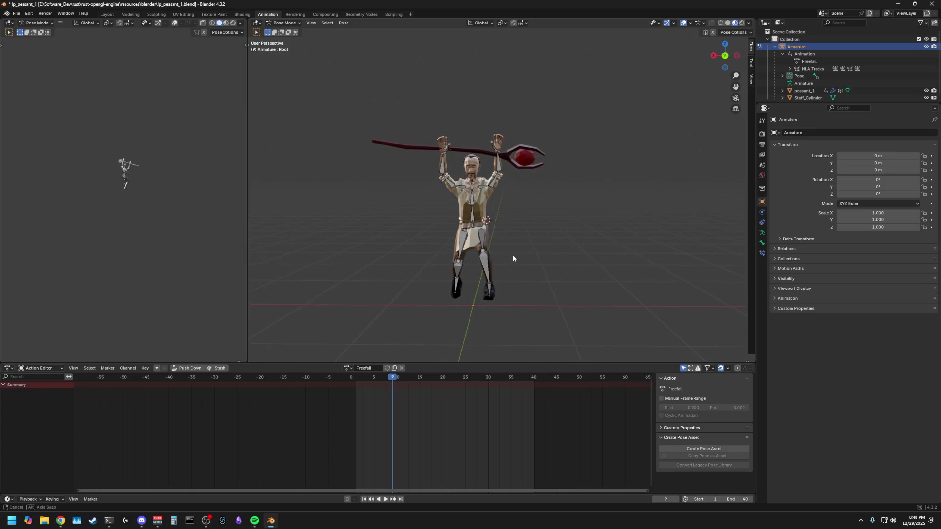
{"action": "left_click", "coordinate": [354, 380]}
{"action": "key", "text": "space"}
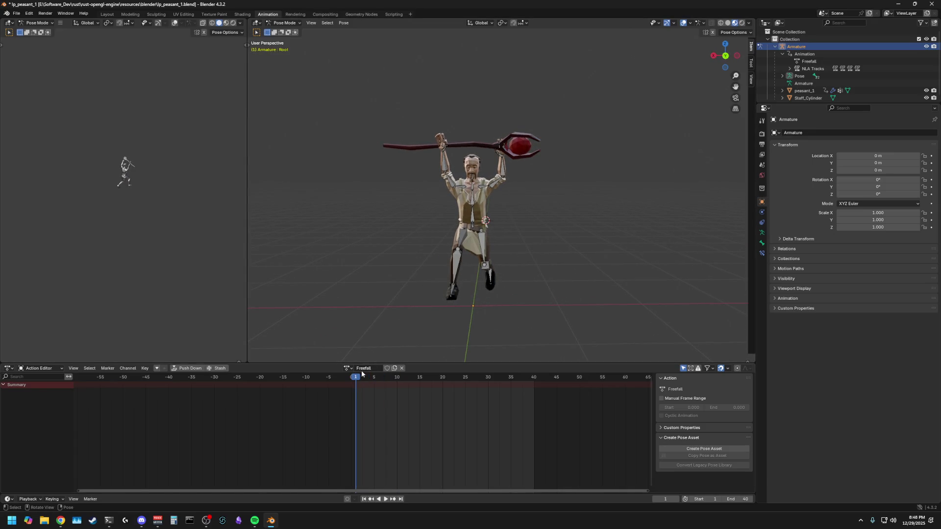
Step: Delete every bone's keyframes at frame 15 and return to frame 1
{"action": "key", "text": "a"}
{"action": "left_click", "coordinate": [419, 385]}
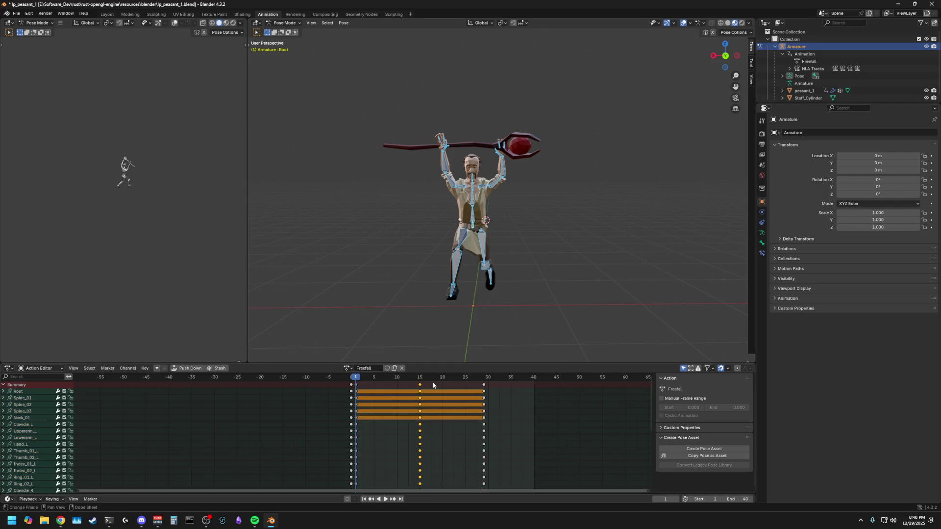
{"action": "key", "text": "Delete"}
{"action": "key", "text": "space"}
{"action": "left_click_drag", "start_coordinate": [386, 383], "coordinate": [356, 388]}
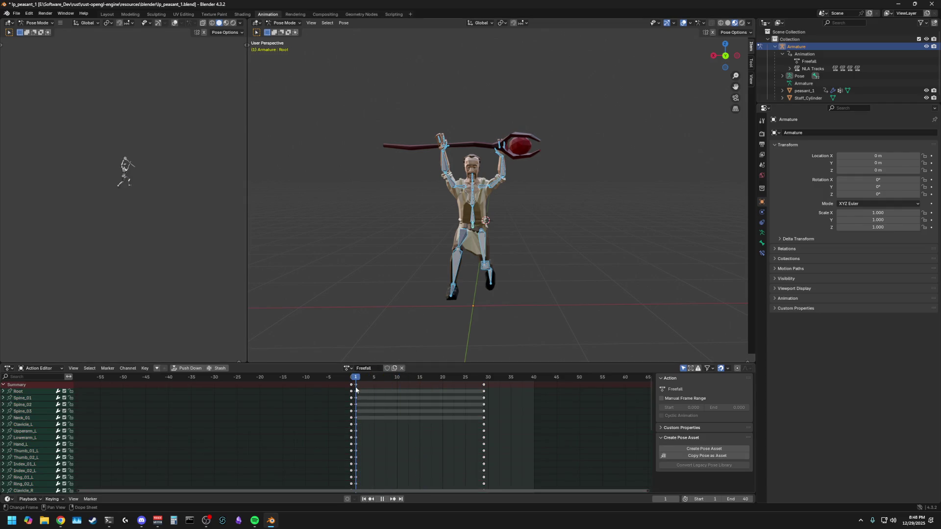
Step: Re-pose the right leg by rotating the thigh and calf on the X axis
{"action": "middle_click_drag", "start_coordinate": [413, 286], "coordinate": [412, 313]}
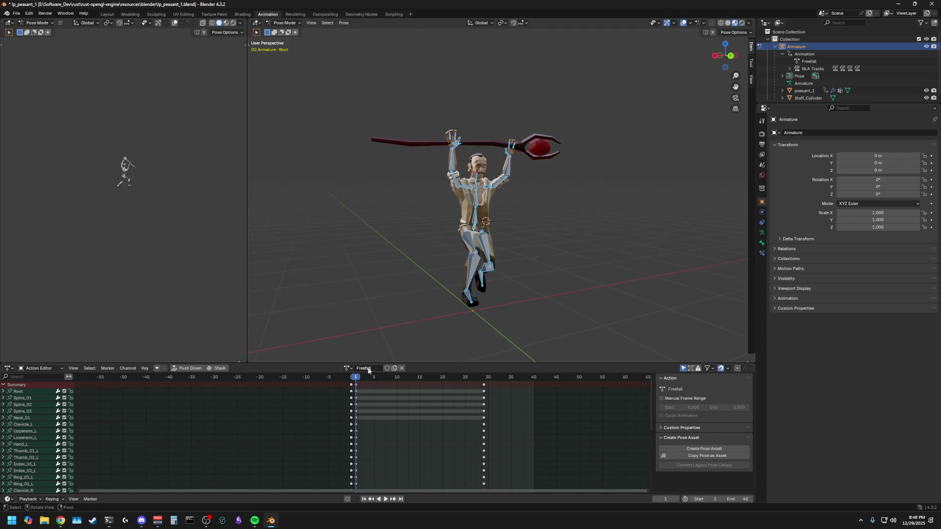
{"action": "left_click", "coordinate": [413, 381]}
{"action": "key", "text": "space"}
{"action": "mouse_move", "coordinate": [481, 314]}
{"action": "middle_mouse_down"}
{"action": "mouse_move", "coordinate": [521, 306]}
{"action": "mouse_move", "coordinate": [505, 269]}
{"action": "middle_mouse_up"}
{"action": "left_click", "coordinate": [534, 265]}
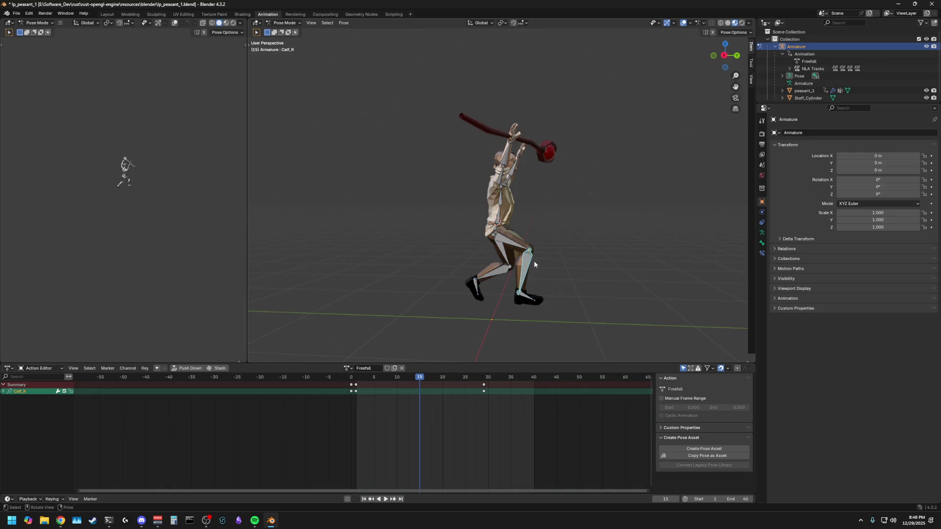
{"action": "left_click", "coordinate": [505, 245]}
{"action": "key", "text": "r"}
{"action": "key", "text": "x"}
{"action": "left_click", "coordinate": [506, 242]}
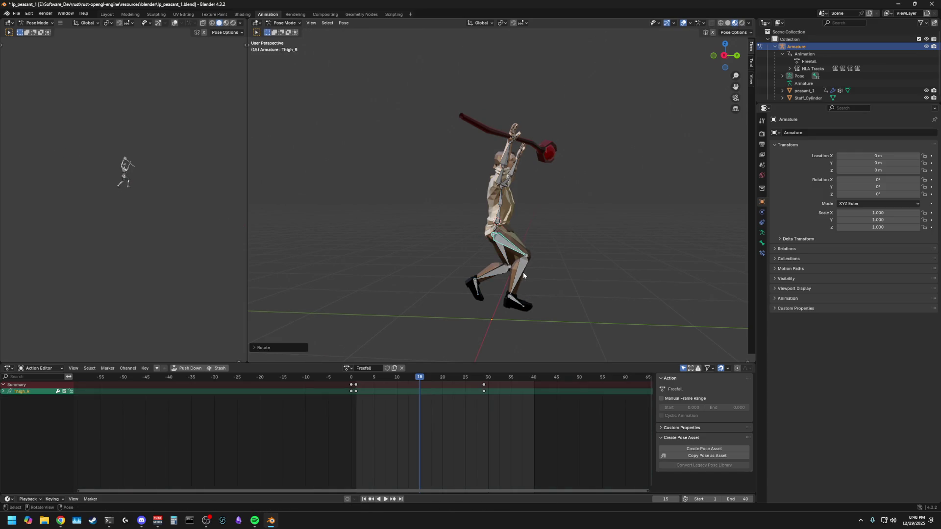
{"action": "left_click", "coordinate": [523, 272]}
{"action": "key", "text": "r"}
{"action": "key", "text": "x"}
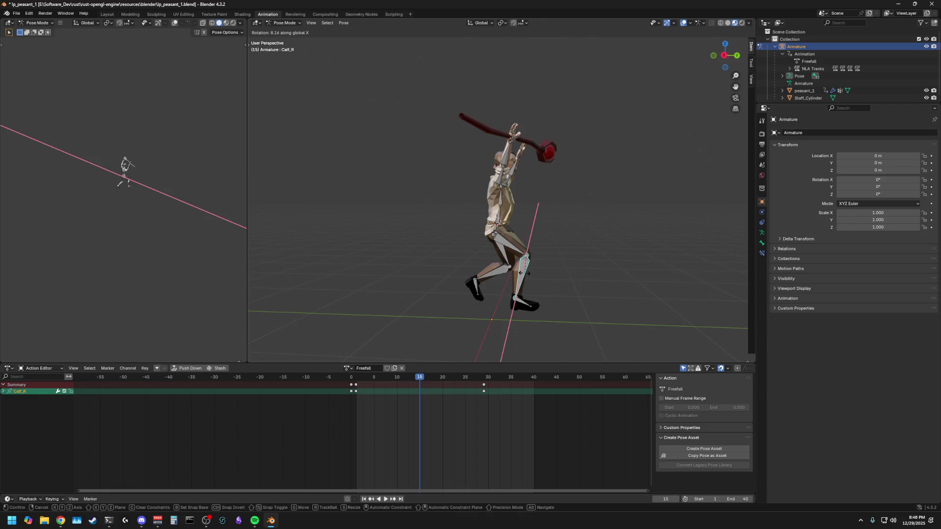
{"action": "left_click", "coordinate": [523, 273]}
{"action": "key", "text": "r"}
{"action": "key", "text": "x"}
{"action": "left_click", "coordinate": [516, 273]}
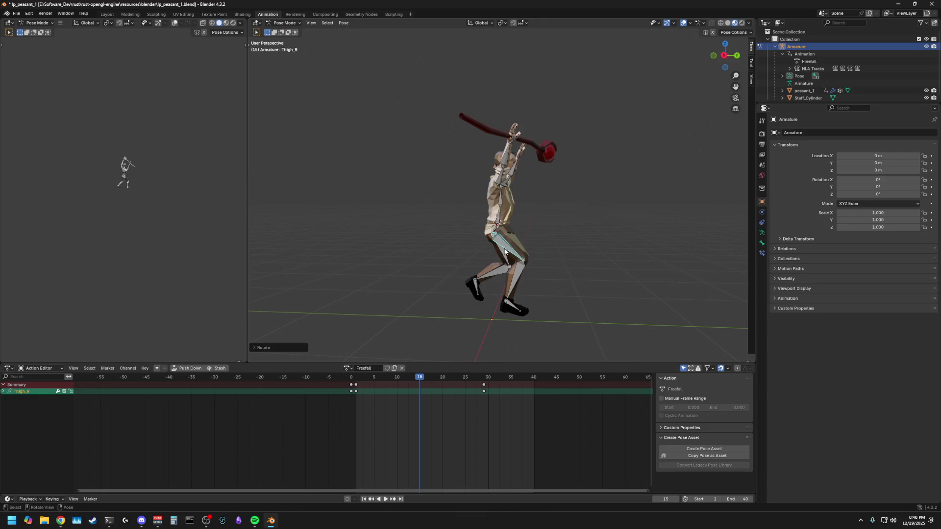
{"action": "key", "text": "r"}
{"action": "left_click", "coordinate": [516, 273]}
{"action": "left_click", "coordinate": [507, 247]}
{"action": "key", "text": "r"}
{"action": "key", "text": "x"}
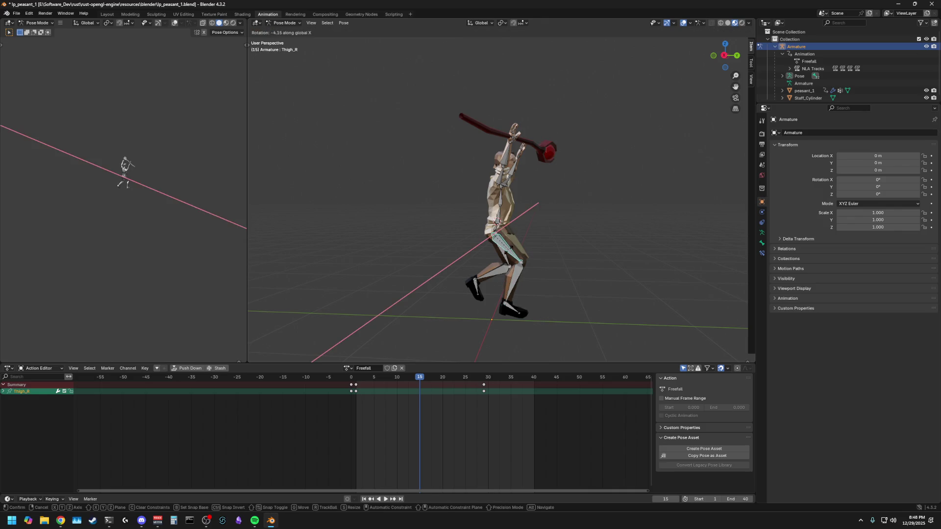
{"action": "left_click", "coordinate": [545, 254]}
Step: Bend the left thigh and left calf with X-axis rotations
{"action": "middle_click_drag", "start_coordinate": [545, 254], "coordinate": [491, 255]}
{"action": "left_click", "coordinate": [483, 243]}
{"action": "key", "text": "r"}
{"action": "key", "text": "x"}
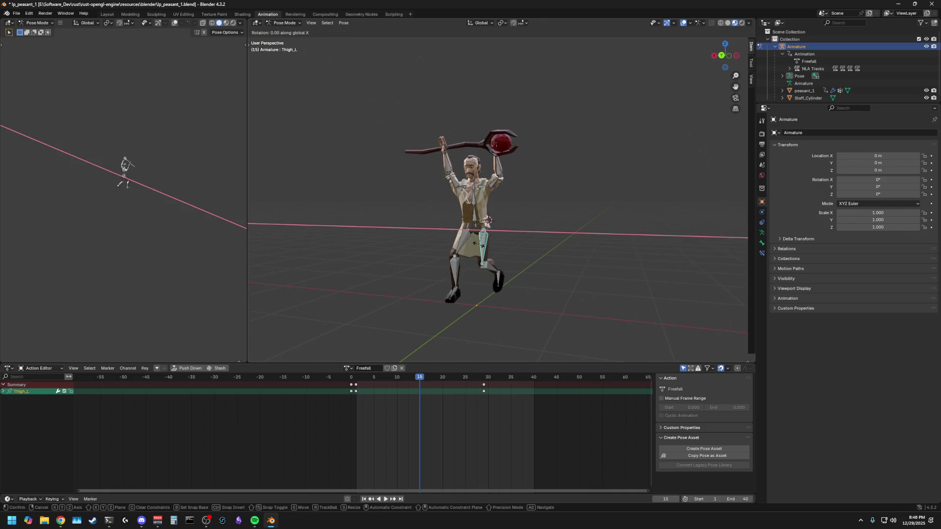
{"action": "left_click", "coordinate": [475, 242]}
{"action": "left_click", "coordinate": [483, 267]}
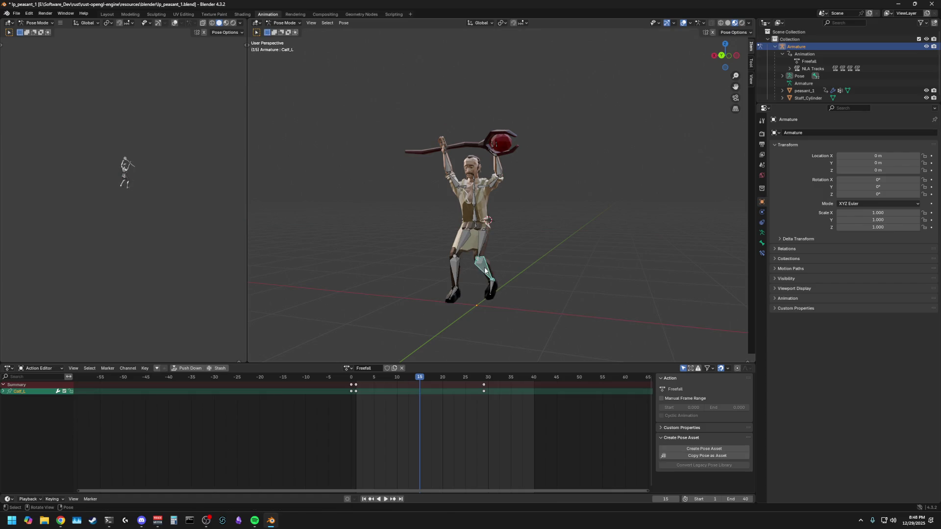
{"action": "key", "text": "r"}
{"action": "key", "text": "x"}
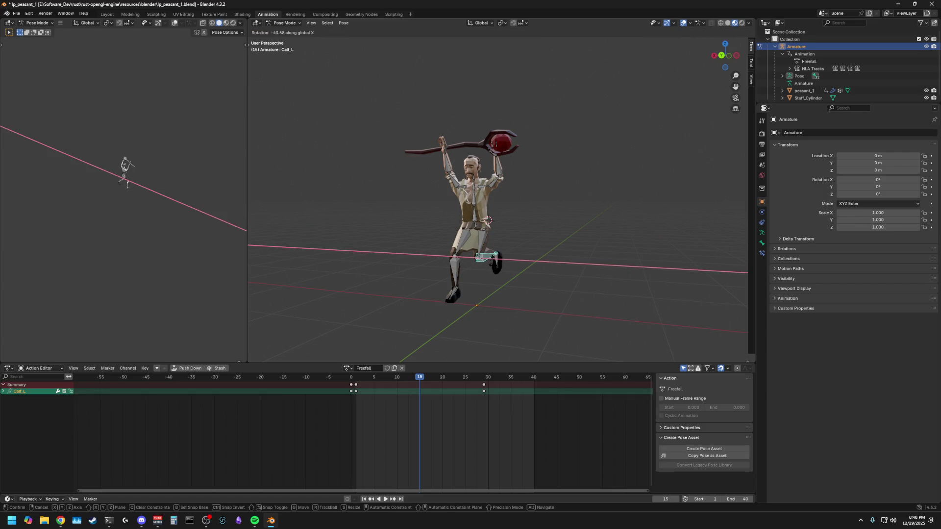
{"action": "left_click", "coordinate": [520, 269]}
{"action": "mouse_move", "coordinate": [520, 270]}
{"action": "middle_mouse_down"}
{"action": "mouse_move", "coordinate": [613, 267]}
{"action": "mouse_move", "coordinate": [439, 354]}
{"action": "middle_mouse_up"}
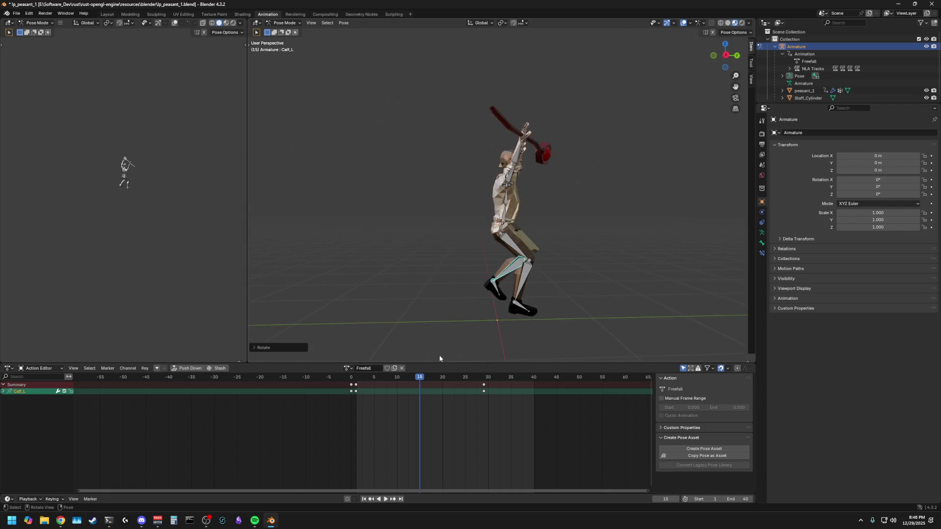
Step: Key all bones at frame 15 and scrub frames 1–11 to review the new pose
{"action": "key", "text": "a"}
{"action": "key", "text": "i"}
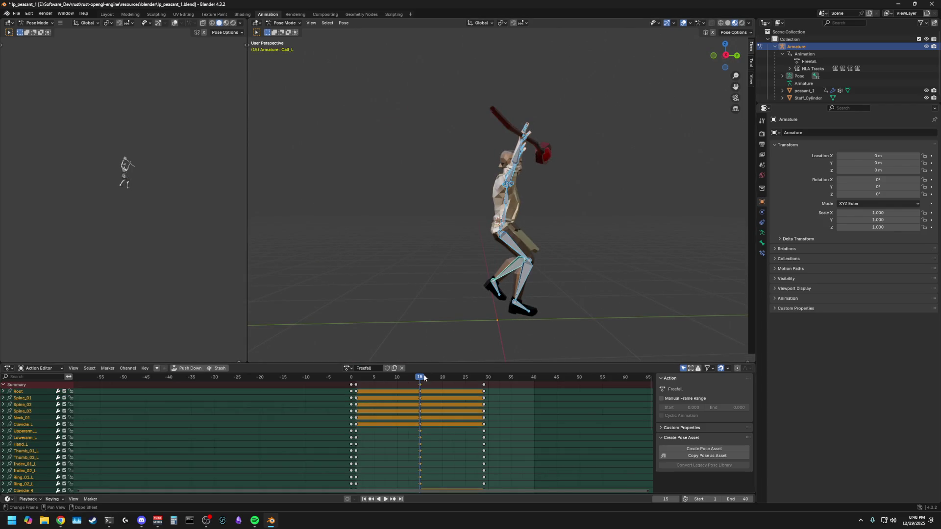
{"action": "key", "text": "shift+Left"}
{"action": "key", "text": "space"}
{"action": "mouse_move", "coordinate": [371, 386]}
{"action": "left_mouse_down"}
{"action": "mouse_move", "coordinate": [358, 386]}
{"action": "mouse_move", "coordinate": [483, 385]}
{"action": "mouse_move", "coordinate": [361, 384]}
{"action": "mouse_move", "coordinate": [420, 382]}
{"action": "left_mouse_up"}
{"action": "mouse_move", "coordinate": [431, 339]}
{"action": "middle_mouse_down"}
{"action": "mouse_move", "coordinate": [468, 333]}
{"action": "mouse_move", "coordinate": [426, 325]}
{"action": "mouse_move", "coordinate": [469, 329]}
{"action": "middle_mouse_up"}
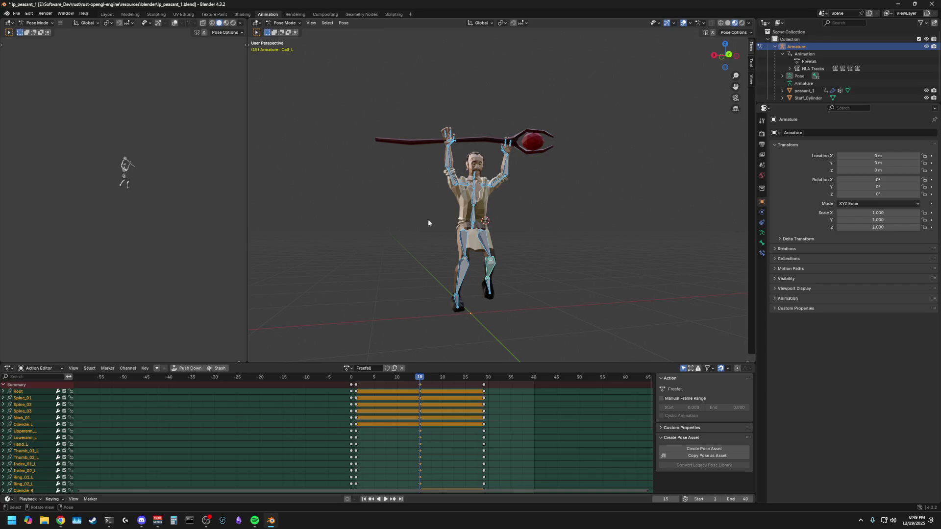
Step: Save the peasant rig file and cancel the accidental bone scaling
{"action": "key", "text": "ctrl+s"}
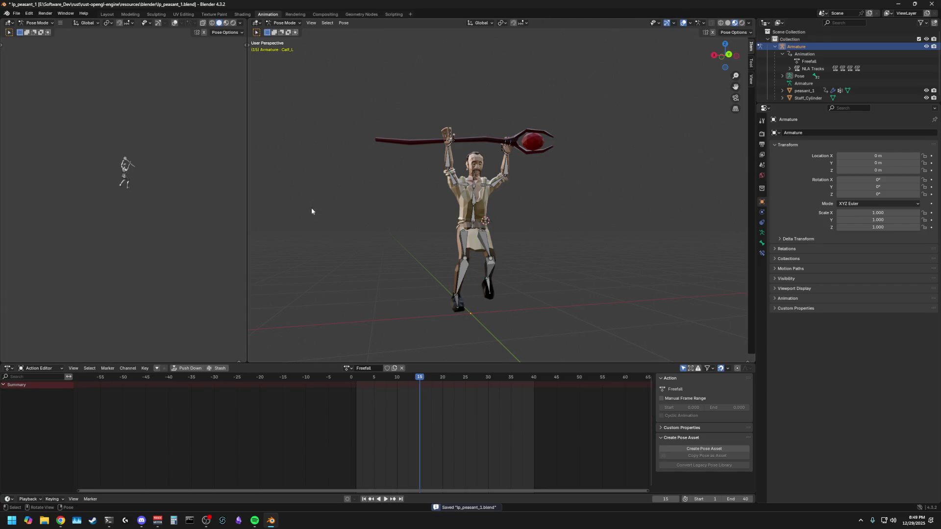
{"action": "key", "text": "s"}
{"action": "key", "text": "Escape"}
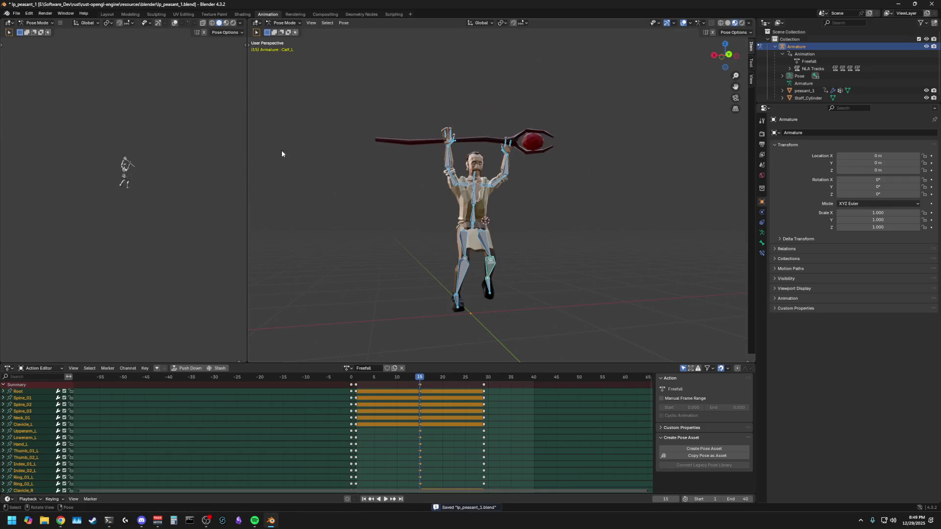
{"action": "mouse_move", "coordinate": [282, 150]}
{"action": "middle_mouse_down"}
{"action": "mouse_move", "coordinate": [341, 191]}
{"action": "mouse_move", "coordinate": [325, 190]}
{"action": "middle_mouse_up"}
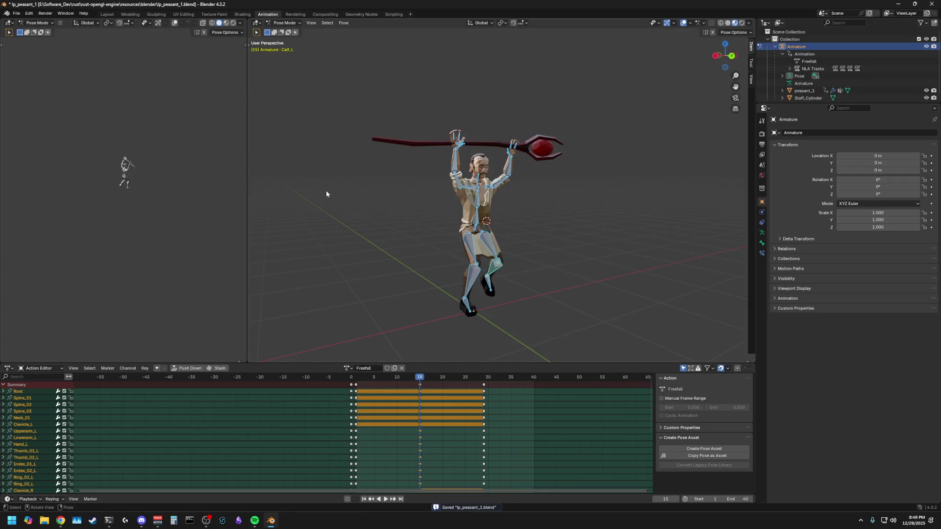
Step: Open blocky_trashbot.blend from recent files, discarding the peasant's unsaved changes
{"action": "left_click", "coordinate": [16, 13]}
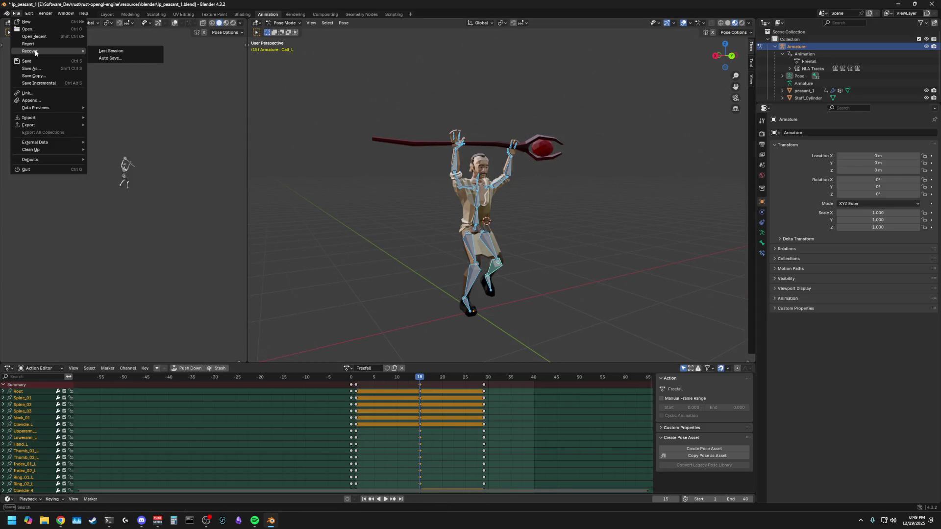
{"action": "mouse_move", "coordinate": [42, 37]}
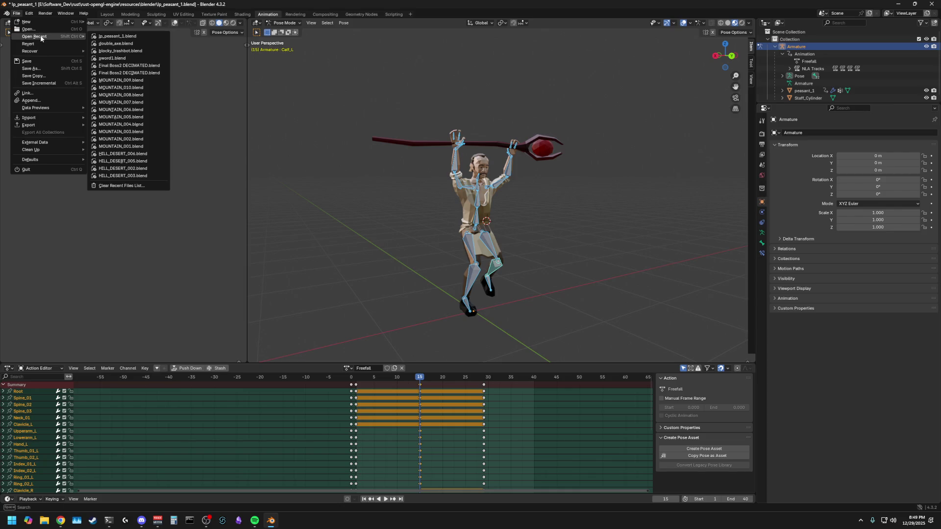
{"action": "left_click", "coordinate": [123, 51]}
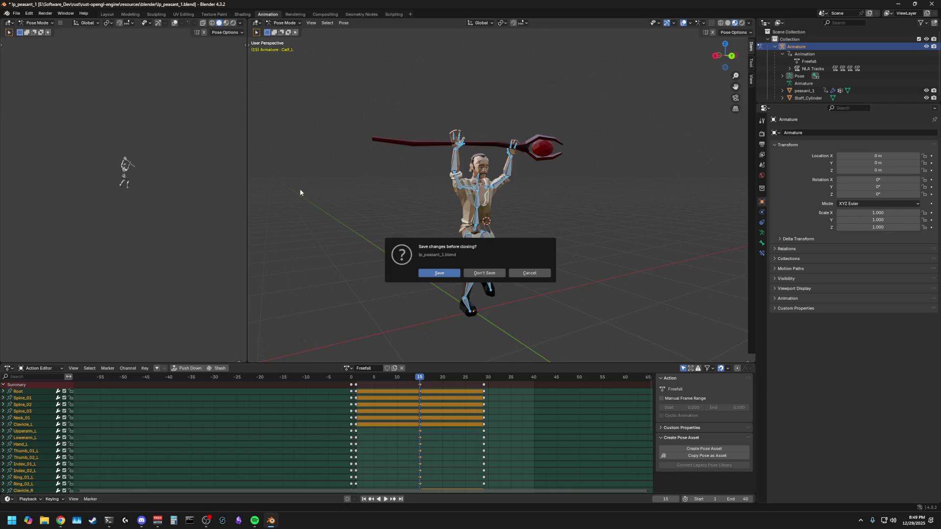
{"action": "left_click", "coordinate": [476, 275]}
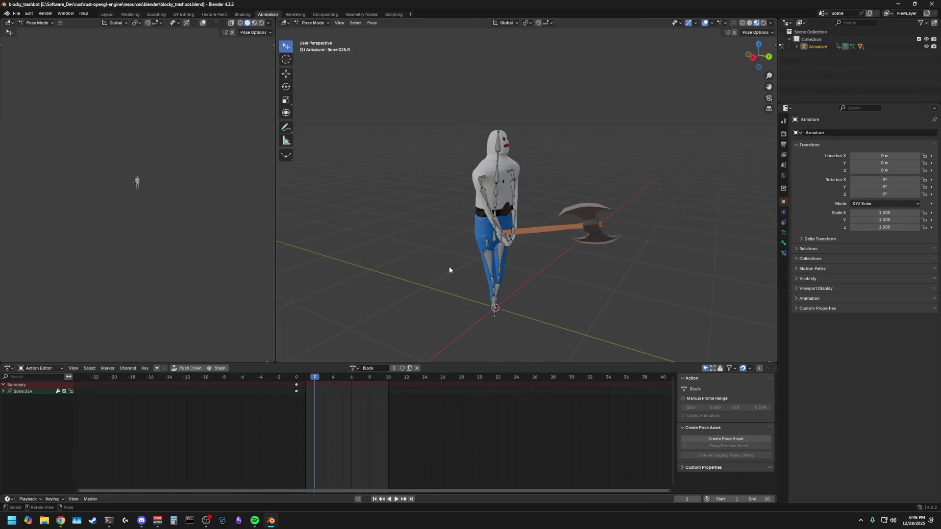
Step: Switch the trashbot armature to the DashF action and play it
{"action": "mouse_move", "coordinate": [315, 382]}
{"action": "left_mouse_down"}
{"action": "mouse_move", "coordinate": [295, 378]}
{"action": "mouse_move", "coordinate": [343, 380]}
{"action": "left_mouse_up"}
{"action": "left_click", "coordinate": [354, 368]}
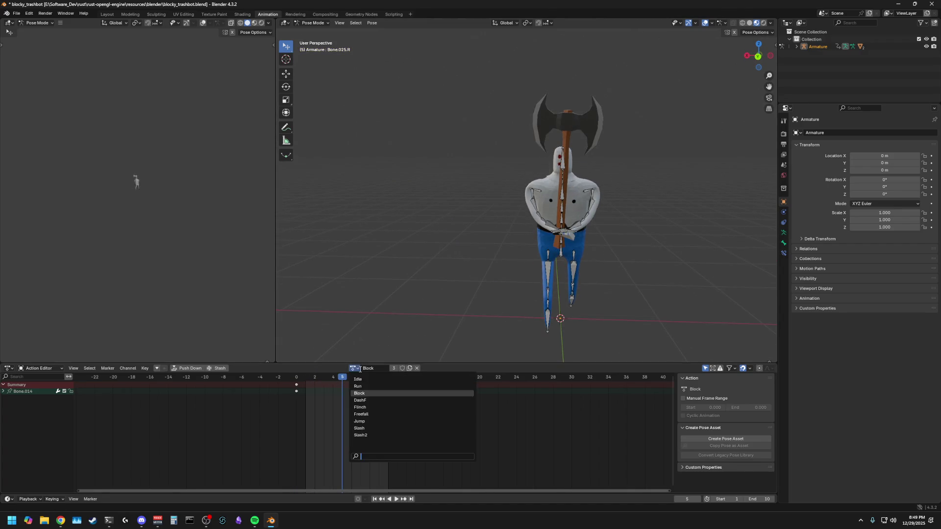
{"action": "left_click", "coordinate": [367, 400]}
{"action": "key", "text": "space"}
{"action": "mouse_move", "coordinate": [417, 339]}
{"action": "middle_mouse_down"}
{"action": "mouse_move", "coordinate": [442, 316]}
{"action": "mouse_move", "coordinate": [429, 320]}
{"action": "middle_mouse_up"}
{"action": "key", "text": "space"}
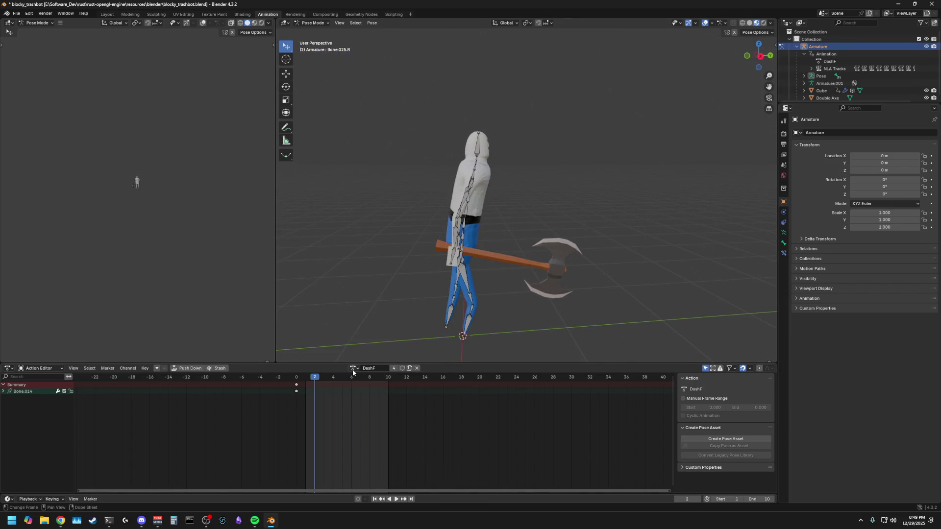
Step: Switch to the Freefall action and play it from frame 1, viewed from the front
{"action": "left_click", "coordinate": [353, 370]}
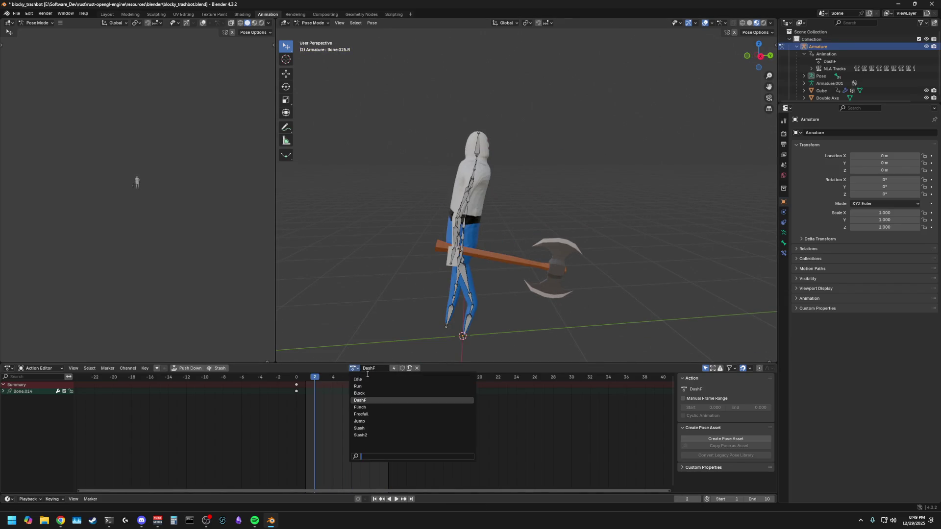
{"action": "left_click", "coordinate": [362, 414]}
{"action": "left_click_drag", "start_coordinate": [316, 380], "coordinate": [305, 380]}
{"action": "mouse_move", "coordinate": [338, 341]}
{"action": "middle_mouse_down"}
{"action": "mouse_move", "coordinate": [451, 319]}
{"action": "mouse_move", "coordinate": [439, 327]}
{"action": "mouse_move", "coordinate": [631, 313]}
{"action": "mouse_move", "coordinate": [458, 331]}
{"action": "mouse_move", "coordinate": [440, 322]}
{"action": "mouse_move", "coordinate": [439, 289]}
{"action": "mouse_move", "coordinate": [492, 279]}
{"action": "mouse_move", "coordinate": [528, 287]}
{"action": "mouse_move", "coordinate": [439, 289]}
{"action": "mouse_move", "coordinate": [780, 278]}
{"action": "mouse_move", "coordinate": [664, 291]}
{"action": "middle_mouse_up"}
{"action": "key", "text": "space"}
{"action": "key", "text": "space"}
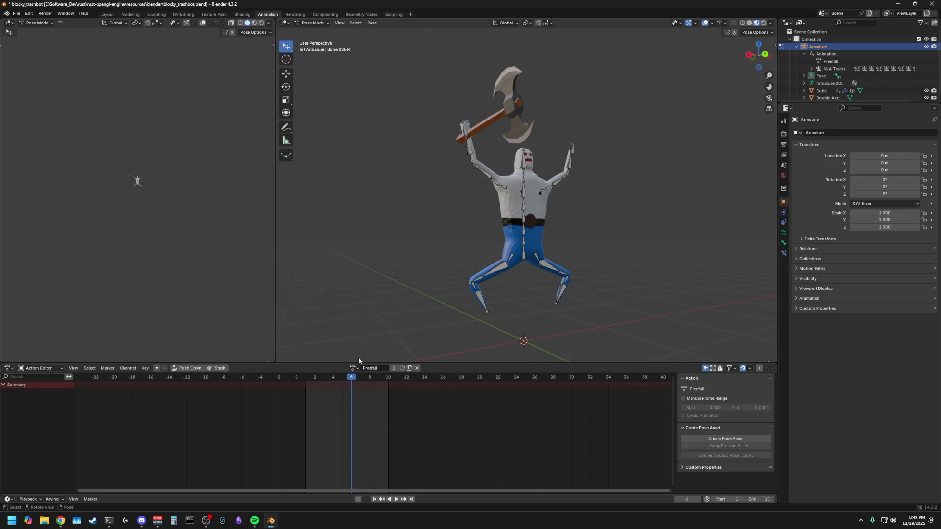
Step: Switch the trashbot armature from the Idle action to the Run action
{"action": "left_click", "coordinate": [354, 368]}
{"action": "left_click", "coordinate": [358, 380]}
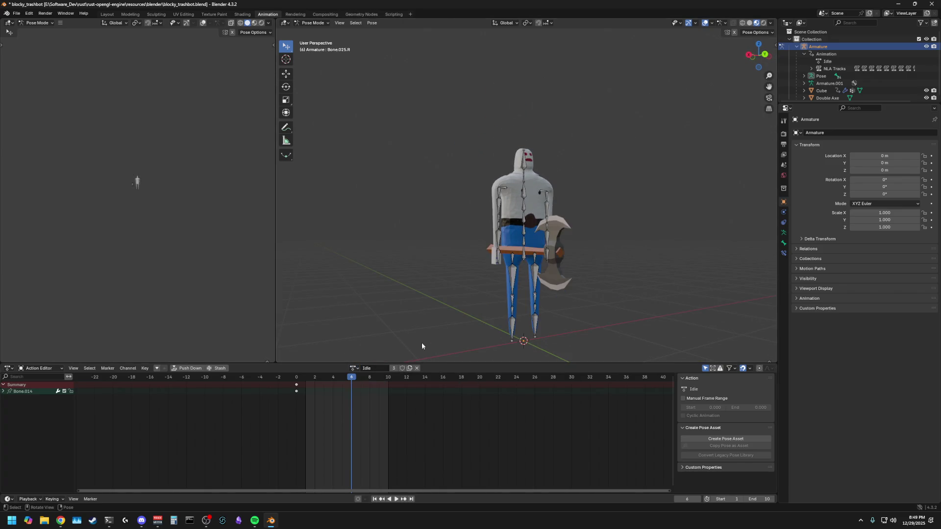
{"action": "mouse_move", "coordinate": [421, 342]}
{"action": "middle_mouse_down"}
{"action": "mouse_move", "coordinate": [387, 331]}
{"action": "mouse_move", "coordinate": [364, 362]}
{"action": "middle_mouse_up"}
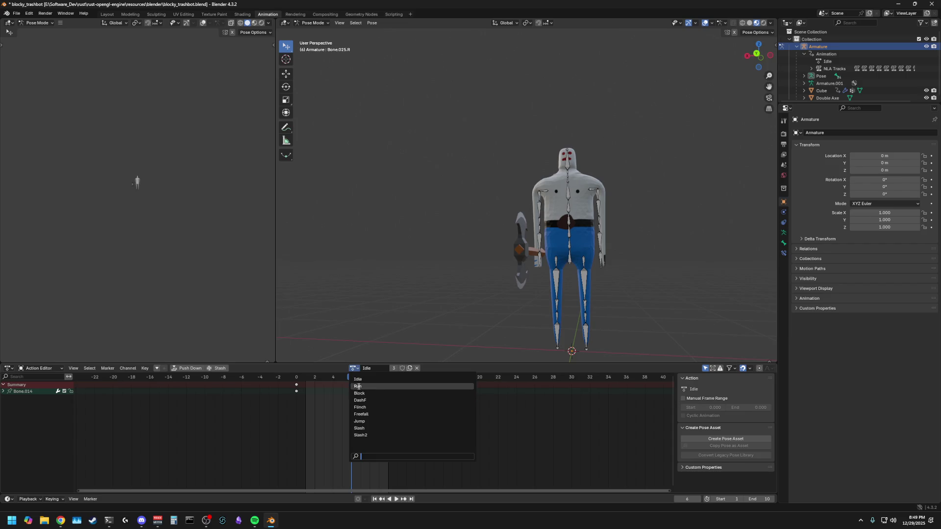
{"action": "left_click", "coordinate": [358, 386]}
{"action": "middle_click_drag", "start_coordinate": [421, 323], "coordinate": [449, 323]}
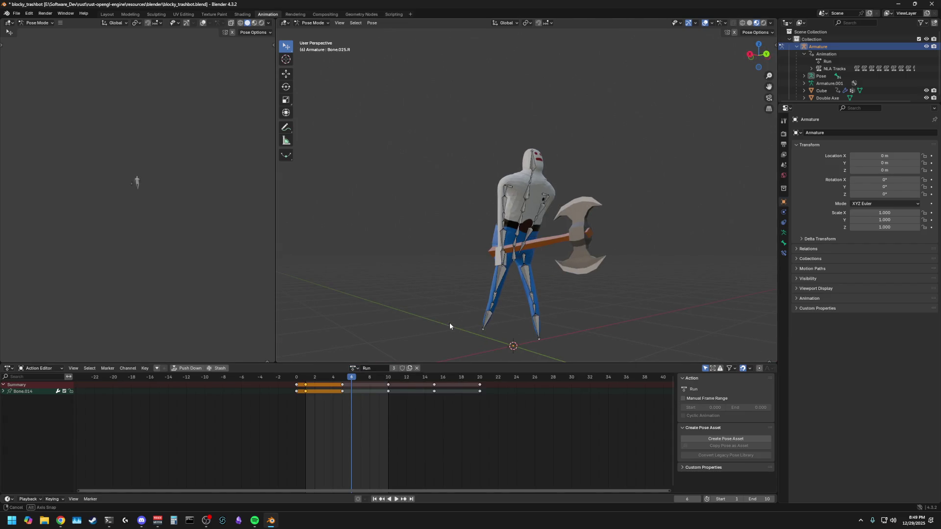
Step: Play the Run animation with the scene end frame at 20, then bring up recent files
{"action": "key", "text": "space"}
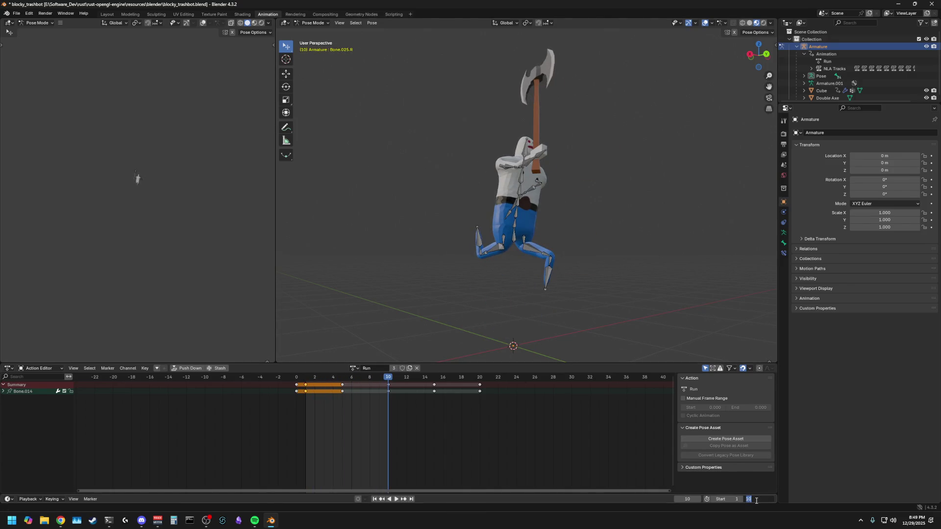
{"action": "left_click", "coordinate": [759, 499]}
{"action": "type", "text": "20"}
{"action": "key", "text": "Return"}
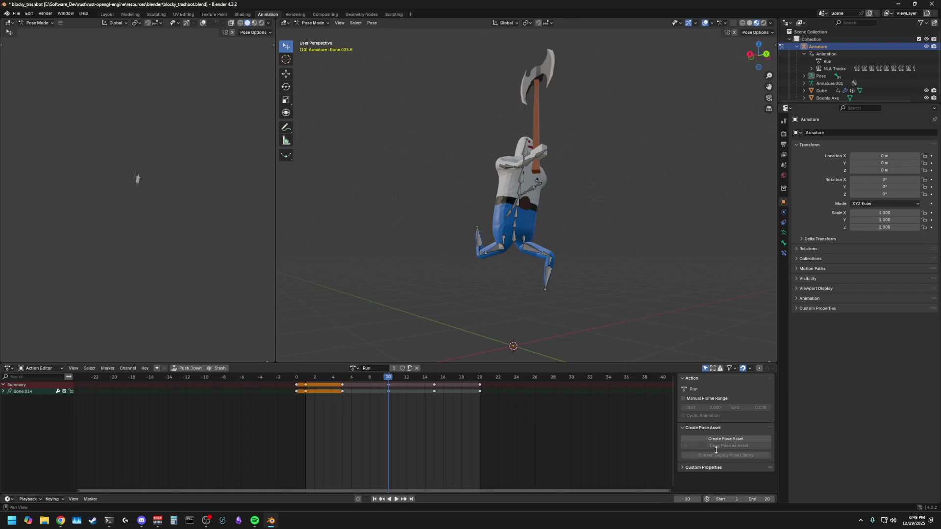
{"action": "key", "text": "space"}
{"action": "mouse_move", "coordinate": [428, 317]}
{"action": "middle_mouse_down"}
{"action": "mouse_move", "coordinate": [530, 311]}
{"action": "mouse_move", "coordinate": [621, 287]}
{"action": "mouse_move", "coordinate": [390, 284]}
{"action": "mouse_move", "coordinate": [525, 295]}
{"action": "mouse_move", "coordinate": [529, 288]}
{"action": "mouse_move", "coordinate": [499, 293]}
{"action": "middle_mouse_up"}
{"action": "key", "text": "space"}
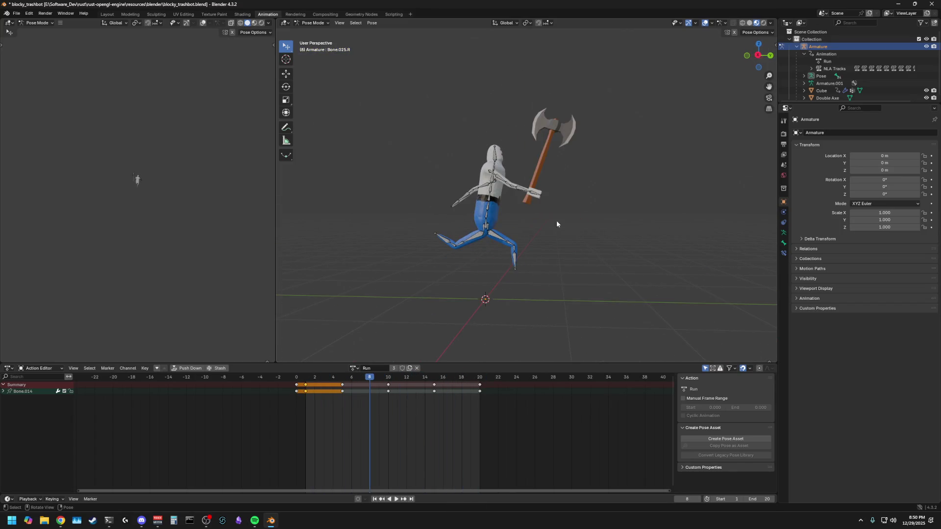
{"action": "left_click", "coordinate": [16, 13]}
{"action": "mouse_move", "coordinate": [27, 38]}
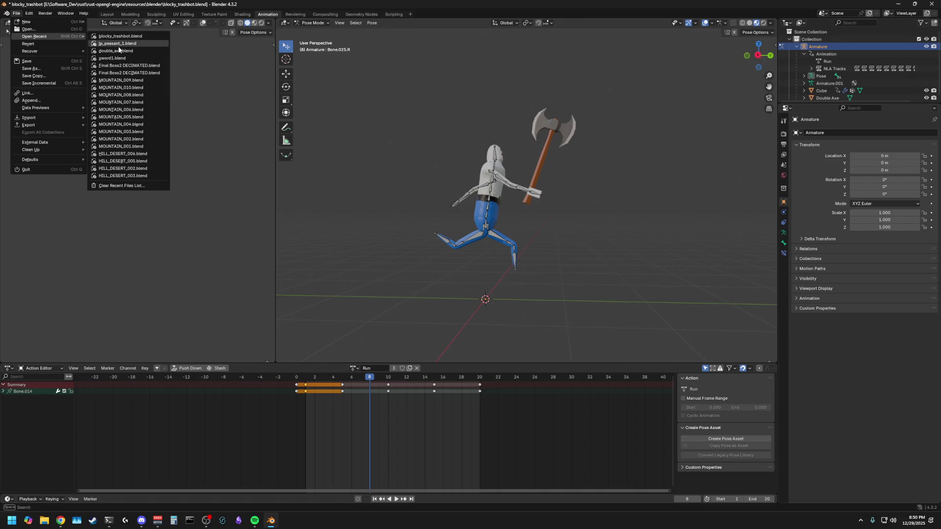
Step: Reopen lp_peasant_1.blend without saving the trashbot and play its Freefall animation
{"action": "left_click", "coordinate": [119, 45]}
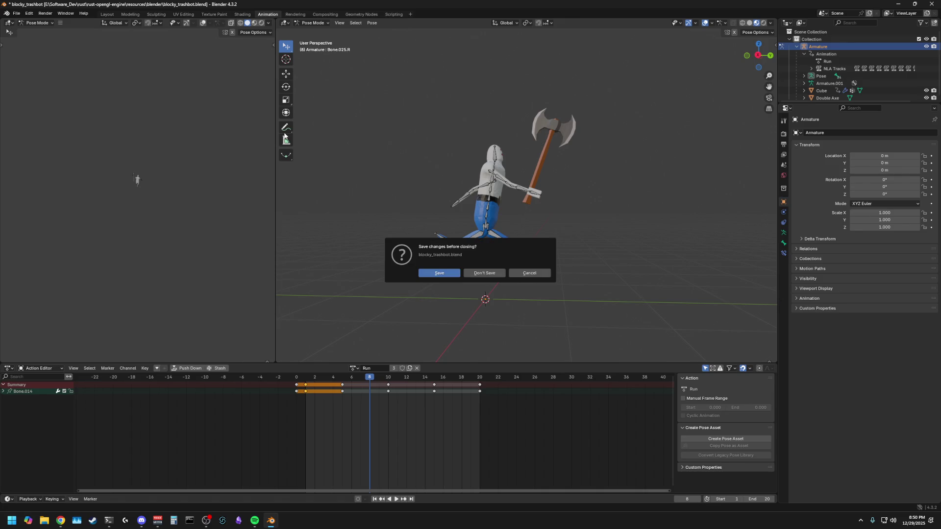
{"action": "left_click", "coordinate": [482, 274]}
{"action": "key", "text": "space"}
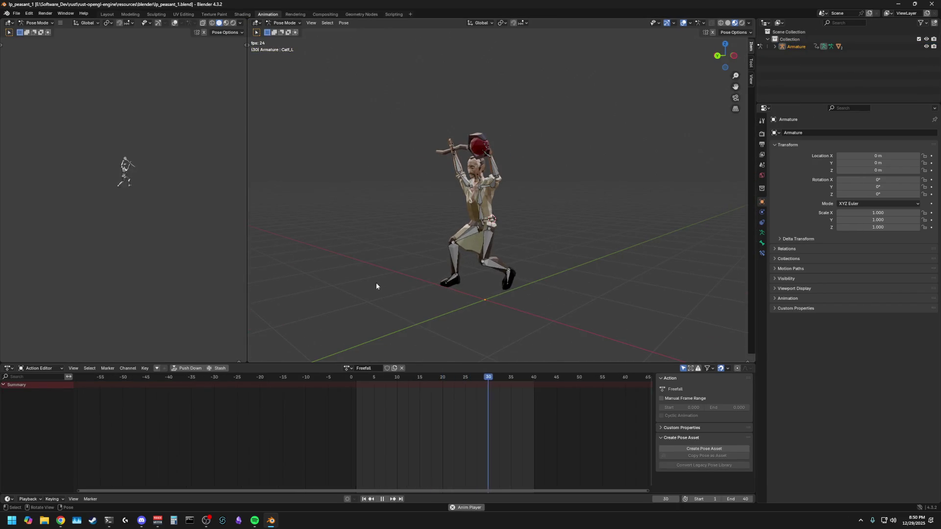
{"action": "middle_click_drag", "start_coordinate": [376, 286], "coordinate": [377, 269]}
{"action": "key", "text": "space"}
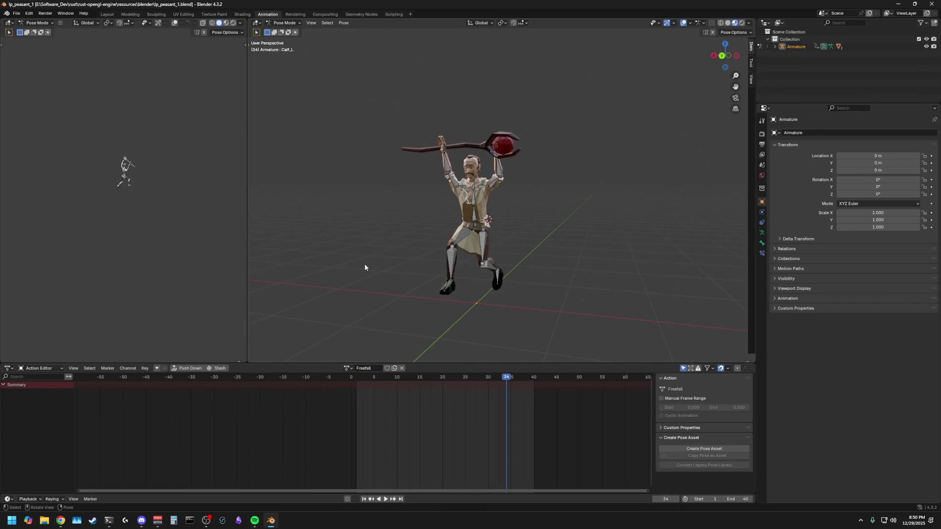
Step: Return to frame 1, save the peasant file, and switch to the terminal
{"action": "left_click_drag", "start_coordinate": [455, 377], "coordinate": [356, 377]}
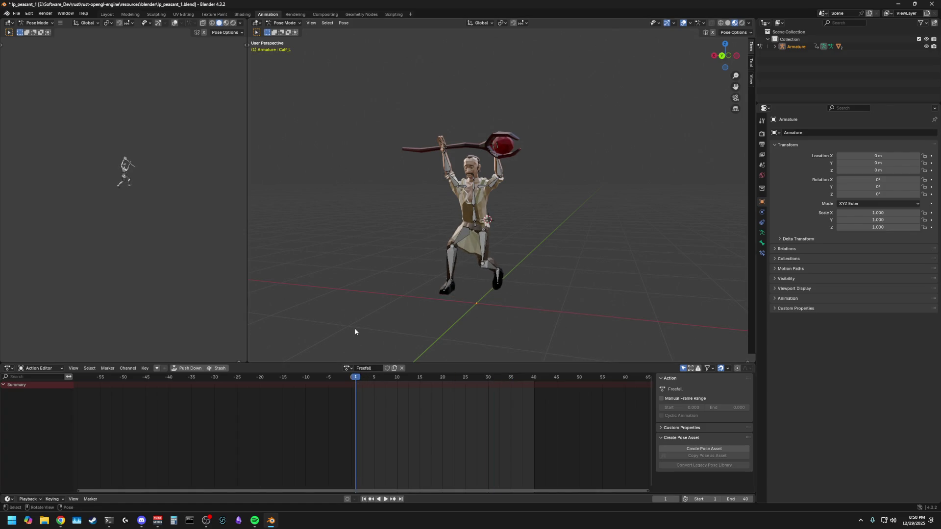
{"action": "mouse_move", "coordinate": [354, 328]}
{"action": "middle_mouse_down"}
{"action": "mouse_move", "coordinate": [383, 317]}
{"action": "mouse_move", "coordinate": [357, 321]}
{"action": "middle_mouse_up"}
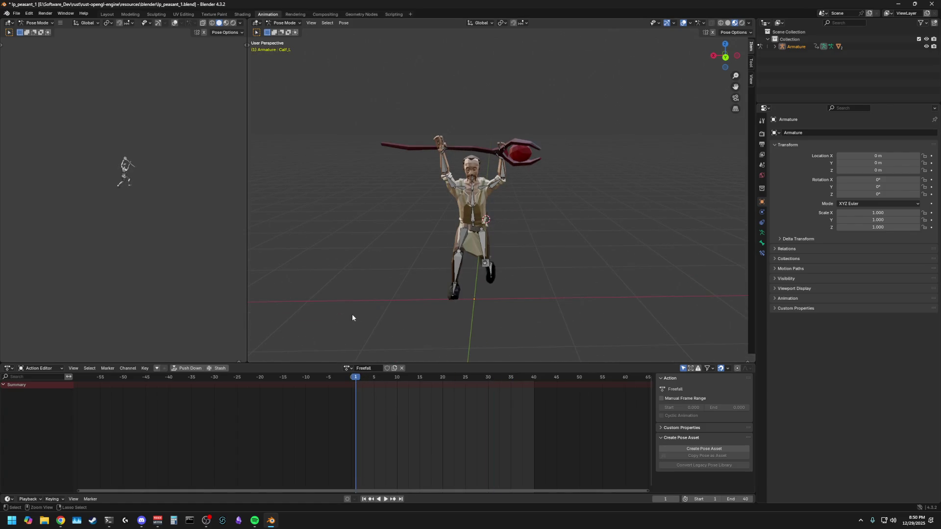
{"action": "key", "text": "ctrl+s"}
{"action": "left_click", "coordinate": [109, 521]}
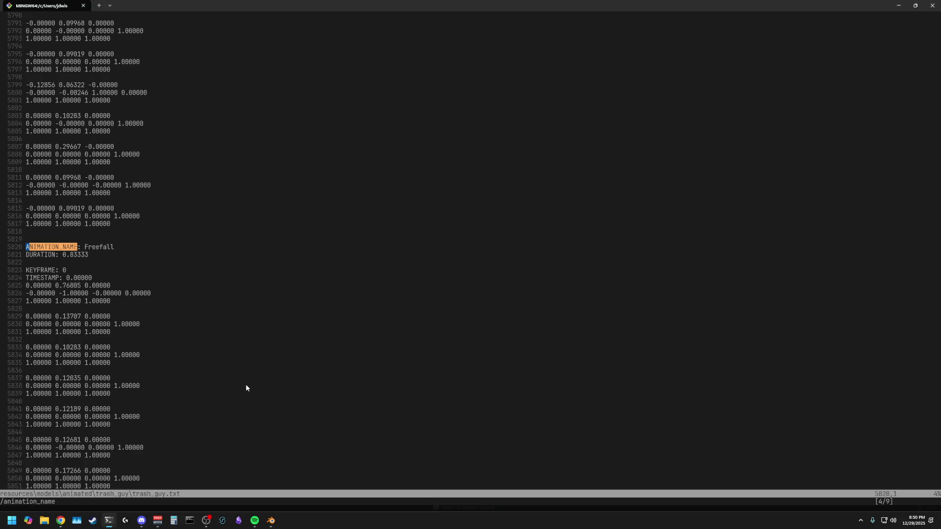
Step: Open a shell split beneath trash_guy.txt and enter cargo run at the prompt
{"action": "left_click", "coordinate": [245, 385]}
{"action": "key", "text": "ctrl+t"}
{"action": "type", "text": "cargo run"}
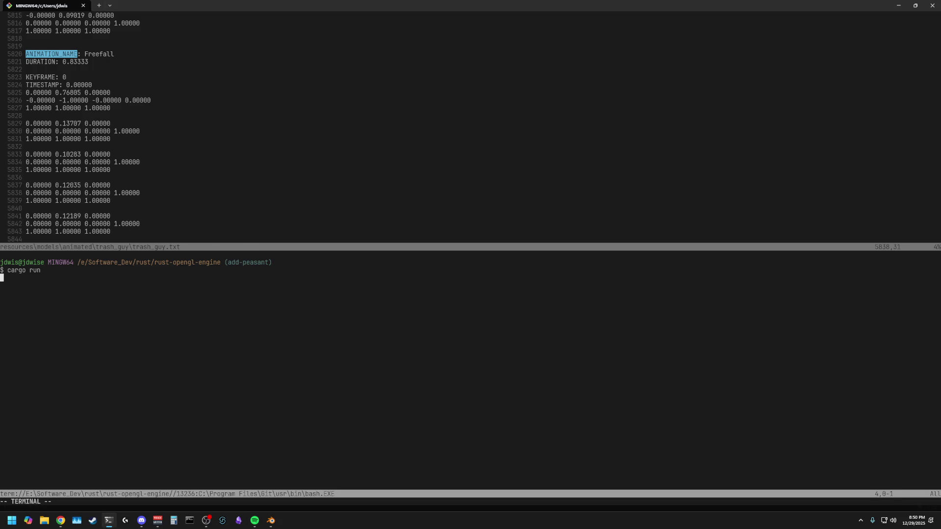
Step: Build and run the game with cargo run, inspect the staff-holding character, then close it
{"action": "key", "text": "Return"}
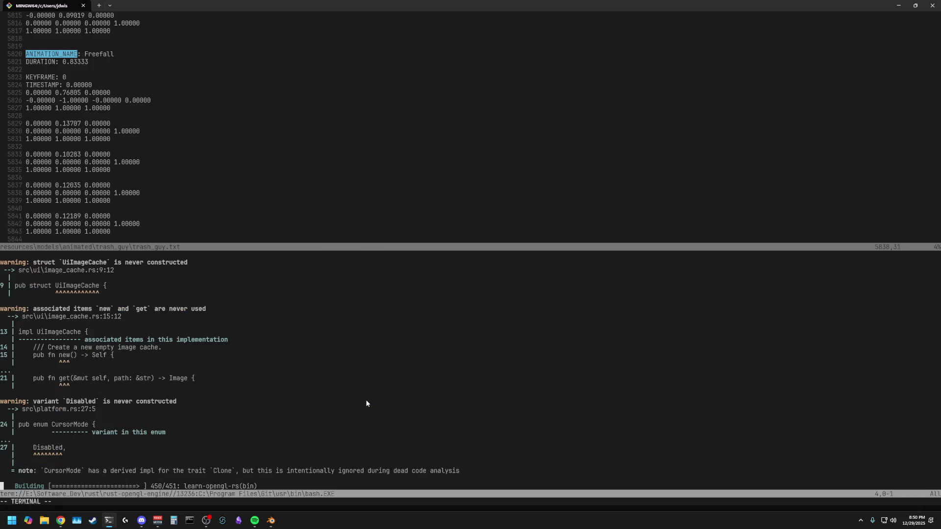
{"action": "scroll", "coordinate": [245, 424], "scroll_direction": "down", "scroll_amount": 2}
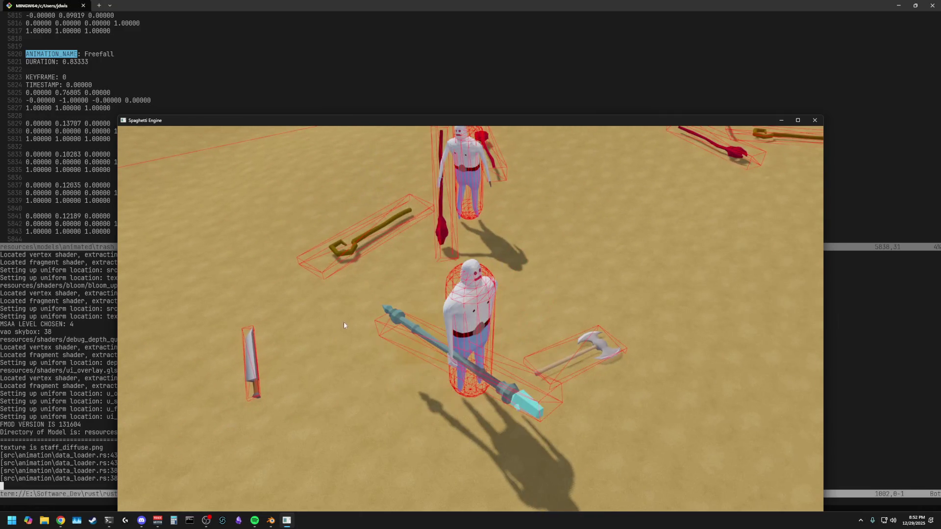
{"action": "left_click", "coordinate": [815, 120]}
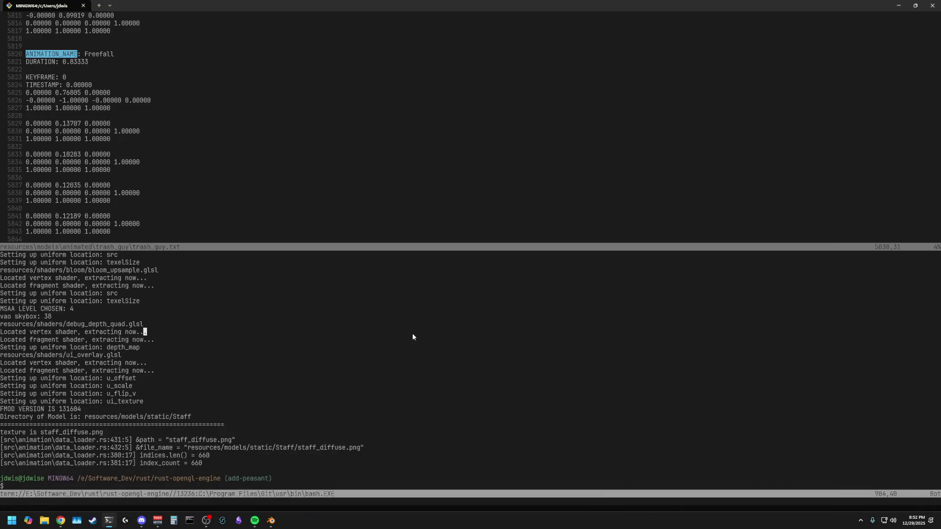
Step: Close the shell split and list the trash_guy folder with :Ex
{"action": "key", "text": "BackSpace"}
{"action": "key", "text": "ctrl+d"}
{"action": "type", "text": ":Ex"}
{"action": "key", "text": "Return"}
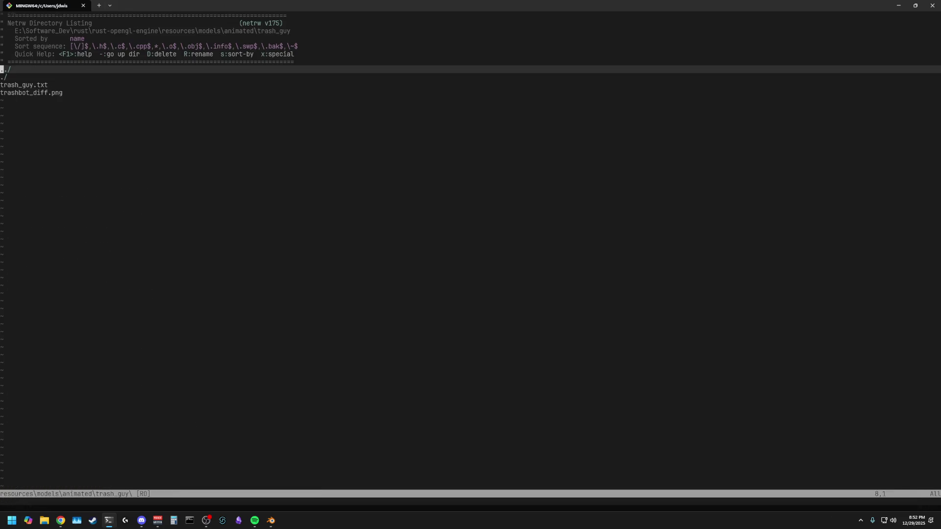
Step: Back in Blender, inspect the peasant's Freefall pose at frame 1 from side and front angles
{"action": "left_click", "coordinate": [271, 521]}
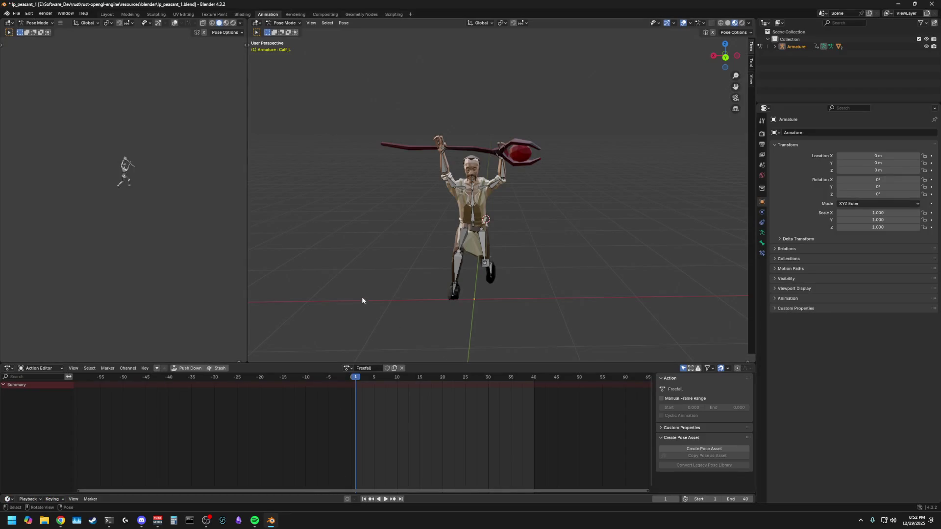
{"action": "mouse_move", "coordinate": [362, 301]}
{"action": "middle_mouse_down"}
{"action": "mouse_move", "coordinate": [395, 297]}
{"action": "mouse_move", "coordinate": [372, 301]}
{"action": "middle_mouse_up"}
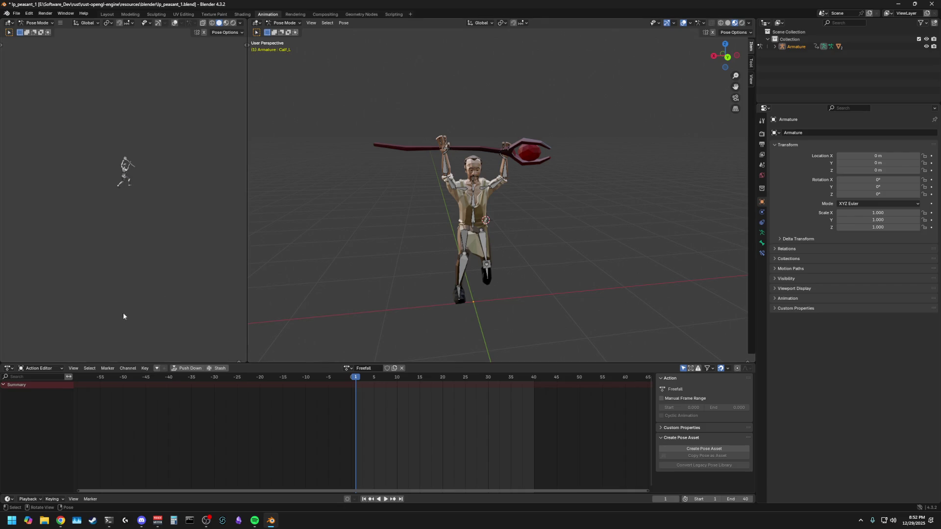
{"action": "mouse_move", "coordinate": [514, 248]}
{"action": "middle_mouse_down"}
{"action": "mouse_move", "coordinate": [524, 252]}
{"action": "mouse_move", "coordinate": [466, 236]}
{"action": "mouse_move", "coordinate": [540, 259]}
{"action": "mouse_move", "coordinate": [510, 262]}
{"action": "middle_mouse_up"}
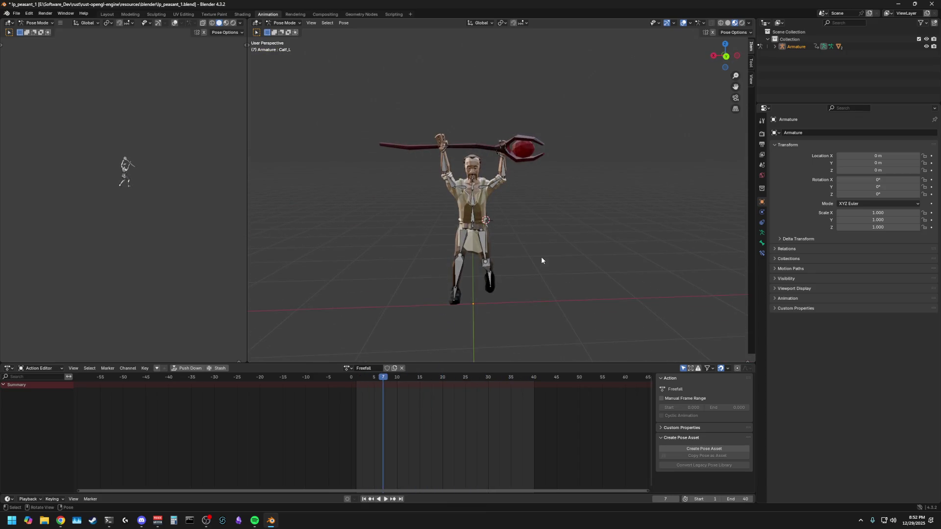
{"action": "left_click_drag", "start_coordinate": [384, 374], "coordinate": [357, 383]}
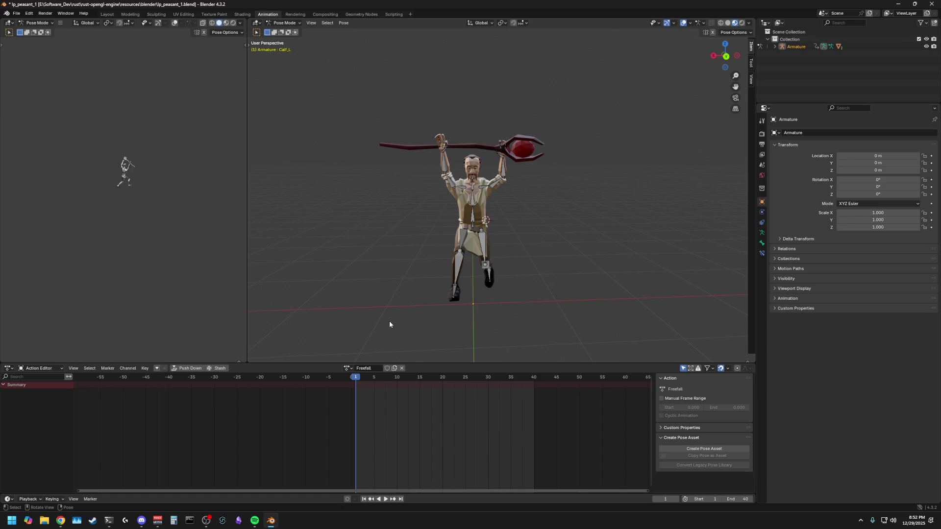
{"action": "scroll", "coordinate": [389, 322], "scroll_direction": "up", "scroll_amount": 2}
{"action": "scroll", "coordinate": [374, 324], "scroll_direction": "down", "scroll_amount": 2}
{"action": "mouse_move", "coordinate": [374, 323]}
{"action": "middle_mouse_down"}
{"action": "mouse_move", "coordinate": [445, 319]}
{"action": "mouse_move", "coordinate": [301, 317]}
{"action": "mouse_move", "coordinate": [386, 310]}
{"action": "middle_mouse_up"}
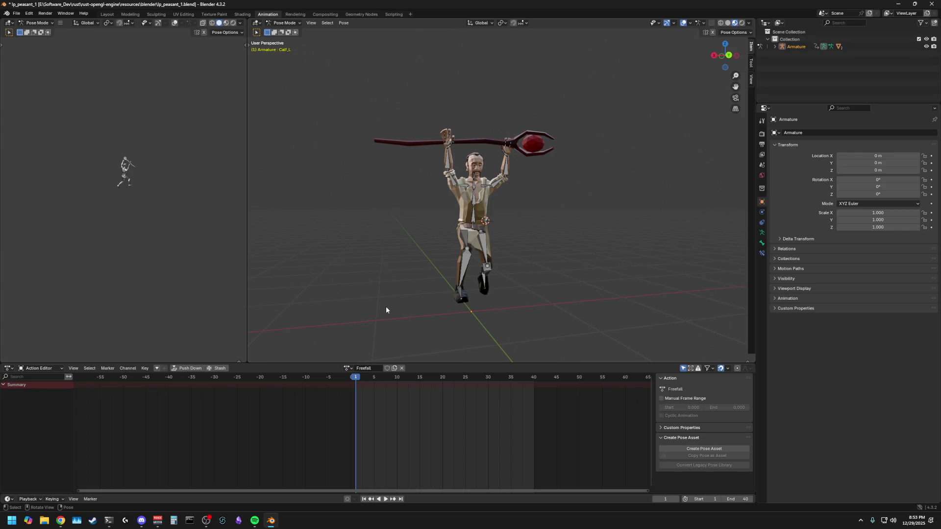
{"action": "middle_click_drag", "start_coordinate": [387, 310], "coordinate": [589, 280]}
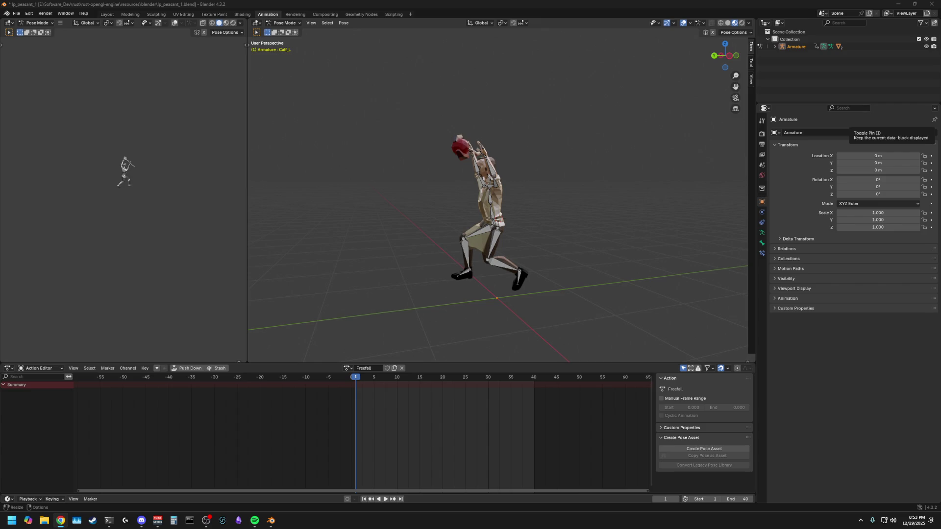
{"action": "key", "text": "alt+Tab"}
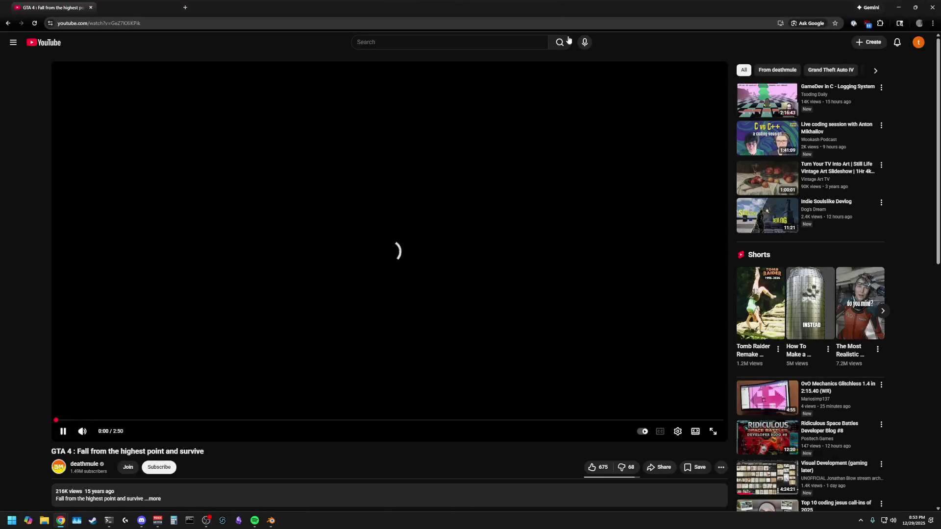
Step: Watch the GTA 4 fall video full screen, jumping between the 1:19 skydiving shot and 1:02
{"action": "left_click", "coordinate": [708, 435]}
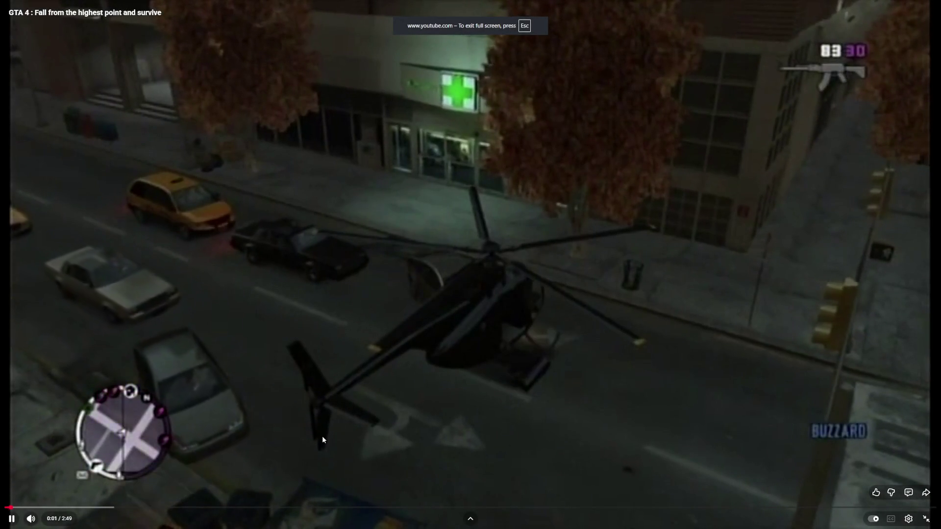
{"action": "left_click_drag", "start_coordinate": [110, 503], "coordinate": [265, 510]}
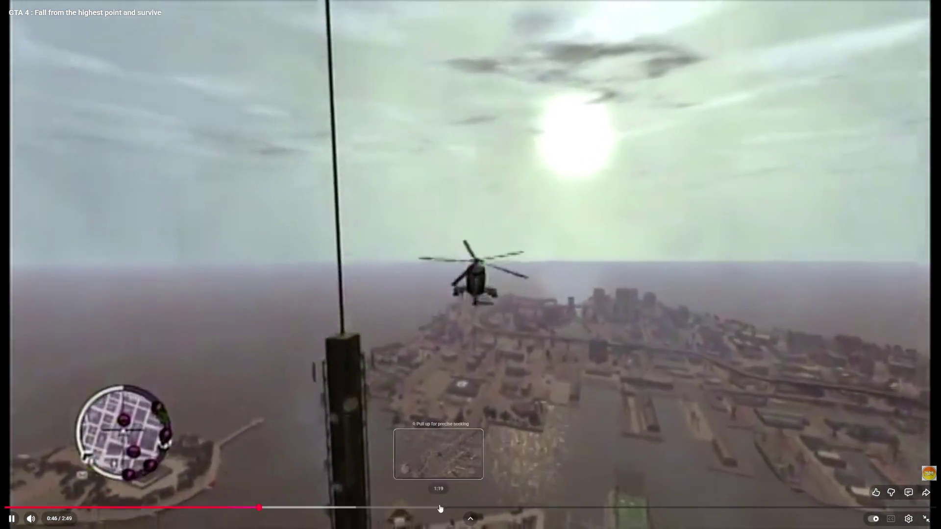
{"action": "left_click", "coordinate": [442, 508]}
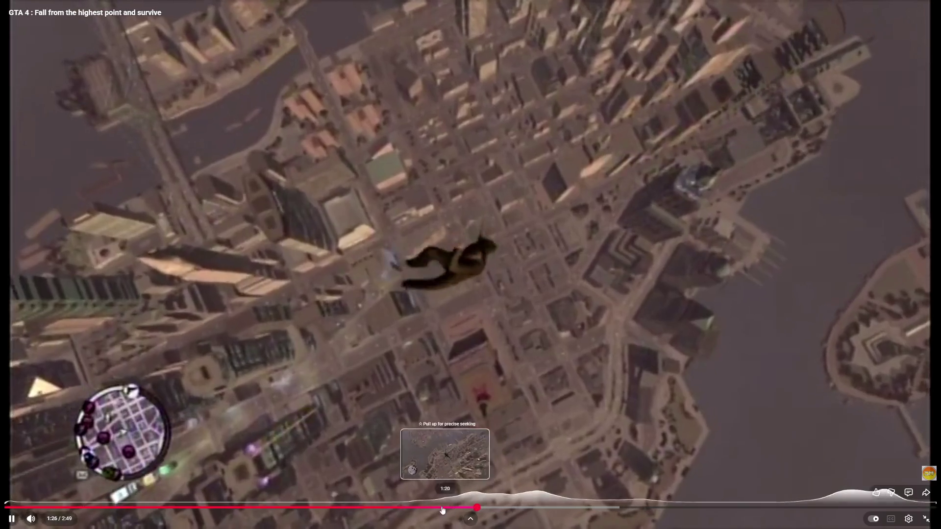
{"action": "left_click", "coordinate": [442, 508]}
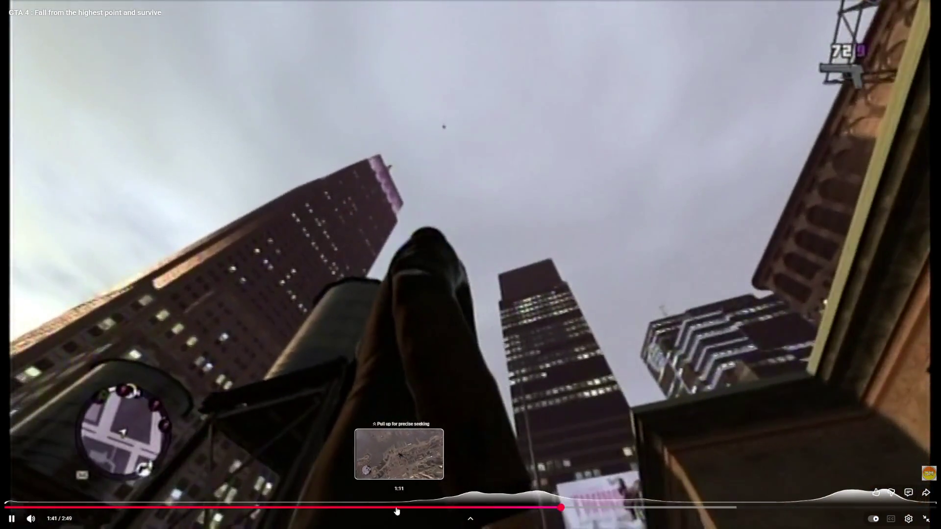
{"action": "mouse_move", "coordinate": [399, 507]}
{"action": "left_mouse_down"}
{"action": "mouse_move", "coordinate": [348, 509]}
{"action": "mouse_move", "coordinate": [468, 506]}
{"action": "left_mouse_up"}
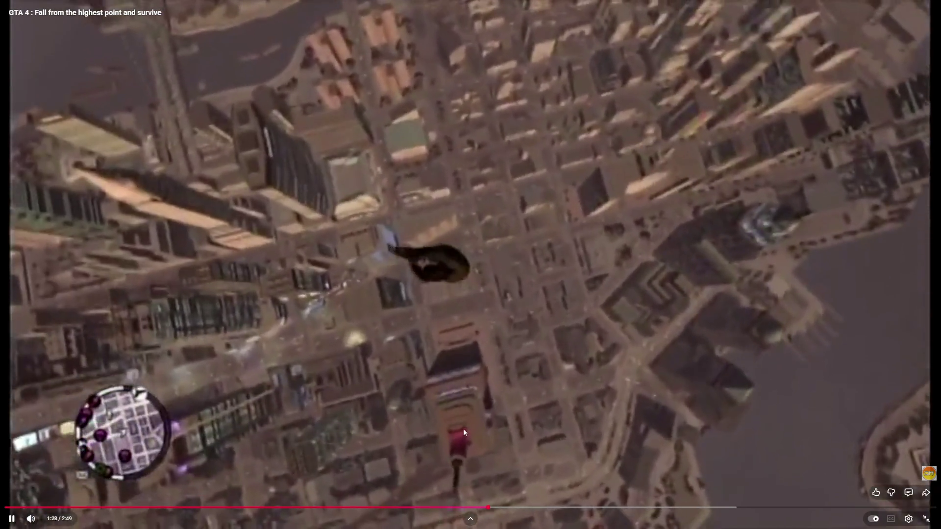
{"action": "key", "text": "F1"}
Step: Close the Chrome help window, run cargo run in the lower terminal split, then close the game
{"action": "left_click_drag", "start_coordinate": [711, 7], "coordinate": [576, 164]}
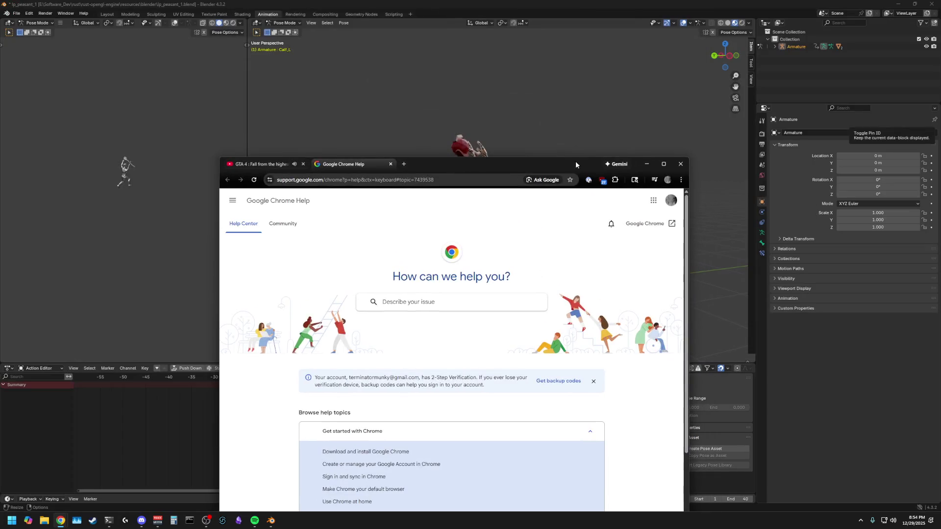
{"action": "left_click", "coordinate": [686, 170]}
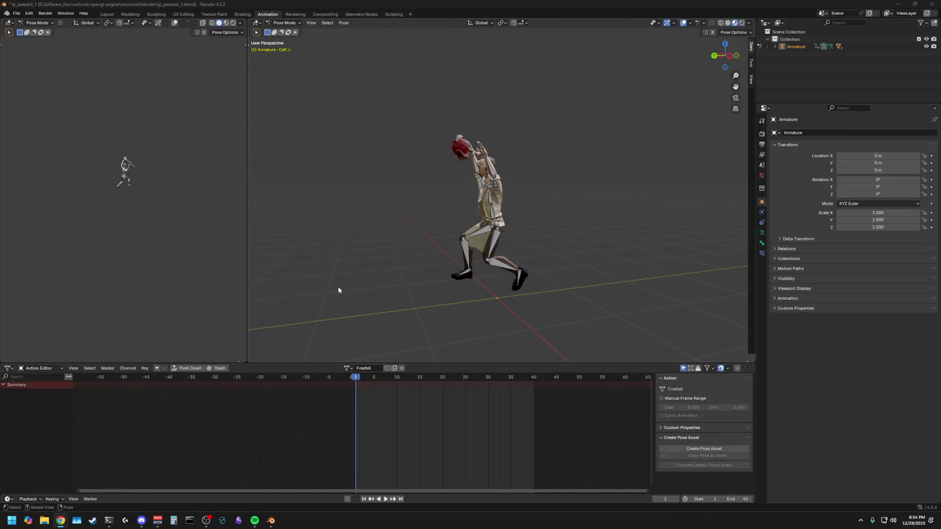
{"action": "left_click", "coordinate": [106, 521]}
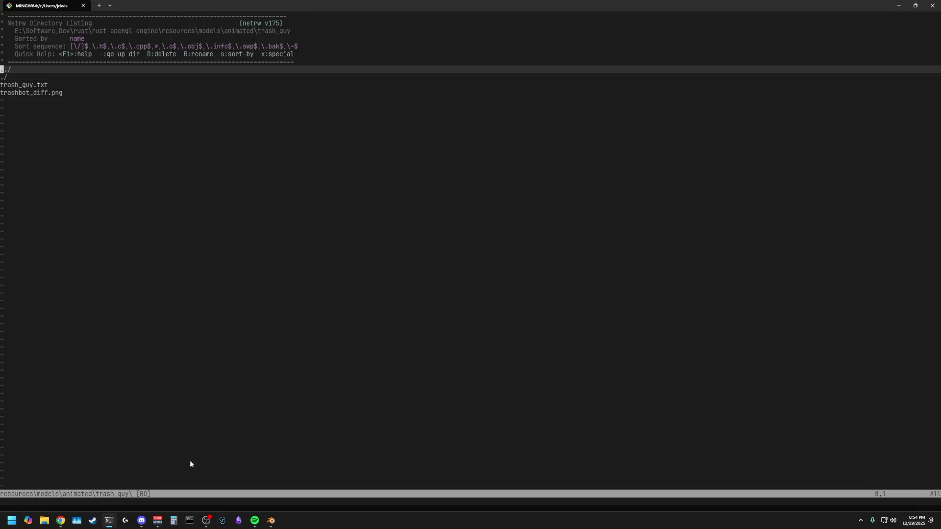
{"action": "left_click", "coordinate": [217, 389]}
{"action": "type", "text": "car"}
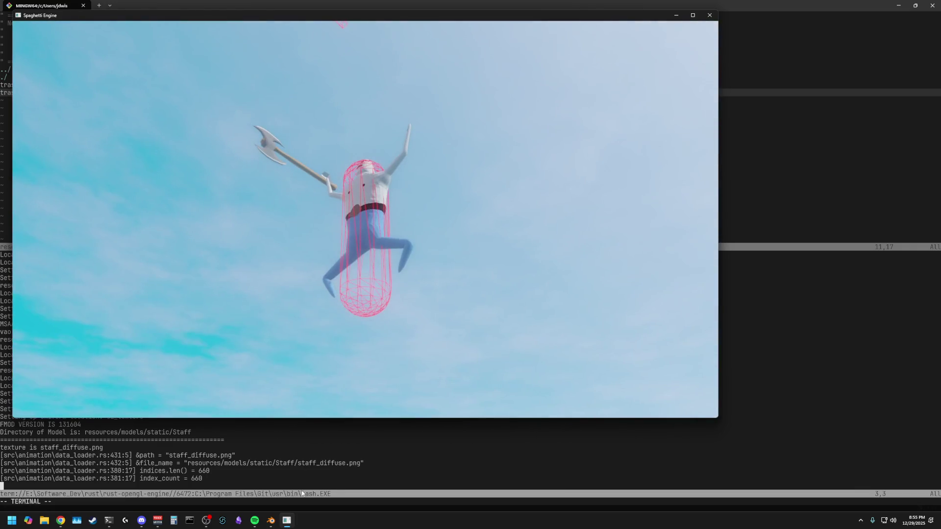
{"action": "left_click", "coordinate": [711, 14]}
{"action": "left_click_drag", "start_coordinate": [350, 349], "coordinate": [352, 350]}
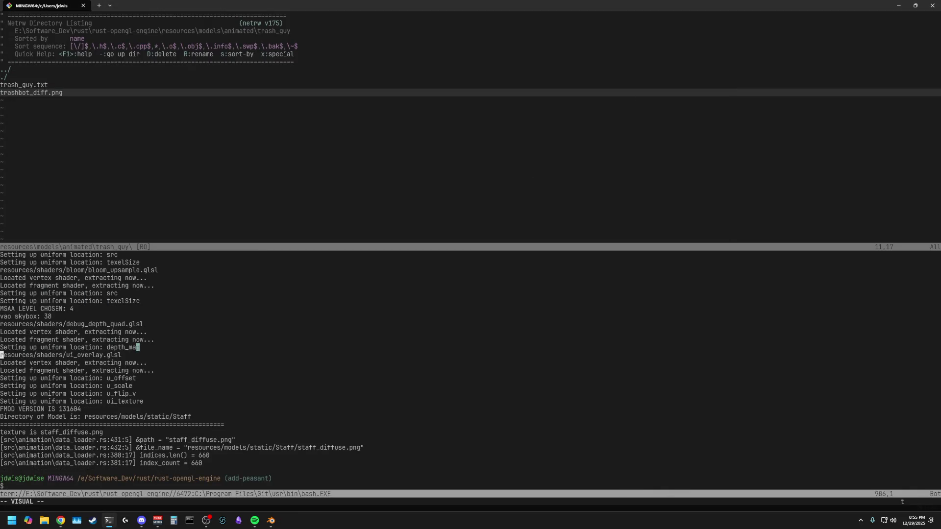
{"action": "key", "text": "alt+Tab"}
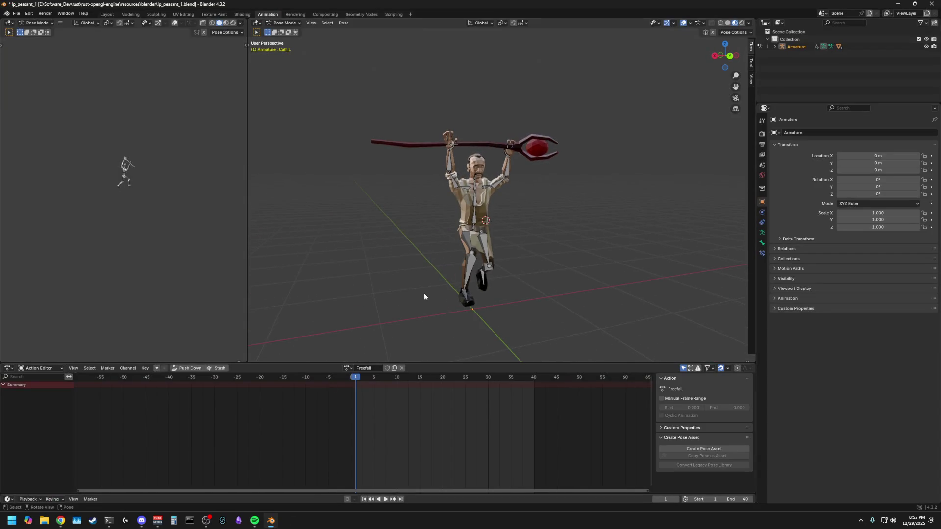
{"action": "mouse_move", "coordinate": [410, 304]}
{"action": "middle_mouse_down"}
{"action": "mouse_move", "coordinate": [380, 311]}
{"action": "mouse_move", "coordinate": [430, 296]}
{"action": "middle_mouse_up"}
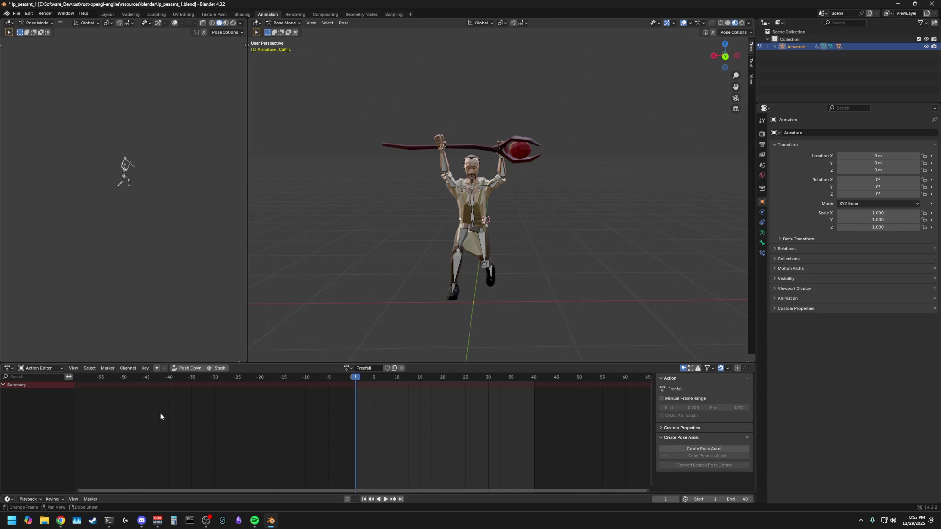
{"action": "left_click", "coordinate": [104, 520]}
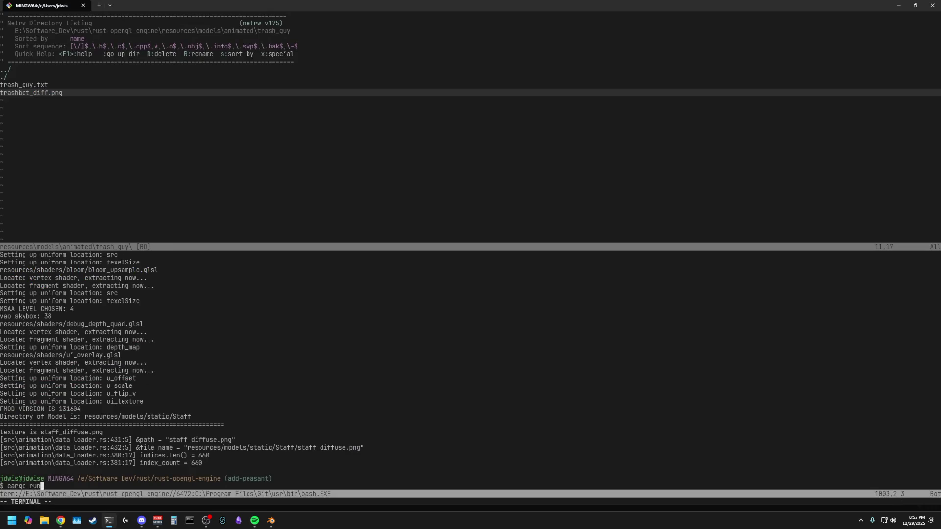
Step: Run cargo run to watch the peasant fall in game, then close the game and shell split
{"action": "key", "text": "Return"}
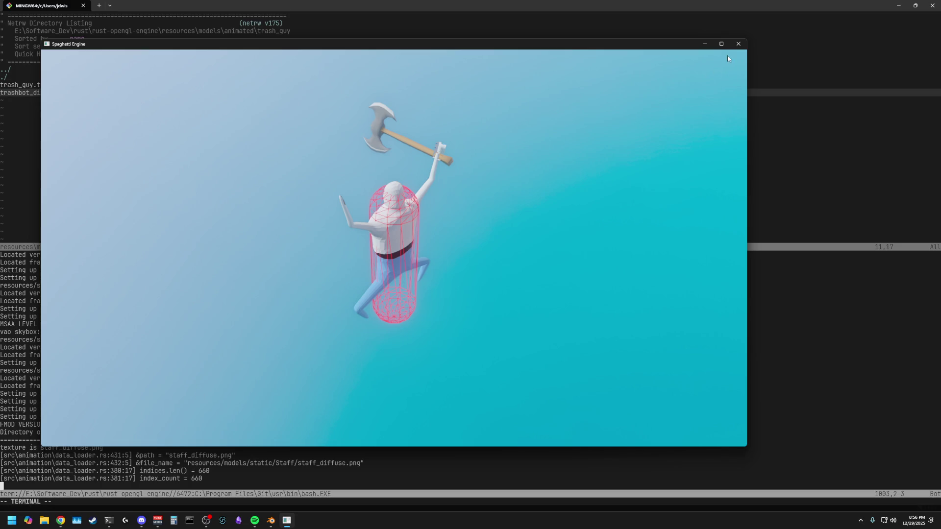
{"action": "left_click", "coordinate": [738, 44]}
{"action": "key", "text": "ctrl+d"}
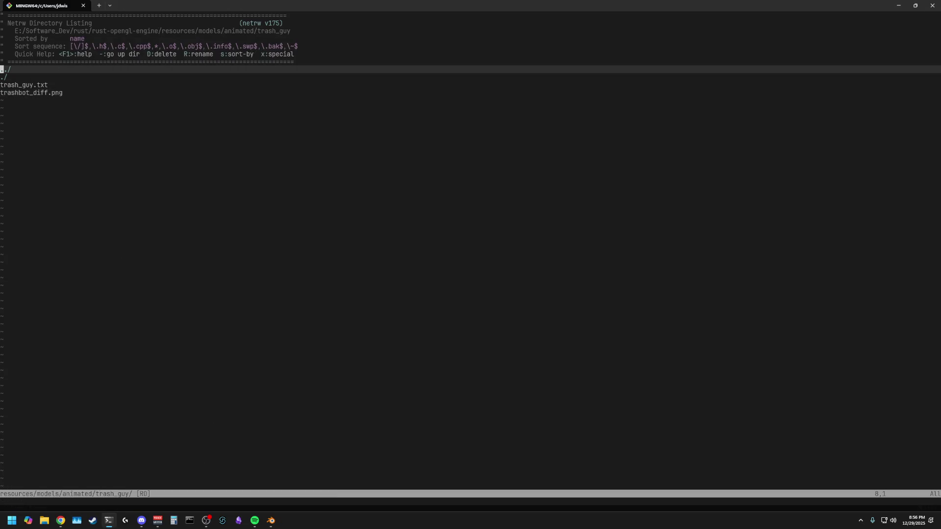
Step: Go up to the animated models folder in Vim, then switch back to Blender and orbit the peasant
{"action": "key", "text": "j"}
{"action": "key", "text": "j"}
{"action": "key", "text": "minus"}
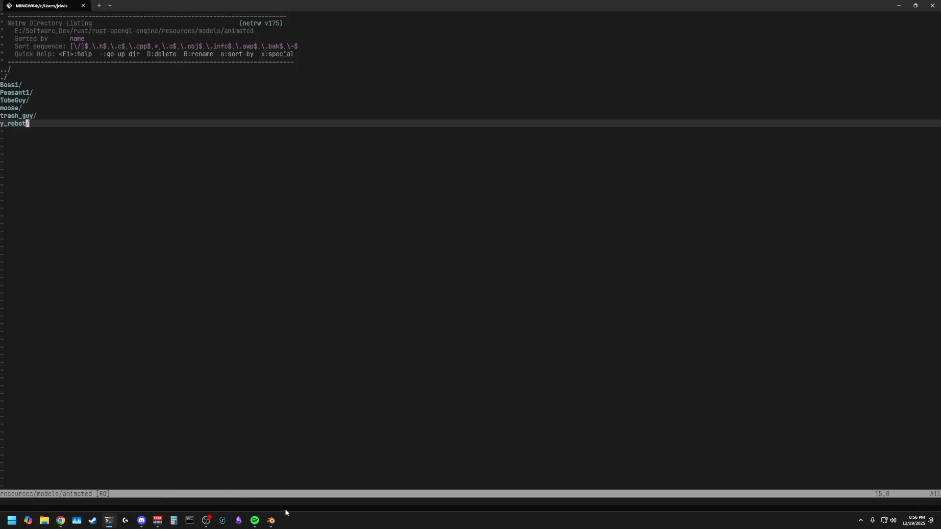
{"action": "left_click", "coordinate": [271, 520]}
{"action": "mouse_move", "coordinate": [346, 334]}
{"action": "middle_mouse_down"}
{"action": "mouse_move", "coordinate": [351, 316]}
{"action": "mouse_move", "coordinate": [430, 311]}
{"action": "mouse_move", "coordinate": [374, 316]}
{"action": "mouse_move", "coordinate": [411, 319]}
{"action": "mouse_move", "coordinate": [467, 266]}
{"action": "middle_mouse_up"}
Step: Bend the left leg by rotating the Thigh_L and Calf_L bones on X
{"action": "left_click", "coordinate": [488, 237]}
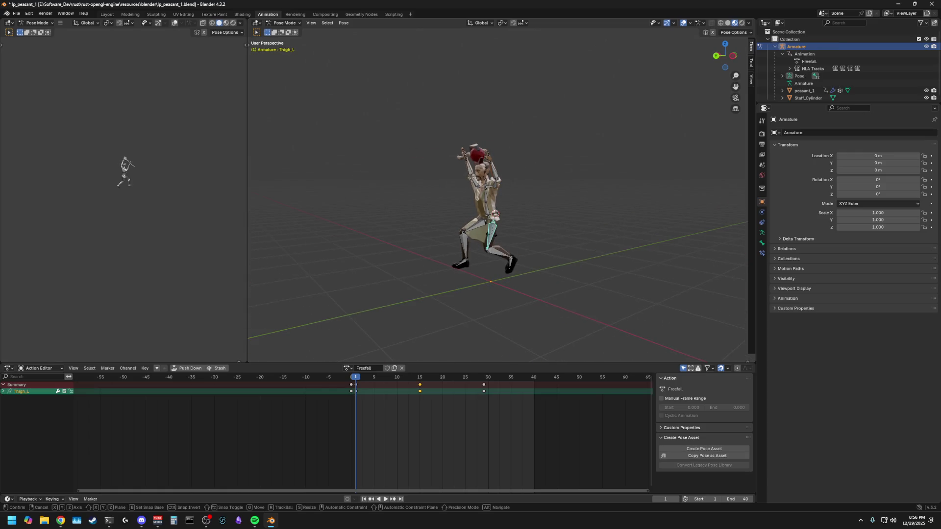
{"action": "key", "text": "r"}
{"action": "key", "text": "x"}
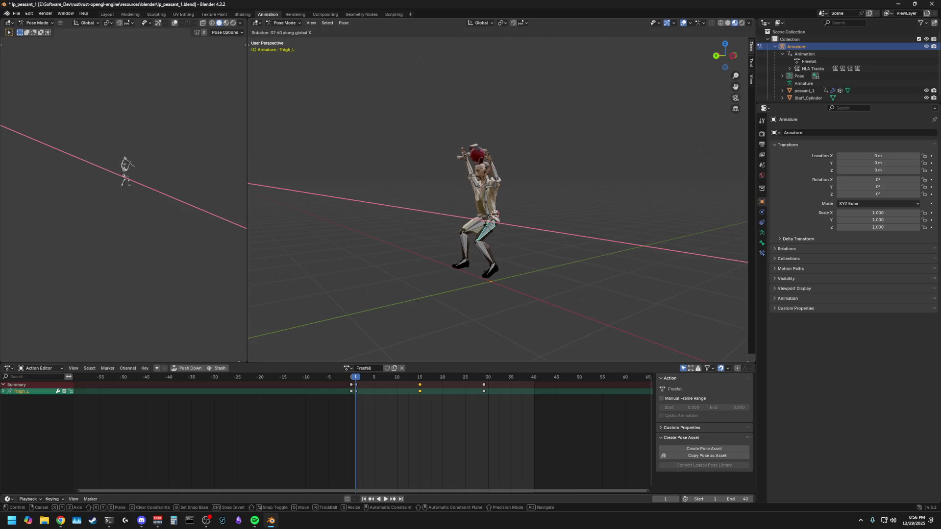
{"action": "key", "text": "Return"}
{"action": "left_click", "coordinate": [490, 255]}
{"action": "key", "text": "r"}
{"action": "key", "text": "x"}
{"action": "left_click", "coordinate": [528, 248]}
{"action": "mouse_move", "coordinate": [528, 249]}
{"action": "middle_mouse_down"}
{"action": "mouse_move", "coordinate": [564, 258]}
{"action": "mouse_move", "coordinate": [526, 252]}
{"action": "middle_mouse_up"}
{"action": "key", "text": "r"}
{"action": "key", "text": "x"}
{"action": "left_click", "coordinate": [512, 245]}
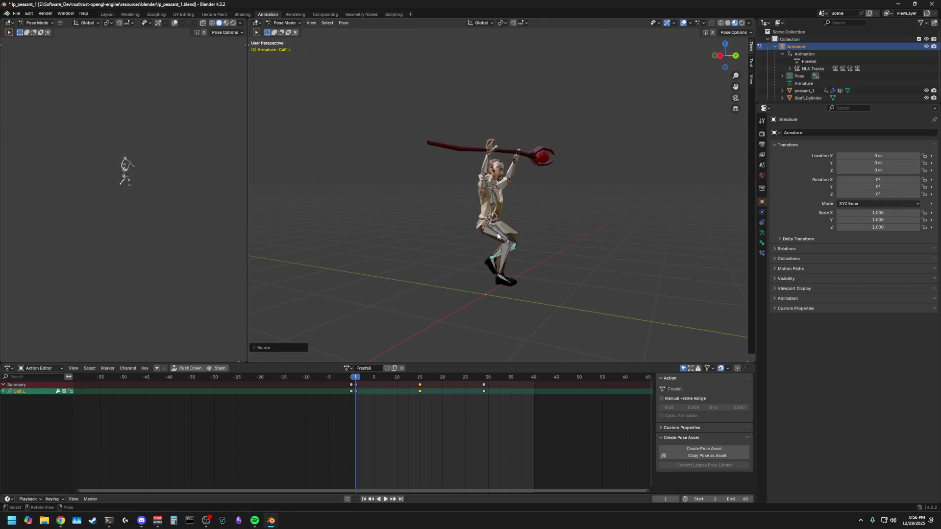
Step: Rotate the Thigh_R bone on X, then select all bones to check their keyframes
{"action": "left_click", "coordinate": [495, 228]}
{"action": "key", "text": "r"}
{"action": "key", "text": "x"}
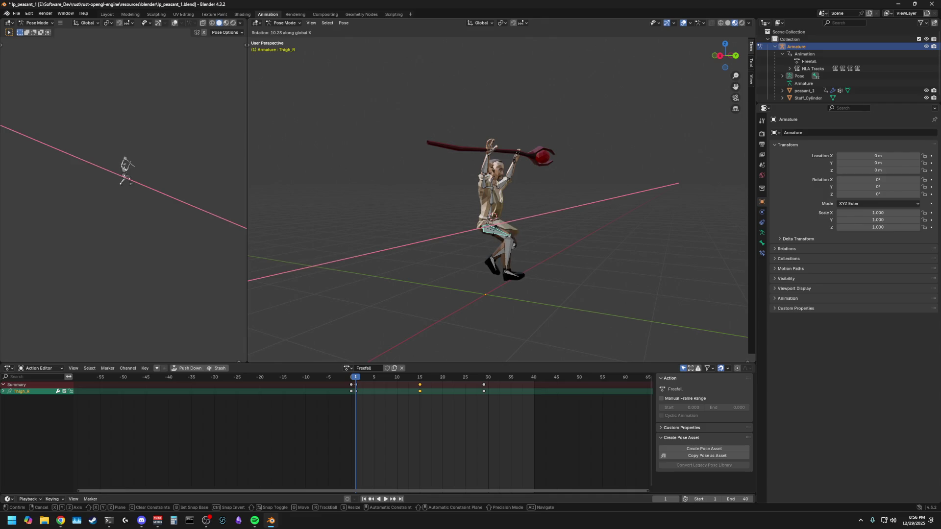
{"action": "left_click", "coordinate": [487, 242]}
{"action": "left_click", "coordinate": [440, 294]}
{"action": "middle_click_drag", "start_coordinate": [439, 293], "coordinate": [396, 373]}
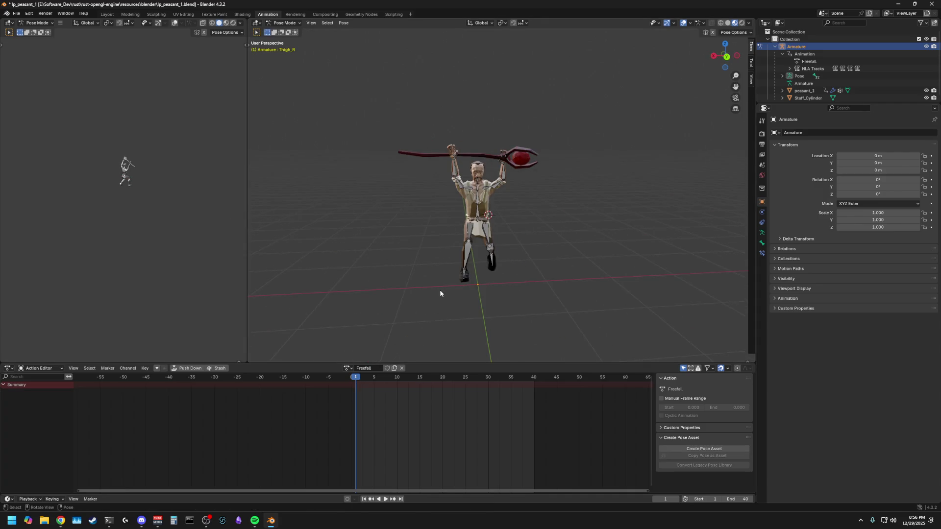
{"action": "middle_click_drag", "start_coordinate": [439, 289], "coordinate": [381, 287]}
{"action": "key", "text": "a"}
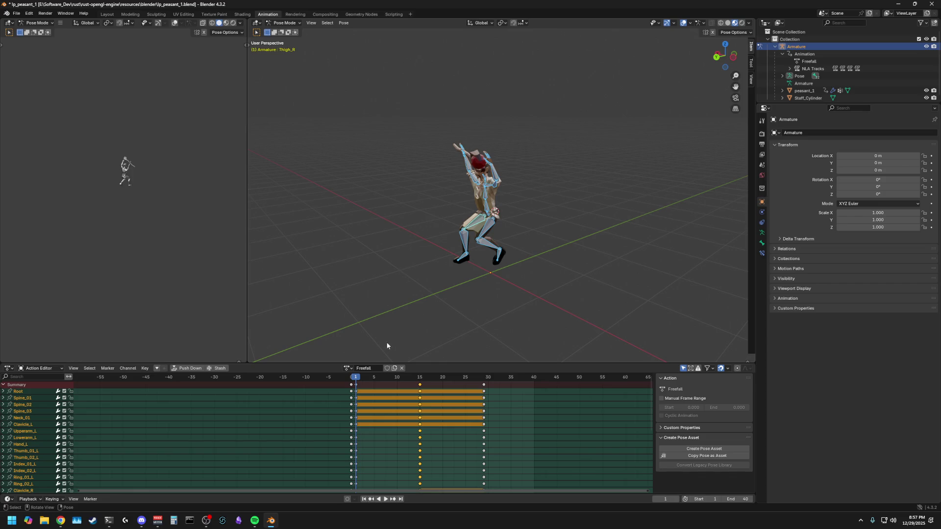
{"action": "key", "text": "alt+a"}
{"action": "key", "text": "a"}
{"action": "middle_click_drag", "start_coordinate": [372, 343], "coordinate": [428, 330]}
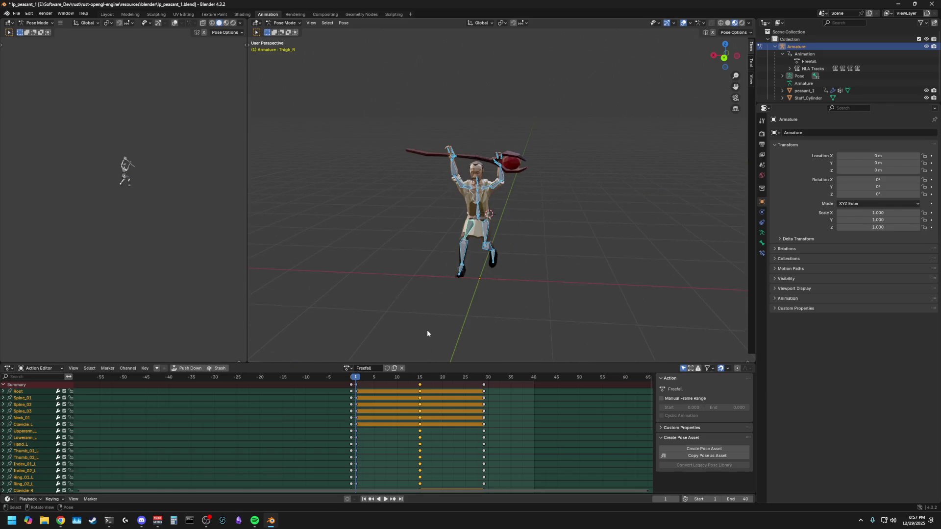
{"action": "mouse_move", "coordinate": [470, 297]}
{"action": "middle_mouse_down"}
{"action": "mouse_move", "coordinate": [487, 294]}
{"action": "mouse_move", "coordinate": [360, 266]}
{"action": "mouse_move", "coordinate": [474, 254]}
{"action": "middle_mouse_up"}
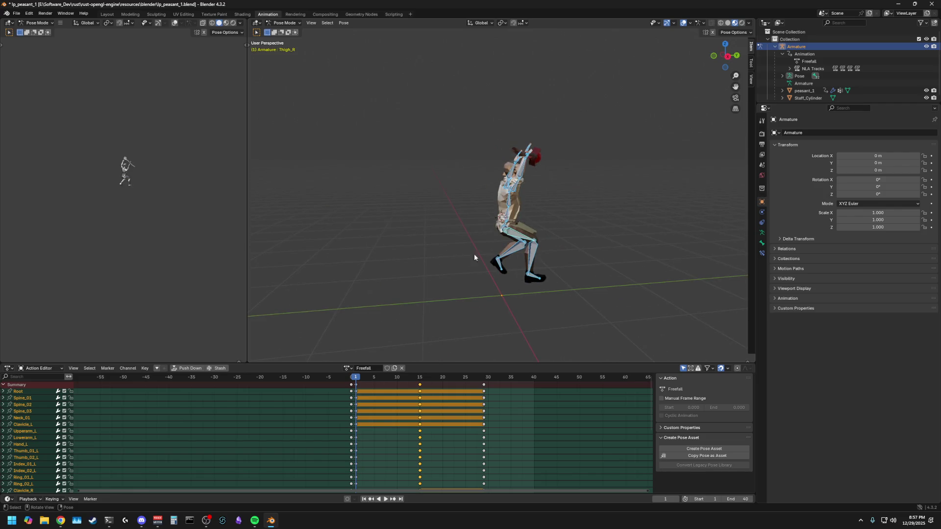
Step: Rotate Calf_R on X and re-pose Thigh_L with a free rotation
{"action": "left_click", "coordinate": [490, 280]}
{"action": "left_click", "coordinate": [517, 236]}
{"action": "key", "text": "r"}
{"action": "key", "text": "x"}
{"action": "key", "text": "Escape"}
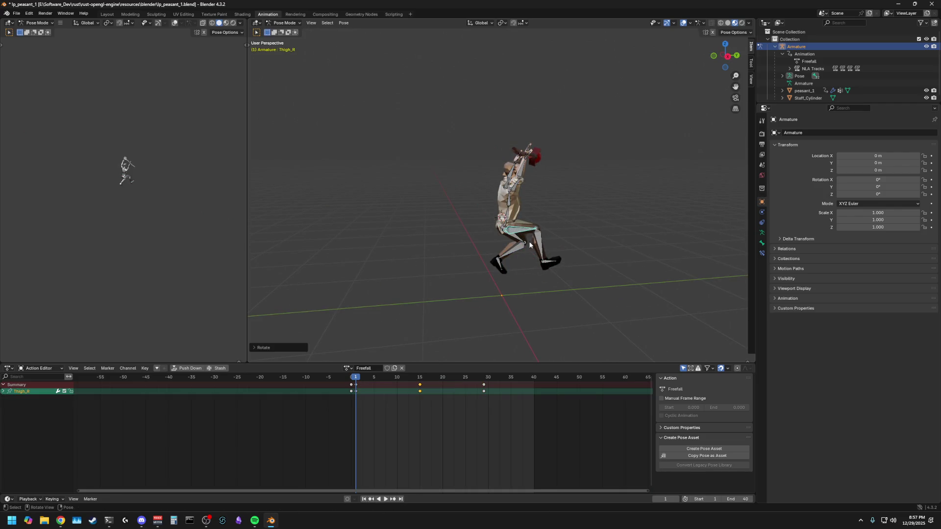
{"action": "key", "text": "r"}
{"action": "key", "text": "x"}
{"action": "key", "text": "Return"}
{"action": "mouse_move", "coordinate": [529, 245]}
{"action": "middle_mouse_down"}
{"action": "mouse_move", "coordinate": [552, 248]}
{"action": "mouse_move", "coordinate": [421, 254]}
{"action": "mouse_move", "coordinate": [476, 238]}
{"action": "middle_mouse_up"}
{"action": "left_click", "coordinate": [477, 239]}
{"action": "key", "text": "r"}
{"action": "left_click", "coordinate": [488, 232]}
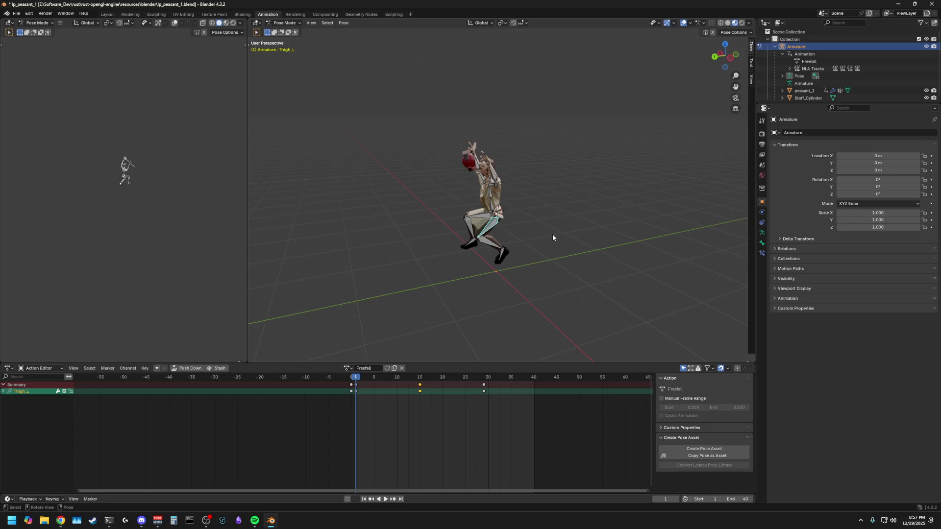
Step: Scroll through the export script in the Scripting workspace, then bring the terminal forward
{"action": "left_click", "coordinate": [388, 15]}
{"action": "scroll", "coordinate": [360, 240], "scroll_direction": "up", "scroll_amount": 20}
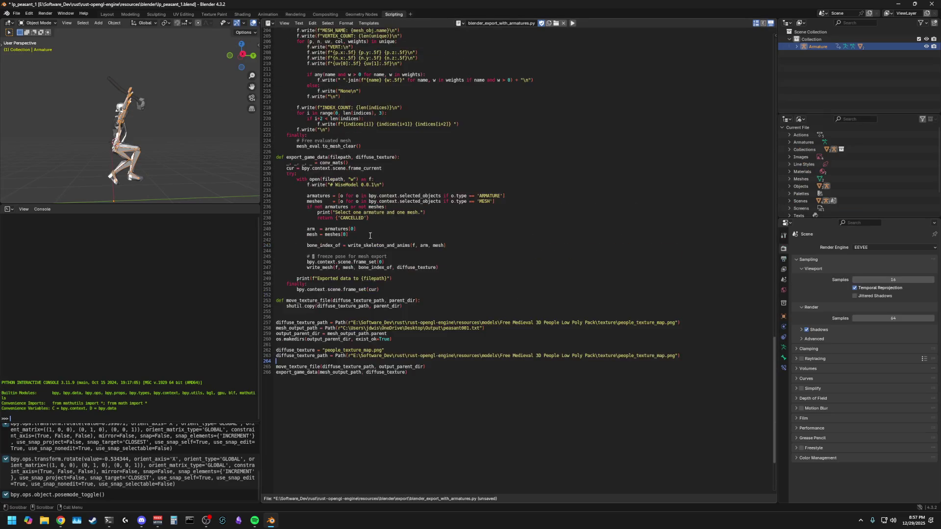
{"action": "scroll", "coordinate": [360, 241], "scroll_direction": "up", "scroll_amount": 20}
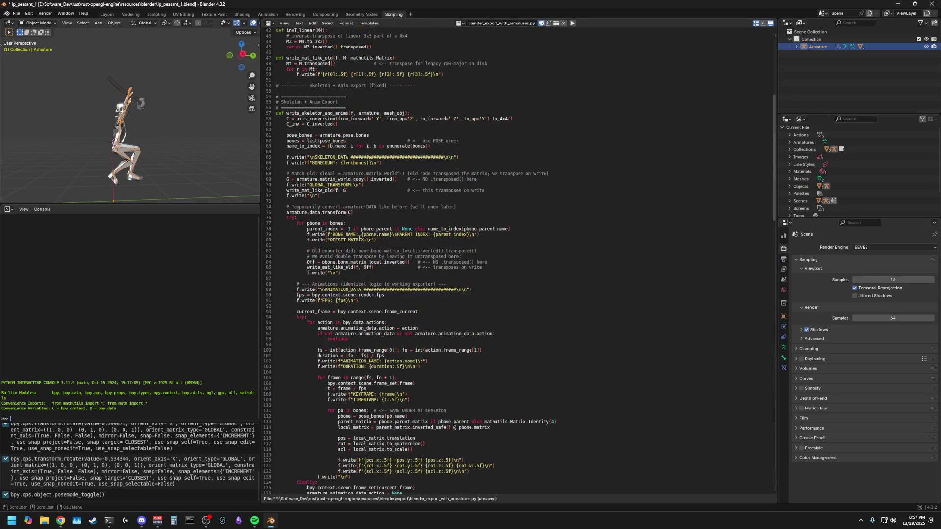
{"action": "scroll", "coordinate": [356, 236], "scroll_direction": "down", "scroll_amount": 10}
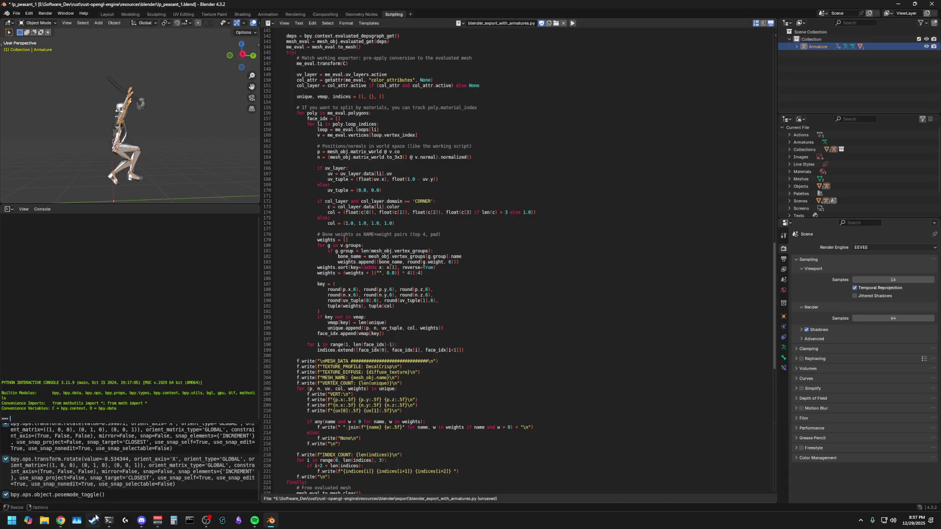
{"action": "left_click", "coordinate": [109, 521]}
Step: Open trash_guy.txt from the trash_guy folder in netrw
{"action": "key", "text": "k"}
{"action": "key", "text": "Return"}
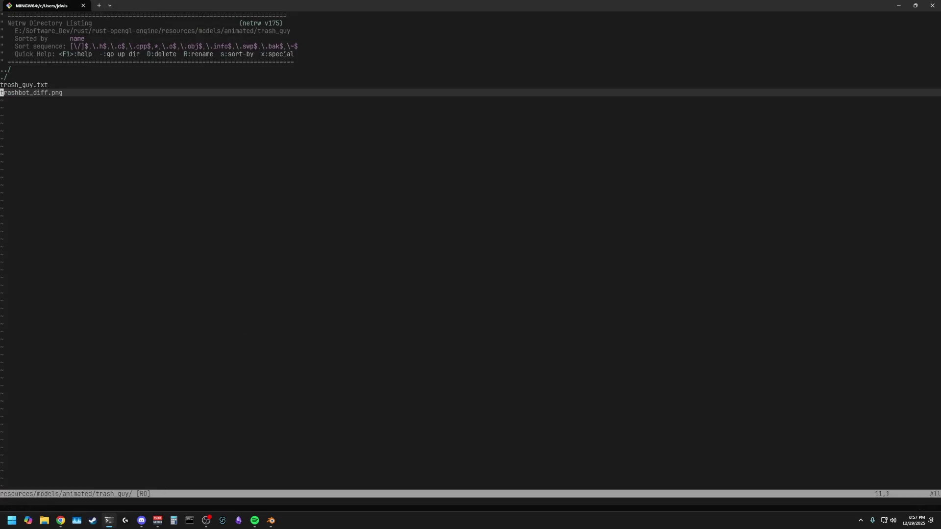
{"action": "key", "text": "k"}
{"action": "key", "text": "Return"}
{"action": "scroll", "coordinate": [176, 192], "scroll_direction": "down", "scroll_amount": 5}
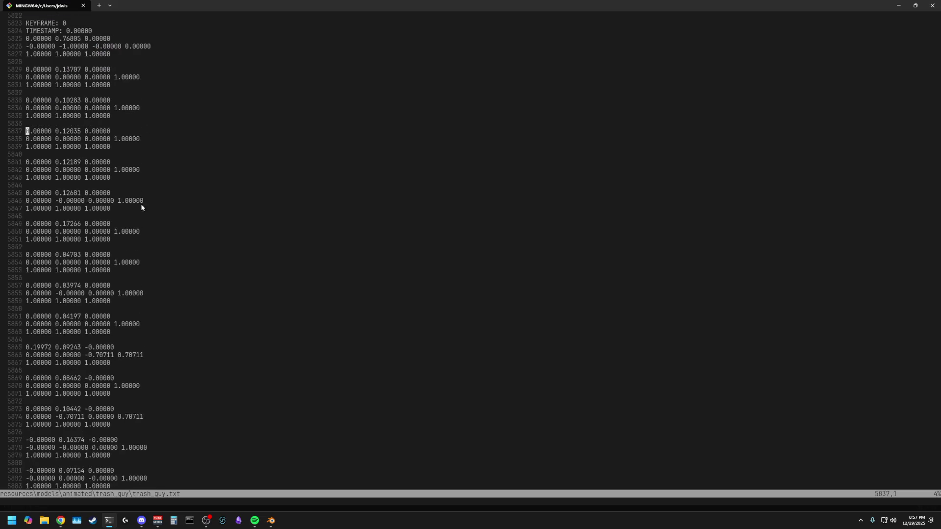
{"action": "scroll", "coordinate": [140, 204], "scroll_direction": "up", "scroll_amount": 20}
{"action": "left_click", "coordinate": [135, 210]}
Step: Page through the file's skeleton and keyframe data with gg, Ctrl-D and Ctrl-U
{"action": "key", "text": "g"}
{"action": "key", "text": "g"}
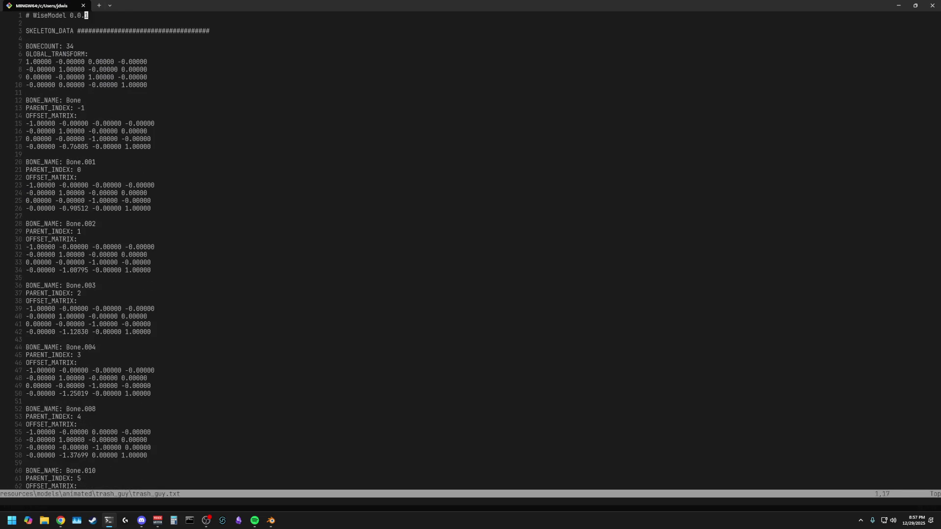
{"action": "key", "text": "j"}
{"action": "key", "text": "j"}
{"action": "key", "text": "k"}
{"action": "key", "text": "ctrl+d"}
{"action": "key", "text": "ctrl+d"}
{"action": "key", "text": "ctrl+d"}
{"action": "key", "text": "ctrl+d"}
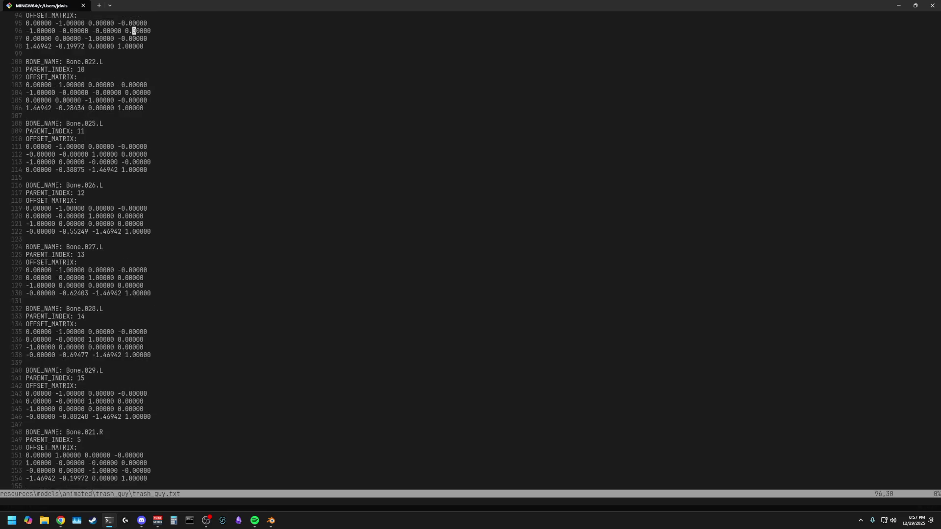
{"action": "key", "text": "ctrl+d"}
{"action": "key", "text": "ctrl+d"}
{"action": "key", "text": "ctrl+d"}
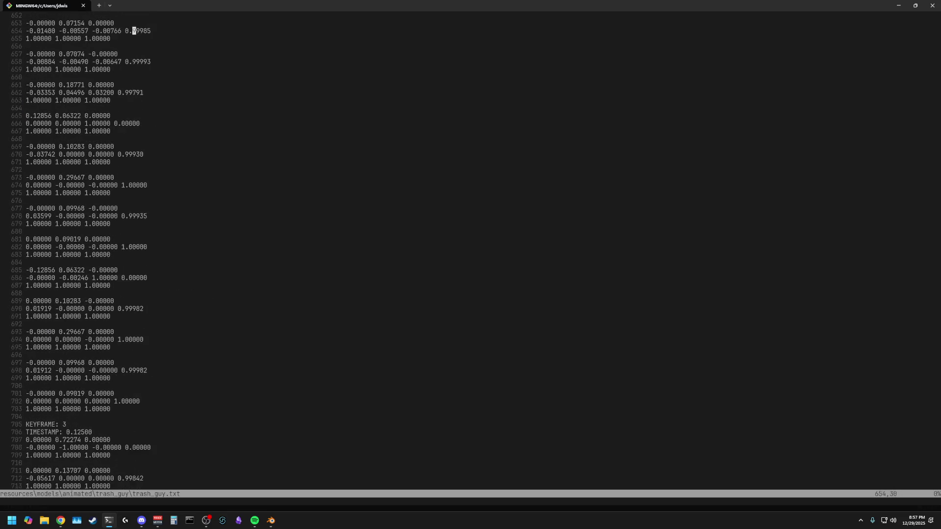
{"action": "key", "text": "ctrl+d"}
{"action": "key", "text": "ctrl+d"}
{"action": "key", "text": "ctrl+d"}
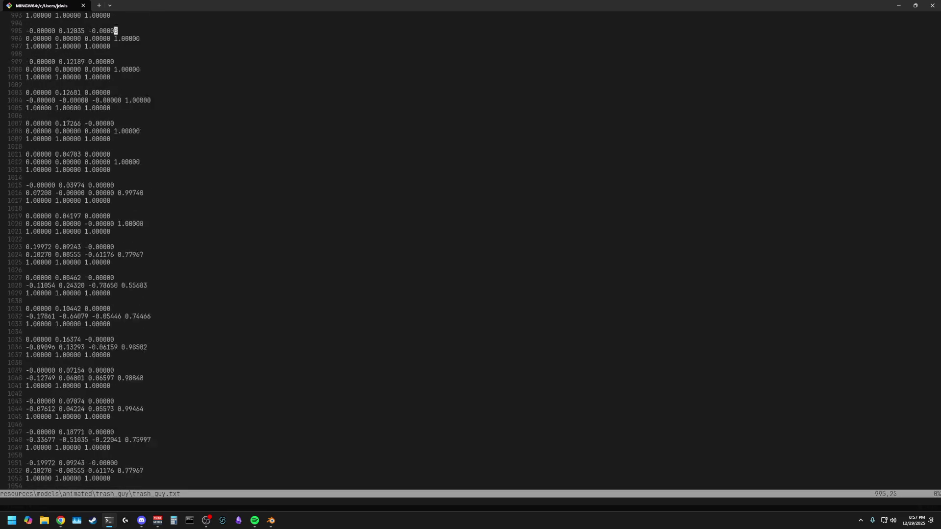
{"action": "key", "text": "ctrl+u"}
{"action": "key", "text": "ctrl+u"}
{"action": "key", "text": "ctrl+u"}
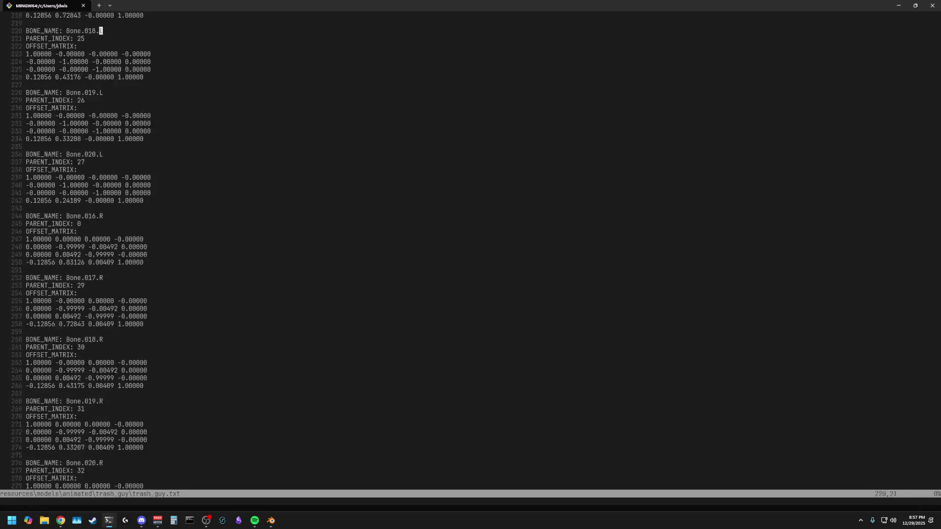
{"action": "key", "text": "ctrl+d"}
{"action": "key", "text": "ctrl+d"}
{"action": "key", "text": "ctrl+d"}
{"action": "key", "text": "ctrl+d"}
{"action": "key", "text": "ctrl+d"}
{"action": "key", "text": "ctrl+d"}
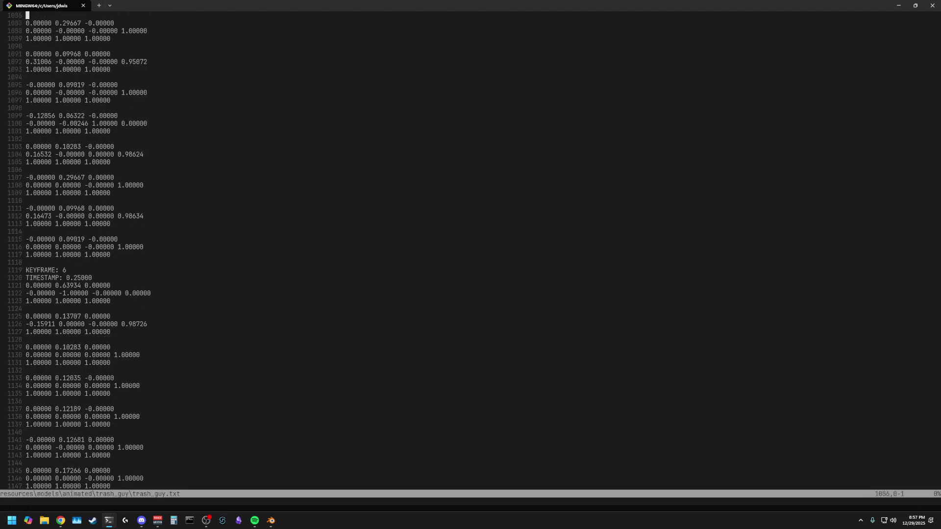
{"action": "key", "text": "ctrl+d"}
{"action": "key", "text": "ctrl+d"}
{"action": "key", "text": "ctrl+d"}
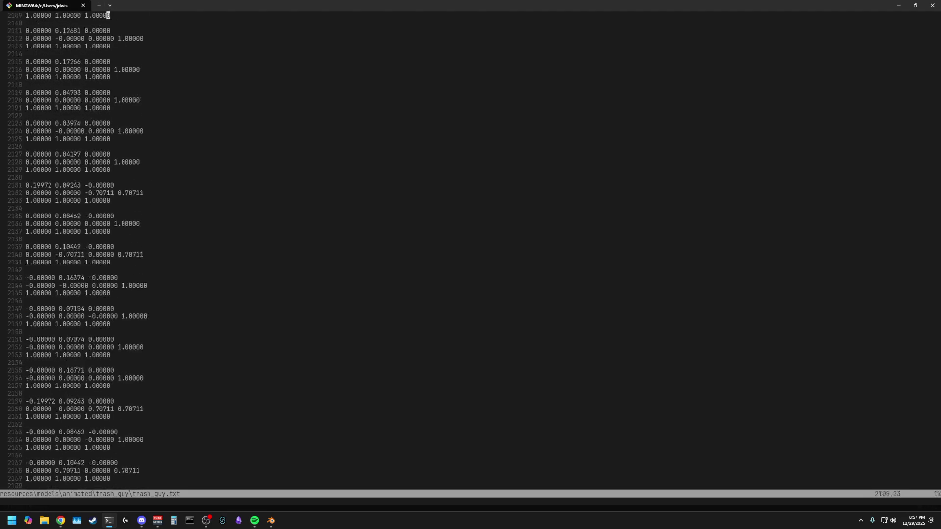
Step: Return to netrw with :Ex and climb up to the rust-opengl-engine project root
{"action": "type", "text": ":Ex"}
{"action": "key", "text": "Return"}
{"action": "key", "text": "j"}
{"action": "key", "text": "j"}
{"action": "key", "text": "-"}
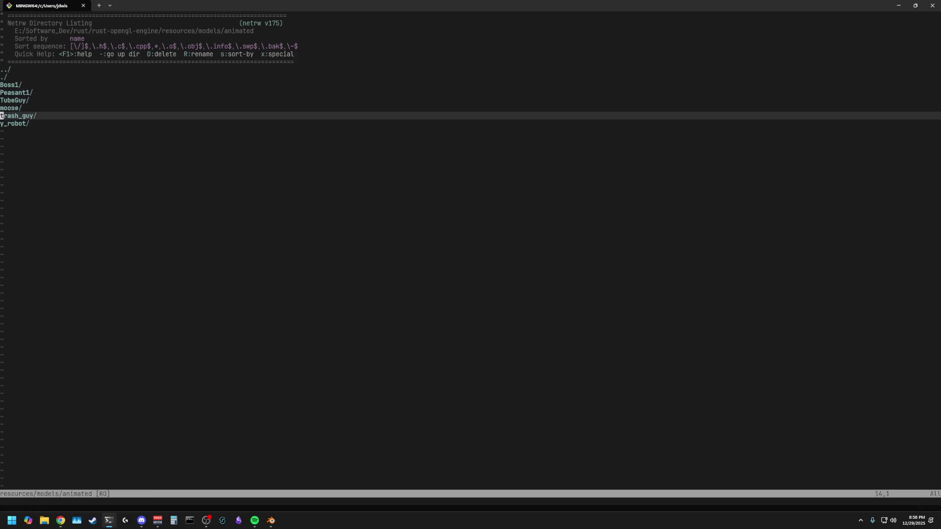
{"action": "key", "text": "-"}
{"action": "key", "text": "minus"}
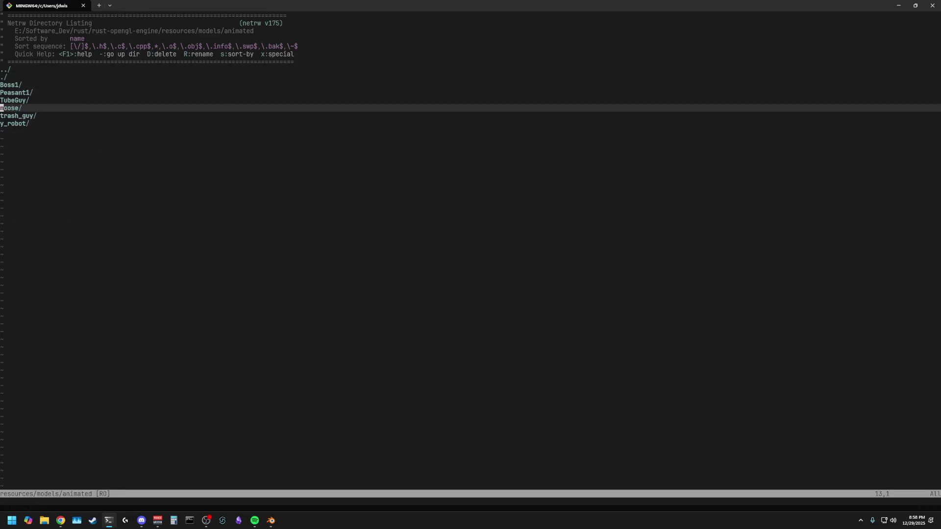
{"action": "key", "text": "minus"}
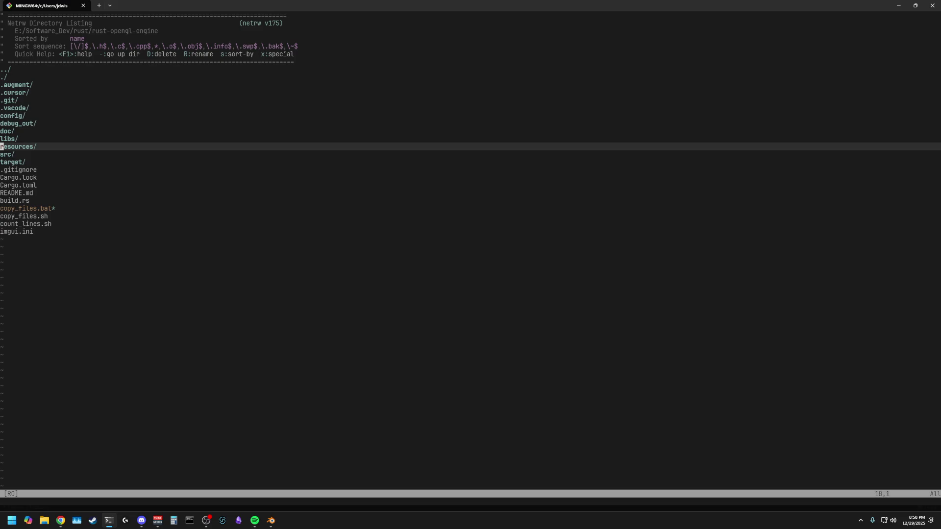
{"action": "key", "text": "c"}
{"action": "key", "text": "d"}
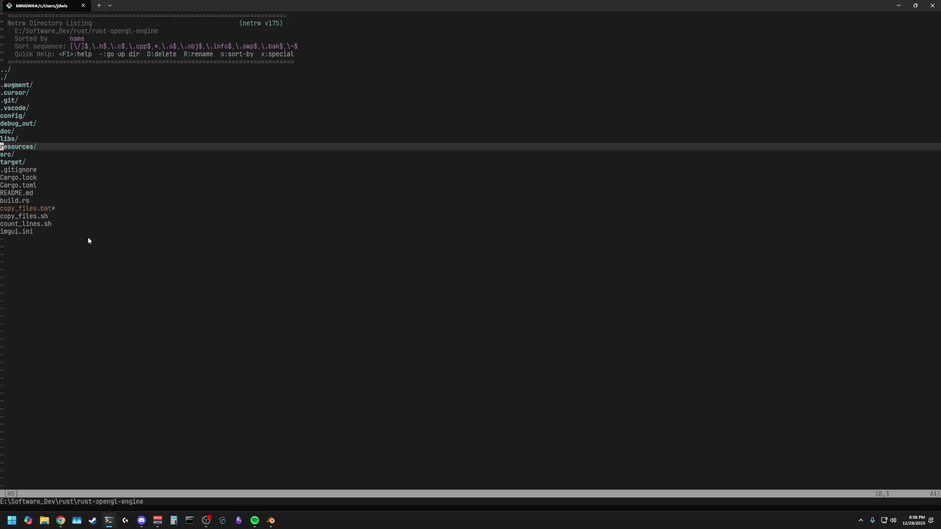
{"action": "left_click", "coordinate": [271, 521]}
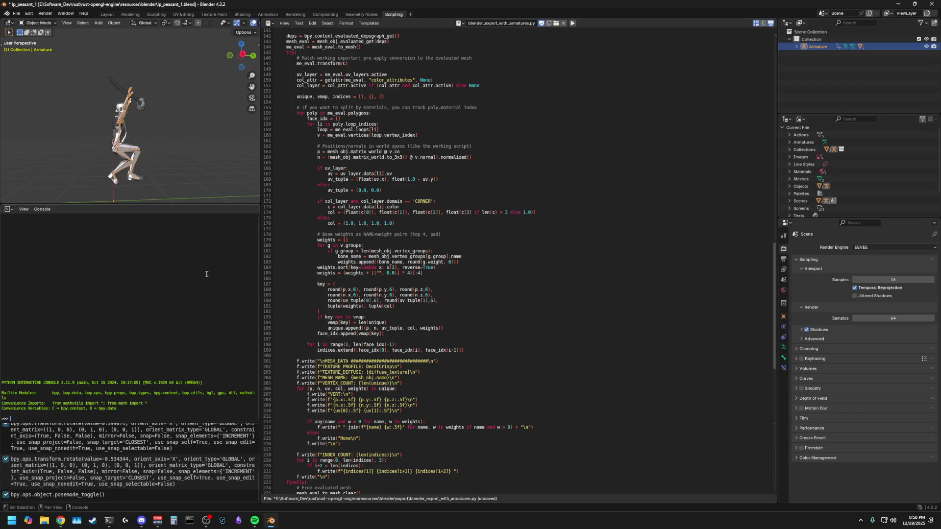
Step: Switch to the Animation workspace and frame the peasant with all bones selected
{"action": "left_click", "coordinate": [267, 14]}
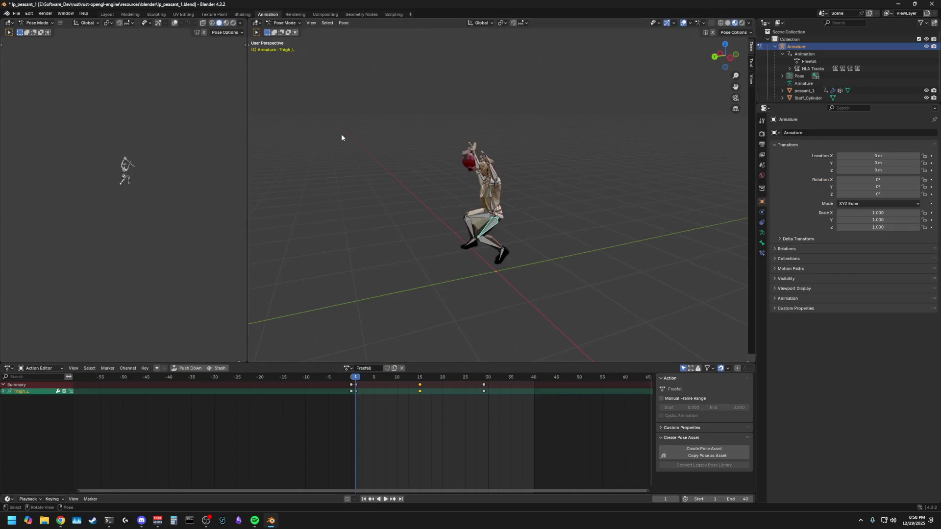
{"action": "middle_click_drag", "start_coordinate": [341, 134], "coordinate": [404, 130]}
{"action": "key", "text": "alt+a"}
{"action": "key", "text": "a"}
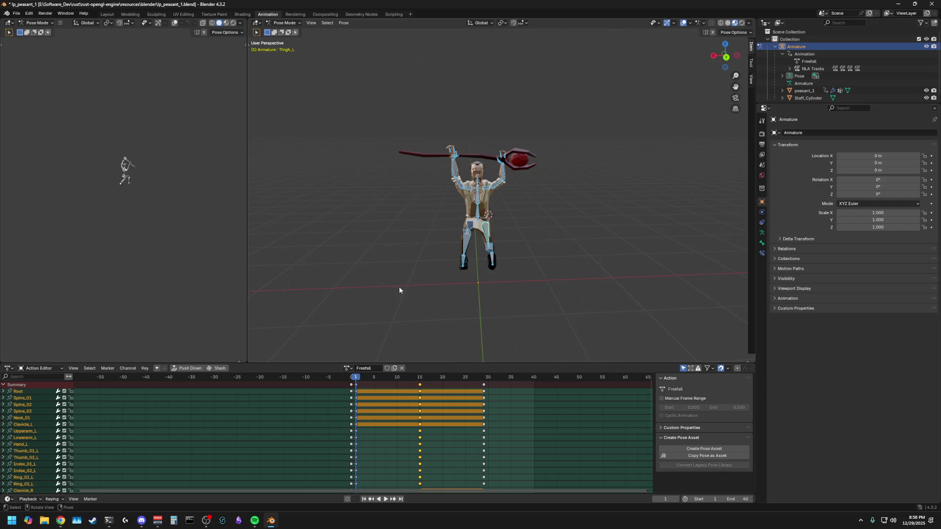
{"action": "middle_click_drag", "start_coordinate": [399, 290], "coordinate": [392, 272]}
{"action": "scroll", "coordinate": [389, 265], "scroll_direction": "up", "scroll_amount": 5}
Step: Bend the left leg by rotating Thigh_L, Calf_L, then Thigh_L again on X
{"action": "left_click", "coordinate": [464, 289]}
{"action": "key", "text": "r"}
{"action": "key", "text": "x"}
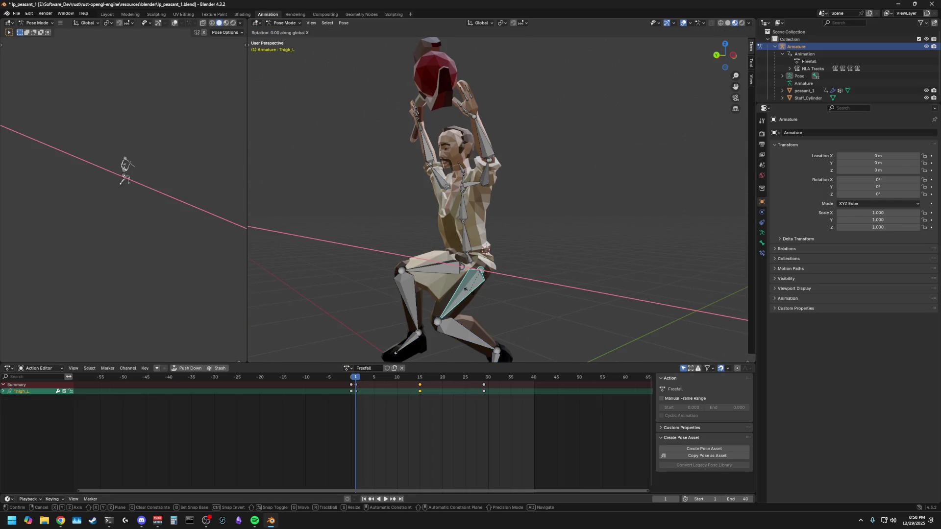
{"action": "left_click", "coordinate": [456, 314]}
{"action": "left_click", "coordinate": [456, 317]}
{"action": "key", "text": "r"}
{"action": "key", "text": "x"}
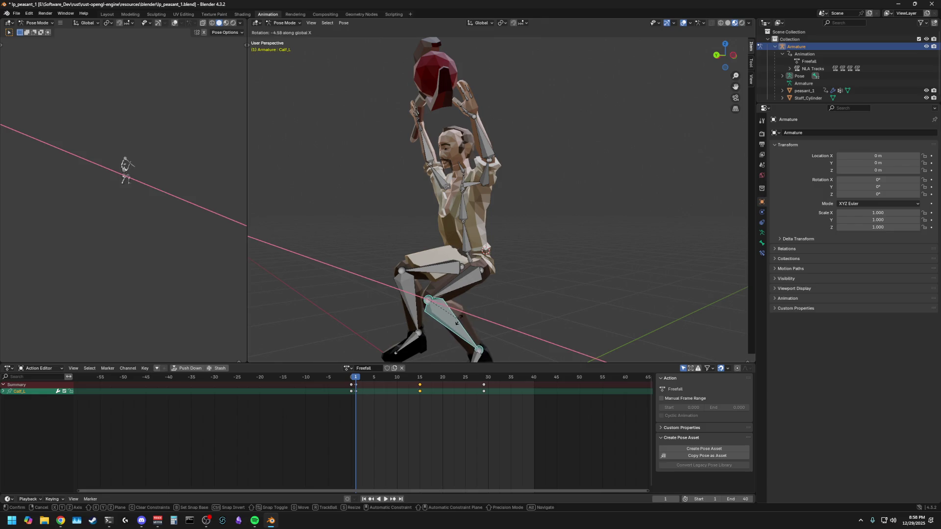
{"action": "left_click", "coordinate": [458, 319]}
{"action": "left_click", "coordinate": [462, 283]}
{"action": "key", "text": "r"}
{"action": "key", "text": "x"}
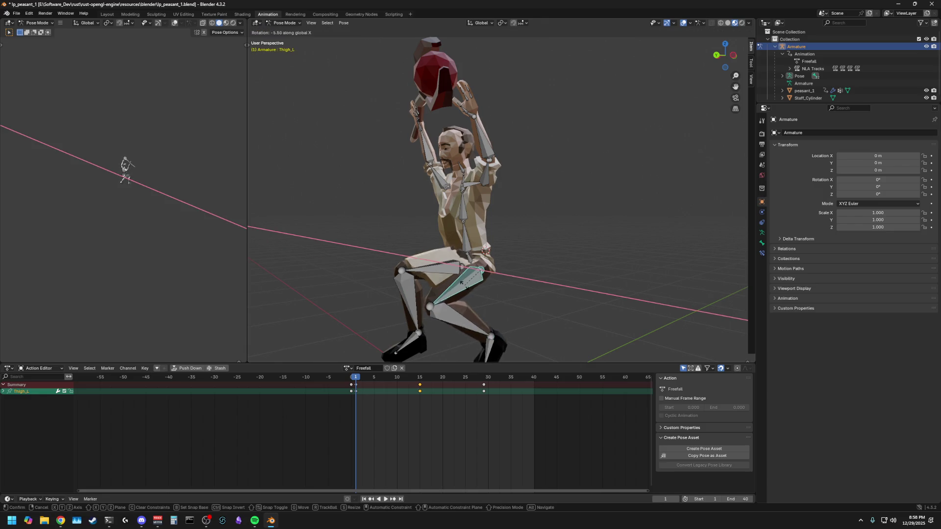
{"action": "left_click", "coordinate": [458, 289]}
{"action": "middle_click_drag", "start_coordinate": [459, 289], "coordinate": [431, 201]}
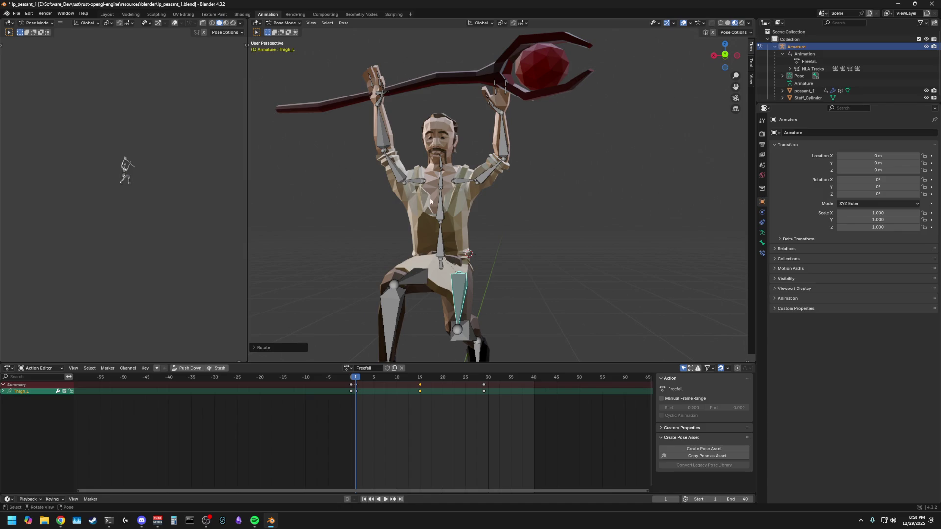
Step: Raise the right arm by rotating Upperarm_R on X and Lowerarm_R on Y
{"action": "left_click", "coordinate": [392, 164]}
{"action": "key", "text": "r"}
{"action": "key", "text": "x"}
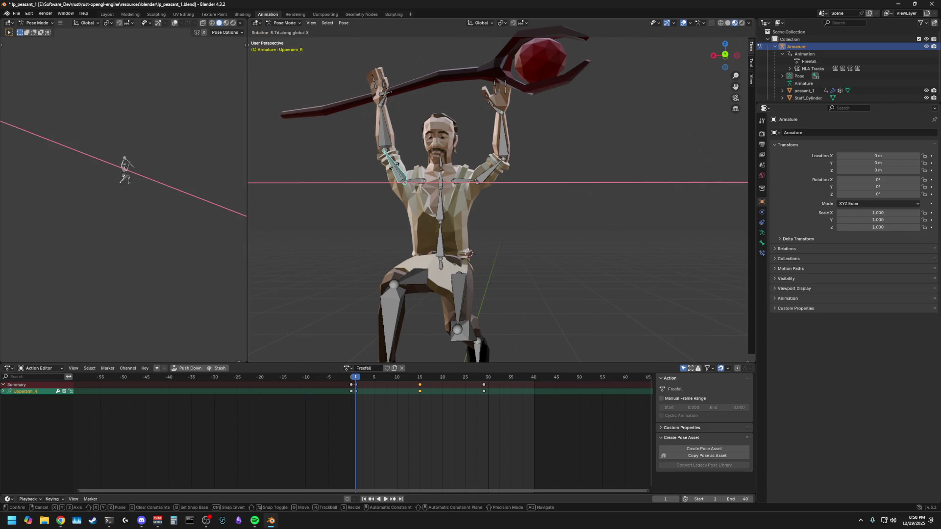
{"action": "left_click", "coordinate": [393, 166]}
{"action": "left_click", "coordinate": [385, 139]}
{"action": "key", "text": "r"}
{"action": "key", "text": "x"}
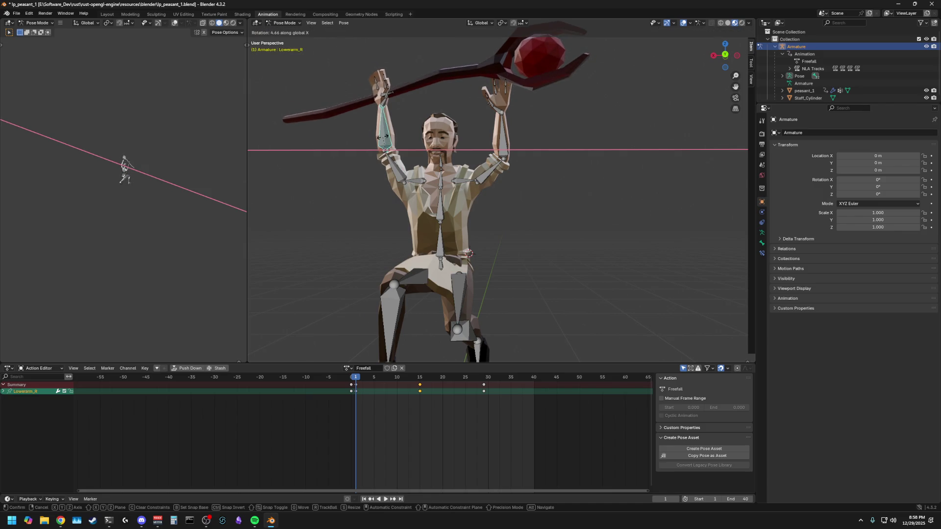
{"action": "key", "text": "y"}
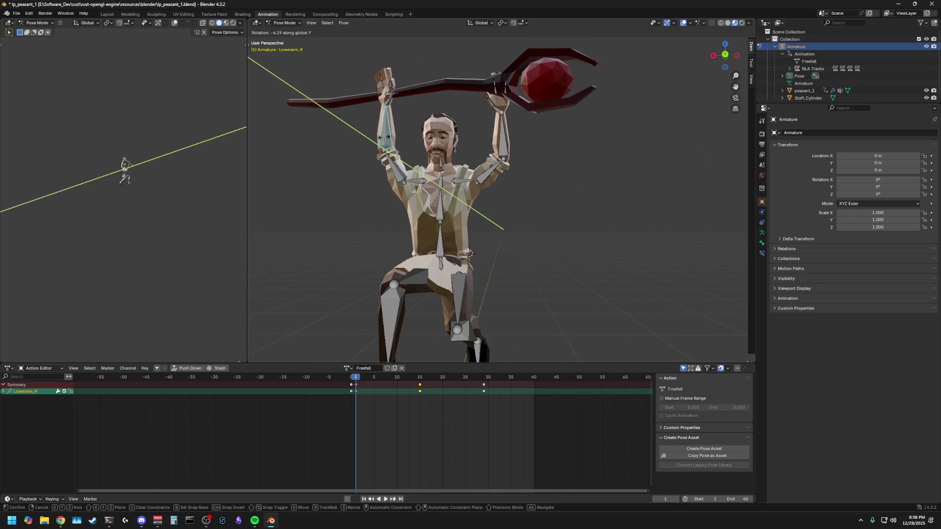
{"action": "left_click", "coordinate": [385, 138]}
{"action": "middle_click_drag", "start_coordinate": [386, 137], "coordinate": [567, 193]}
Step: Adjust the left arm on the staff by rotating Lowerarm_L and Upperarm_L on Y
{"action": "left_click", "coordinate": [497, 143]}
{"action": "key", "text": "r"}
{"action": "key", "text": "x"}
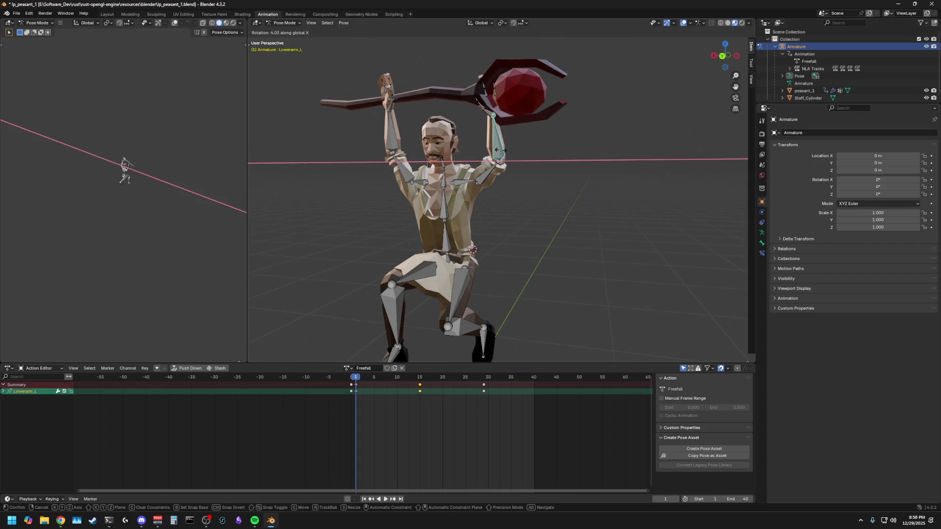
{"action": "key", "text": "y"}
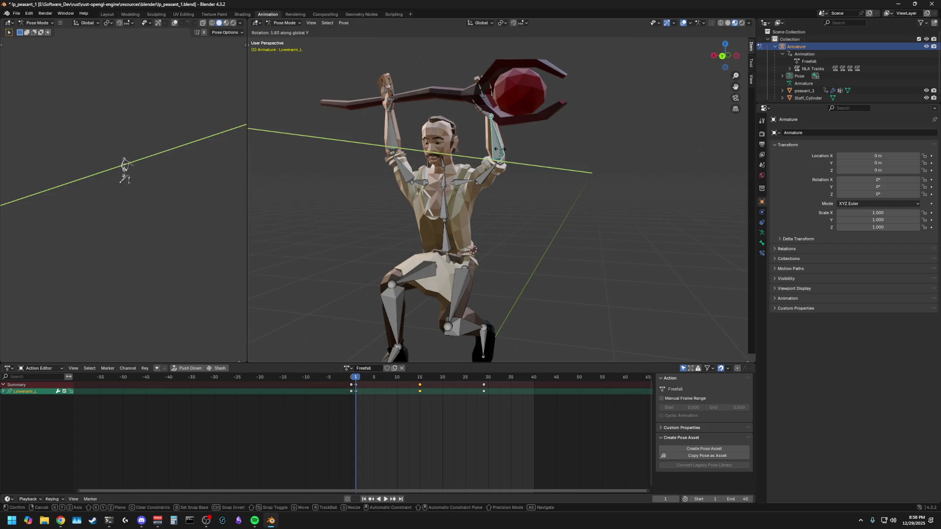
{"action": "left_click", "coordinate": [499, 153]}
{"action": "left_click", "coordinate": [488, 170]}
{"action": "key", "text": "r"}
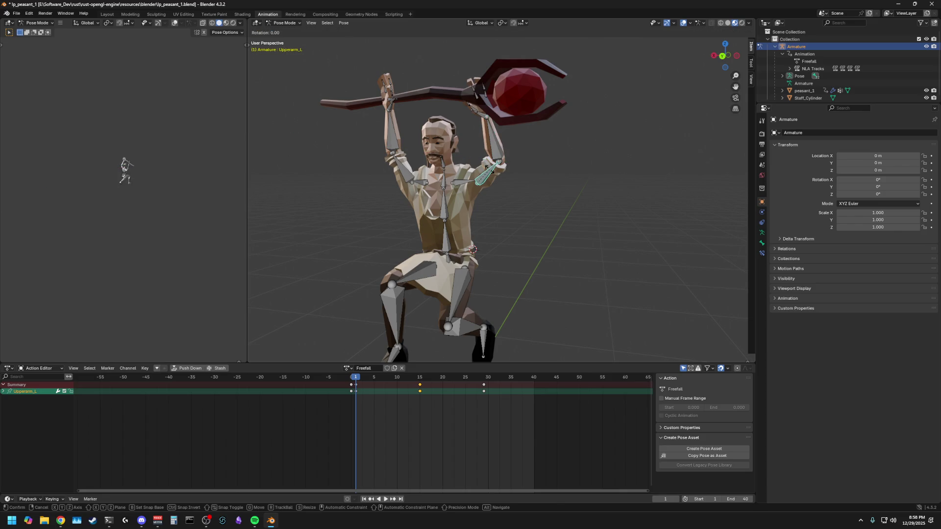
{"action": "key", "text": "y"}
{"action": "left_click", "coordinate": [453, 168]}
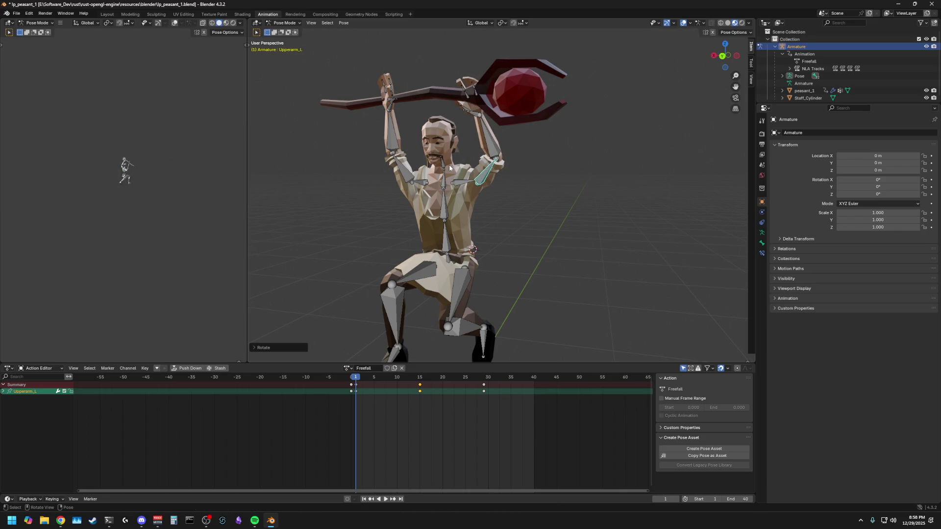
{"action": "mouse_move", "coordinate": [498, 173]}
{"action": "middle_mouse_down"}
{"action": "mouse_move", "coordinate": [527, 181]}
{"action": "mouse_move", "coordinate": [499, 195]}
{"action": "middle_mouse_up"}
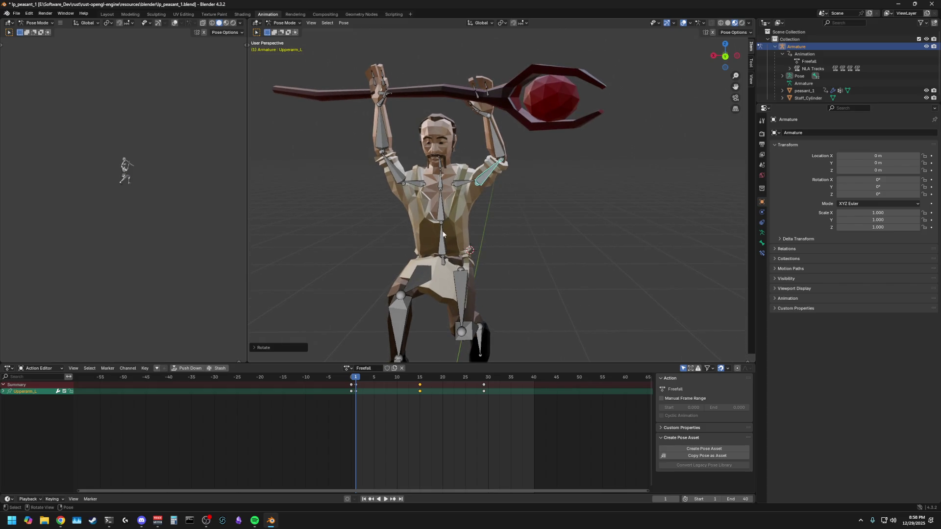
{"action": "scroll", "coordinate": [504, 232], "scroll_direction": "down", "scroll_amount": 3}
{"action": "mouse_move", "coordinate": [512, 233]}
{"action": "middle_mouse_down"}
{"action": "mouse_move", "coordinate": [433, 227]}
{"action": "mouse_move", "coordinate": [518, 227]}
{"action": "middle_mouse_up"}
Step: Move the middle keyframe column from frame 9 to frame 15 in the Action Editor
{"action": "key", "text": "a"}
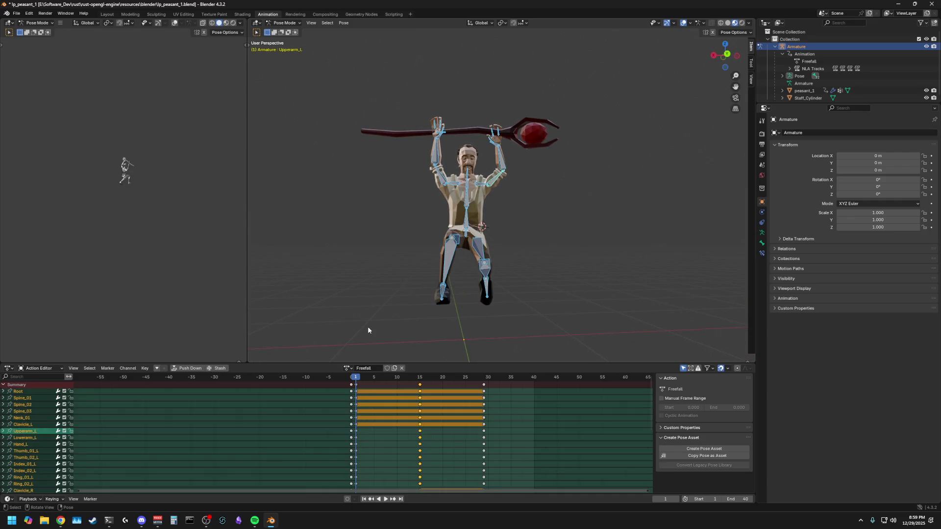
{"action": "key", "text": "g"}
{"action": "left_click", "coordinate": [415, 386]}
{"action": "key", "text": "g"}
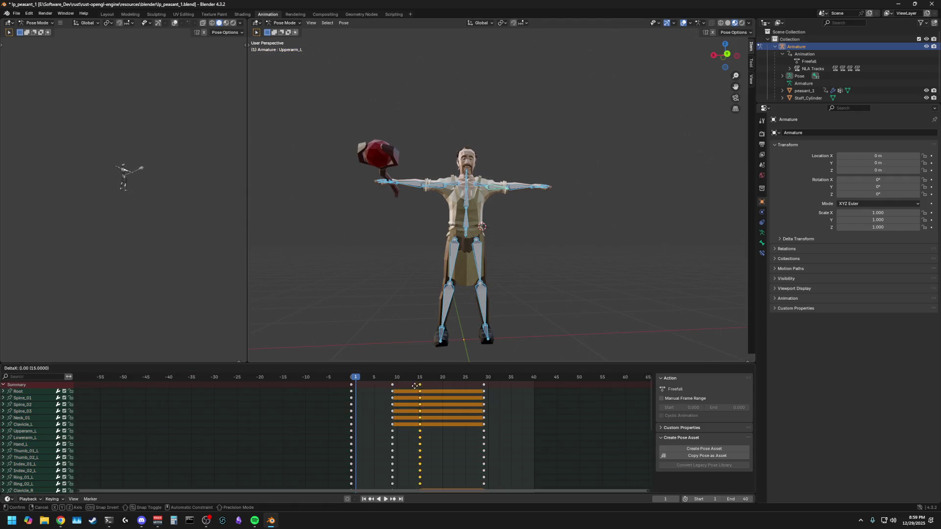
{"action": "left_click", "coordinate": [362, 385]}
{"action": "key", "text": "alt+a"}
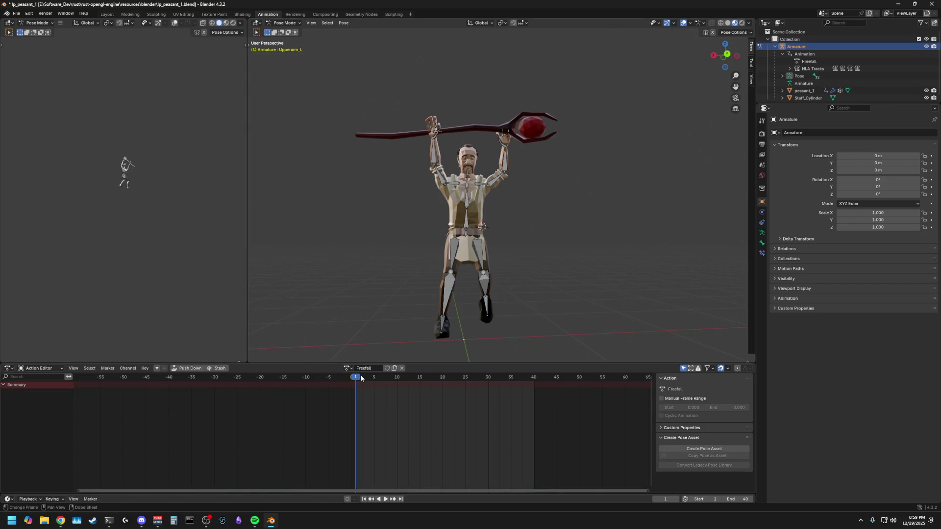
{"action": "key", "text": "a"}
{"action": "left_click_drag", "start_coordinate": [392, 387], "coordinate": [422, 388]}
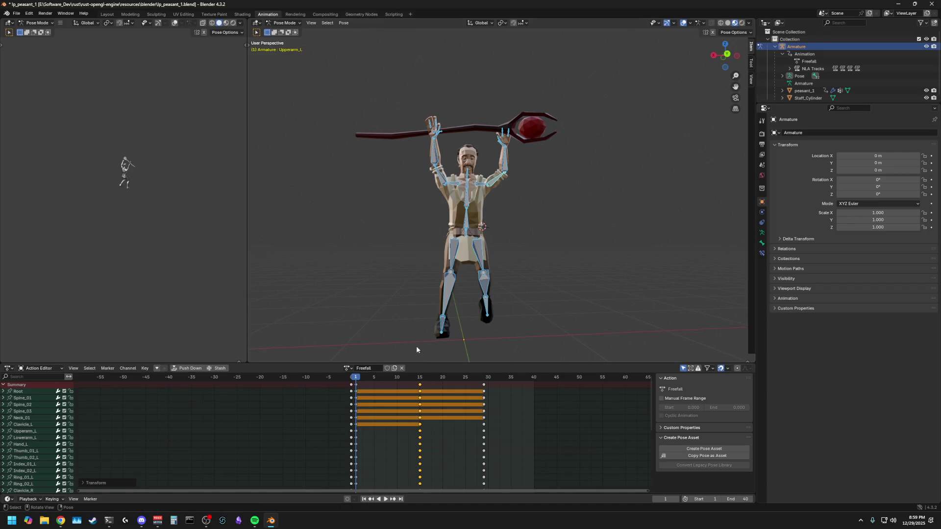
{"action": "key", "text": "alt+a"}
{"action": "key", "text": "a"}
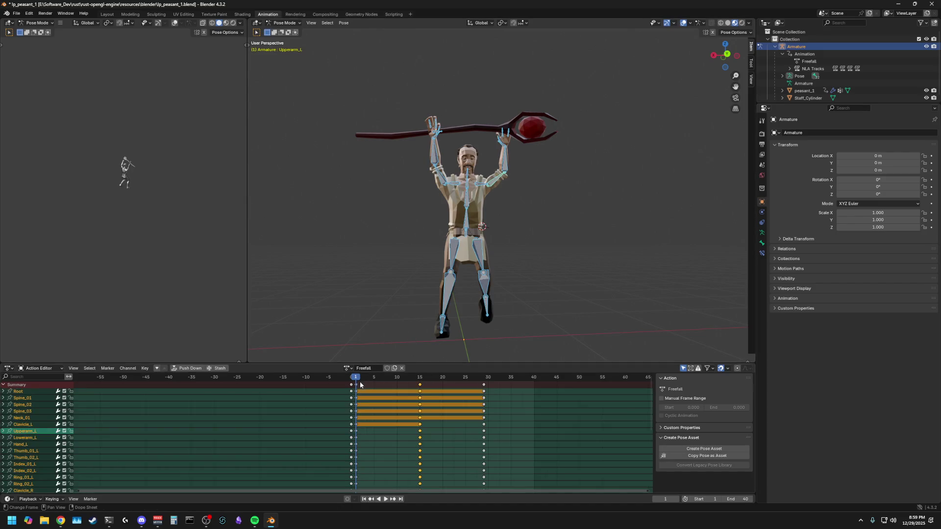
{"action": "key", "text": "alt+a"}
Step: Play back the Freefall action from frame 1 and orbit to review the staff-overhead pose
{"action": "mouse_move", "coordinate": [349, 378]}
{"action": "left_mouse_down"}
{"action": "mouse_move", "coordinate": [483, 379]}
{"action": "mouse_move", "coordinate": [353, 380]}
{"action": "mouse_move", "coordinate": [357, 390]}
{"action": "left_mouse_up"}
{"action": "key", "text": "space"}
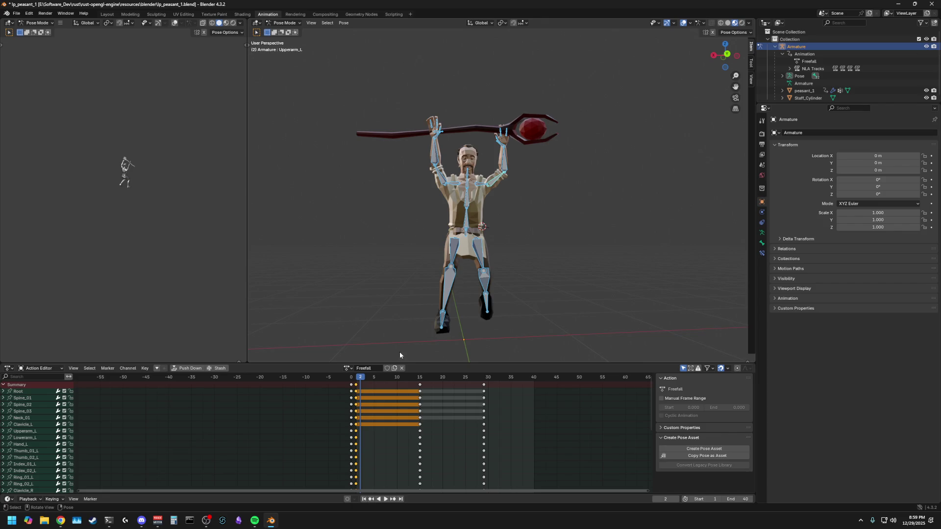
{"action": "mouse_move", "coordinate": [374, 311]}
{"action": "middle_mouse_down"}
{"action": "mouse_move", "coordinate": [418, 308]}
{"action": "mouse_move", "coordinate": [406, 298]}
{"action": "middle_mouse_up"}
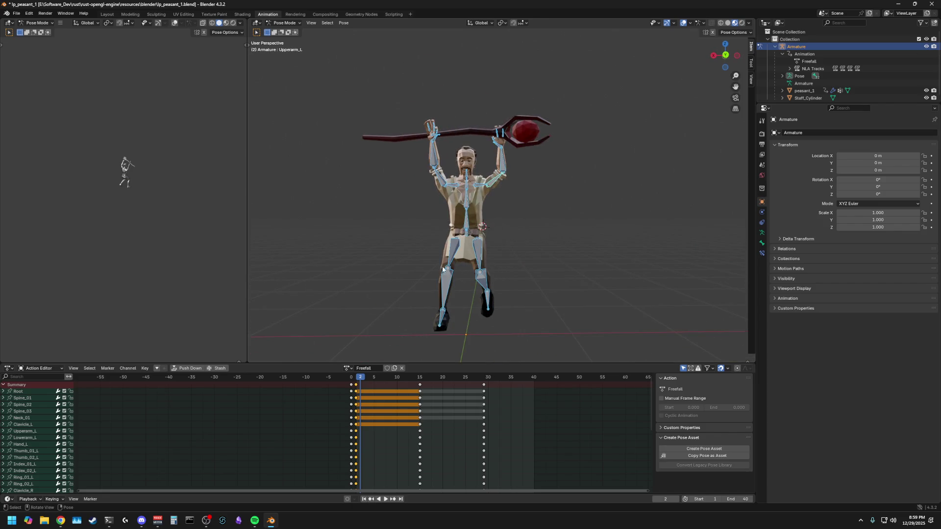
{"action": "middle_click_drag", "start_coordinate": [510, 259], "coordinate": [471, 260]}
{"action": "left_click", "coordinate": [356, 379]}
{"action": "key", "text": "space"}
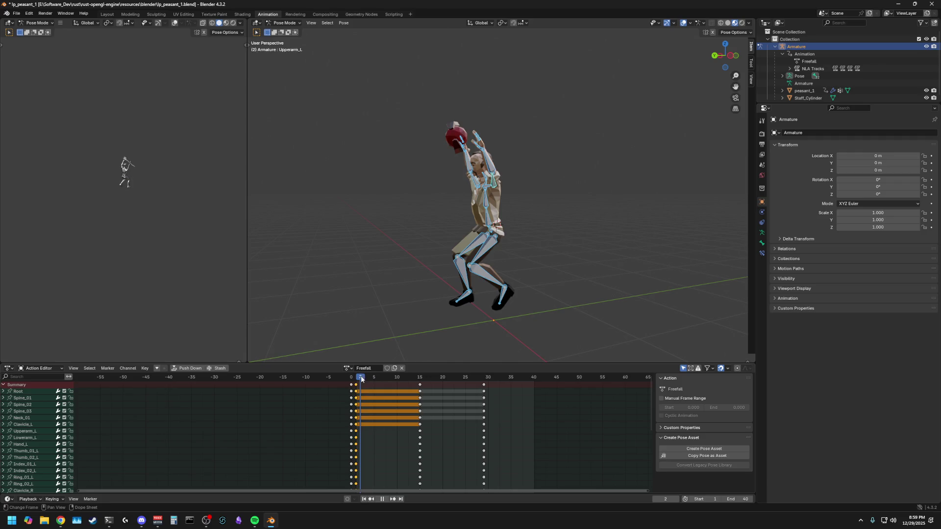
{"action": "key", "text": "space"}
{"action": "left_click", "coordinate": [424, 383]}
{"action": "left_click", "coordinate": [423, 385]}
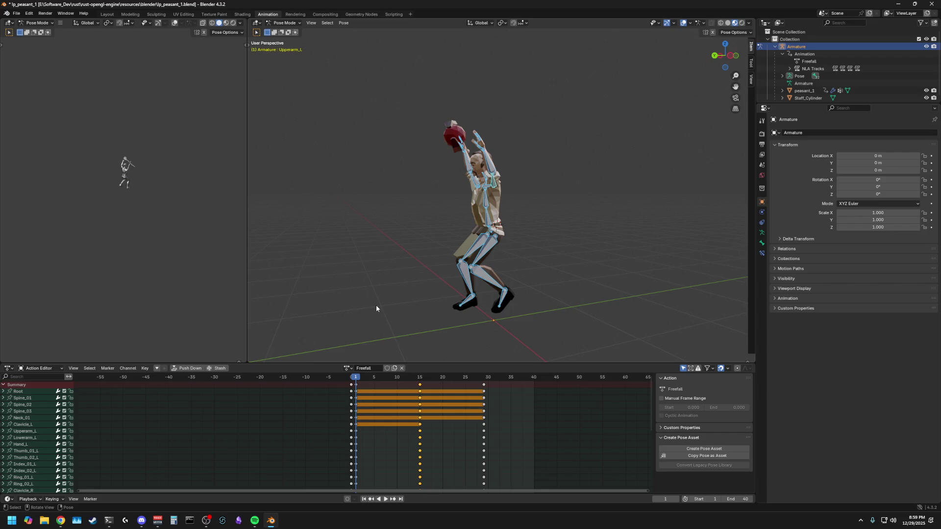
{"action": "mouse_move", "coordinate": [352, 305]}
{"action": "middle_mouse_down"}
{"action": "mouse_move", "coordinate": [448, 319]}
{"action": "mouse_move", "coordinate": [446, 279]}
{"action": "middle_mouse_up"}
{"action": "key", "text": "h"}
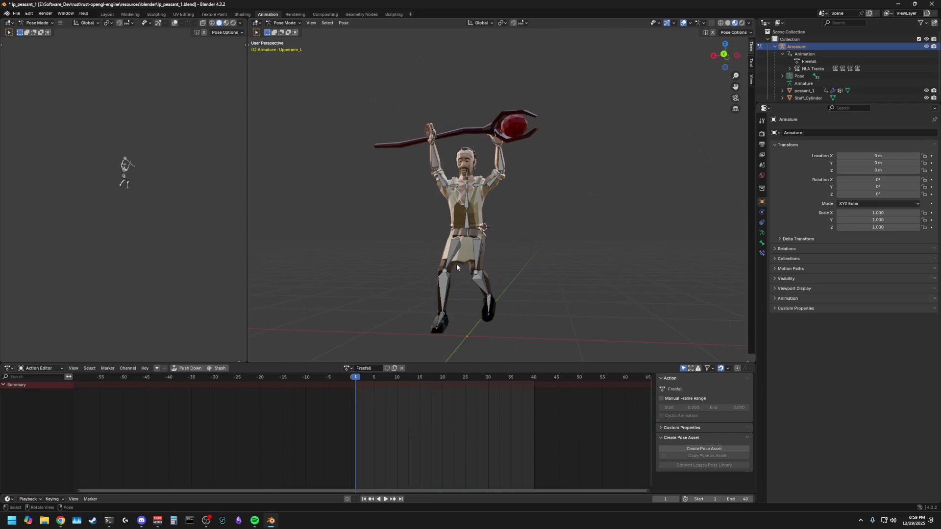
{"action": "key", "text": "alt+h"}
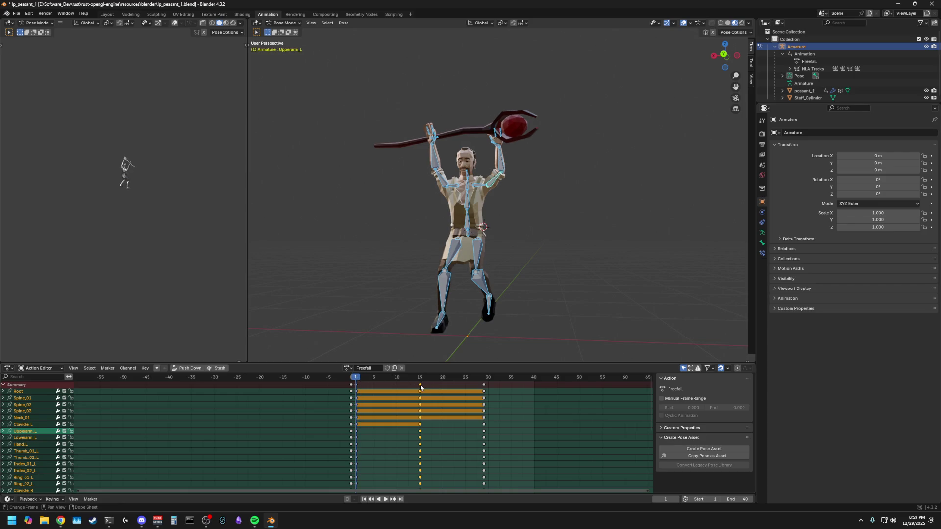
Step: Bend the right leg by rotating the right thigh and calf about the X axis
{"action": "middle_click_drag", "start_coordinate": [411, 328], "coordinate": [471, 274]}
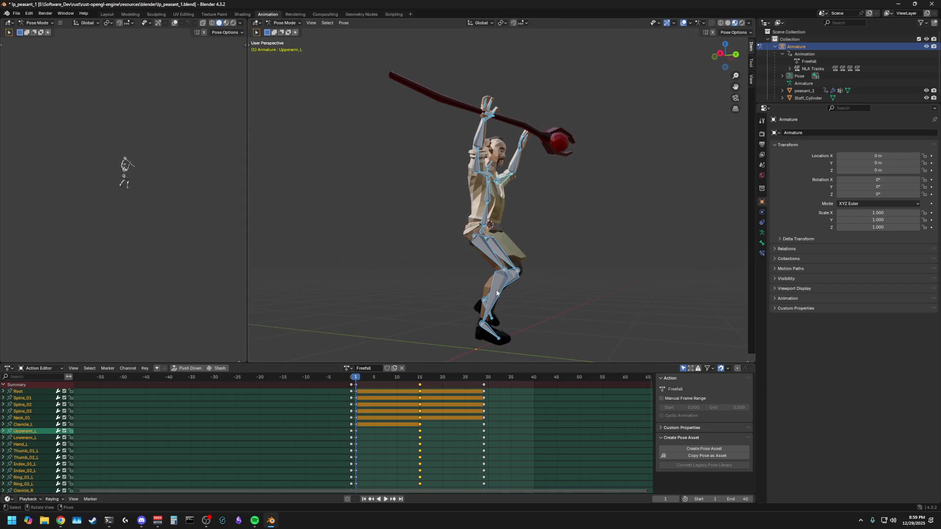
{"action": "left_click", "coordinate": [487, 254]}
{"action": "key", "text": "r"}
{"action": "key", "text": "x"}
{"action": "left_click", "coordinate": [490, 289]}
{"action": "key", "text": "r"}
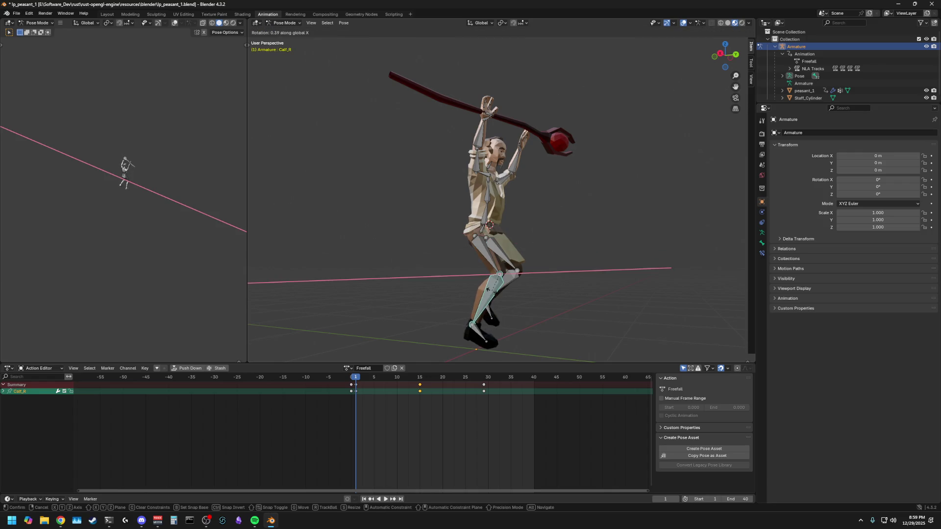
{"action": "left_click", "coordinate": [492, 280]}
Step: Select all bones and work with the first-frame and frame-29 keyframe columns
{"action": "middle_click_drag", "start_coordinate": [491, 280], "coordinate": [384, 285]}
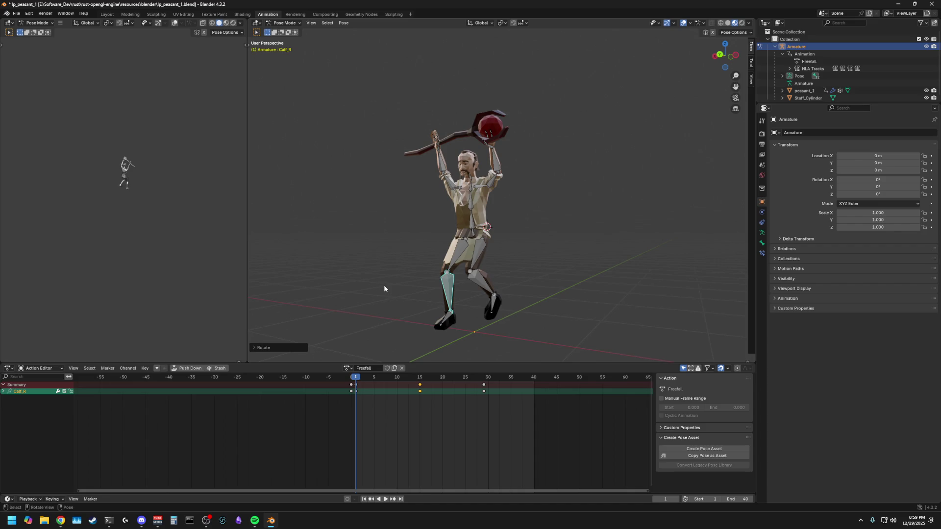
{"action": "left_click", "coordinate": [477, 281]}
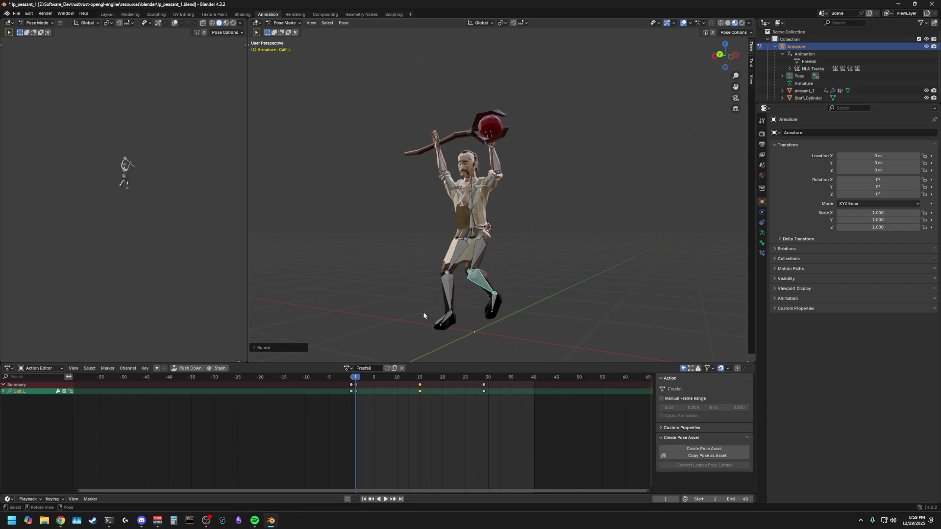
{"action": "left_click", "coordinate": [370, 330]}
{"action": "key", "text": "a"}
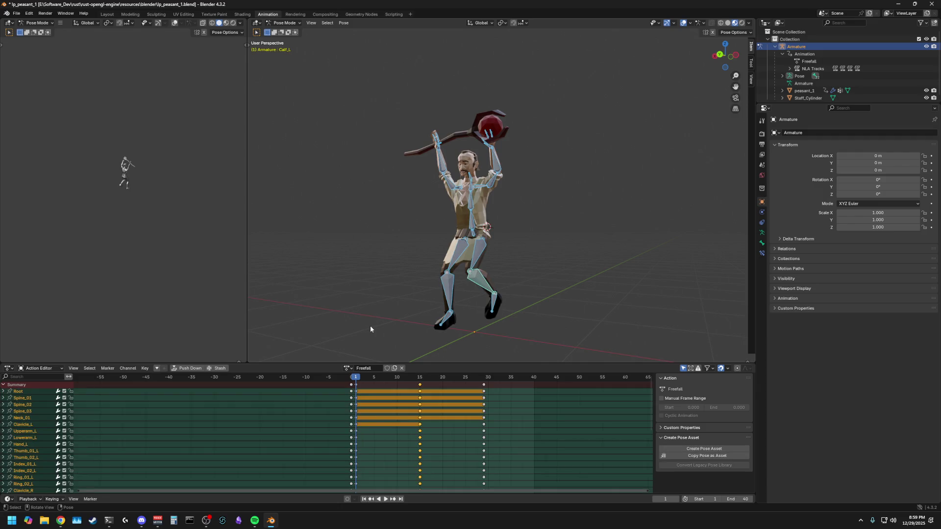
{"action": "left_click", "coordinate": [355, 385]}
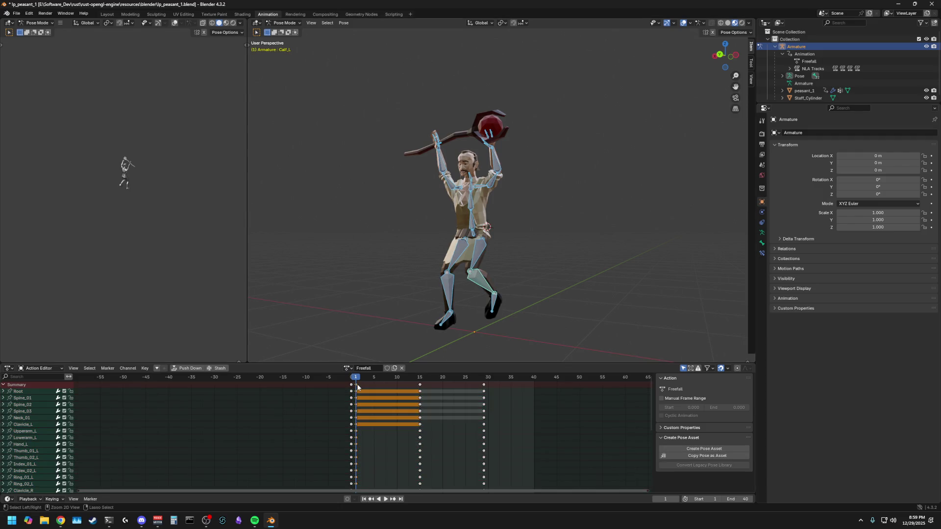
{"action": "key", "text": "space"}
{"action": "key", "text": "Escape"}
{"action": "left_click", "coordinate": [485, 385]}
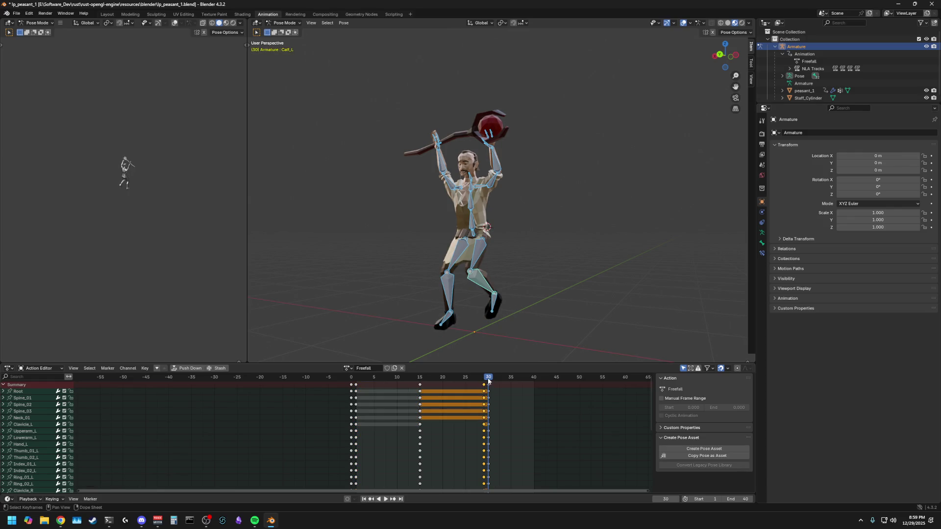
{"action": "key", "text": "alt+a"}
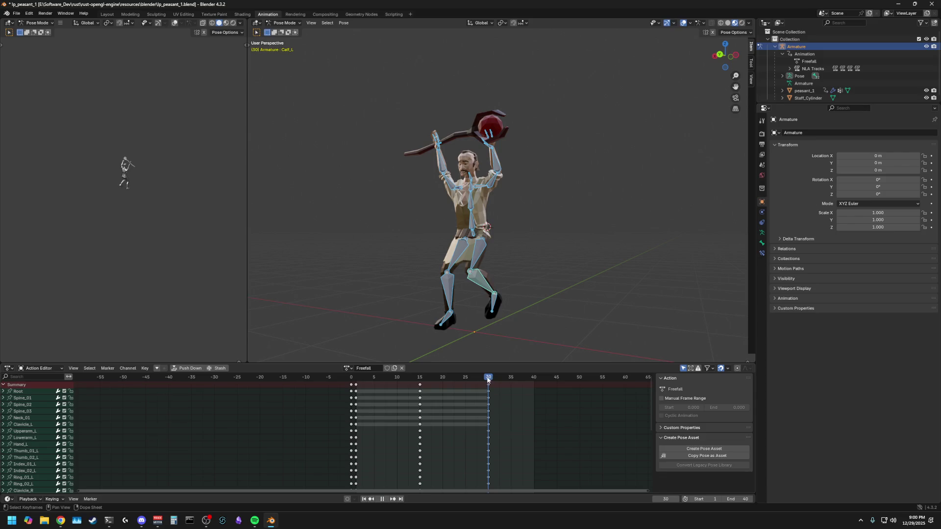
Step: Play and scrub the Freefall animation, then return to frame 1
{"action": "left_click", "coordinate": [484, 380]}
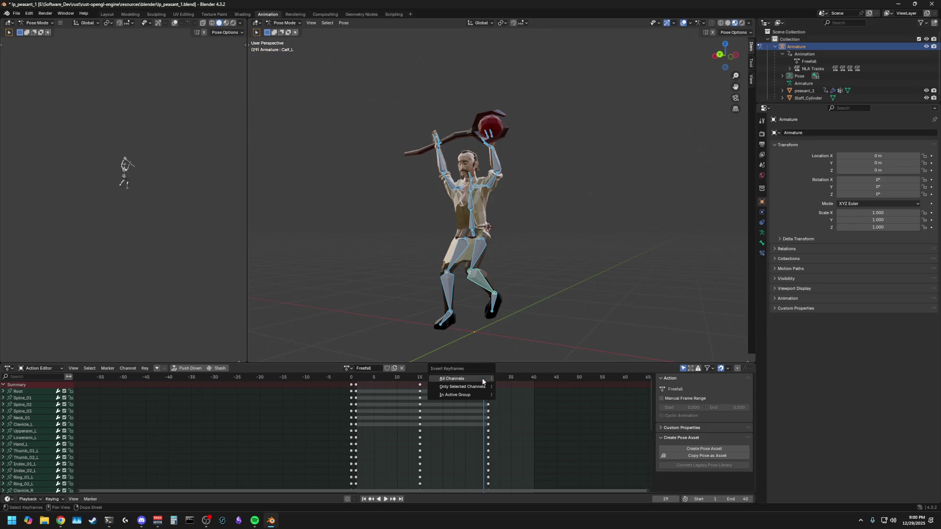
{"action": "key", "text": "alt+a"}
{"action": "key", "text": "space"}
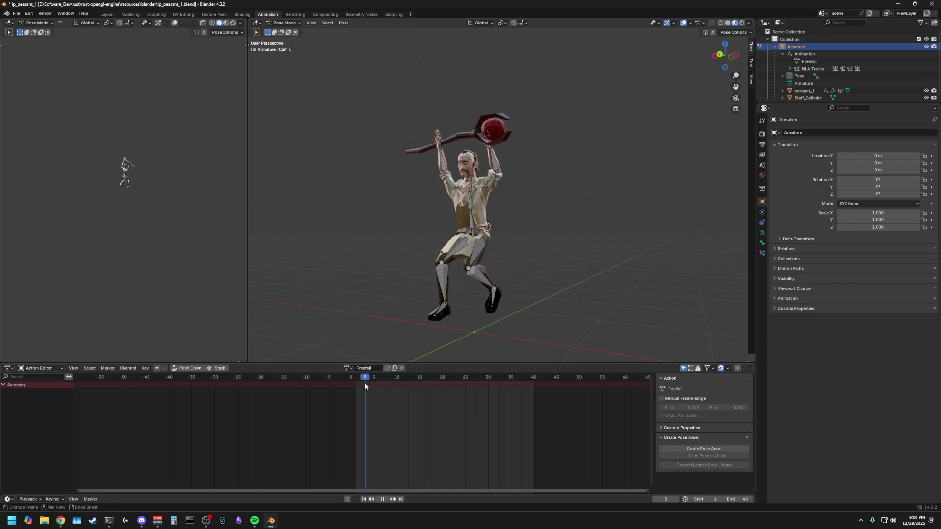
{"action": "mouse_move", "coordinate": [361, 381]}
{"action": "left_mouse_down"}
{"action": "mouse_move", "coordinate": [427, 387]}
{"action": "mouse_move", "coordinate": [356, 393]}
{"action": "left_mouse_up"}
{"action": "key", "text": "space"}
Step: Bend the left calf about the X axis at frame 1
{"action": "left_click", "coordinate": [480, 281]}
{"action": "key", "text": "r"}
{"action": "key", "text": "x"}
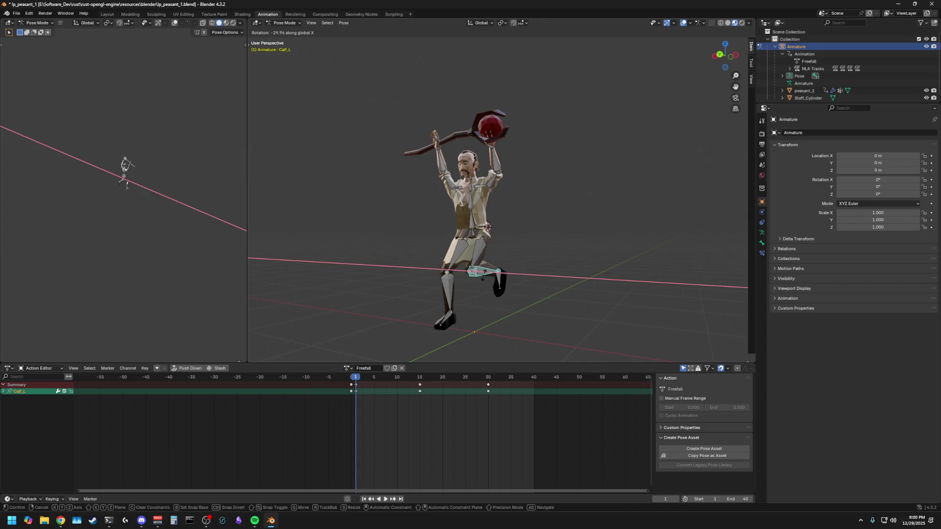
{"action": "left_click", "coordinate": [463, 309]}
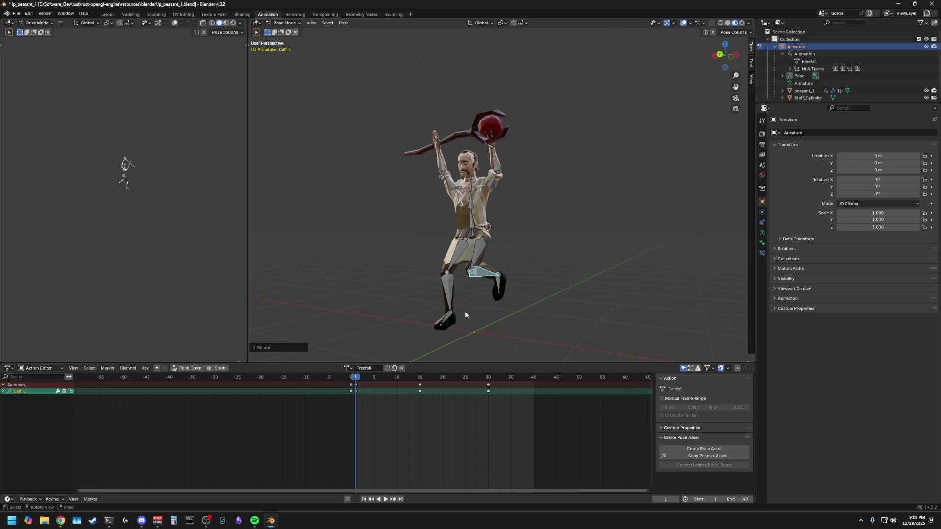
{"action": "left_click", "coordinate": [391, 317]}
Step: Key and copy the opening pose for all bones, then paste it at frame 30
{"action": "key", "text": "a"}
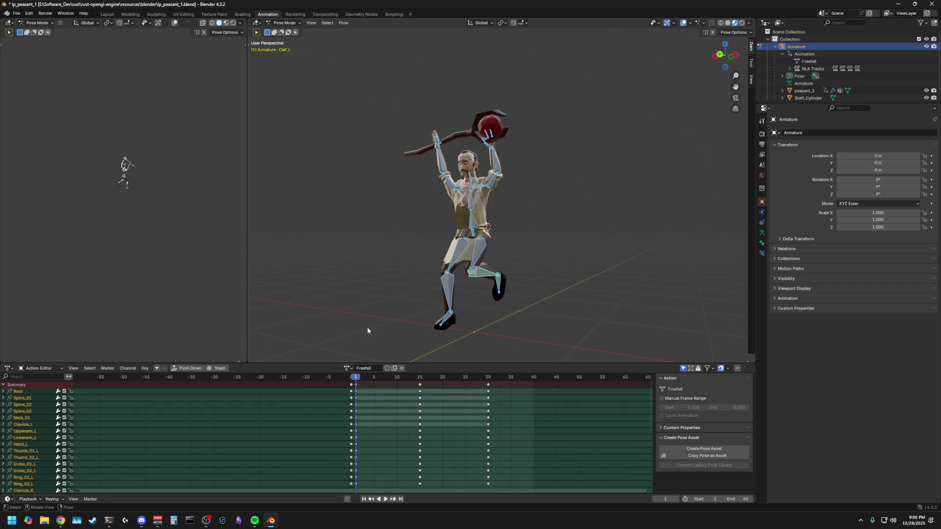
{"action": "key", "text": "i"}
{"action": "key", "text": "ctrl+c"}
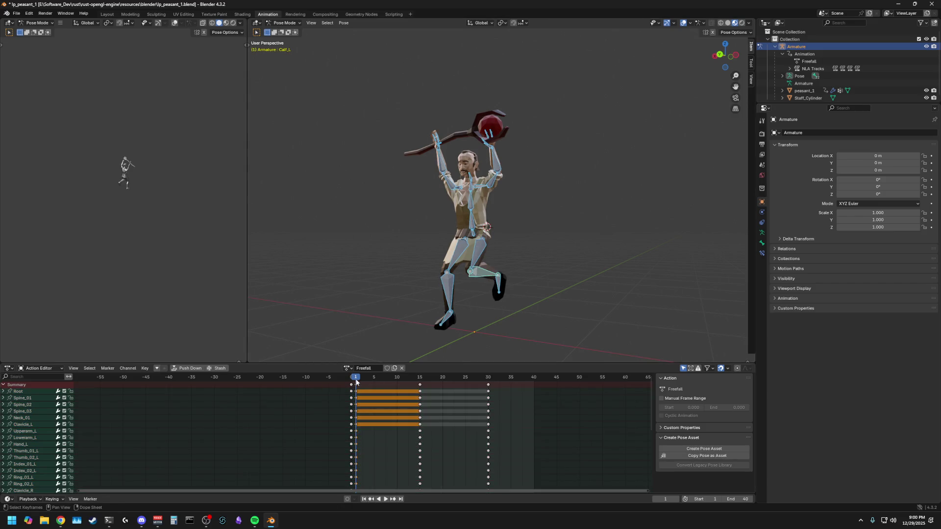
{"action": "left_click_drag", "start_coordinate": [356, 385], "coordinate": [489, 386]}
{"action": "key", "text": "ctrl+v"}
Step: At frame 15, rotate the left thigh twice about the X axis
{"action": "key", "text": "Down"}
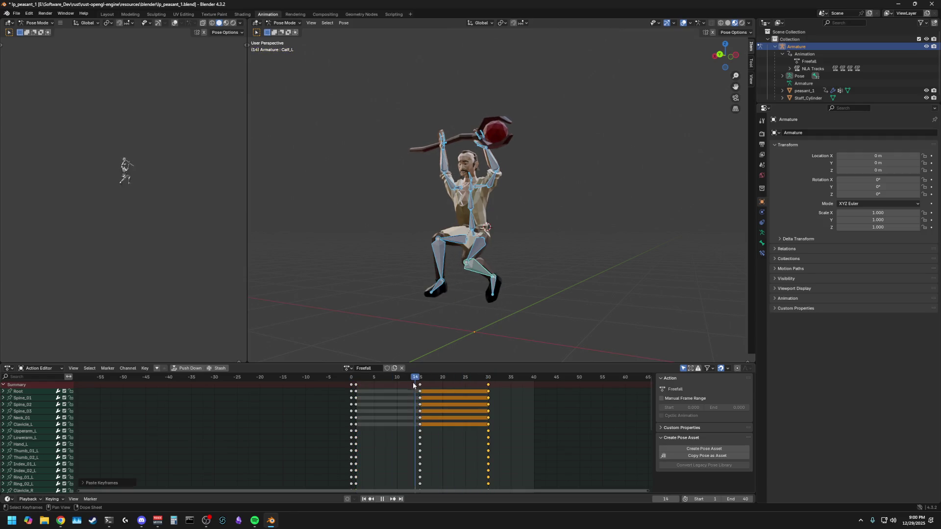
{"action": "key", "text": "alt+a"}
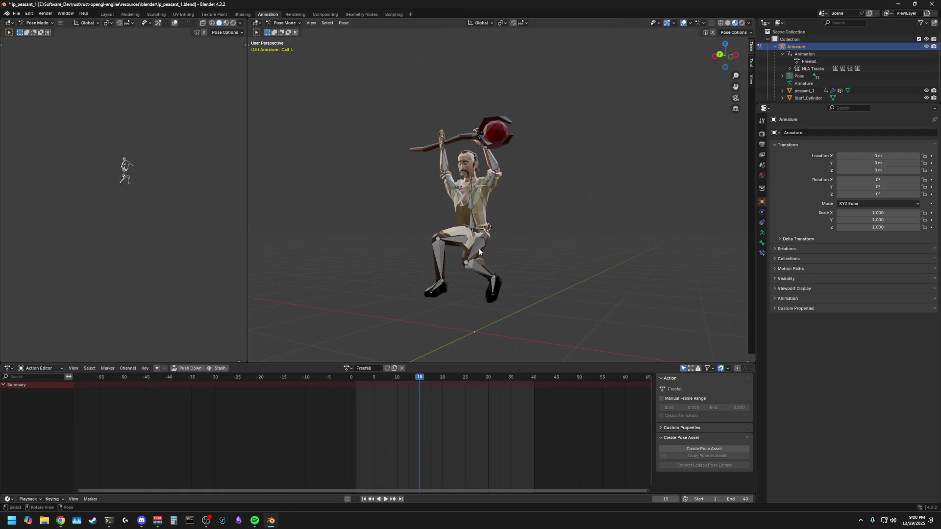
{"action": "left_click", "coordinate": [479, 249]}
{"action": "key", "text": "r"}
{"action": "key", "text": "x"}
{"action": "left_click", "coordinate": [485, 273]}
{"action": "key", "text": "r"}
{"action": "key", "text": "x"}
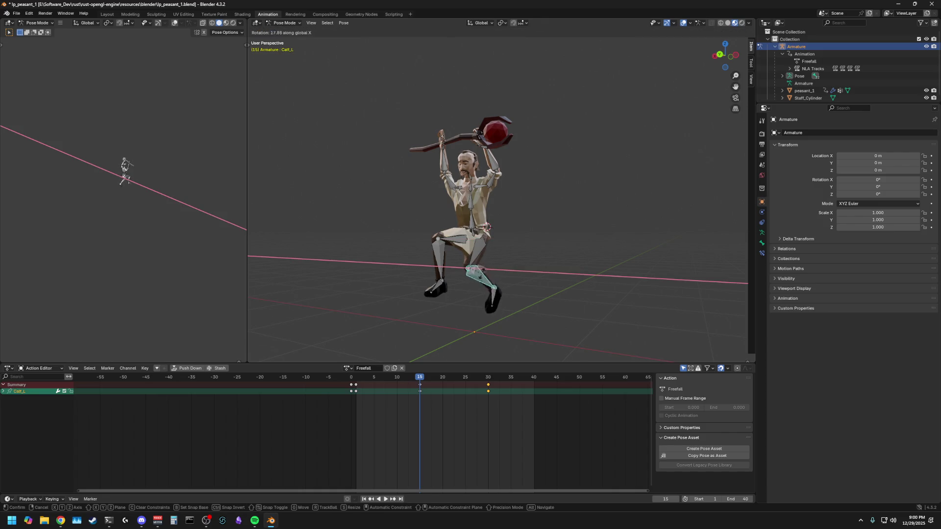
{"action": "left_click", "coordinate": [498, 273]}
{"action": "left_click", "coordinate": [501, 273]}
{"action": "mouse_move", "coordinate": [501, 272]}
{"action": "middle_mouse_down"}
{"action": "mouse_move", "coordinate": [570, 274]}
{"action": "mouse_move", "coordinate": [491, 259]}
{"action": "middle_mouse_up"}
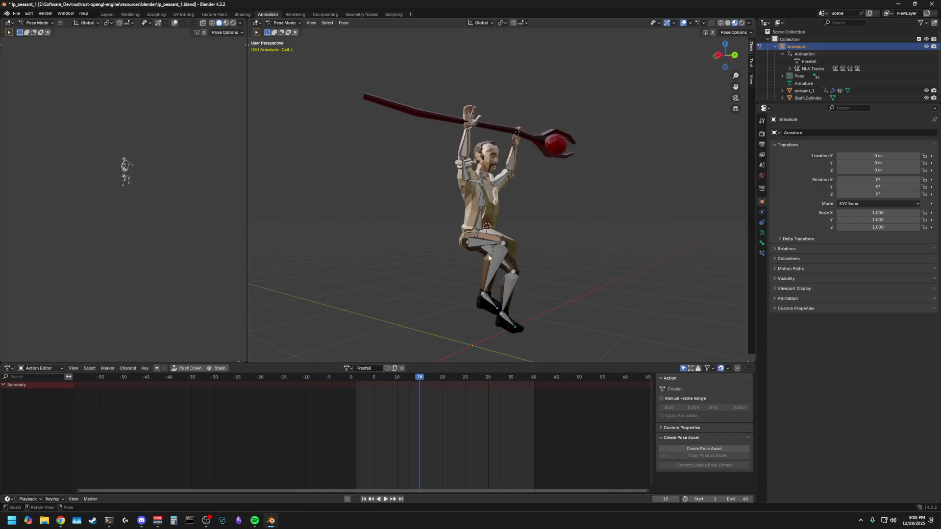
Step: Rotate the right calf and right thigh about the X axis for the frame 15 pose
{"action": "left_click", "coordinate": [490, 259]}
{"action": "key", "text": "r"}
{"action": "key", "text": "x"}
{"action": "left_click", "coordinate": [478, 241]}
{"action": "left_click", "coordinate": [478, 241]}
{"action": "key", "text": "r"}
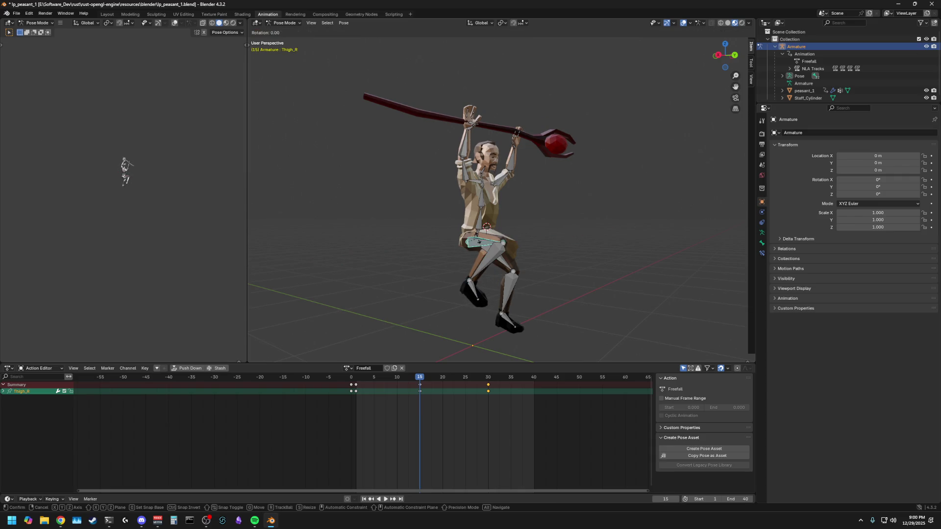
{"action": "key", "text": "x"}
{"action": "left_click", "coordinate": [551, 256]}
{"action": "middle_click_drag", "start_coordinate": [551, 256], "coordinate": [454, 297]}
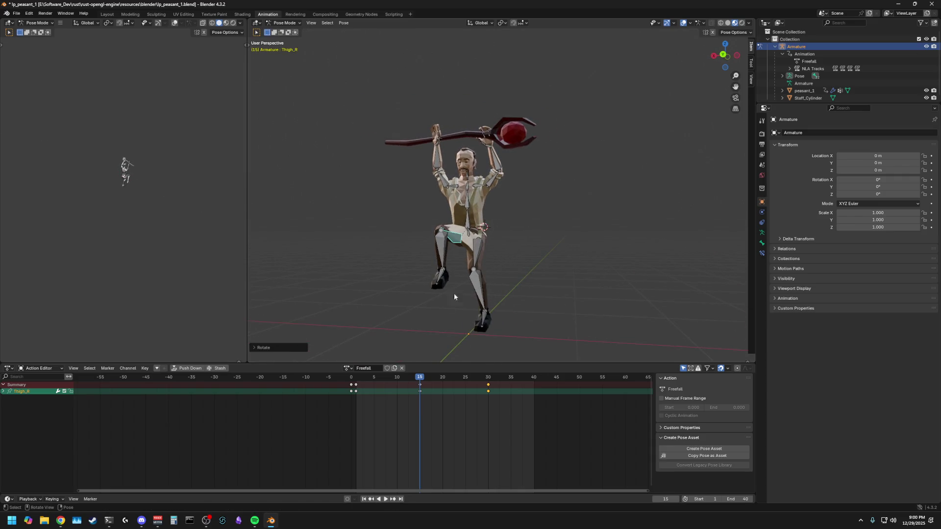
Step: Select all bones and play back the Freefall animation to check the poses
{"action": "key", "text": "a"}
{"action": "key", "text": "alt+a"}
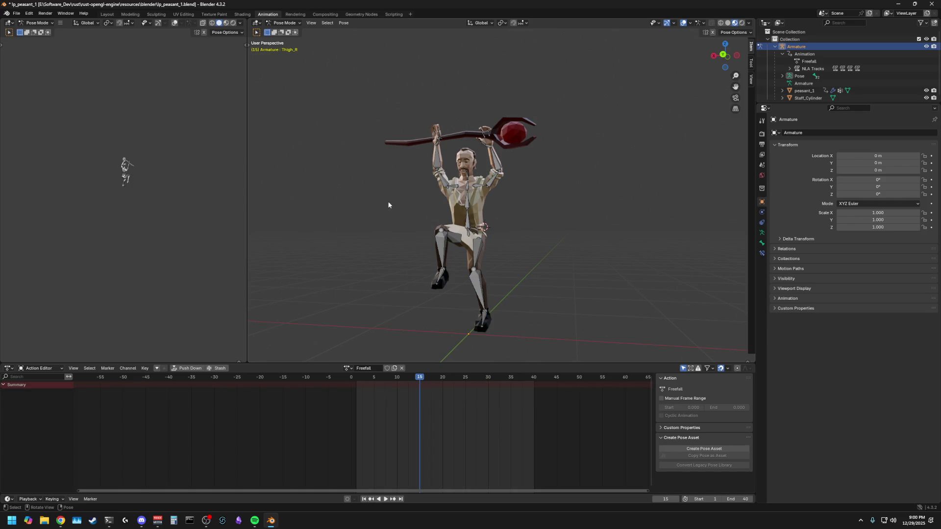
{"action": "key", "text": "a"}
{"action": "key", "text": "space"}
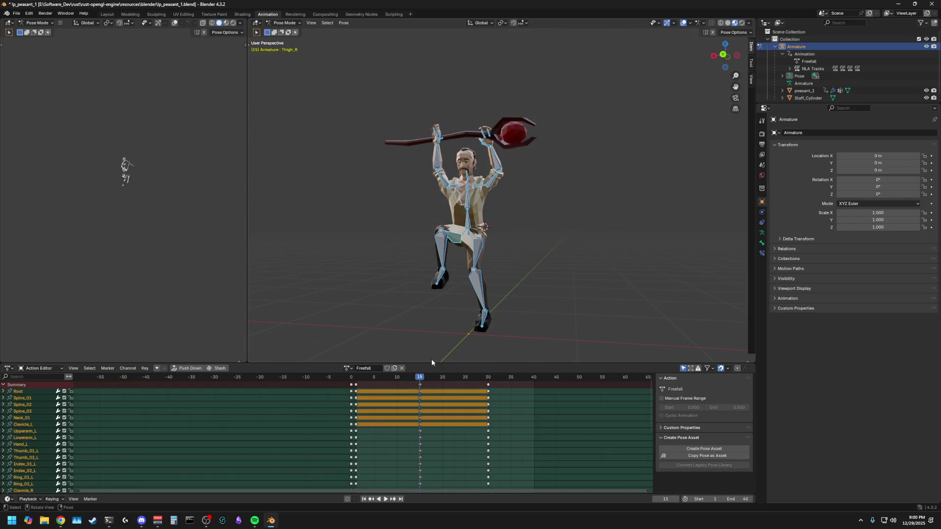
{"action": "left_click", "coordinate": [407, 381]}
{"action": "mouse_move", "coordinate": [407, 381]}
{"action": "left_mouse_down"}
{"action": "mouse_move", "coordinate": [355, 385]}
{"action": "mouse_move", "coordinate": [447, 391]}
{"action": "left_mouse_up"}
{"action": "key", "text": "space"}
{"action": "middle_click_drag", "start_coordinate": [471, 313], "coordinate": [489, 321]}
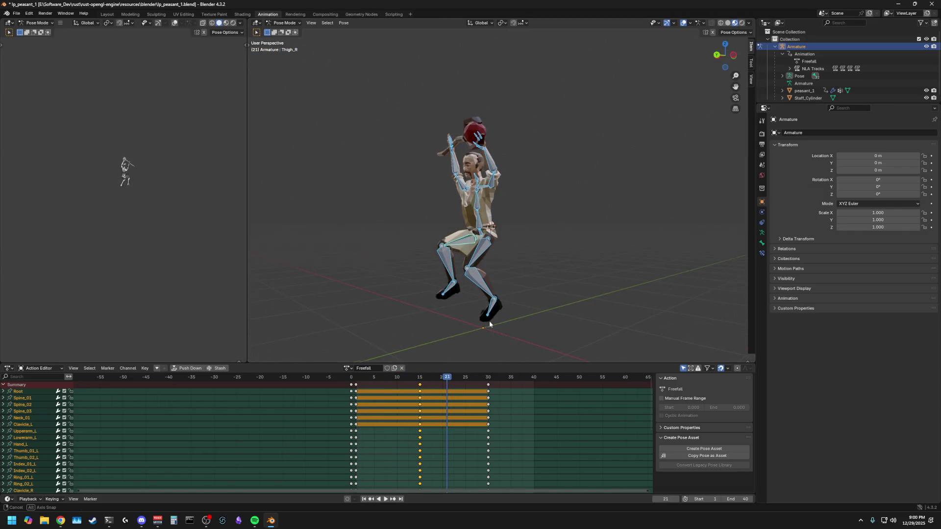
Step: Jump back to frame 1 and save lp_peasant_1.blend
{"action": "key", "text": "shift+Left"}
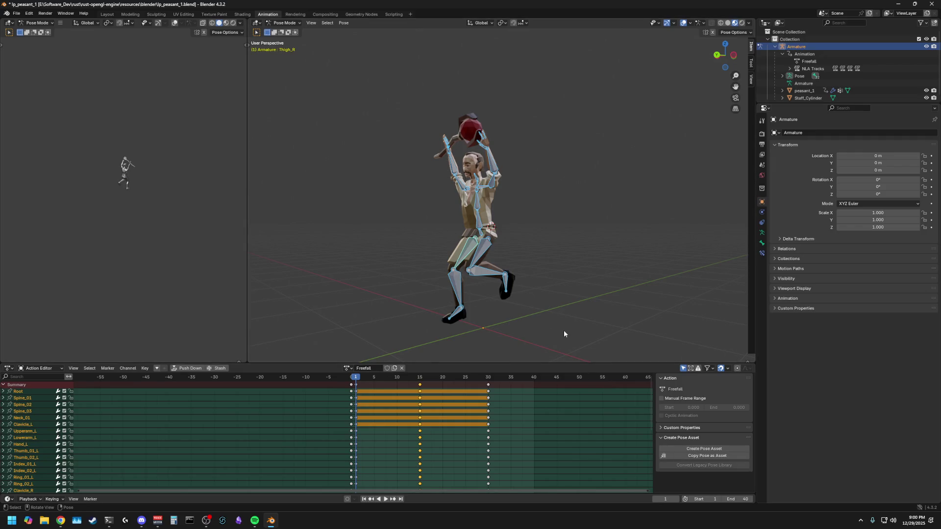
{"action": "key", "text": "ctrl+s"}
{"action": "left_click", "coordinate": [348, 313]}
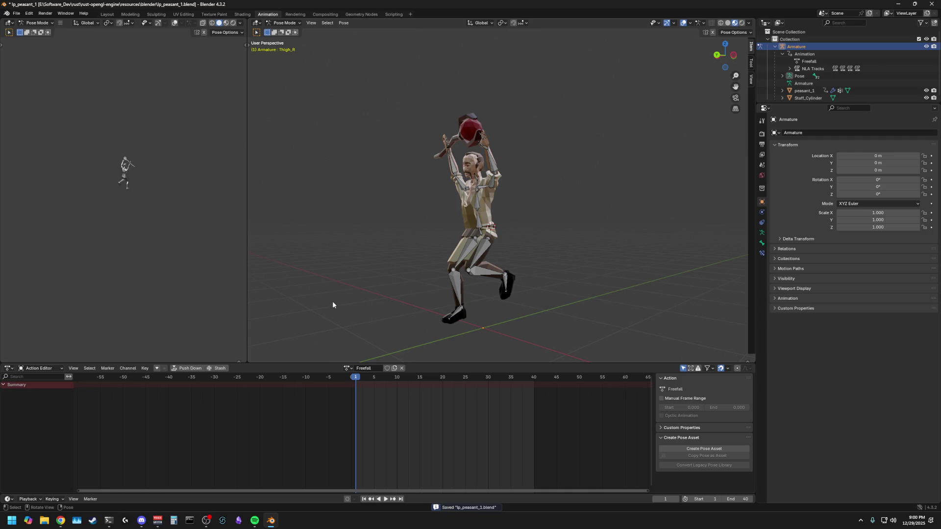
Step: Switch the area to the Nonlinear Animation editor and push Freefall down into an NLA strip
{"action": "key", "text": "a"}
{"action": "left_click", "coordinate": [41, 368]}
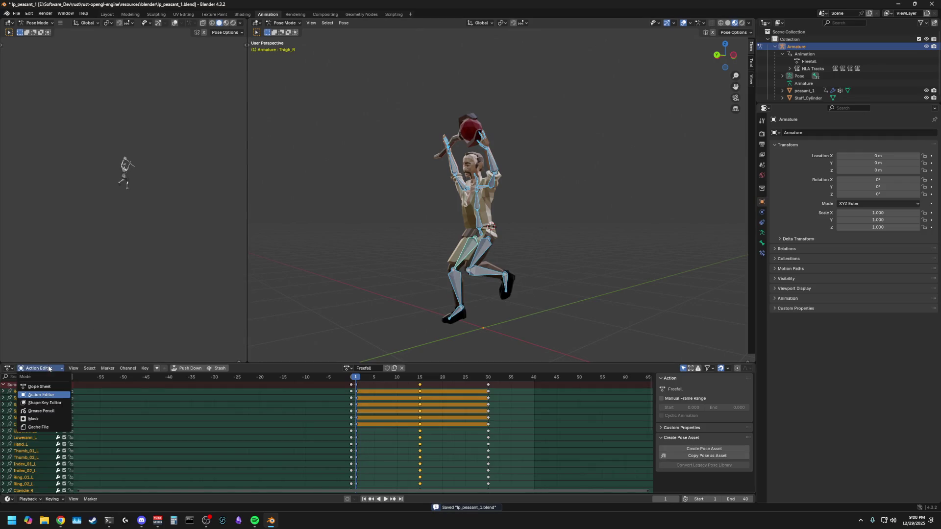
{"action": "left_click", "coordinate": [8, 368]}
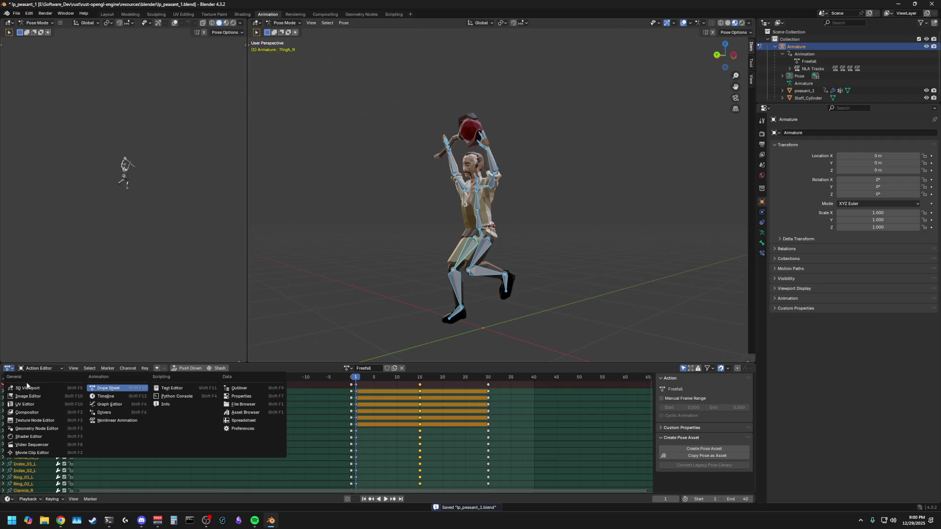
{"action": "left_click", "coordinate": [108, 420]}
{"action": "left_click", "coordinate": [334, 293]}
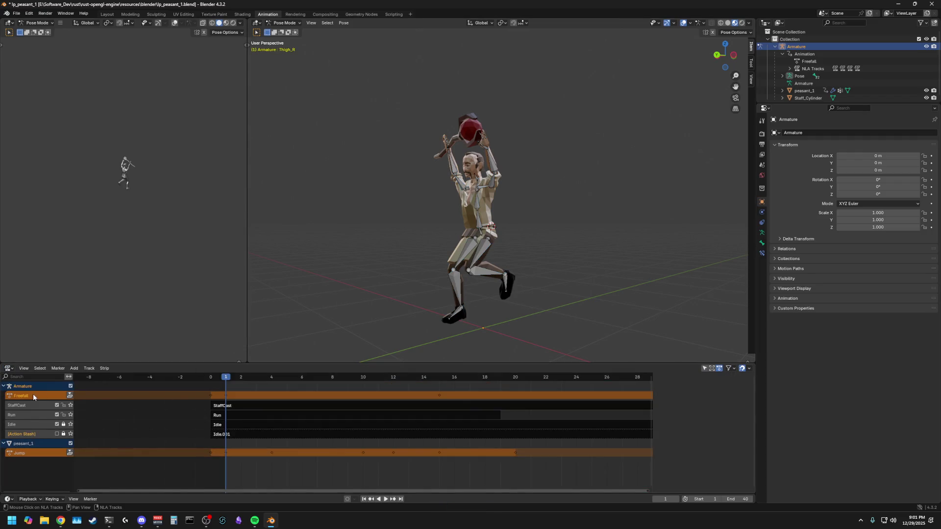
{"action": "left_click", "coordinate": [71, 397]}
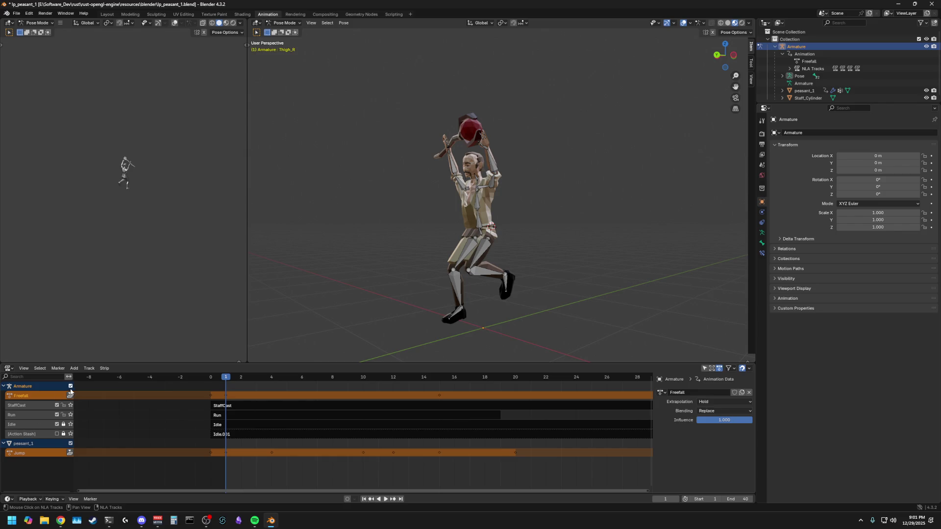
{"action": "left_click", "coordinate": [70, 396]}
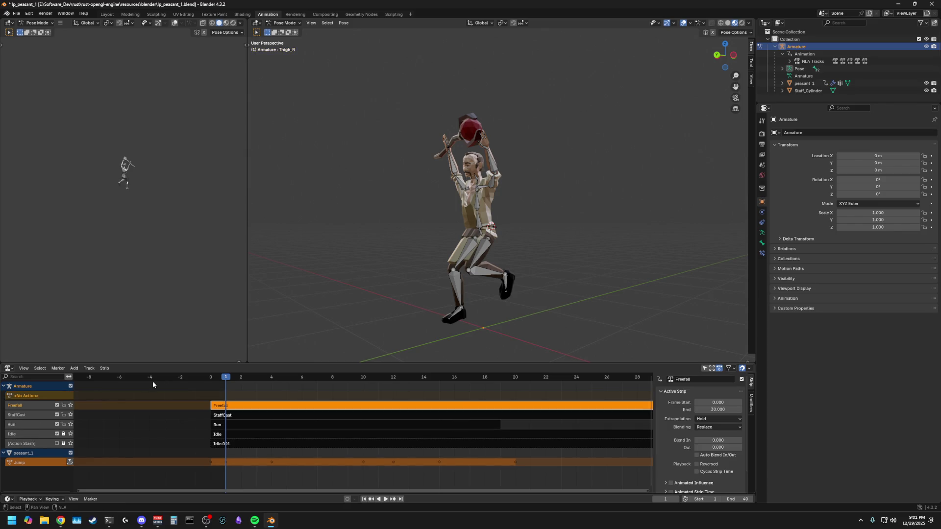
Step: Delete the stashed Idle.001 track, then select peasant_1's Idle and Jump tracks
{"action": "left_click", "coordinate": [216, 445]}
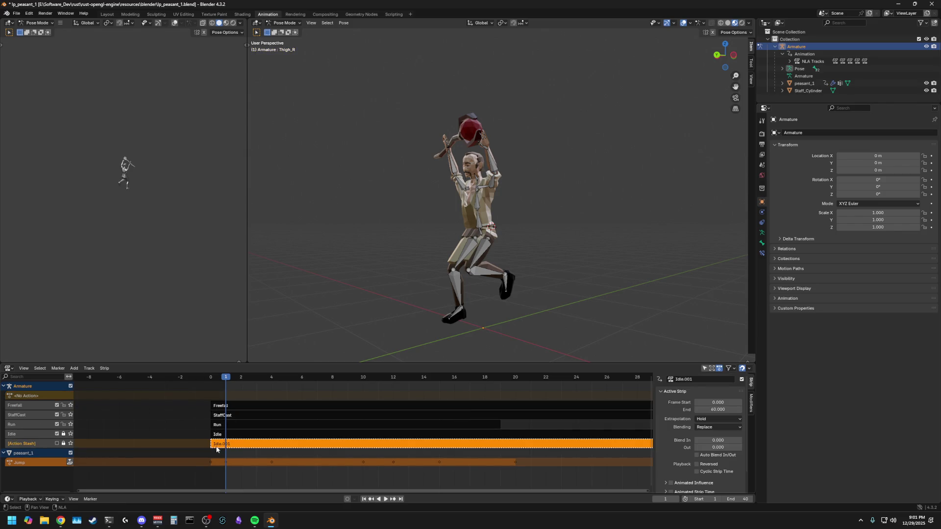
{"action": "right_click", "coordinate": [37, 443]}
{"action": "key", "text": "Escape"}
{"action": "right_click", "coordinate": [26, 446]}
{"action": "left_click", "coordinate": [30, 441]}
{"action": "left_click", "coordinate": [34, 443]}
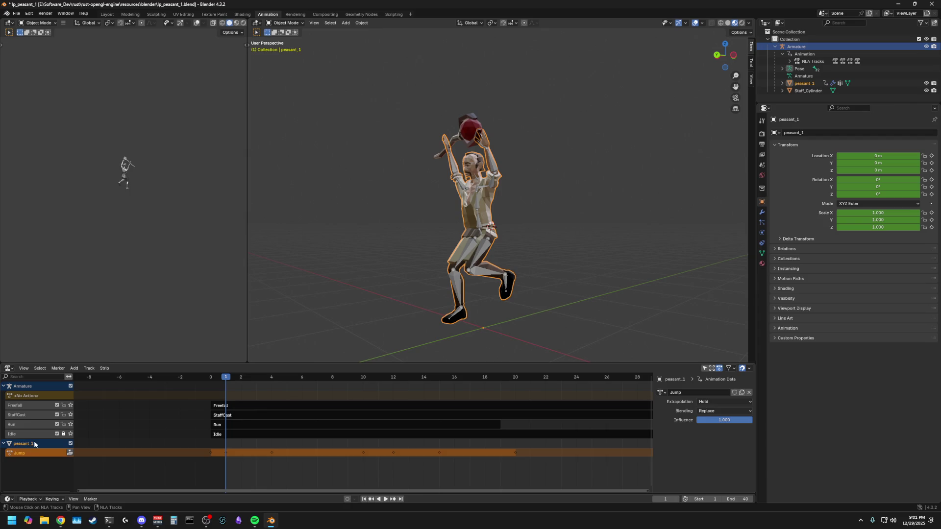
{"action": "left_click", "coordinate": [30, 434]}
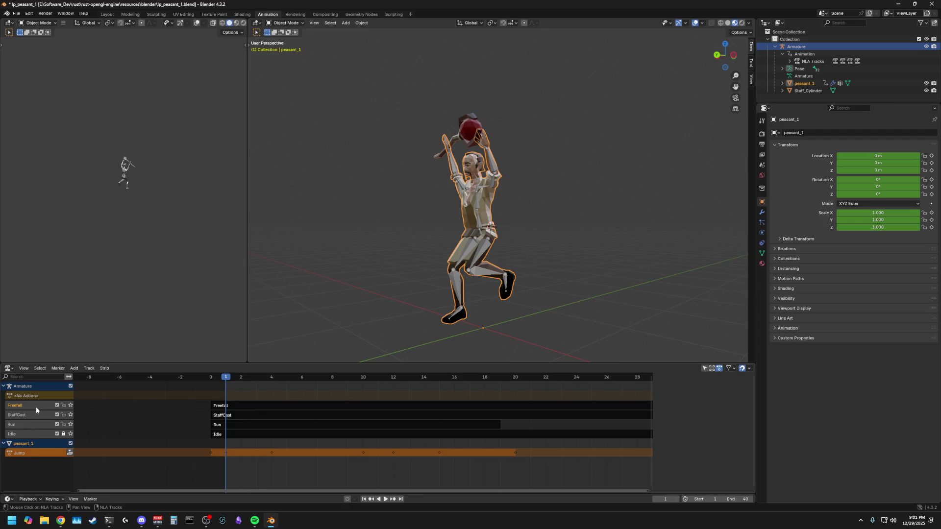
{"action": "left_click", "coordinate": [28, 454]}
{"action": "key", "text": "a"}
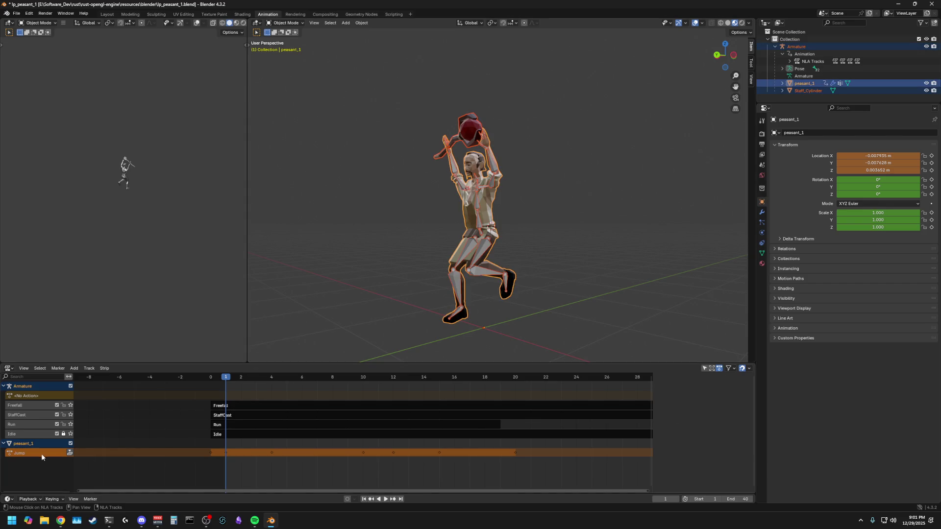
Step: Make peasant_1 active and preview its Jump animation
{"action": "left_click", "coordinate": [34, 445]}
{"action": "left_click", "coordinate": [36, 382]}
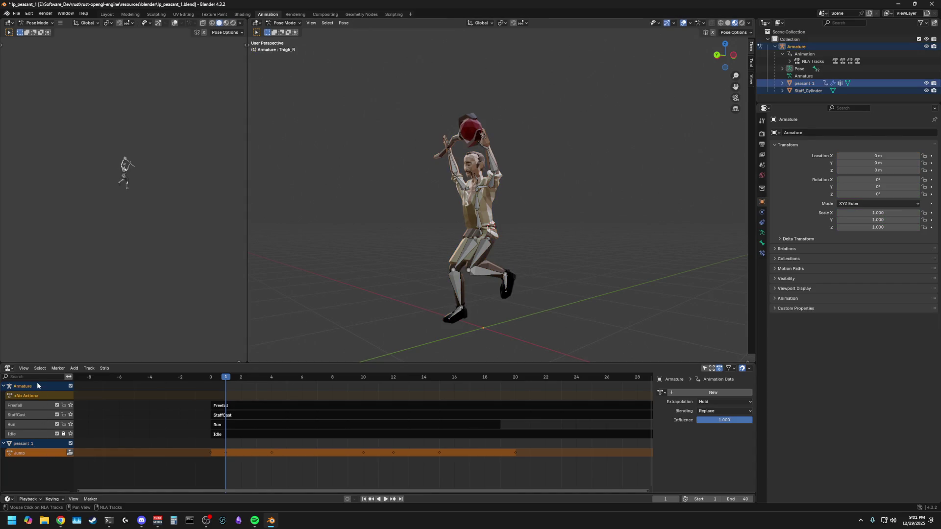
{"action": "left_click", "coordinate": [35, 447]}
{"action": "key", "text": "space"}
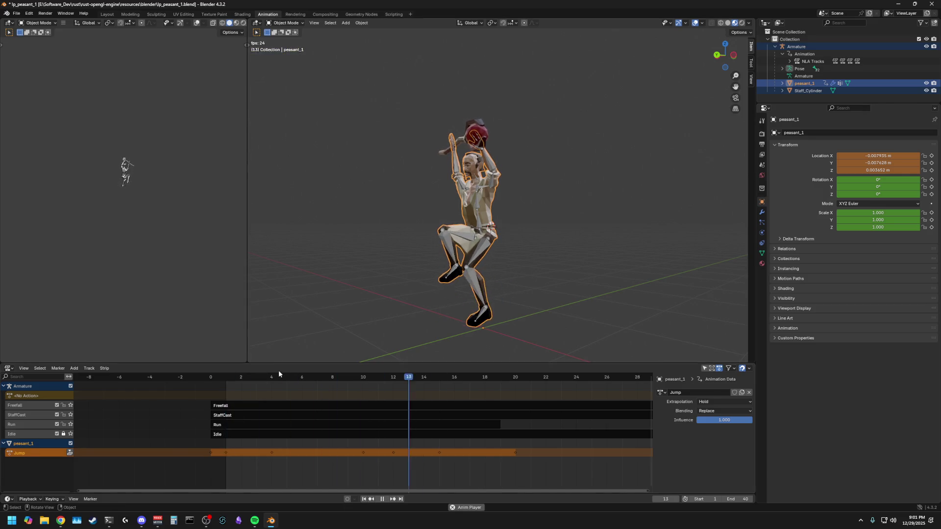
{"action": "key", "text": "space"}
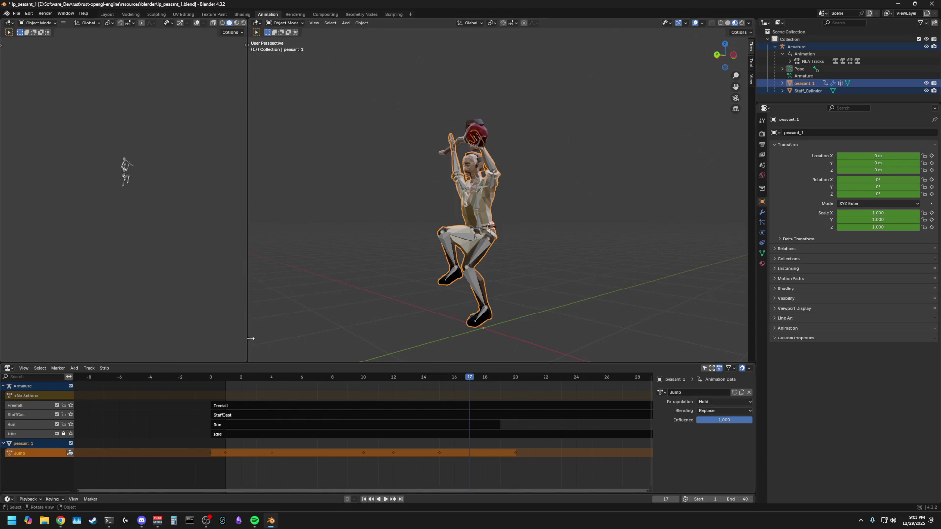
Step: Turn off peasant_1's NLA track and assign the Jump action to the Armature's empty slot
{"action": "left_click", "coordinate": [287, 351]}
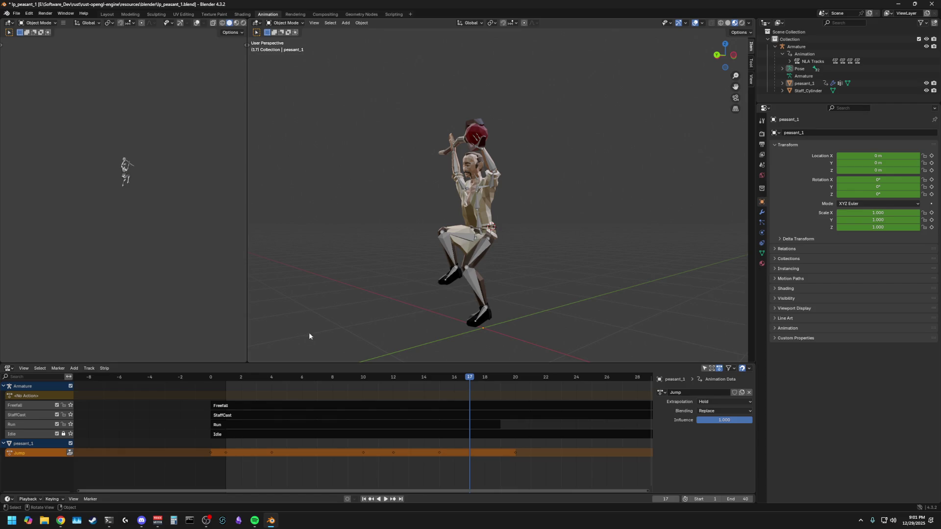
{"action": "left_click", "coordinate": [38, 444]}
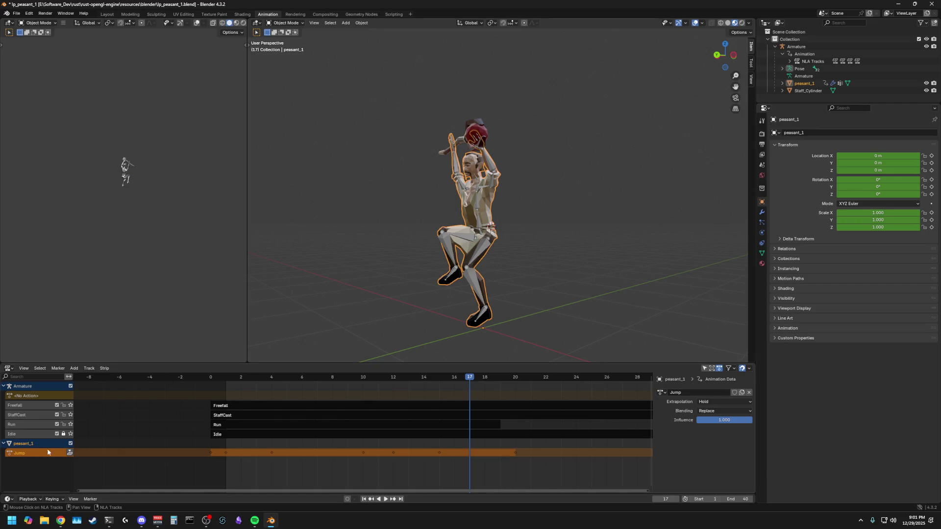
{"action": "left_click", "coordinate": [70, 444]}
{"action": "left_click", "coordinate": [31, 398]}
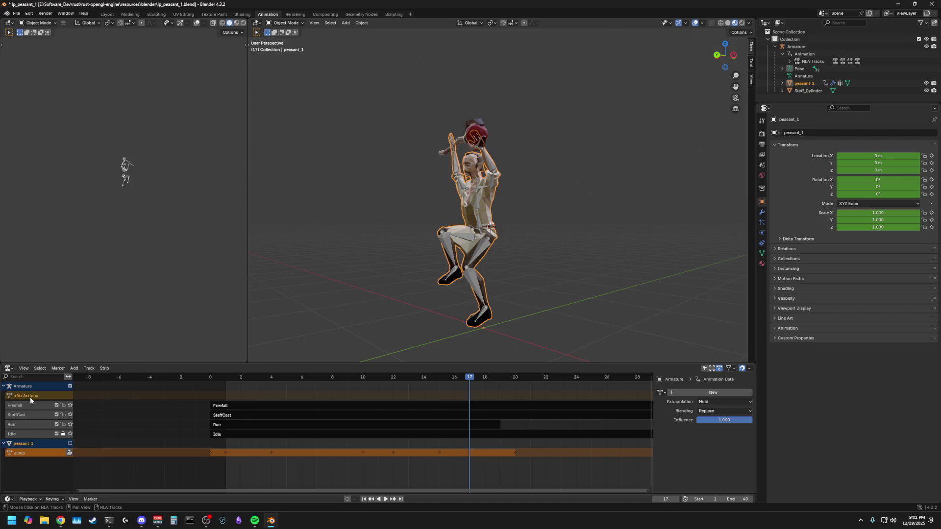
{"action": "left_click", "coordinate": [661, 392]}
{"action": "left_click", "coordinate": [677, 422]}
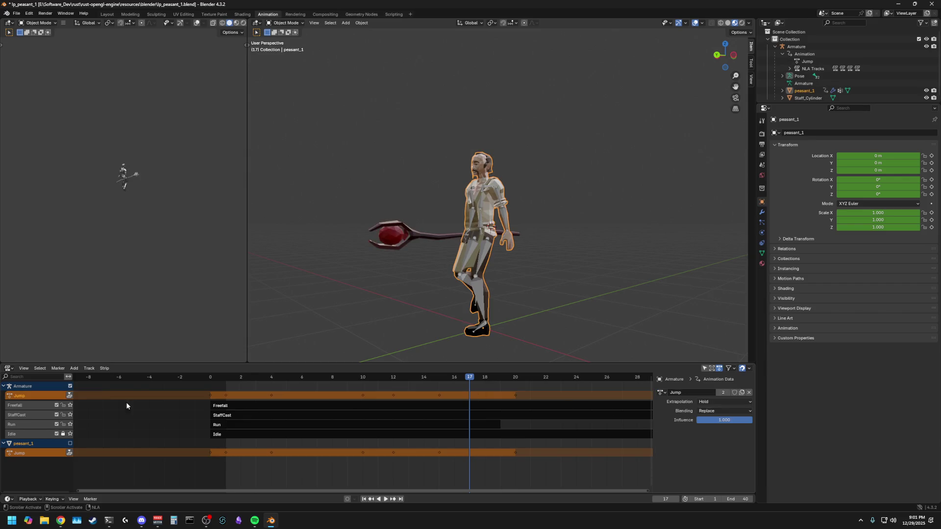
Step: Push the Armature's Jump action into its own NLA track, play it back, and save lp_peasant_1.blend
{"action": "left_click", "coordinate": [69, 396]}
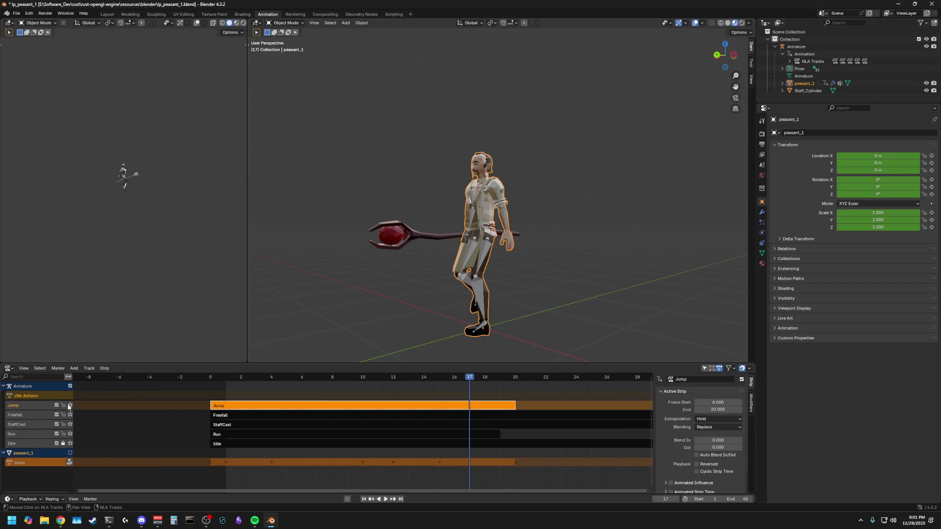
{"action": "key", "text": "space"}
{"action": "mouse_move", "coordinate": [466, 377]}
{"action": "left_mouse_down"}
{"action": "mouse_move", "coordinate": [211, 396]}
{"action": "mouse_move", "coordinate": [376, 392]}
{"action": "mouse_move", "coordinate": [524, 414]}
{"action": "left_mouse_up"}
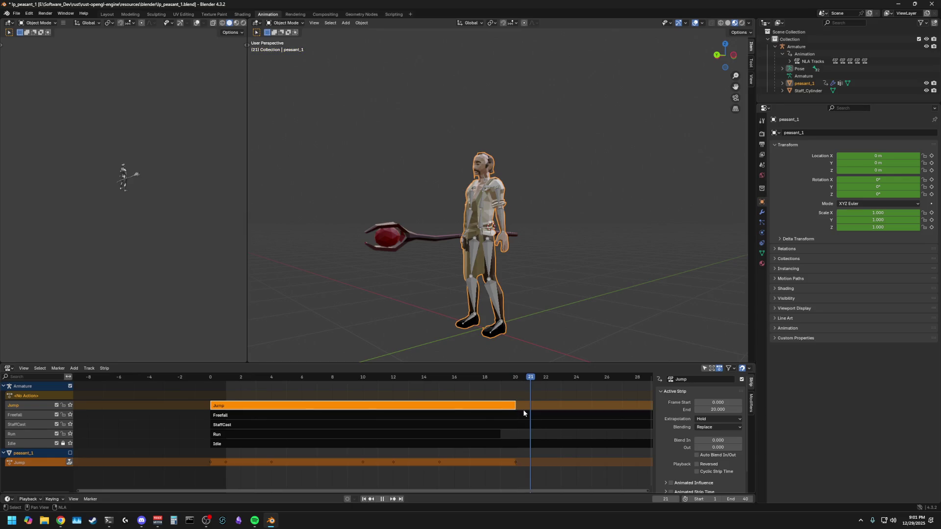
{"action": "key", "text": "Escape"}
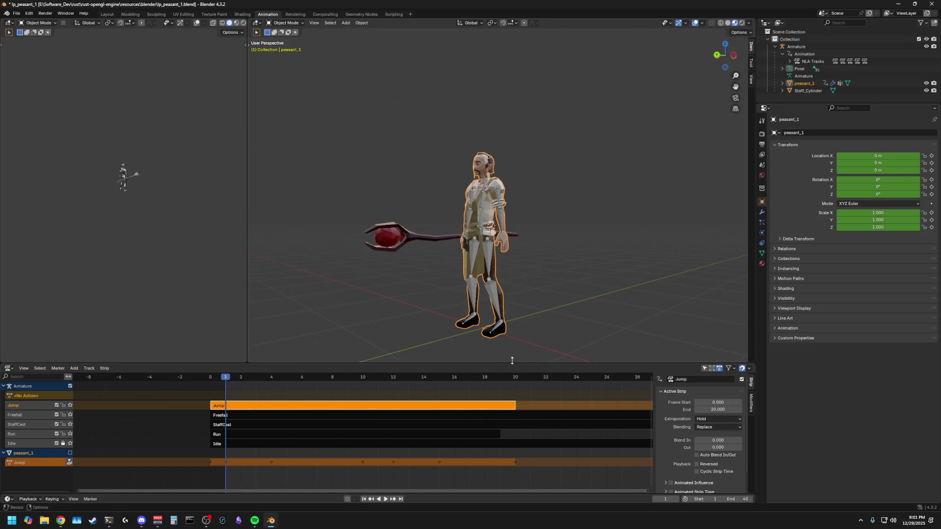
{"action": "mouse_move", "coordinate": [512, 361]}
{"action": "middle_mouse_down"}
{"action": "mouse_move", "coordinate": [386, 336]}
{"action": "mouse_move", "coordinate": [619, 351]}
{"action": "mouse_move", "coordinate": [382, 327]}
{"action": "middle_mouse_up"}
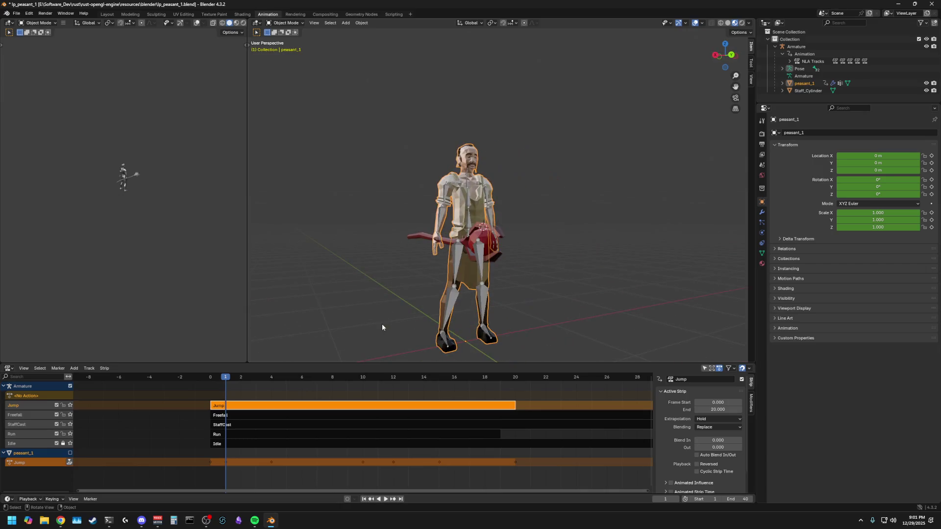
{"action": "key", "text": "ctrl+s"}
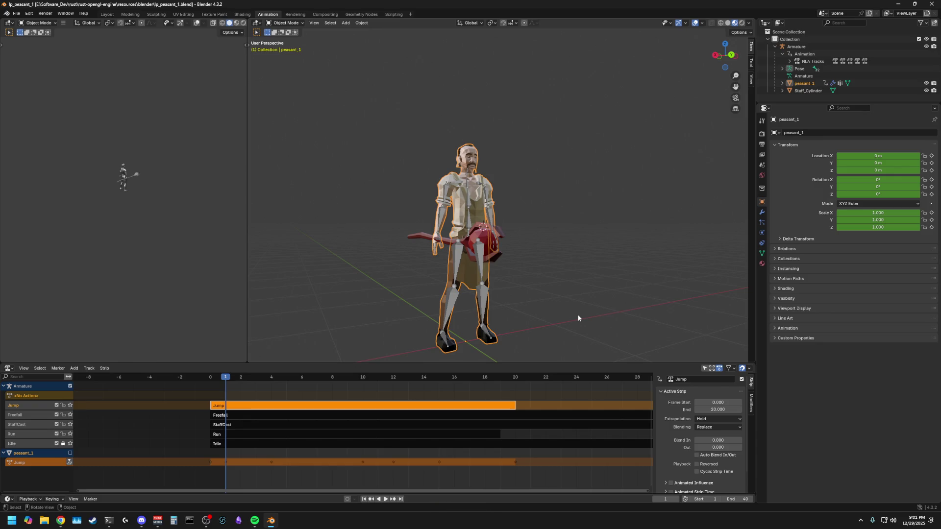
{"action": "left_click", "coordinate": [448, 242]}
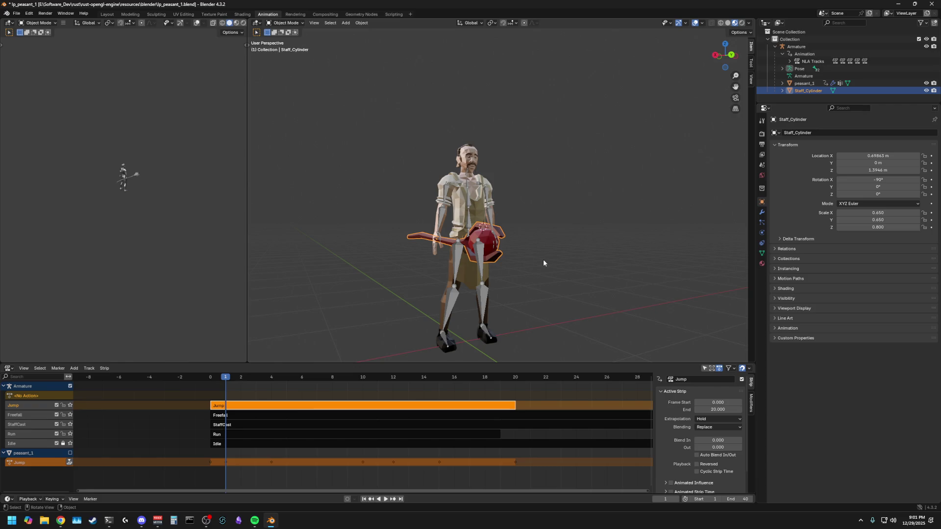
{"action": "mouse_move", "coordinate": [537, 263]}
{"action": "middle_mouse_down"}
{"action": "mouse_move", "coordinate": [397, 271]}
{"action": "mouse_move", "coordinate": [502, 262]}
{"action": "mouse_move", "coordinate": [445, 284]}
{"action": "middle_mouse_up"}
{"action": "scroll", "coordinate": [468, 271], "scroll_direction": "up", "scroll_amount": 5}
{"action": "scroll", "coordinate": [468, 271], "scroll_direction": "up", "scroll_amount": 3}
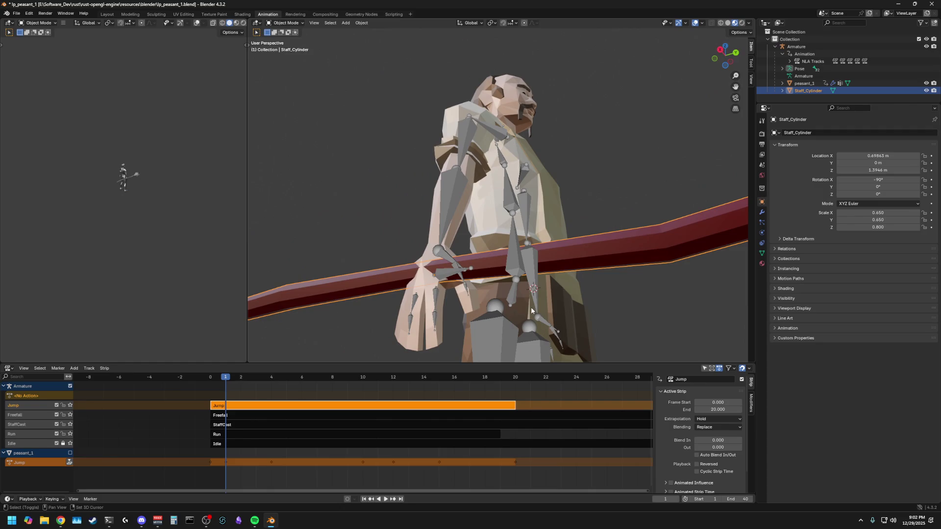
{"action": "left_click", "coordinate": [446, 277]}
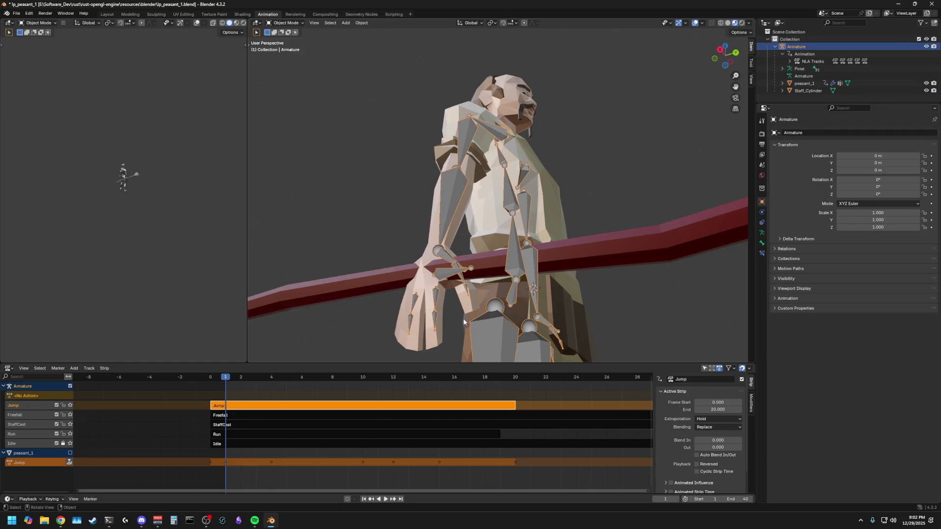
{"action": "scroll", "coordinate": [463, 319], "scroll_direction": "down", "scroll_amount": 5}
{"action": "middle_click_drag", "start_coordinate": [463, 319], "coordinate": [496, 313]}
{"action": "left_click", "coordinate": [483, 277]}
{"action": "mouse_move", "coordinate": [483, 278]}
{"action": "middle_mouse_down"}
{"action": "mouse_move", "coordinate": [487, 305]}
{"action": "mouse_move", "coordinate": [511, 311]}
{"action": "mouse_move", "coordinate": [412, 304]}
{"action": "middle_mouse_up"}
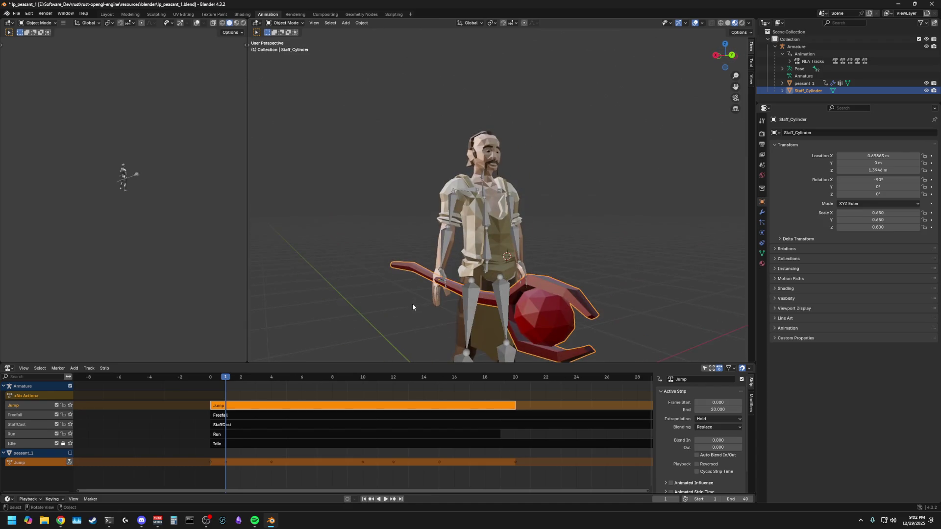
{"action": "mouse_move", "coordinate": [528, 299]}
{"action": "middle_mouse_down"}
{"action": "mouse_move", "coordinate": [428, 296]}
{"action": "mouse_move", "coordinate": [544, 302]}
{"action": "mouse_move", "coordinate": [431, 295]}
{"action": "mouse_move", "coordinate": [452, 288]}
{"action": "middle_mouse_up"}
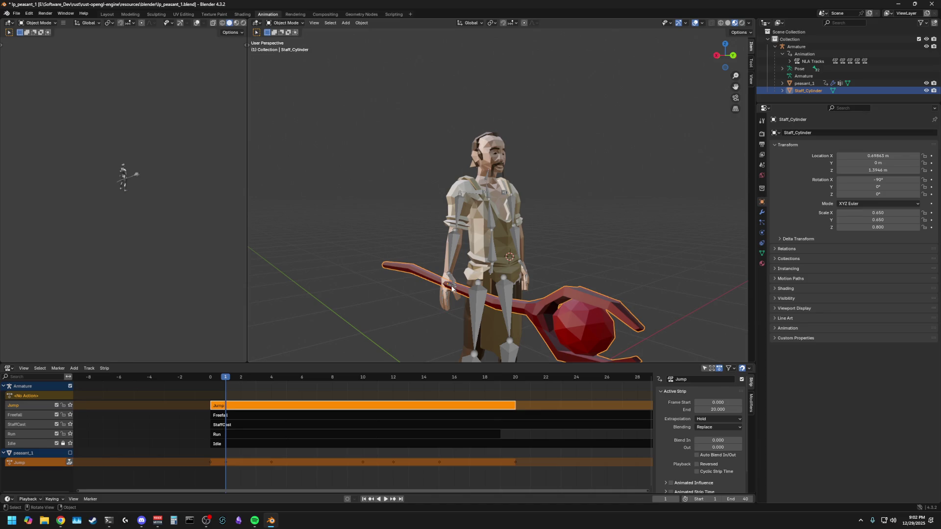
{"action": "mouse_move", "coordinate": [404, 286]}
{"action": "middle_mouse_down"}
{"action": "mouse_move", "coordinate": [622, 245]}
{"action": "mouse_move", "coordinate": [487, 264]}
{"action": "mouse_move", "coordinate": [626, 264]}
{"action": "mouse_move", "coordinate": [506, 266]}
{"action": "middle_mouse_up"}
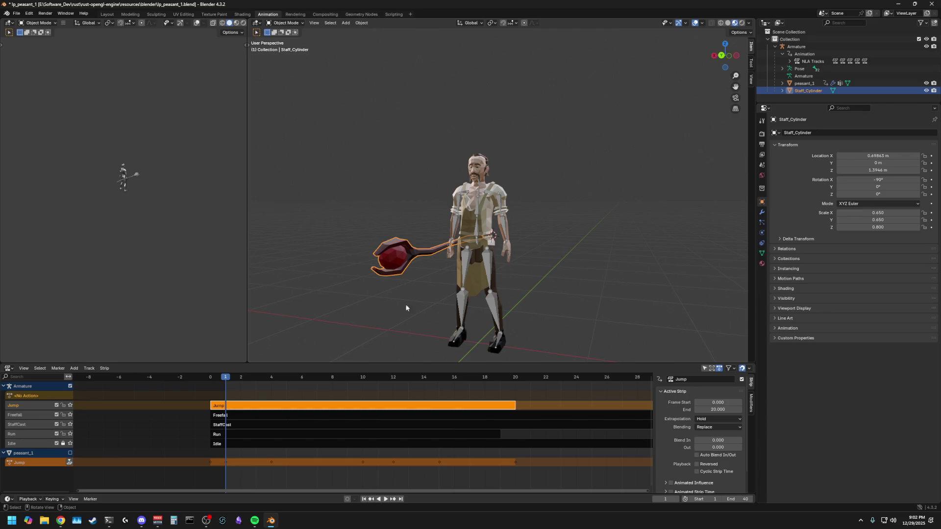
Step: Orbit around peasant_1 to check the staff side-on and from behind, then save lp_peasant_1.blend
{"action": "mouse_move", "coordinate": [406, 308]}
{"action": "middle_mouse_down"}
{"action": "mouse_move", "coordinate": [387, 336]}
{"action": "mouse_move", "coordinate": [529, 330]}
{"action": "mouse_move", "coordinate": [551, 311]}
{"action": "mouse_move", "coordinate": [556, 330]}
{"action": "mouse_move", "coordinate": [517, 324]}
{"action": "middle_mouse_up"}
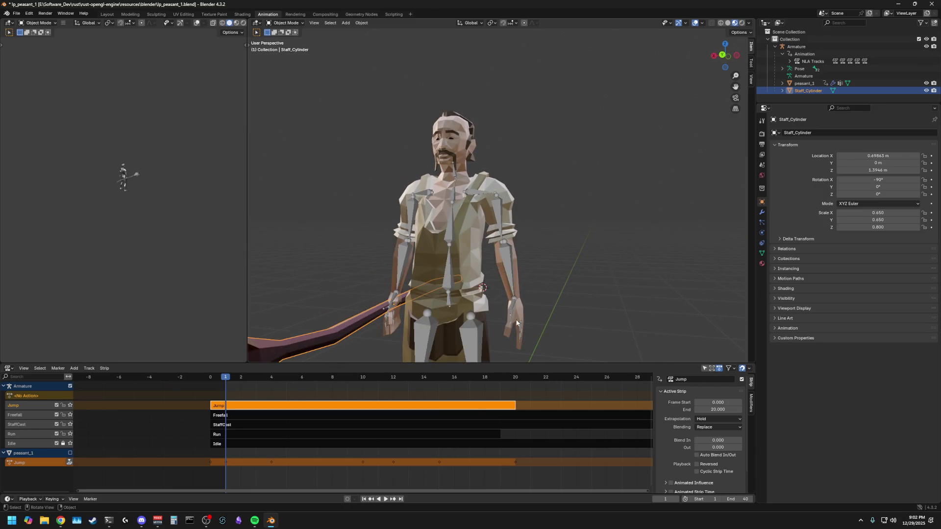
{"action": "left_click", "coordinate": [524, 319]}
{"action": "left_click", "coordinate": [536, 314]}
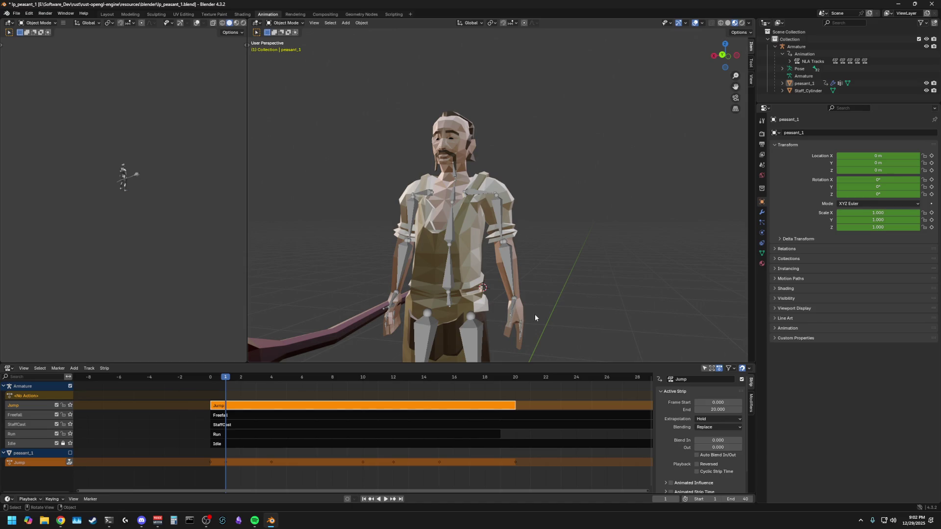
{"action": "middle_click_drag", "start_coordinate": [441, 281], "coordinate": [508, 287]}
{"action": "mouse_move", "coordinate": [611, 290]}
{"action": "middle_mouse_down"}
{"action": "mouse_move", "coordinate": [634, 288]}
{"action": "mouse_move", "coordinate": [540, 289]}
{"action": "mouse_move", "coordinate": [537, 276]}
{"action": "middle_mouse_up"}
{"action": "mouse_move", "coordinate": [586, 311]}
{"action": "middle_mouse_down"}
{"action": "mouse_move", "coordinate": [440, 306]}
{"action": "mouse_move", "coordinate": [562, 308]}
{"action": "mouse_move", "coordinate": [472, 307]}
{"action": "middle_mouse_up"}
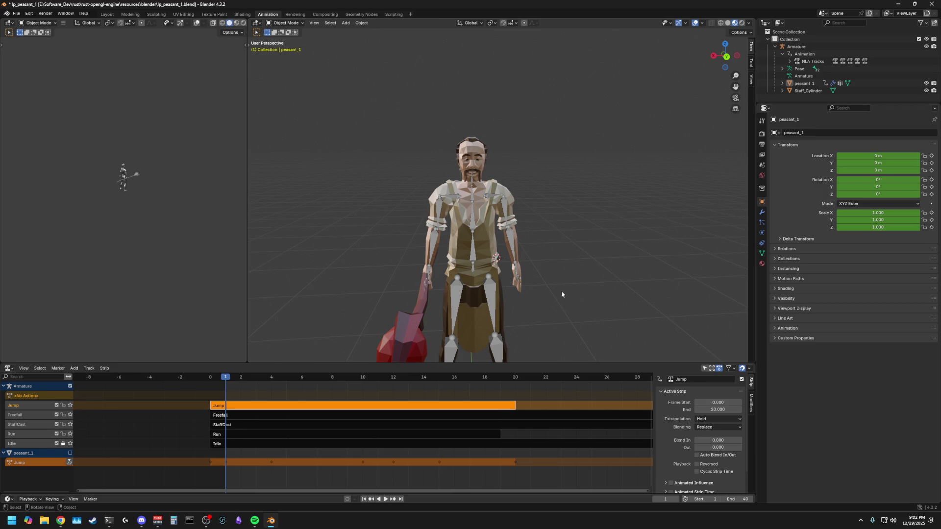
{"action": "mouse_move", "coordinate": [498, 281]}
{"action": "middle_mouse_down"}
{"action": "mouse_move", "coordinate": [340, 251]}
{"action": "mouse_move", "coordinate": [419, 240]}
{"action": "mouse_move", "coordinate": [336, 217]}
{"action": "mouse_move", "coordinate": [275, 162]}
{"action": "middle_mouse_up"}
{"action": "key", "text": "ctrl+s"}
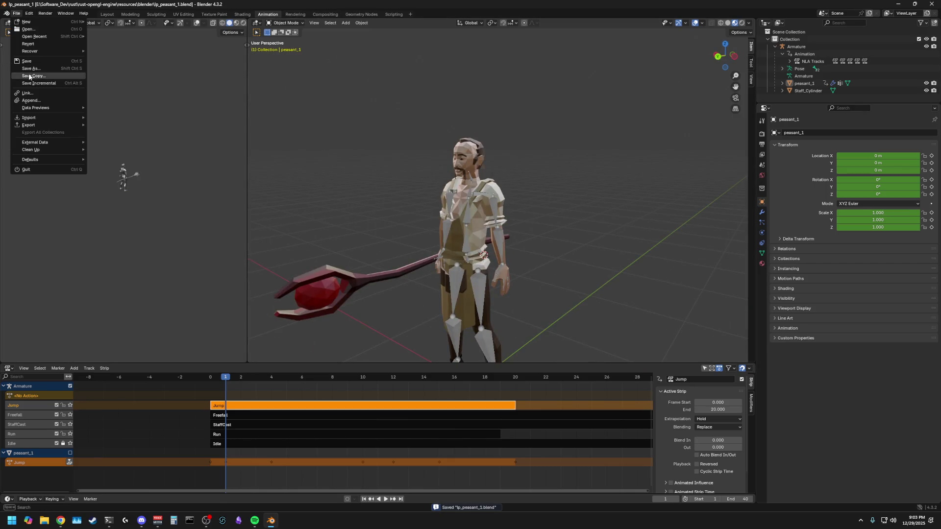
{"action": "mouse_move", "coordinate": [406, 46]}
{"action": "middle_mouse_down"}
{"action": "mouse_move", "coordinate": [342, 139]}
{"action": "mouse_move", "coordinate": [408, 160]}
{"action": "mouse_move", "coordinate": [326, 157]}
{"action": "middle_mouse_up"}
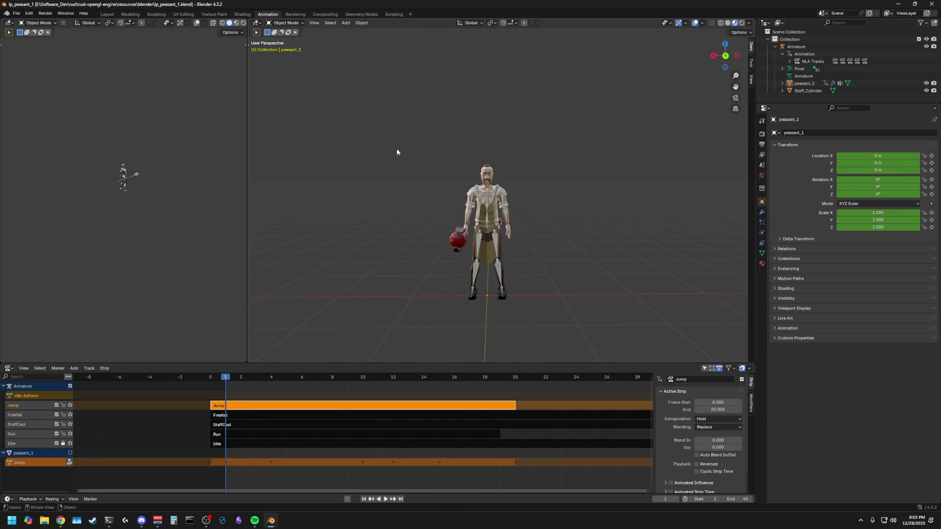
Step: Cycle through the Freefall, StaffCast, Run and Idle NLA strips, settling on StaffCast as active
{"action": "middle_click_drag", "start_coordinate": [396, 149], "coordinate": [332, 157]}
{"action": "left_click", "coordinate": [223, 417]}
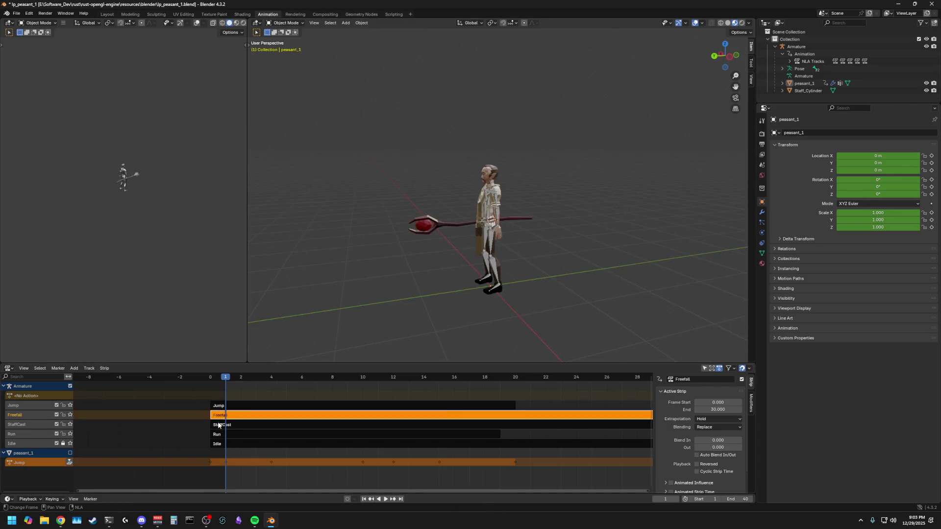
{"action": "left_click", "coordinate": [220, 425]}
{"action": "left_click", "coordinate": [220, 435]}
{"action": "left_click", "coordinate": [219, 444]}
{"action": "left_click", "coordinate": [221, 428]}
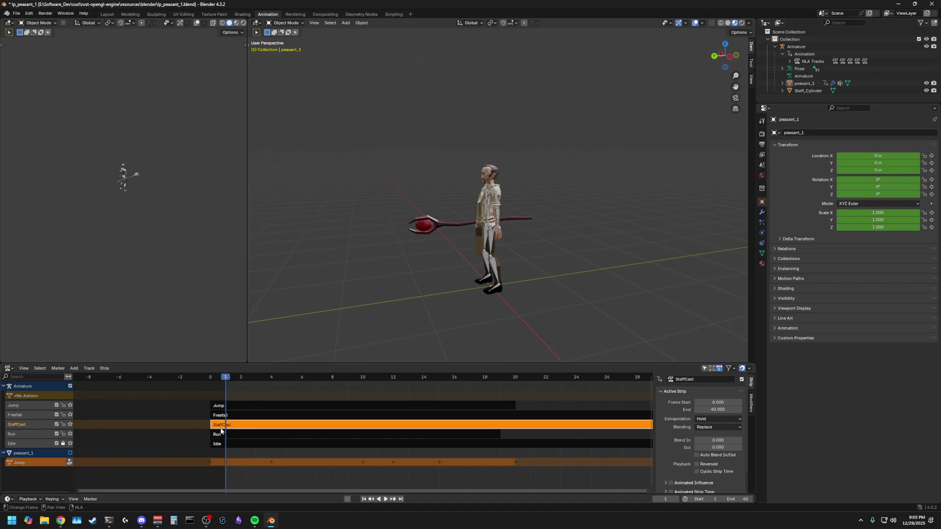
{"action": "left_click", "coordinate": [219, 435]}
{"action": "left_click", "coordinate": [220, 429]}
{"action": "left_click", "coordinate": [218, 434]}
{"action": "left_click", "coordinate": [220, 430]}
Step: Step the playhead back to frame -1 to show the peasant's T rest pose from several angles
{"action": "mouse_move", "coordinate": [331, 308]}
{"action": "middle_mouse_down"}
{"action": "mouse_move", "coordinate": [406, 328]}
{"action": "mouse_move", "coordinate": [430, 321]}
{"action": "mouse_move", "coordinate": [271, 325]}
{"action": "middle_mouse_up"}
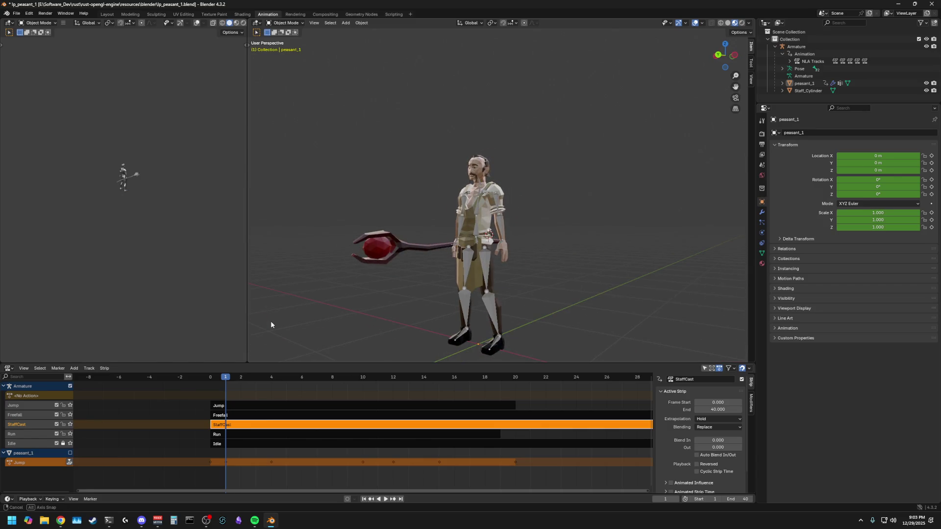
{"action": "middle_click_drag", "start_coordinate": [346, 326], "coordinate": [265, 337]}
{"action": "key", "text": "Left"}
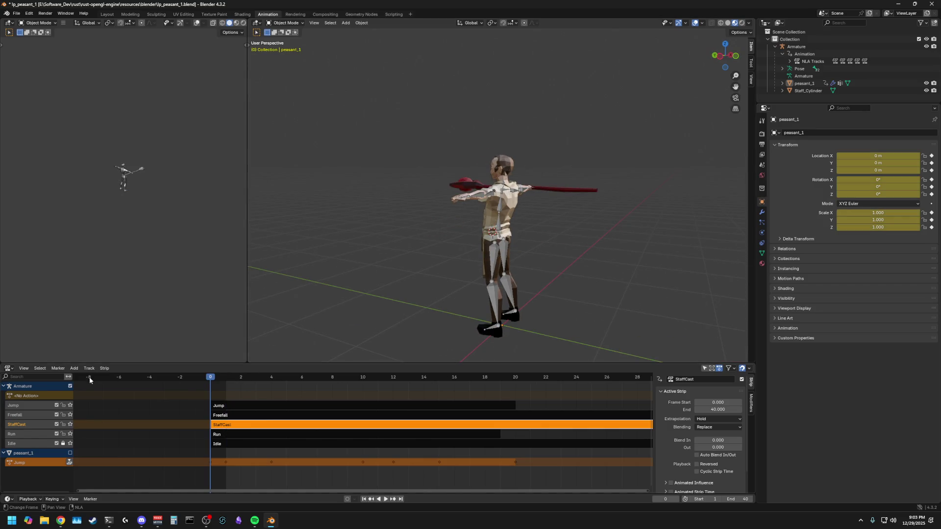
{"action": "key", "text": "Left"}
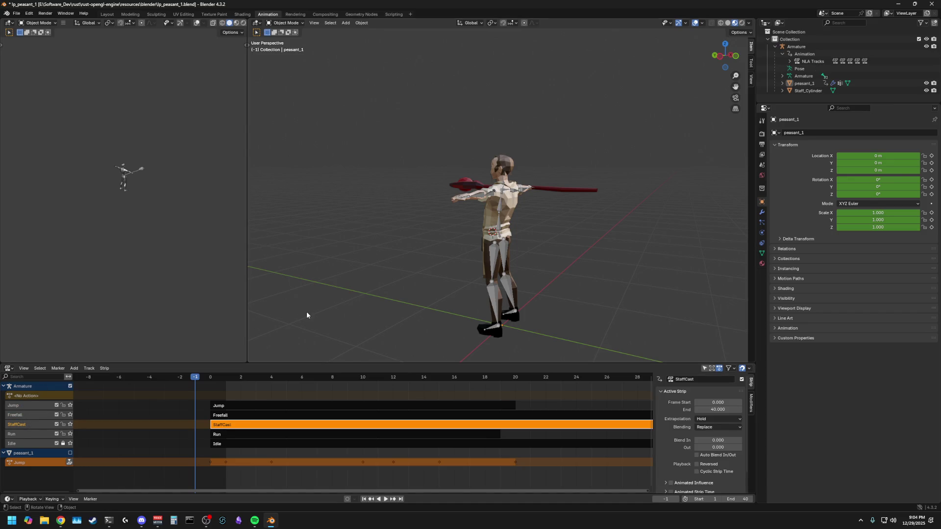
{"action": "mouse_move", "coordinate": [307, 310]}
{"action": "middle_mouse_down"}
{"action": "mouse_move", "coordinate": [451, 305]}
{"action": "mouse_move", "coordinate": [378, 294]}
{"action": "mouse_move", "coordinate": [499, 293]}
{"action": "mouse_move", "coordinate": [433, 282]}
{"action": "middle_mouse_up"}
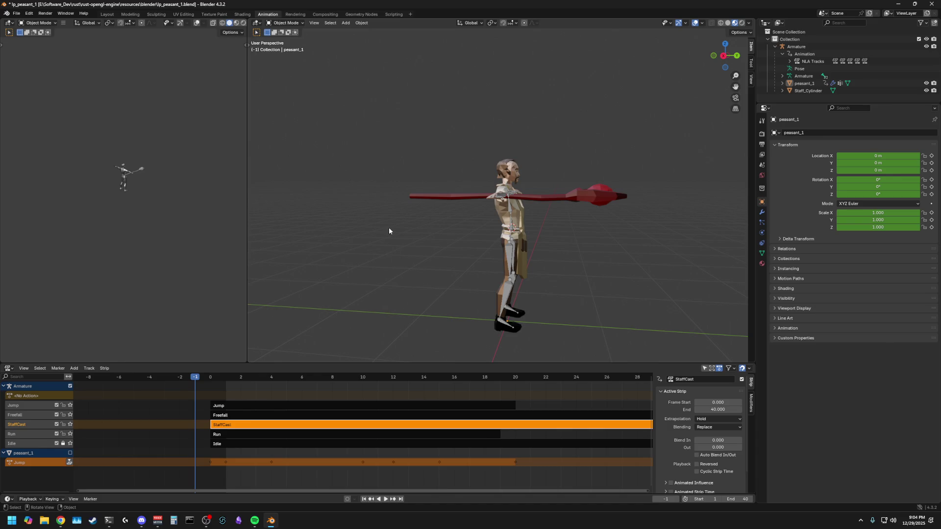
{"action": "mouse_move", "coordinate": [378, 263]}
{"action": "middle_mouse_down"}
{"action": "mouse_move", "coordinate": [343, 278]}
{"action": "mouse_move", "coordinate": [546, 283]}
{"action": "mouse_move", "coordinate": [370, 273]}
{"action": "mouse_move", "coordinate": [474, 279]}
{"action": "mouse_move", "coordinate": [431, 302]}
{"action": "mouse_move", "coordinate": [351, 309]}
{"action": "mouse_move", "coordinate": [528, 321]}
{"action": "mouse_move", "coordinate": [421, 293]}
{"action": "middle_mouse_up"}
Step: Save the blend file and glance through the File menu without choosing anything
{"action": "key", "text": "ctrl+s"}
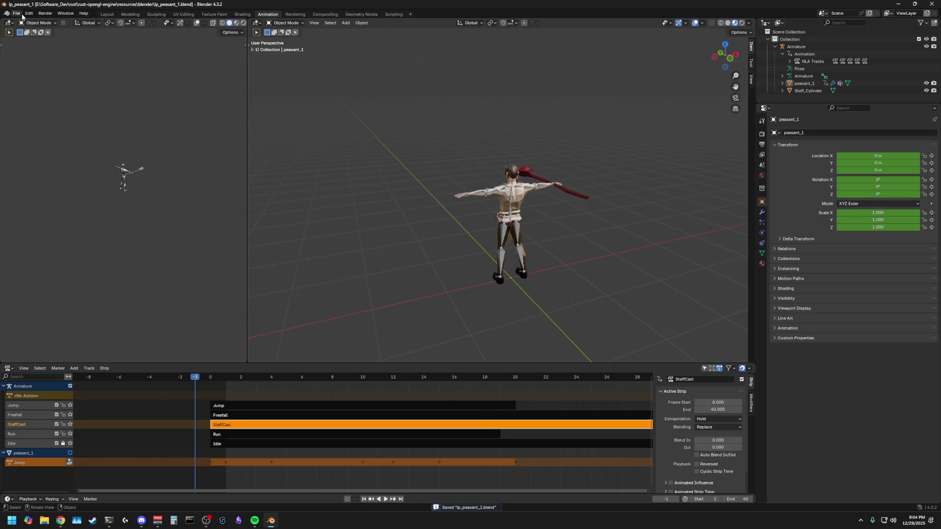
{"action": "left_click", "coordinate": [16, 13]}
{"action": "left_click", "coordinate": [62, 64]}
{"action": "left_click", "coordinate": [16, 13]}
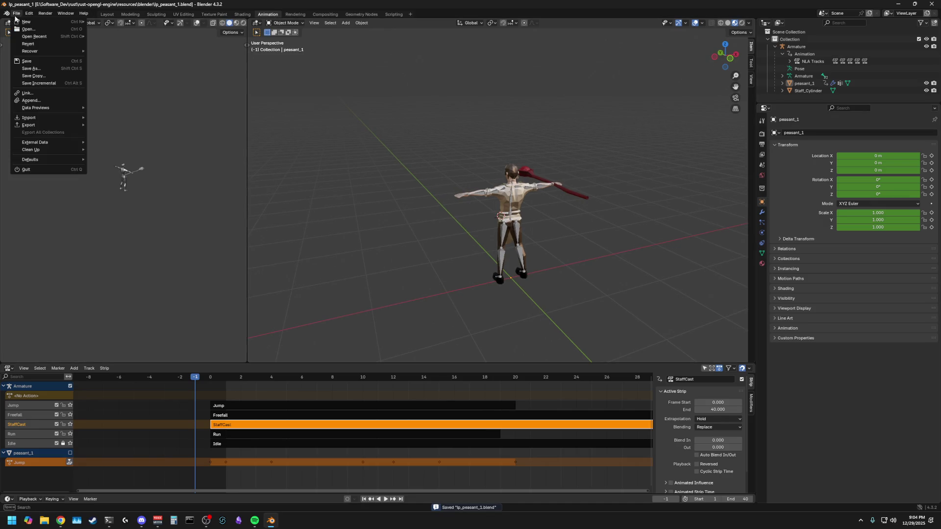
Step: Switch to the Scripting workspace and review the export script around its output path line
{"action": "left_click", "coordinate": [395, 14]}
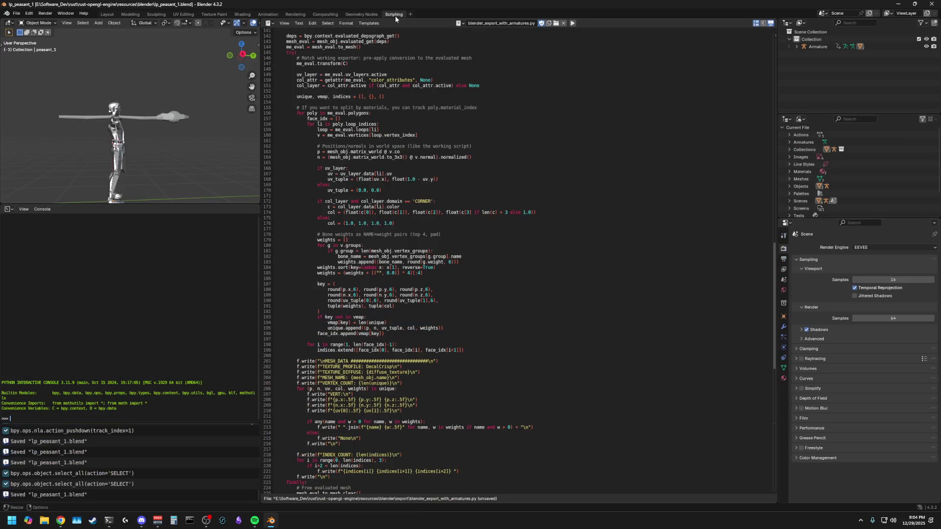
{"action": "scroll", "coordinate": [365, 155], "scroll_direction": "down", "scroll_amount": 8}
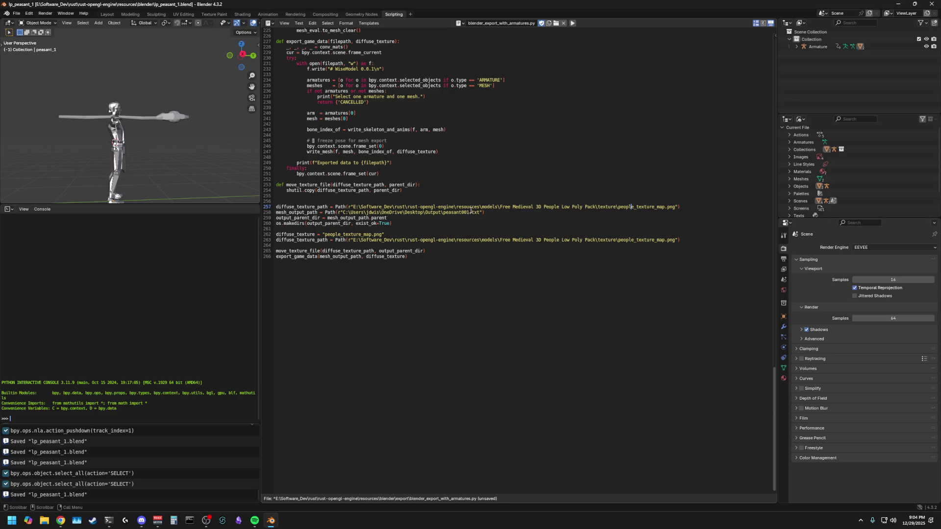
{"action": "left_click", "coordinate": [457, 213]}
{"action": "left_click", "coordinate": [692, 246]}
{"action": "left_click", "coordinate": [683, 239]}
Step: Select the armature and mesh, run the export script, and bring up the terminal
{"action": "key", "text": "a"}
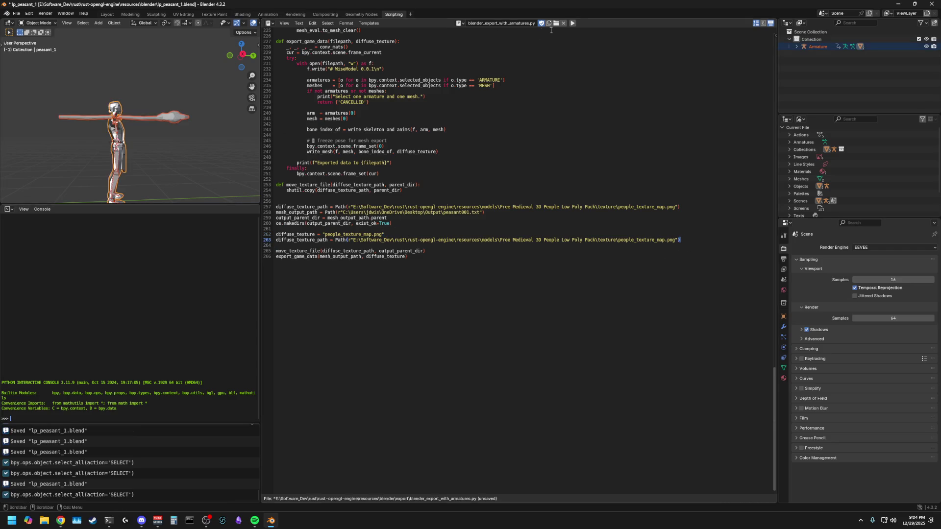
{"action": "left_click", "coordinate": [572, 23]}
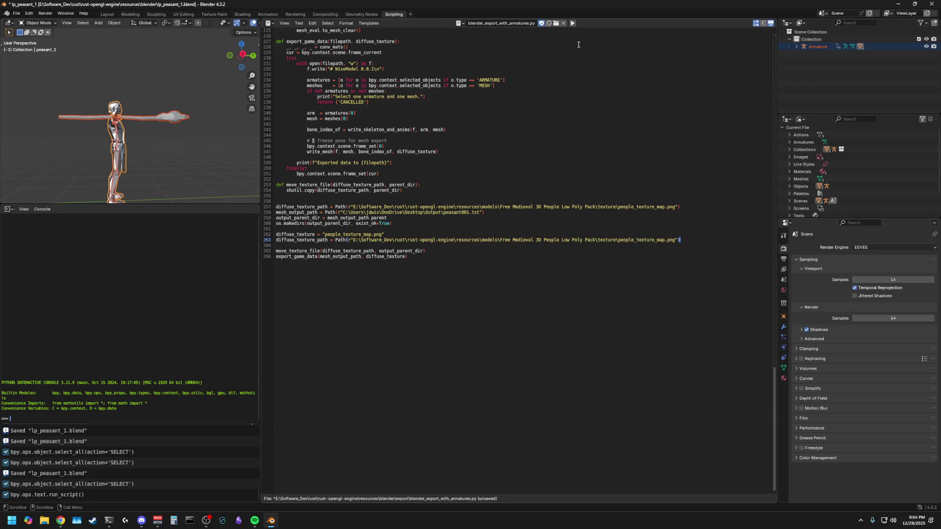
{"action": "left_click", "coordinate": [899, 4]}
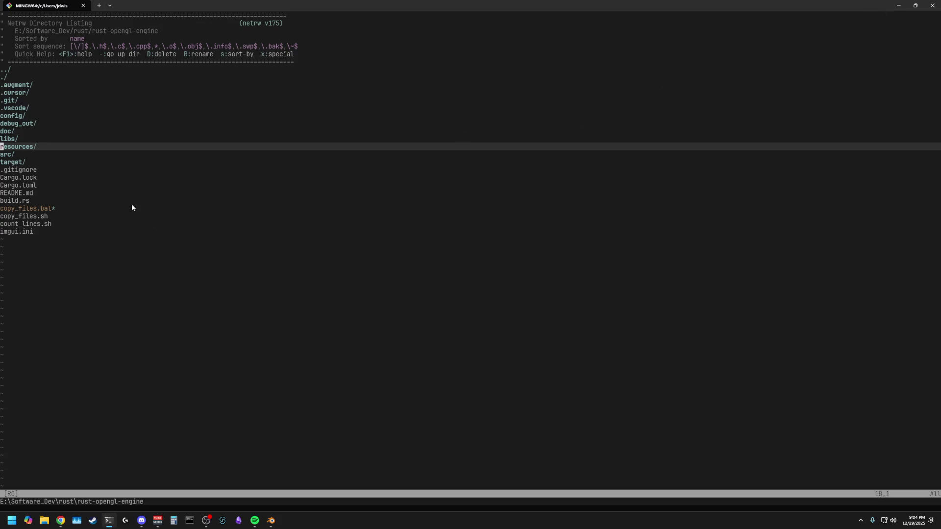
Step: Browse the rust-opengl-engine folder listing in netrw, from resources to libs and src
{"action": "left_click", "coordinate": [90, 168]}
{"action": "key", "text": "k"}
{"action": "key", "text": "k"}
{"action": "left_click", "coordinate": [271, 520]}
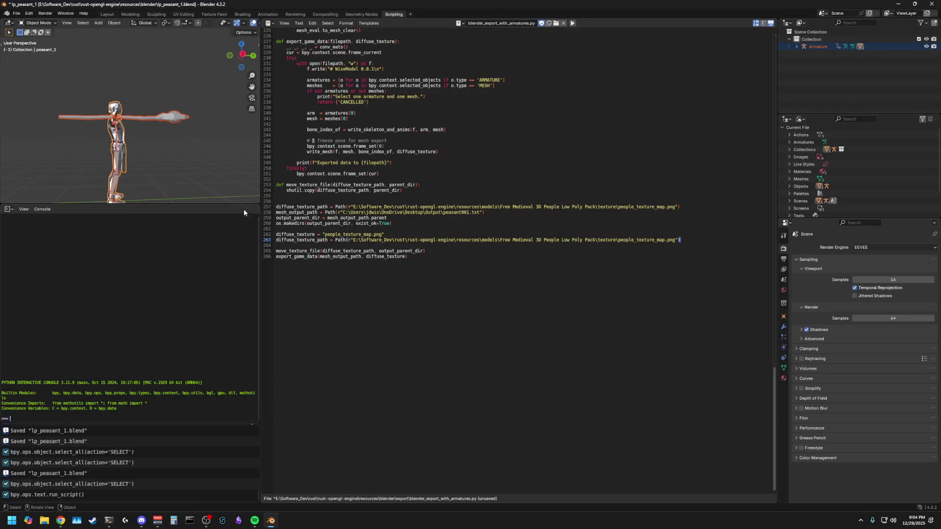
{"action": "left_click", "coordinate": [899, 4]}
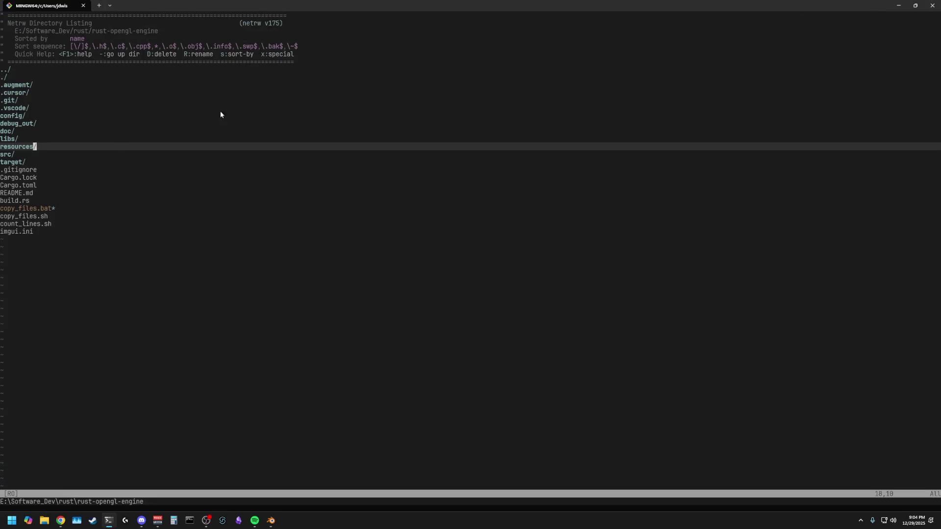
{"action": "left_click", "coordinate": [116, 137]}
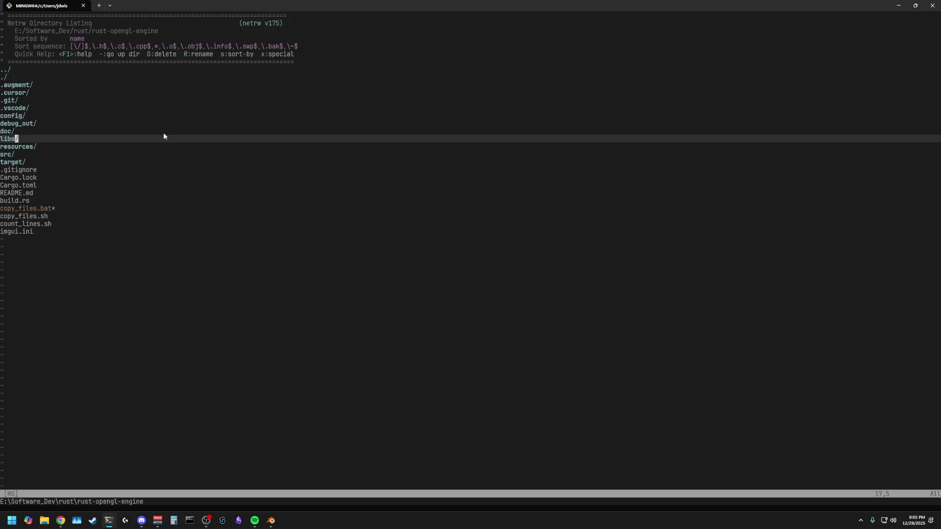
{"action": "left_click", "coordinate": [152, 155]}
Step: Open a :term split and run 'cargo run' to build and launch the engine
{"action": "type", "text": ":term"}
{"action": "key", "text": "Return"}
{"action": "type", "text": "car"}
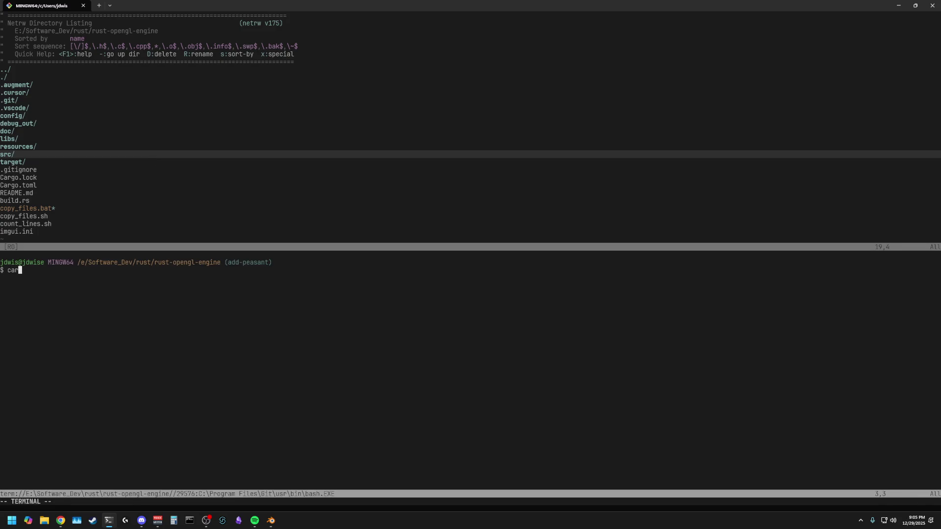
{"action": "type", "text": "go"}
{"action": "key", "text": "ctrl+u"}
{"action": "key", "text": "Escape"}
{"action": "type", "text": "icargo r"}
{"action": "type", "text": "un"}
{"action": "key", "text": "Return"}
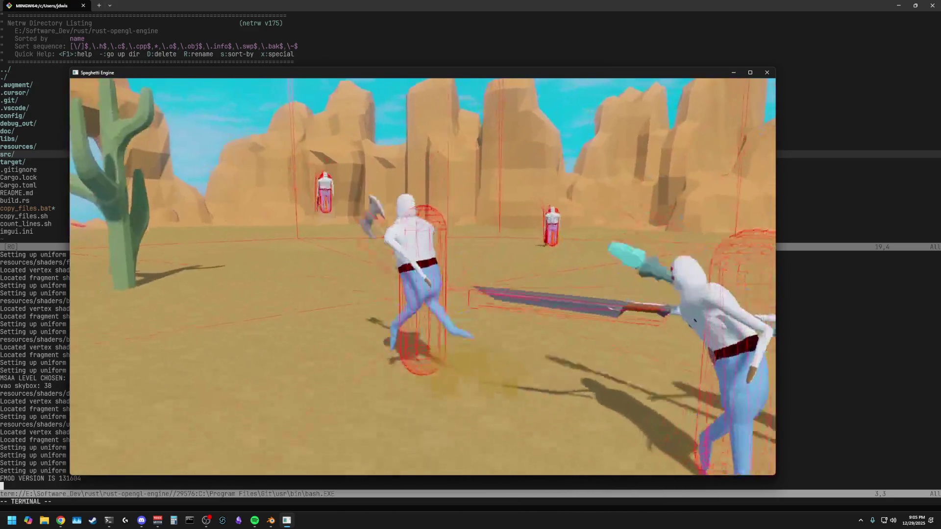
Step: Toggle between the game camera and the debug editor overlays, ending with overlays shown
{"action": "key", "text": "Tab"}
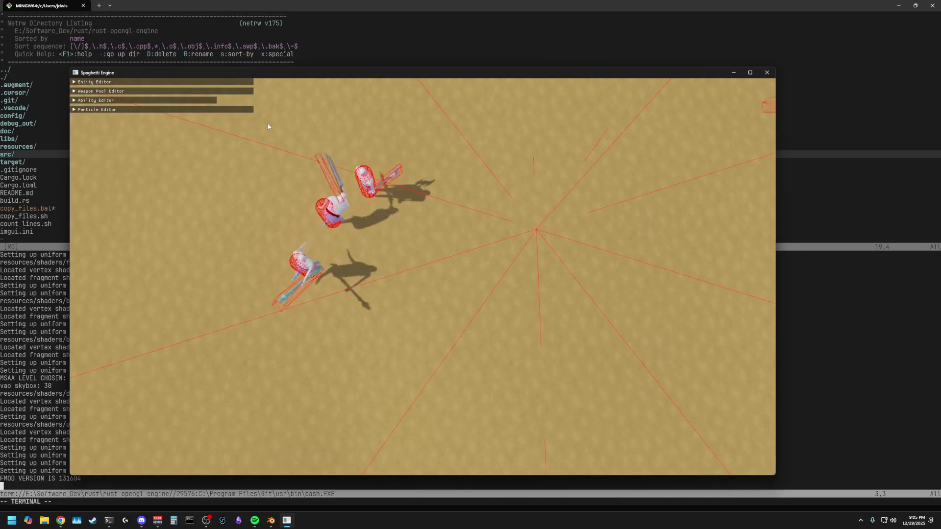
{"action": "key", "text": "Tab"}
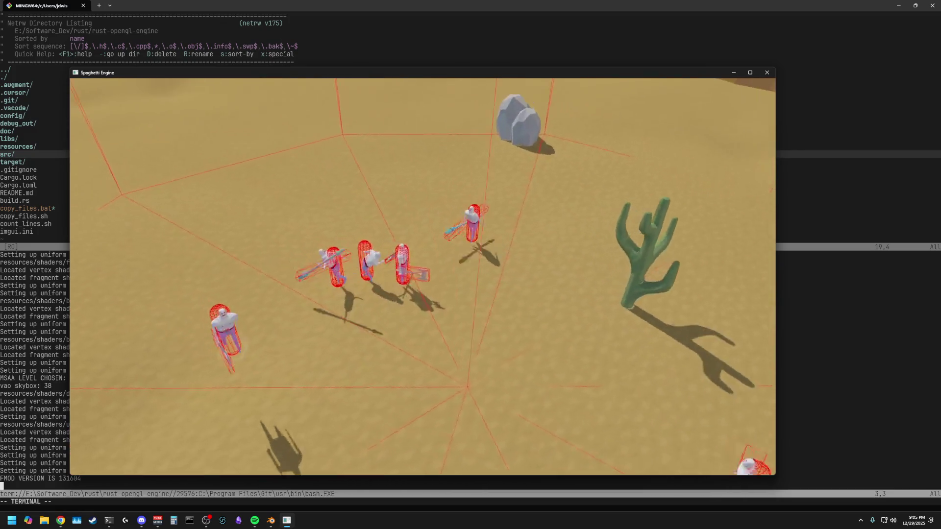
{"action": "key", "text": "Tab"}
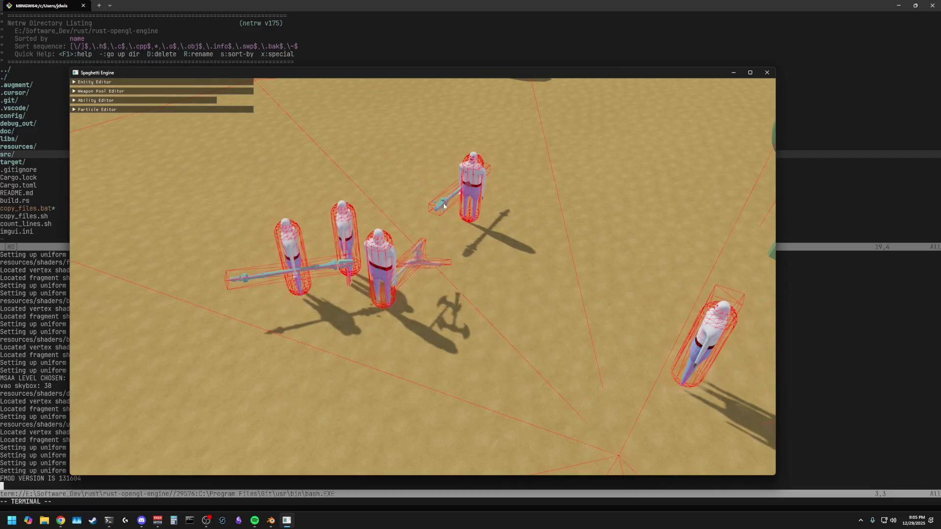
{"action": "key", "text": "Tab"}
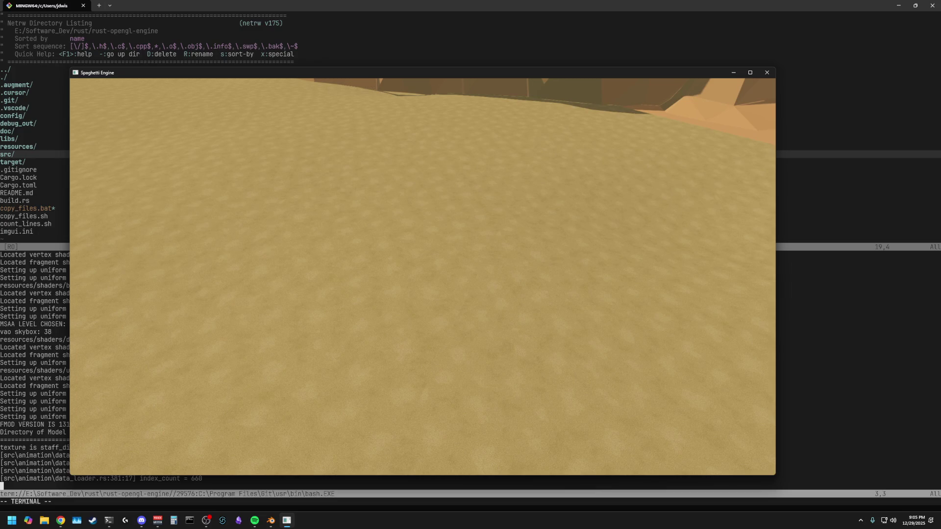
{"action": "key", "text": "Tab"}
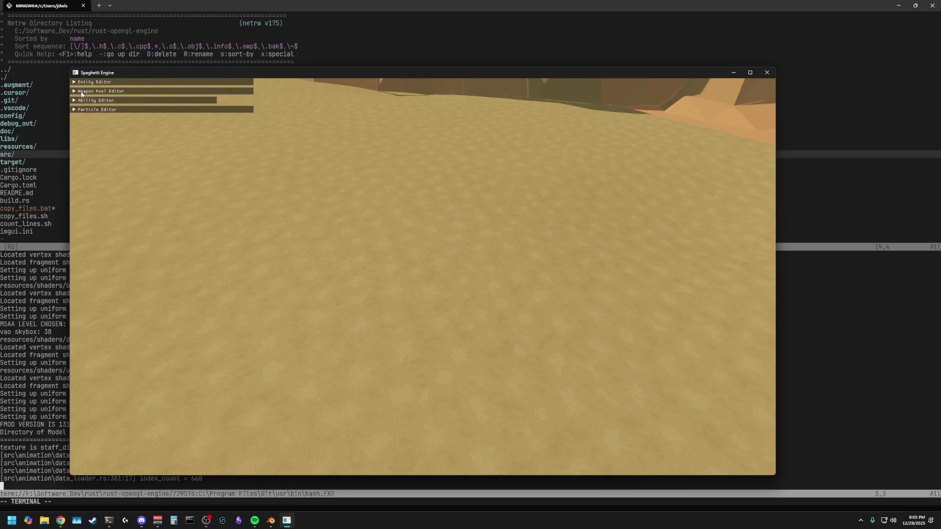
Step: Move the Particle Editor panel to the top right and leave it collapsed
{"action": "mouse_move", "coordinate": [84, 111]}
{"action": "left_mouse_down"}
{"action": "mouse_move", "coordinate": [191, 117]}
{"action": "mouse_move", "coordinate": [605, 85]}
{"action": "left_mouse_up"}
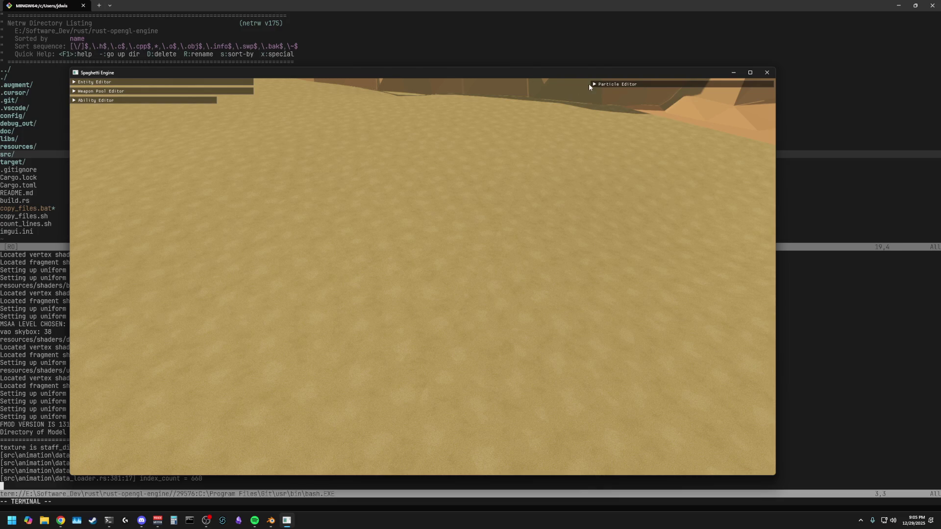
{"action": "left_click", "coordinate": [594, 85]}
{"action": "left_click", "coordinate": [595, 85]}
{"action": "left_click_drag", "start_coordinate": [600, 84], "coordinate": [601, 85]}
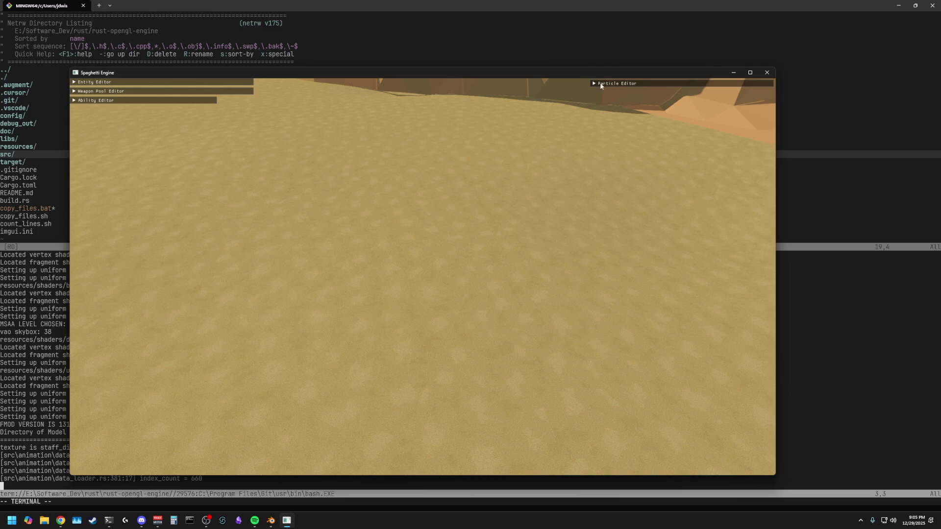
Step: Fill the entity model path with peasant001 and the texture path with people_texture_map
{"action": "left_click", "coordinate": [82, 82]}
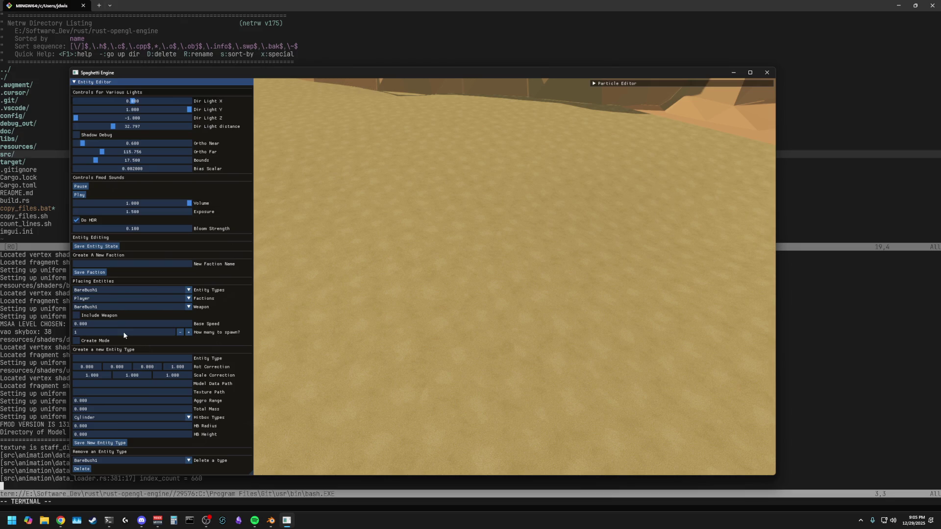
{"action": "left_click", "coordinate": [43, 519]}
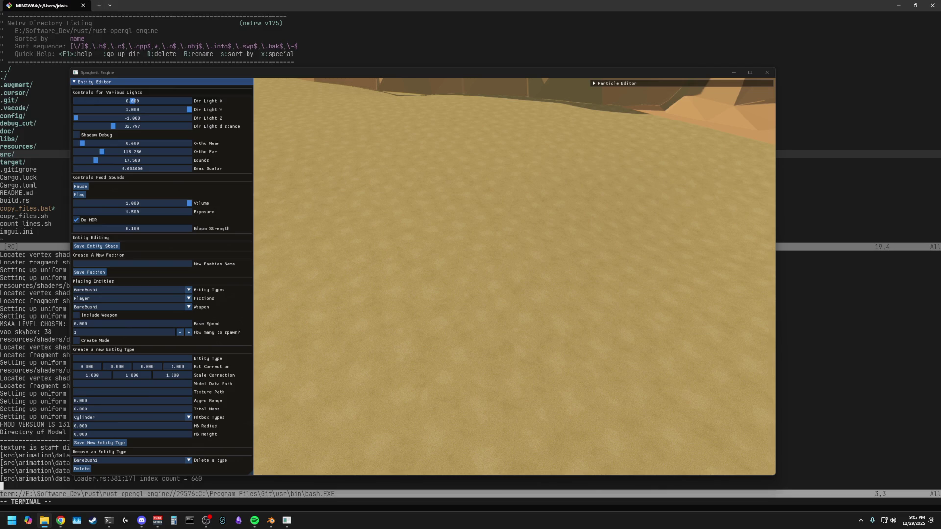
{"action": "left_click_drag", "start_coordinate": [937, 191], "coordinate": [584, 179]}
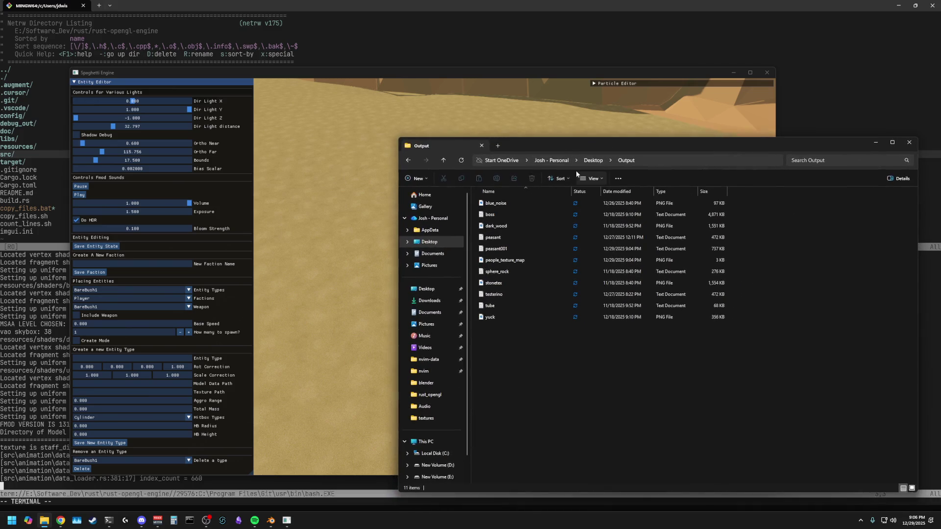
{"action": "left_click", "coordinate": [503, 249]}
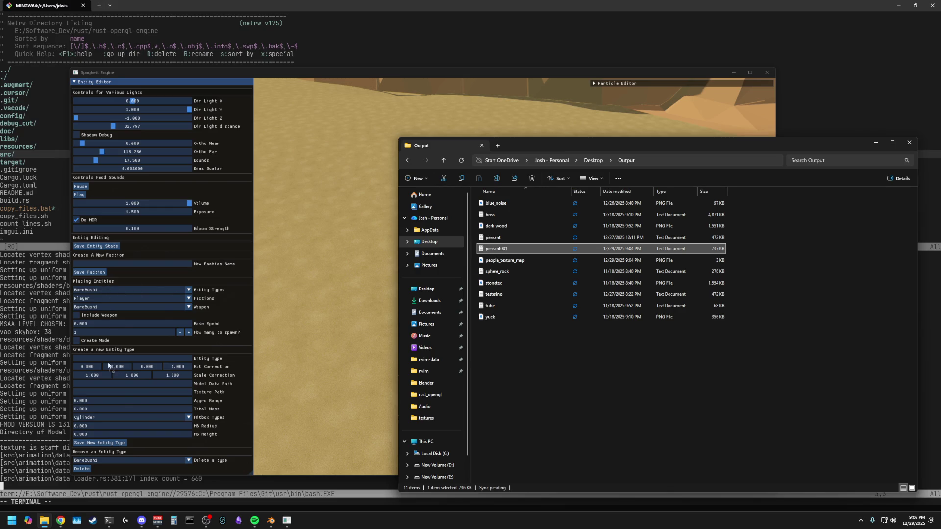
{"action": "key", "text": "ctrl+v"}
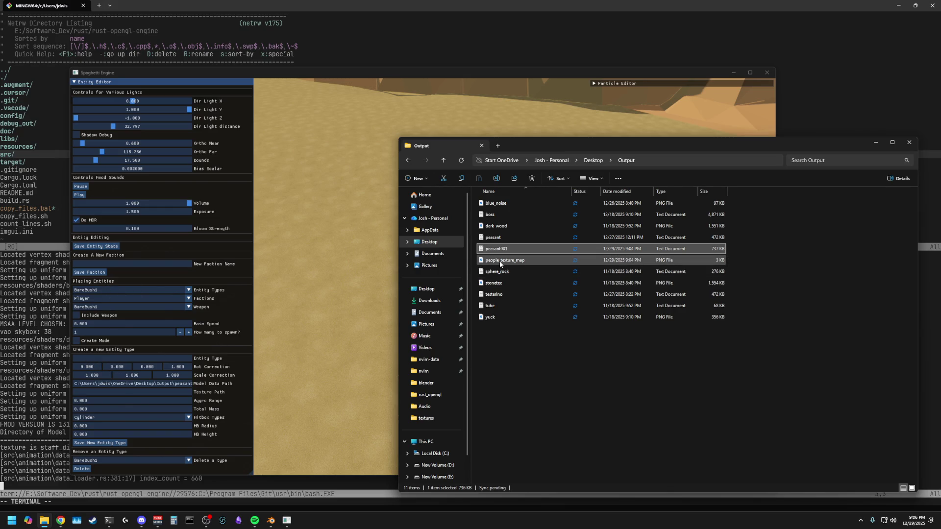
{"action": "left_click", "coordinate": [500, 260]}
{"action": "key", "text": "ctrl+shift+c"}
{"action": "left_click", "coordinate": [96, 393]}
{"action": "key", "text": "ctrl+v"}
Step: Delete the old Peasant1 entity type
{"action": "left_click", "coordinate": [91, 358]}
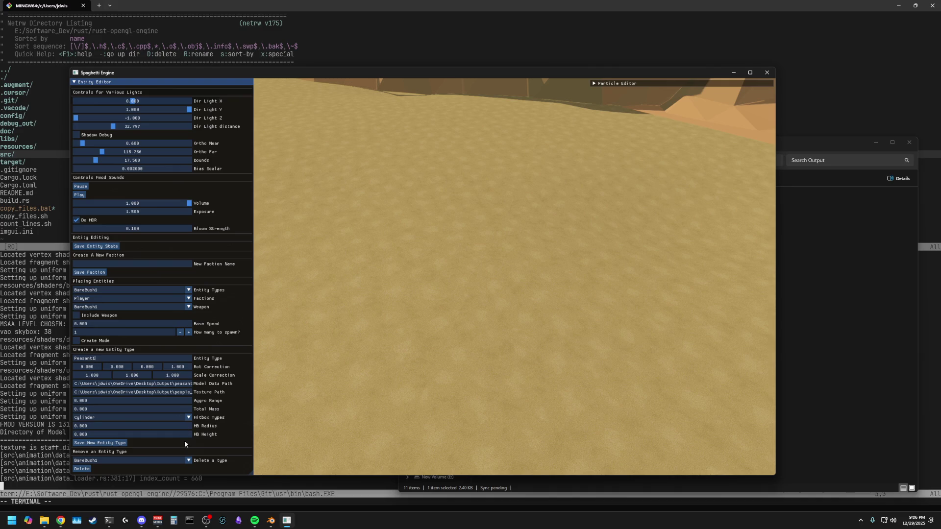
{"action": "left_click", "coordinate": [147, 461]}
{"action": "scroll", "coordinate": [131, 430], "scroll_direction": "down", "scroll_amount": 5}
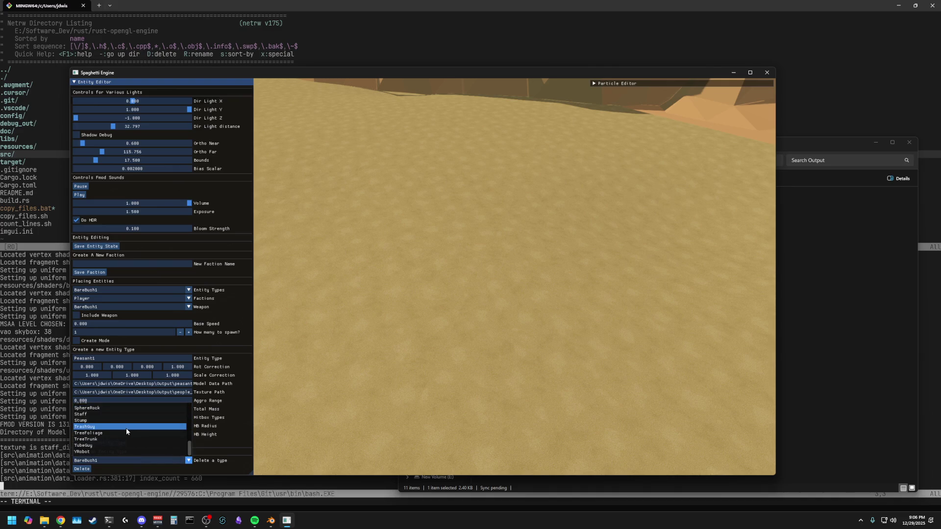
{"action": "scroll", "coordinate": [123, 430], "scroll_direction": "up", "scroll_amount": 3}
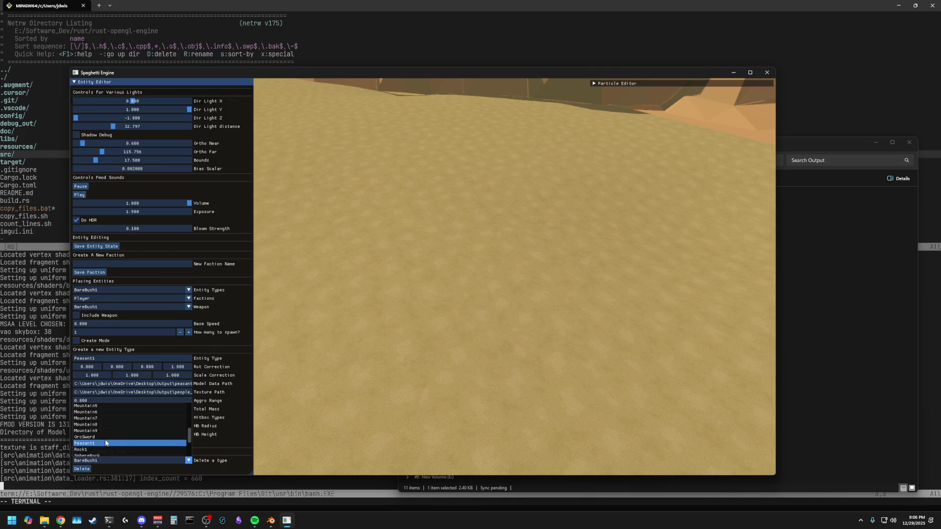
{"action": "left_click", "coordinate": [104, 443]}
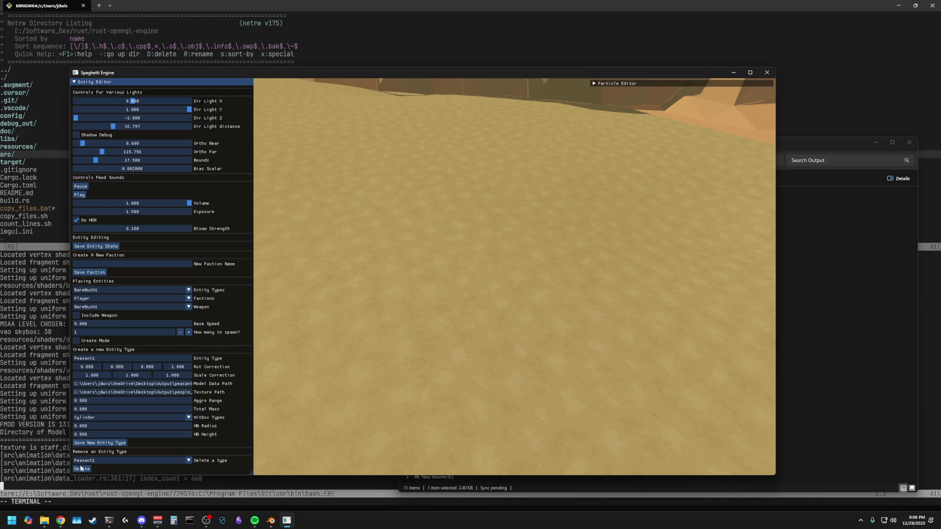
{"action": "left_click", "coordinate": [82, 469]}
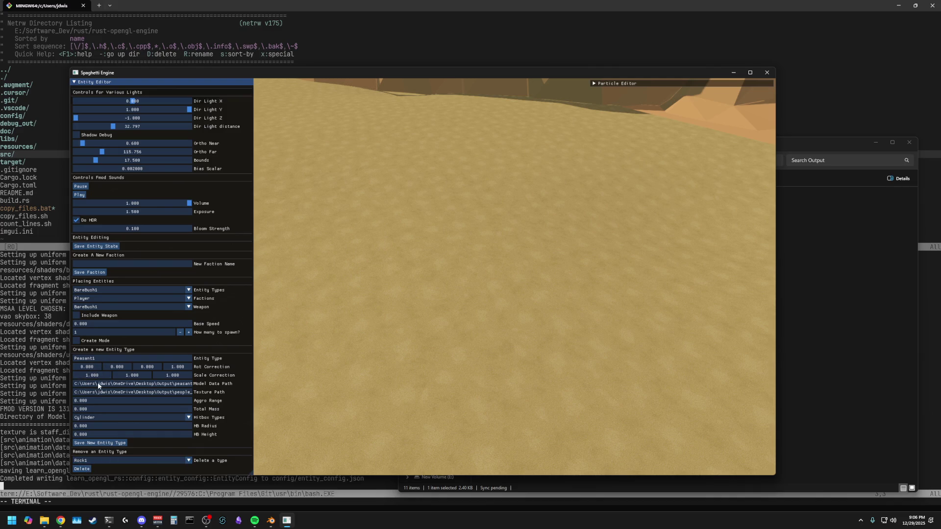
Step: Set Aggro Range to 10 and Total Mass to 60
{"action": "type", "text": "5"}
{"action": "key", "text": "Return"}
{"action": "type", "text": "60"}
{"action": "key", "text": "Return"}
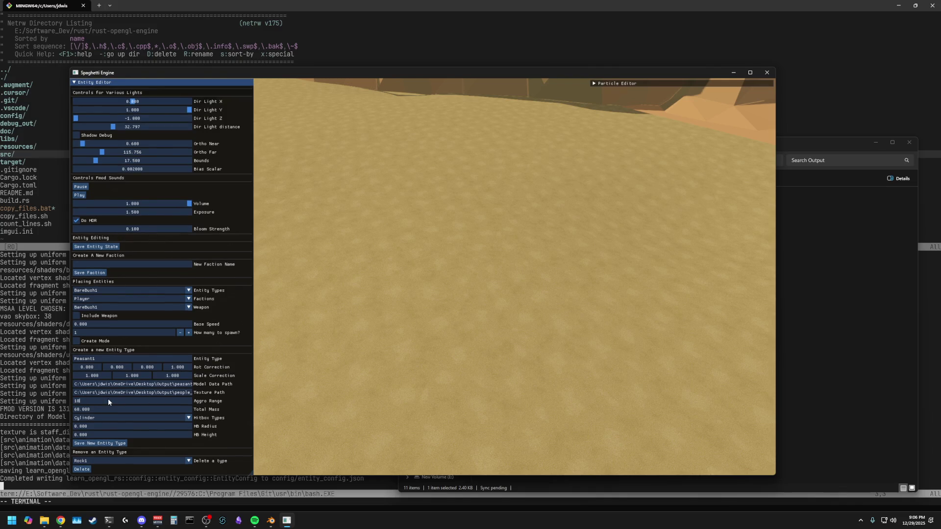
{"action": "type", "text": ".000"}
{"action": "key", "text": "Return"}
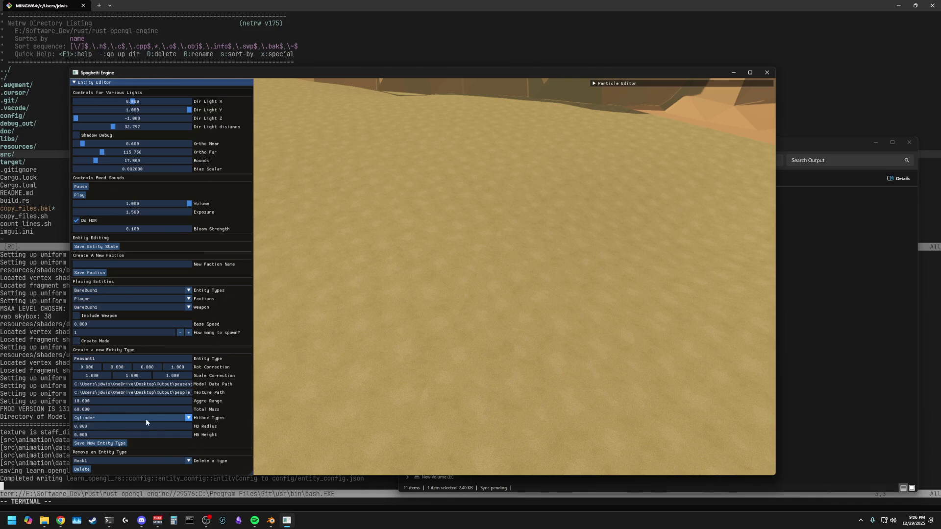
Step: Make the hitbox a pill with radius 0.25 and height 1
{"action": "left_click", "coordinate": [146, 418]}
{"action": "left_click", "coordinate": [113, 432]}
{"action": "type", "text": "0."}
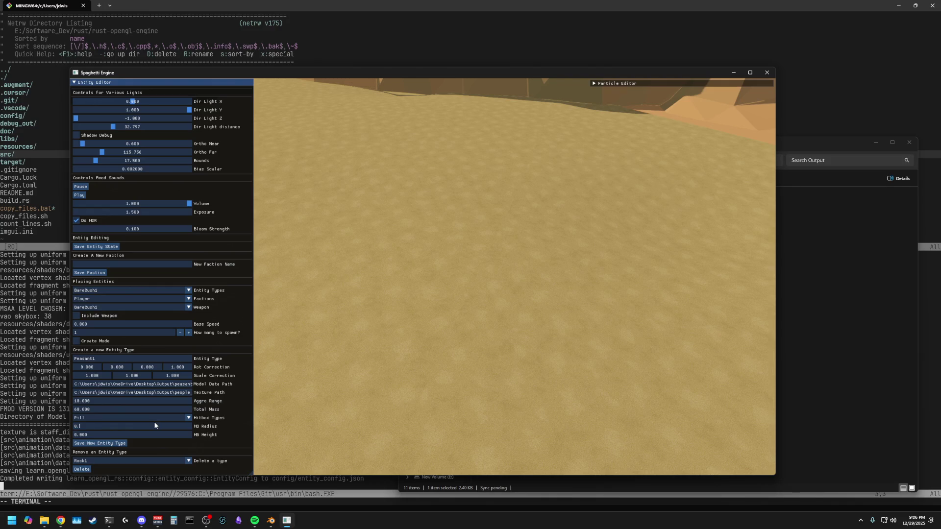
{"action": "left_click", "coordinate": [112, 433]}
{"action": "type", "text": "1"}
Step: Save the new Peasant1 entity type
{"action": "left_click", "coordinate": [97, 444]}
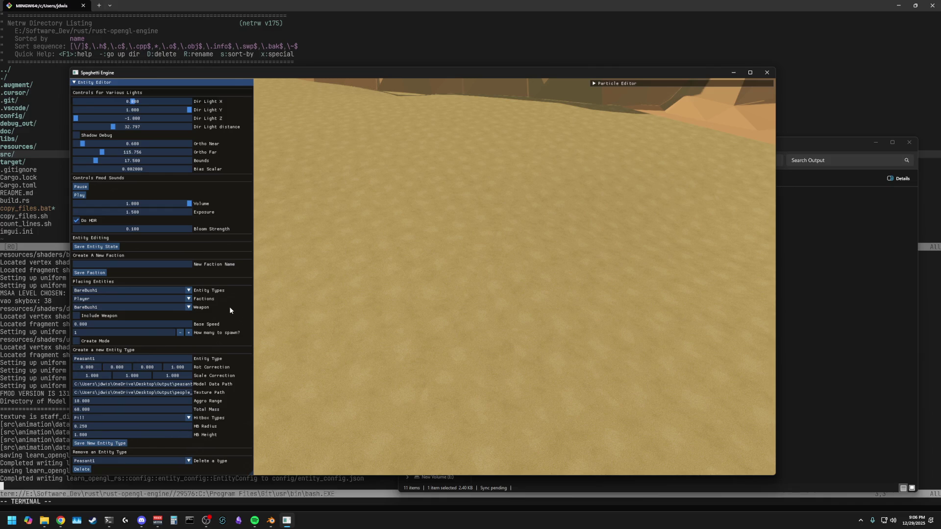
{"action": "left_click", "coordinate": [382, 271]}
{"action": "left_click", "coordinate": [596, 85]}
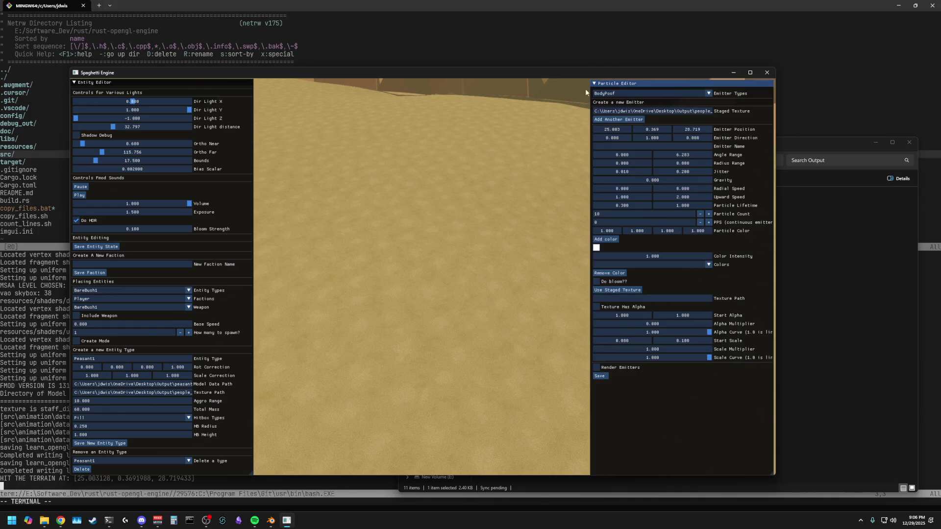
{"action": "left_click", "coordinate": [594, 84]}
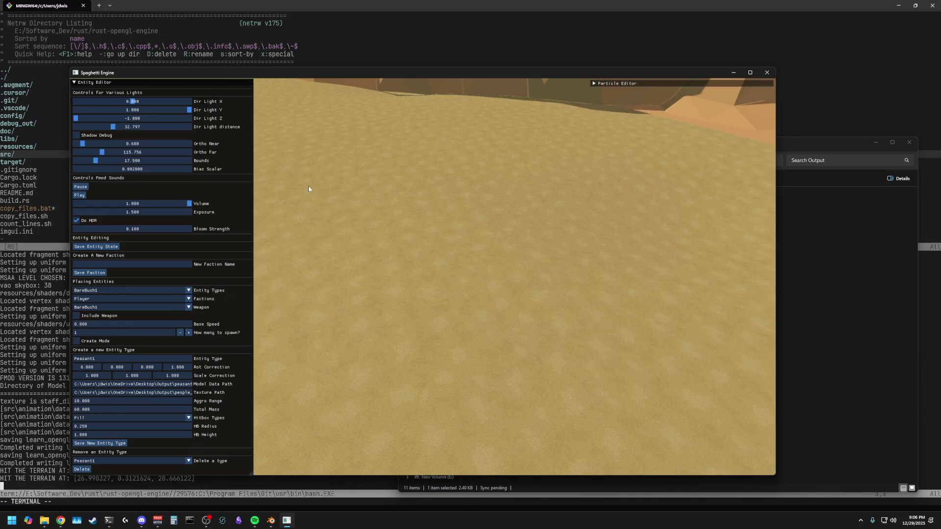
Step: Spawn a Player-faction Peasant1 with the FireStaff included and base speed 5.0, crashing the engine
{"action": "left_click", "coordinate": [132, 290]}
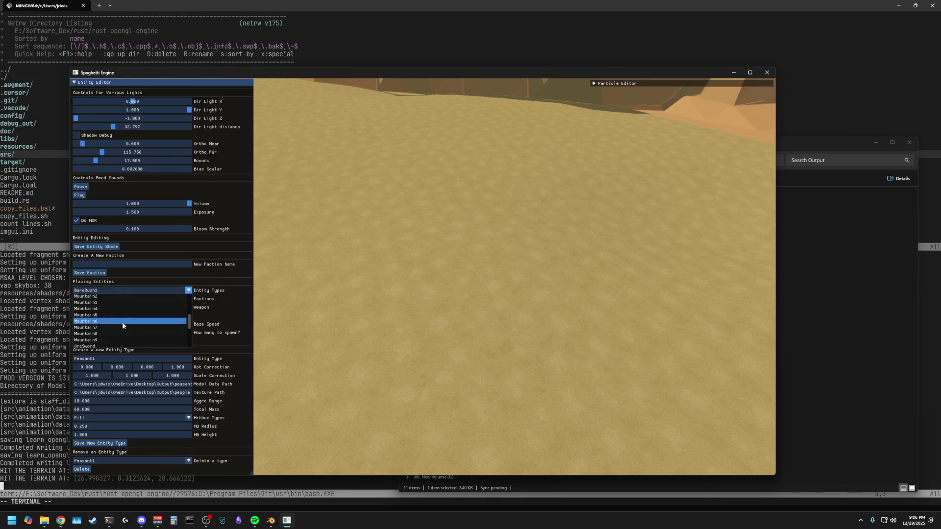
{"action": "scroll", "coordinate": [123, 326], "scroll_direction": "down", "scroll_amount": 2}
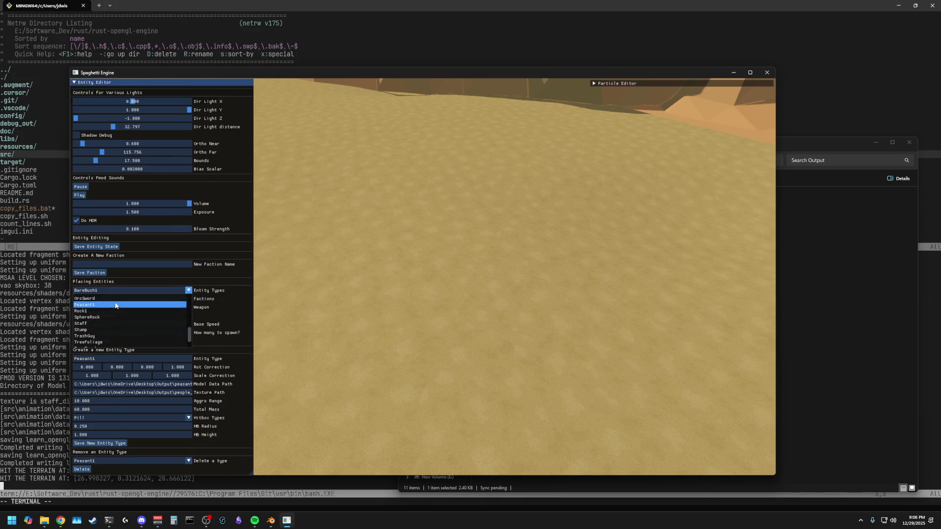
{"action": "left_click", "coordinate": [114, 304]}
{"action": "left_click", "coordinate": [179, 302]}
{"action": "left_click", "coordinate": [147, 307]}
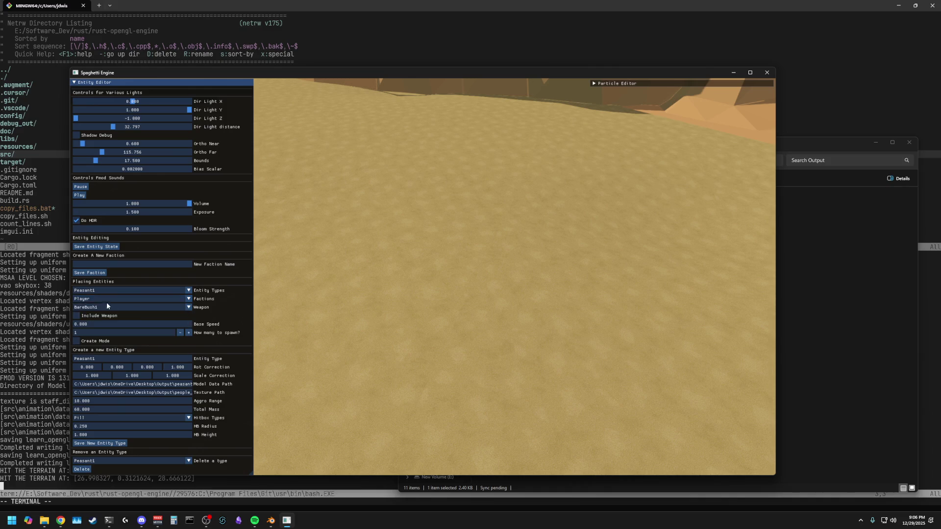
{"action": "left_click", "coordinate": [147, 307]}
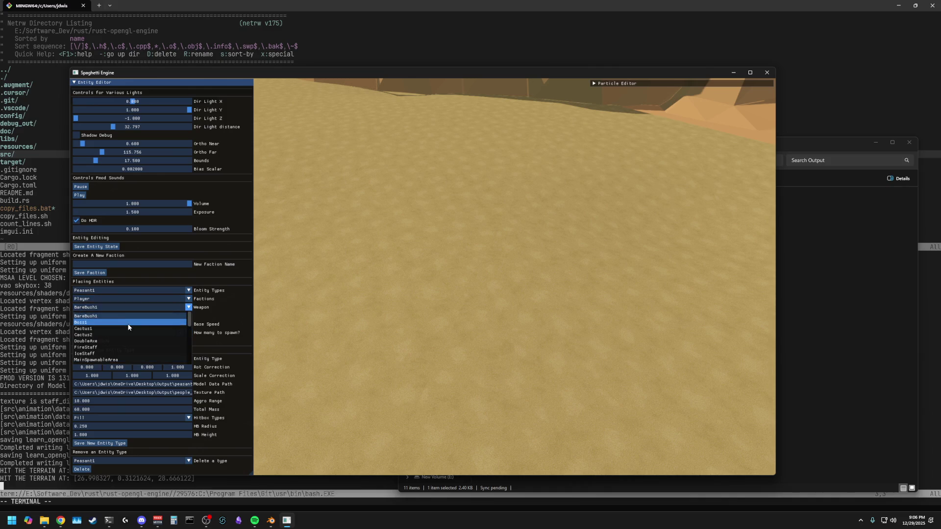
{"action": "left_click", "coordinate": [102, 347]}
{"action": "left_click", "coordinate": [92, 316]}
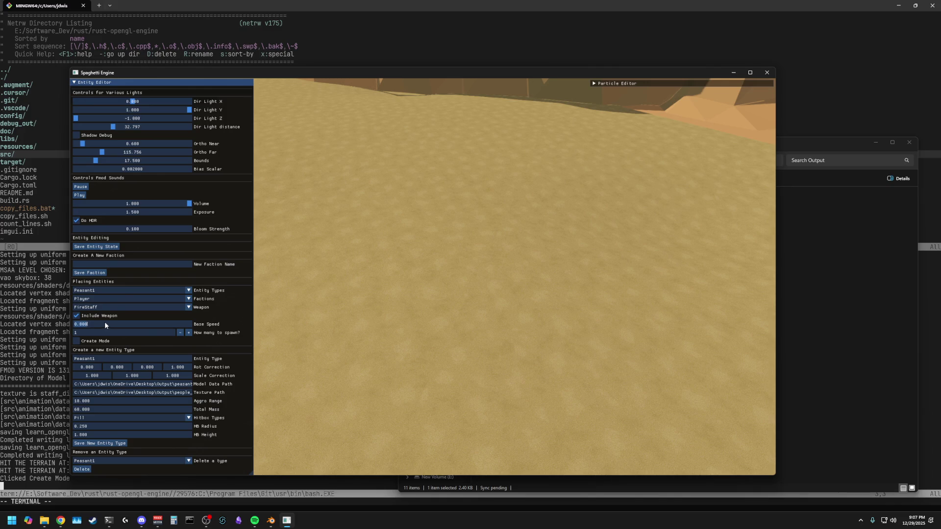
{"action": "type", "text": "5.0"}
{"action": "left_click", "coordinate": [76, 341]}
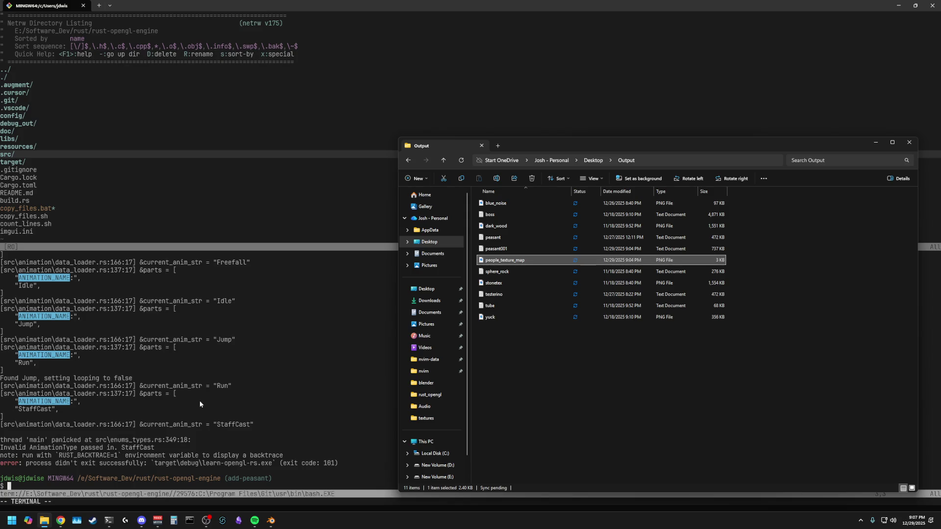
Step: Close the crashed terminal split and move to the src folder in the listing
{"action": "mouse_move", "coordinate": [540, 137]}
{"action": "left_mouse_down"}
{"action": "mouse_move", "coordinate": [550, 154]}
{"action": "mouse_move", "coordinate": [940, 147]}
{"action": "left_mouse_up"}
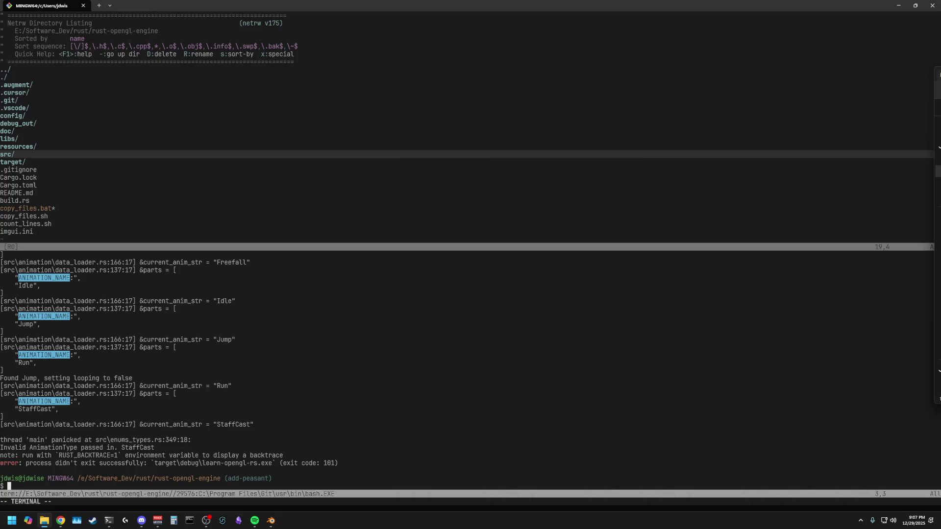
{"action": "left_click", "coordinate": [260, 118]}
{"action": "left_click", "coordinate": [151, 309]}
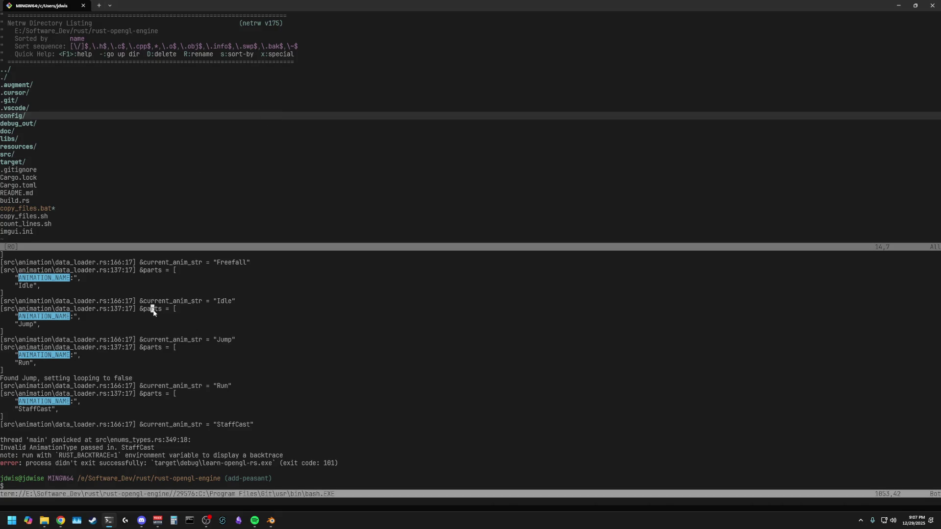
{"action": "key", "text": "ctrl+d"}
{"action": "key", "text": "k"}
{"action": "key", "text": "j"}
{"action": "key", "text": "j"}
{"action": "key", "text": "j"}
Step: Find and open src/animation/data_loader.rs with the file finder
{"action": "key", "text": "Return"}
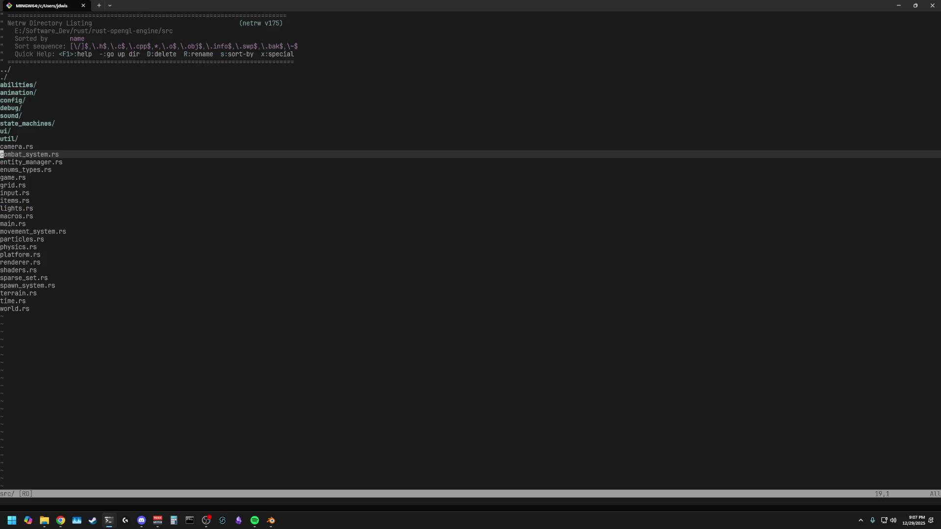
{"action": "key", "text": "space"}
{"action": "key", "text": "f"}
{"action": "key", "text": "f"}
{"action": "type", "text": "animation"}
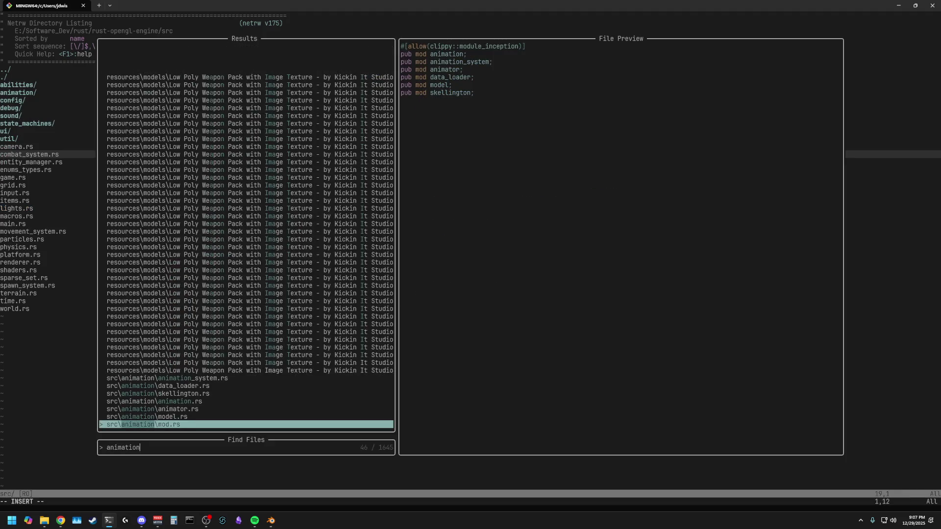
{"action": "key", "text": "BackSpace"}
{"action": "key", "text": "BackSpace"}
{"action": "key", "text": "BackSpace"}
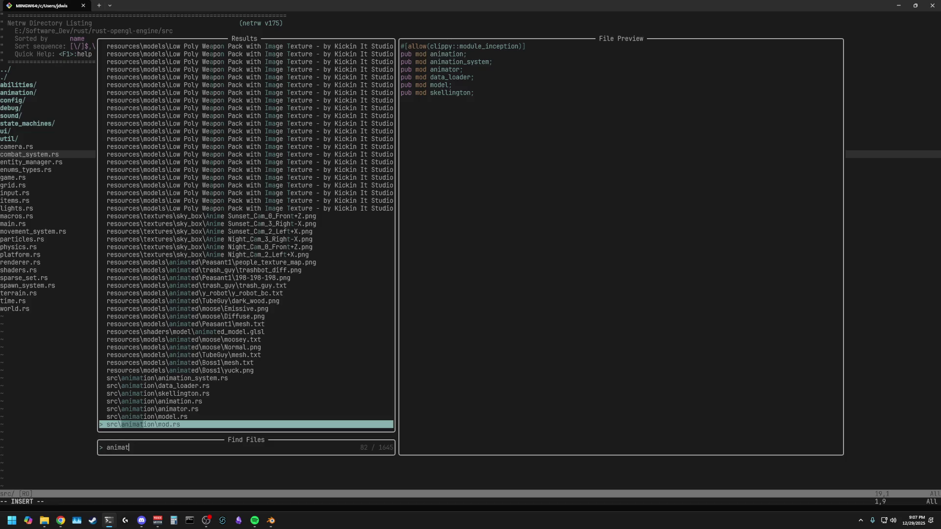
{"action": "key", "text": "Up"}
{"action": "key", "text": "Up"}
{"action": "key", "text": "Up"}
{"action": "key", "text": "Return"}
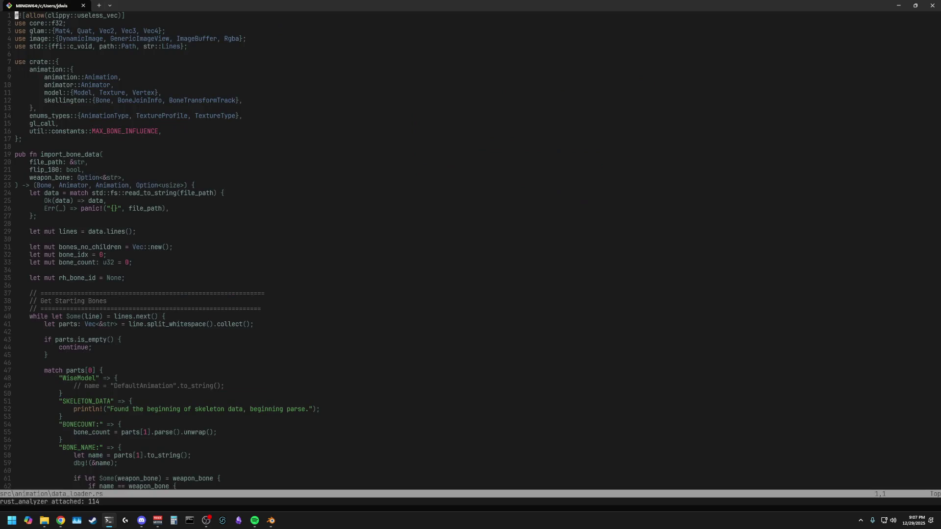
Step: Search for 'invalid' to reach the animation parsing code, then split the editor vertically
{"action": "key", "text": "j"}
{"action": "key", "text": "j"}
{"action": "key", "text": "j"}
{"action": "type", "text": "/invalid"}
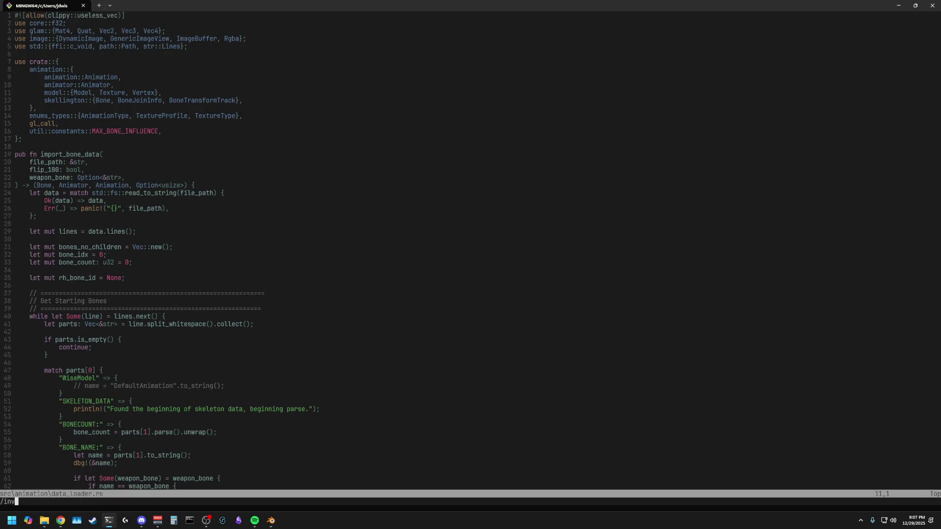
{"action": "key", "text": "Return"}
{"action": "key", "text": "ctrl+d"}
{"action": "key", "text": "ctrl+d"}
{"action": "key", "text": "ctrl+d"}
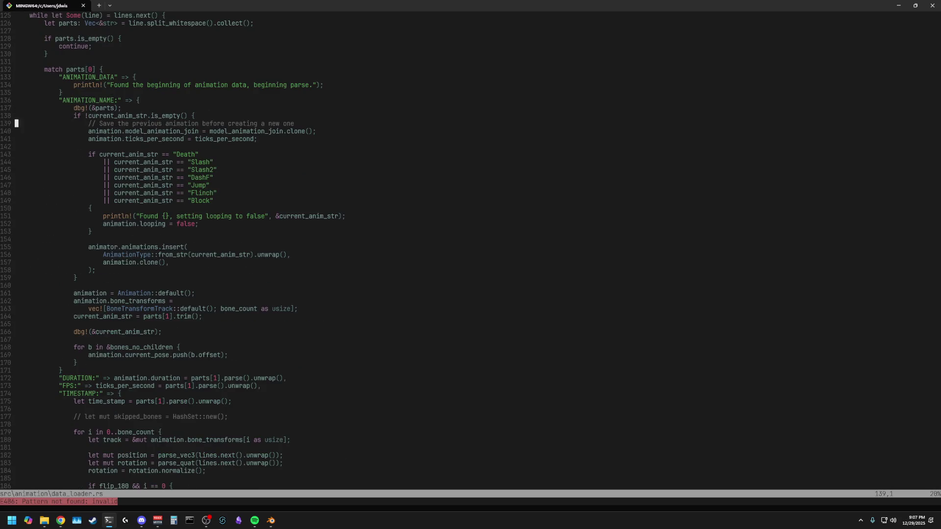
{"action": "key", "text": "j"}
{"action": "key", "text": "j"}
{"action": "key", "text": "j"}
{"action": "type", "text": ":vsplit"}
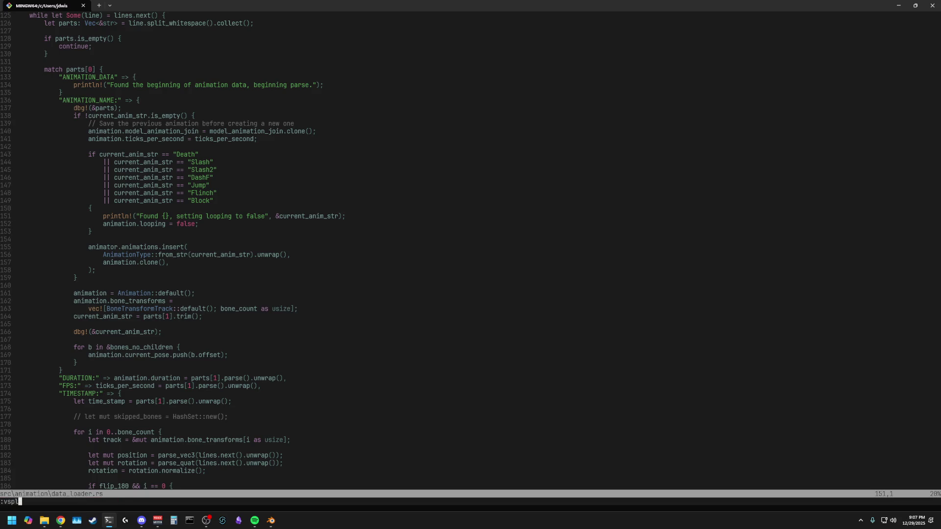
{"action": "key", "text": "Return"}
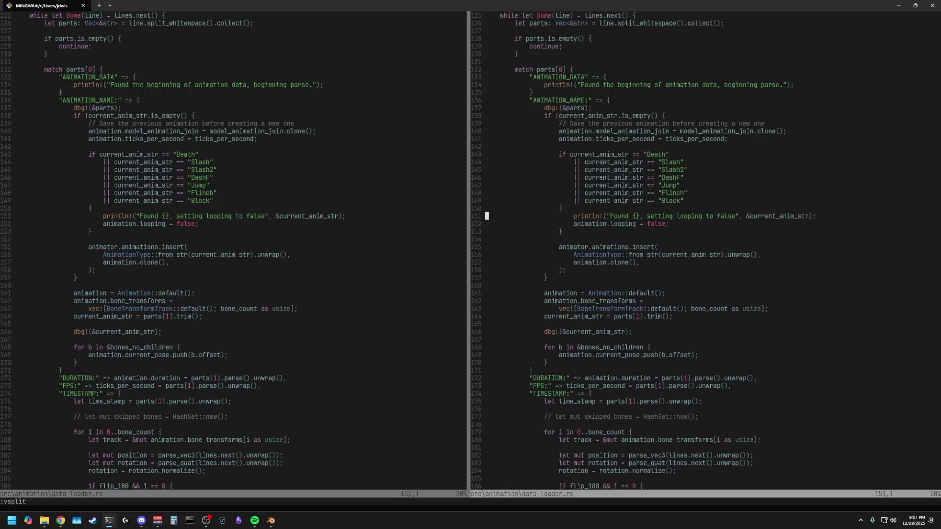
Step: Launch the game in a terminal split with cargo run and look around the desert arena's characters
{"action": "type", "text": ":Ex"}
{"action": "key", "text": "j"}
{"action": "key", "text": "j"}
{"action": "key", "text": "j"}
{"action": "type", "text": ":split | term "}
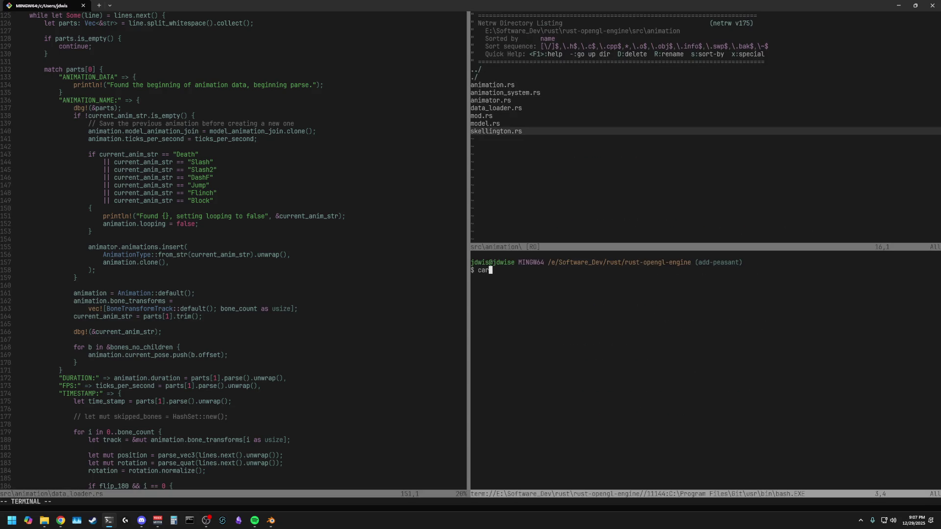
{"action": "type", "text": "cargo ru"}
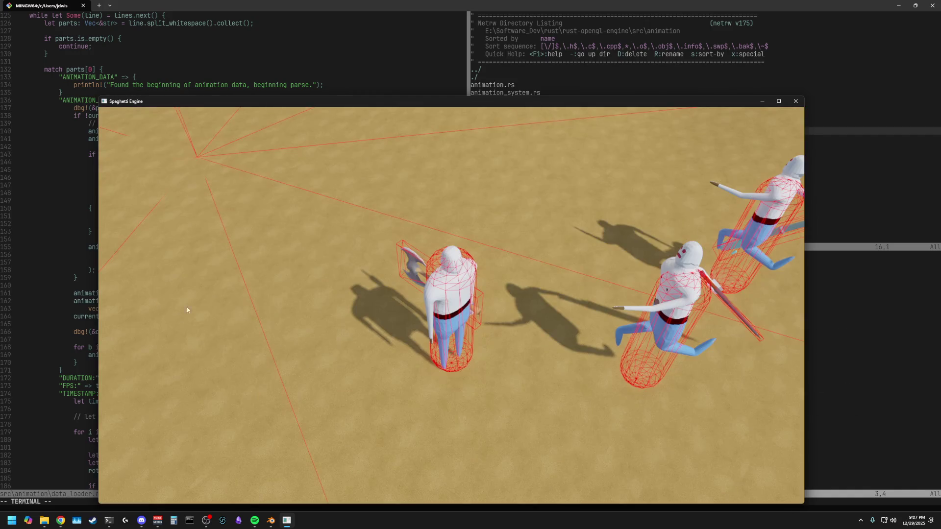
{"action": "mouse_move", "coordinate": [187, 310]}
{"action": "left_mouse_down"}
{"action": "mouse_move", "coordinate": [304, 278]}
{"action": "mouse_move", "coordinate": [397, 275]}
{"action": "left_mouse_up"}
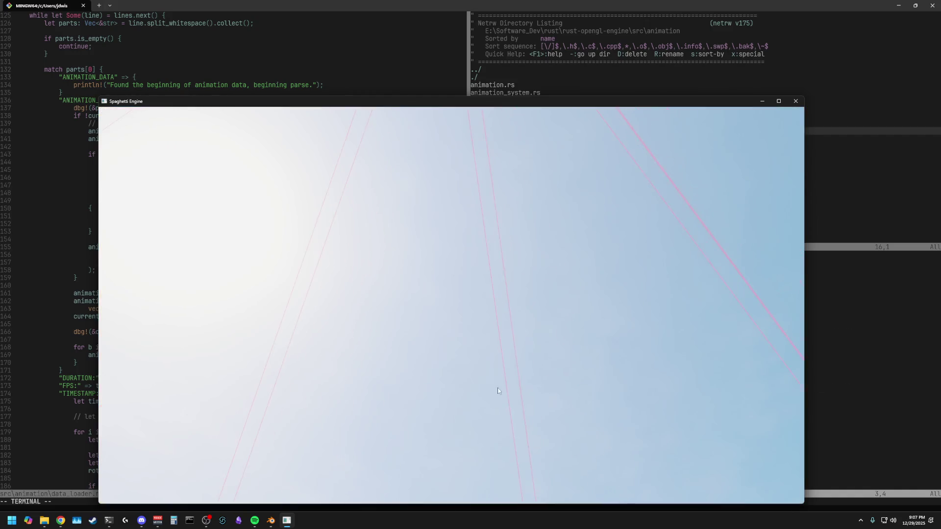
{"action": "mouse_move", "coordinate": [498, 391]}
{"action": "left_mouse_down"}
{"action": "mouse_move", "coordinate": [559, 395]}
{"action": "mouse_move", "coordinate": [554, 383]}
{"action": "left_mouse_up"}
{"action": "mouse_move", "coordinate": [493, 388]}
{"action": "left_mouse_down"}
{"action": "mouse_move", "coordinate": [484, 395]}
{"action": "mouse_move", "coordinate": [372, 361]}
{"action": "mouse_move", "coordinate": [378, 343]}
{"action": "left_mouse_up"}
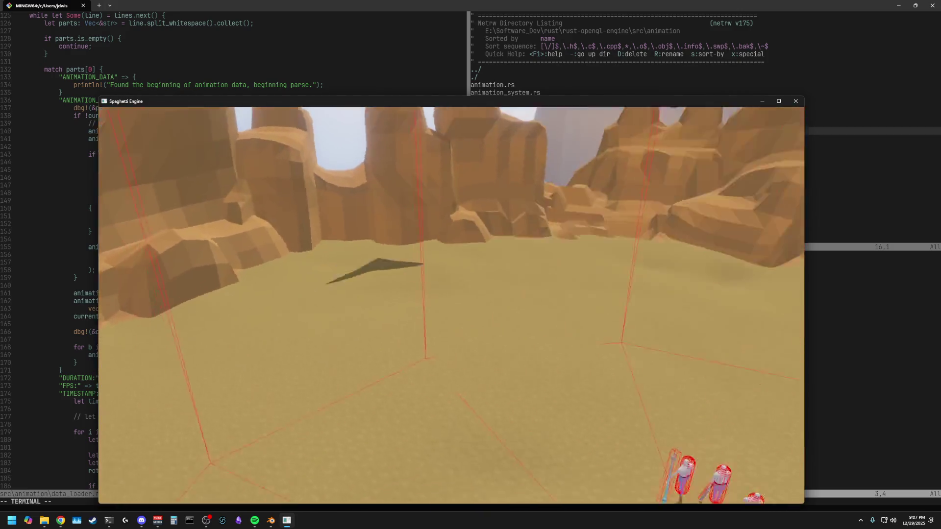
{"action": "key", "text": "w"}
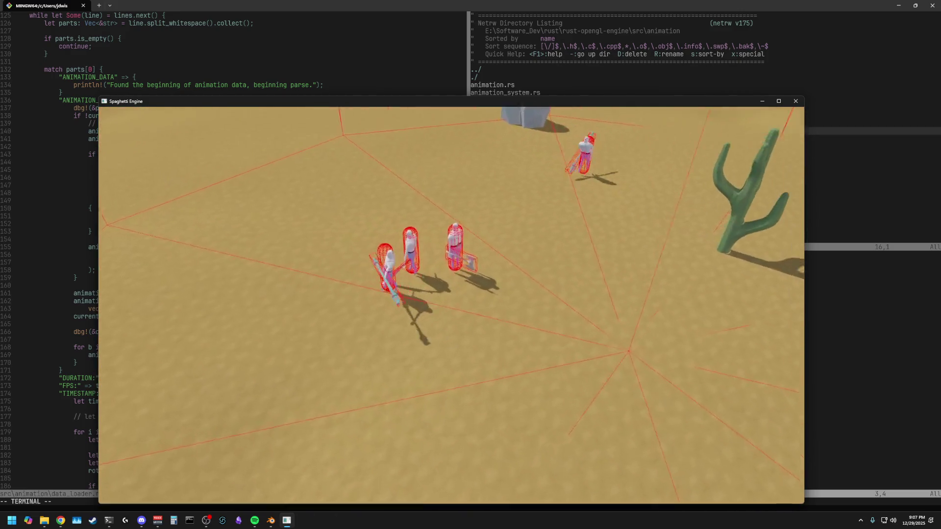
{"action": "key", "text": "Escape"}
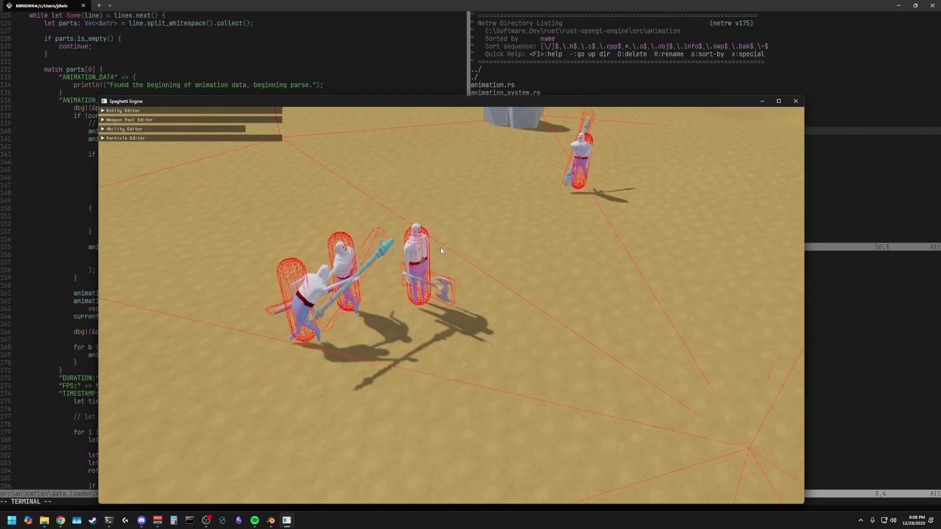
{"action": "key", "text": "Escape"}
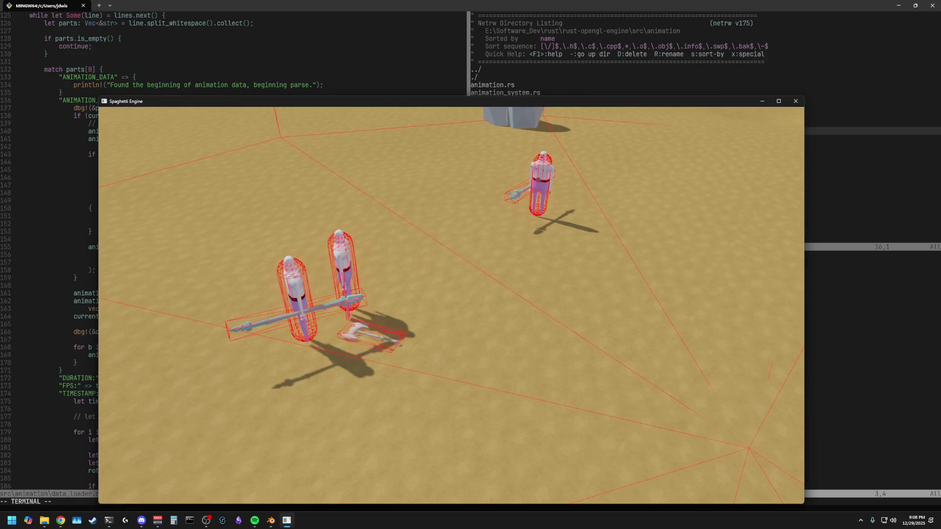
{"action": "key", "text": "w"}
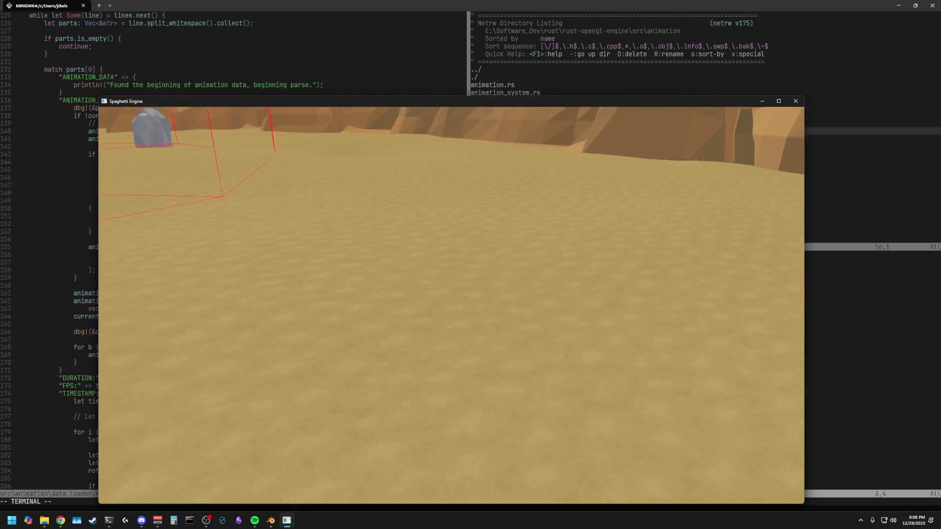
{"action": "key", "text": "Escape"}
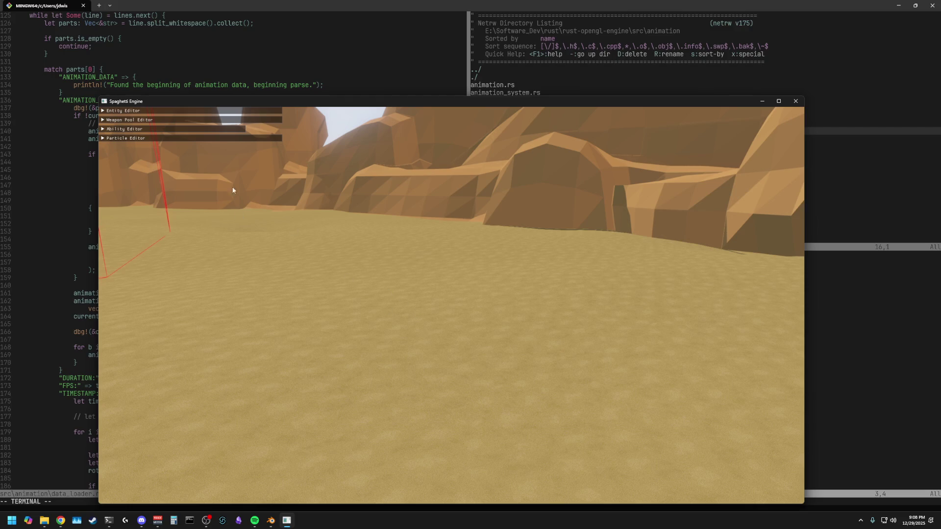
Step: Move the Particle Editor panel to the top right and expand the Entity Editor
{"action": "mouse_move", "coordinate": [125, 140]}
{"action": "left_mouse_down"}
{"action": "mouse_move", "coordinate": [568, 133]}
{"action": "mouse_move", "coordinate": [638, 119]}
{"action": "left_mouse_up"}
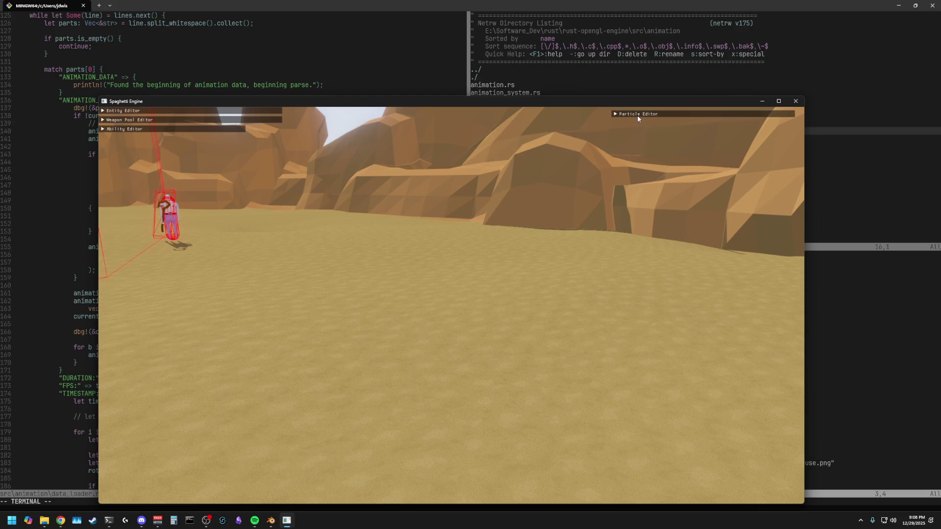
{"action": "left_click", "coordinate": [618, 115]}
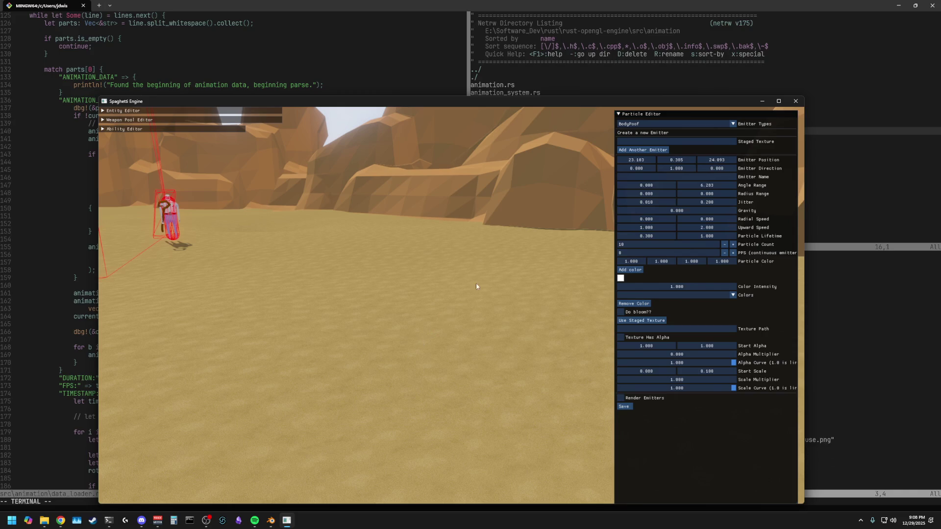
{"action": "left_click", "coordinate": [619, 114]}
{"action": "left_click", "coordinate": [103, 111]}
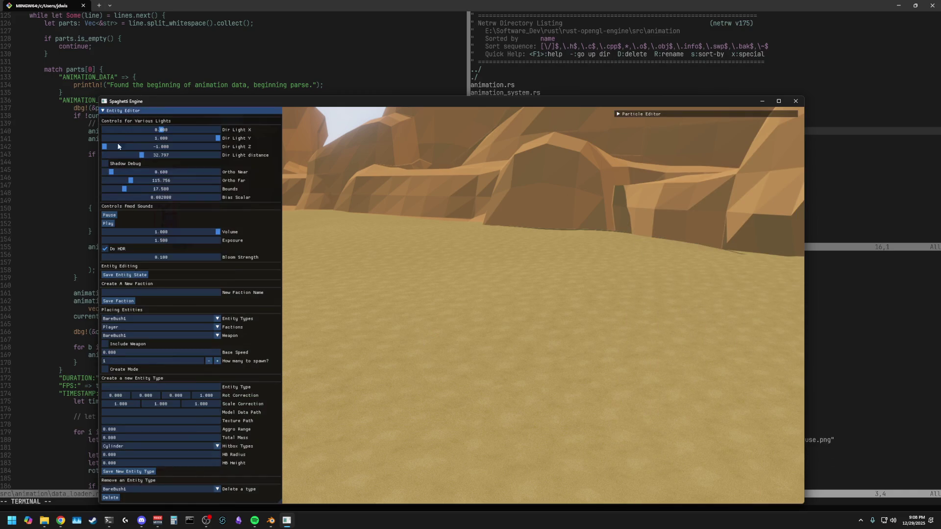
Step: Place a Peasant1 with a DoubleAxe at base speed 5, which crashes the engine
{"action": "left_click", "coordinate": [207, 319]}
{"action": "scroll", "coordinate": [154, 349], "scroll_direction": "down", "scroll_amount": 5}
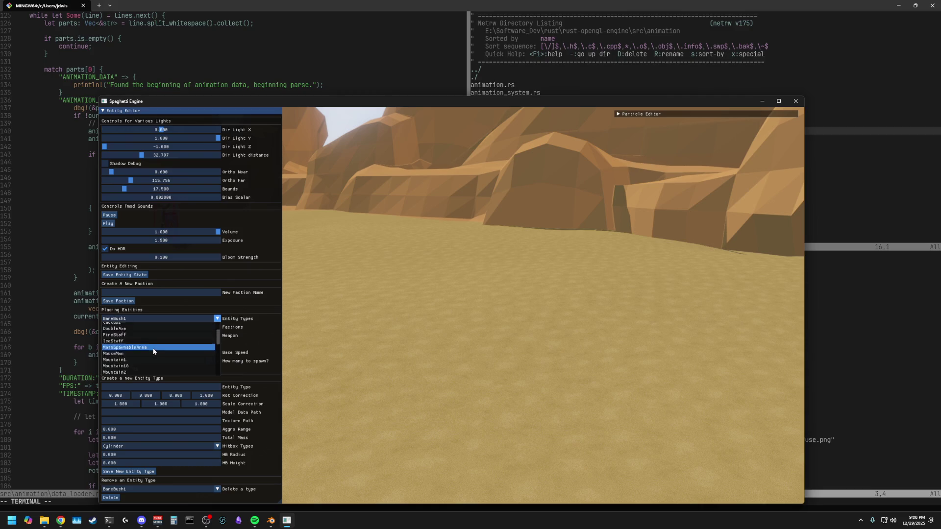
{"action": "left_click", "coordinate": [133, 358]}
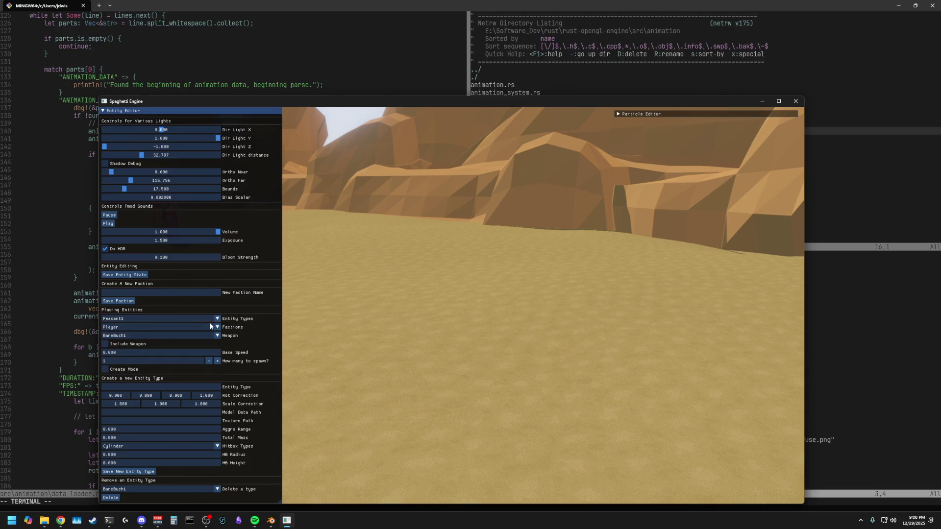
{"action": "left_click", "coordinate": [217, 336]}
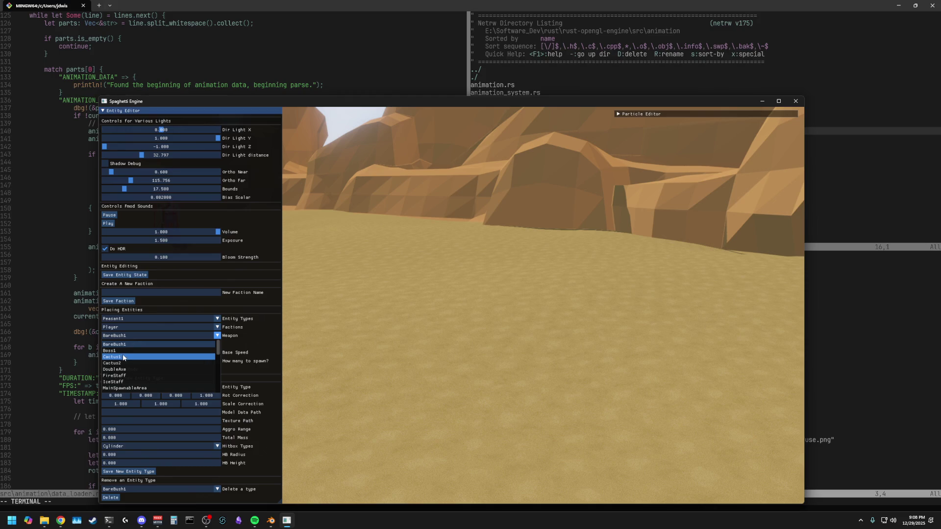
{"action": "left_click", "coordinate": [123, 371]}
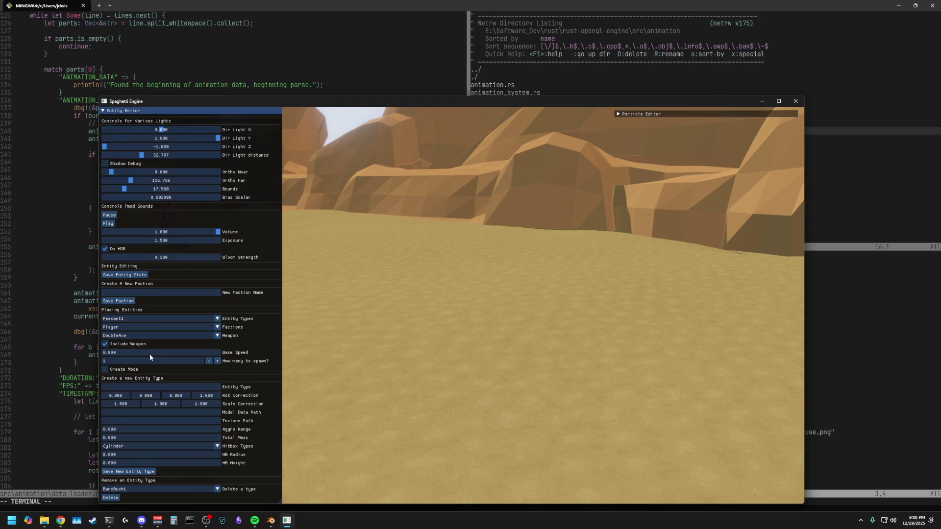
{"action": "type", "text": "5"}
{"action": "key", "text": "Return"}
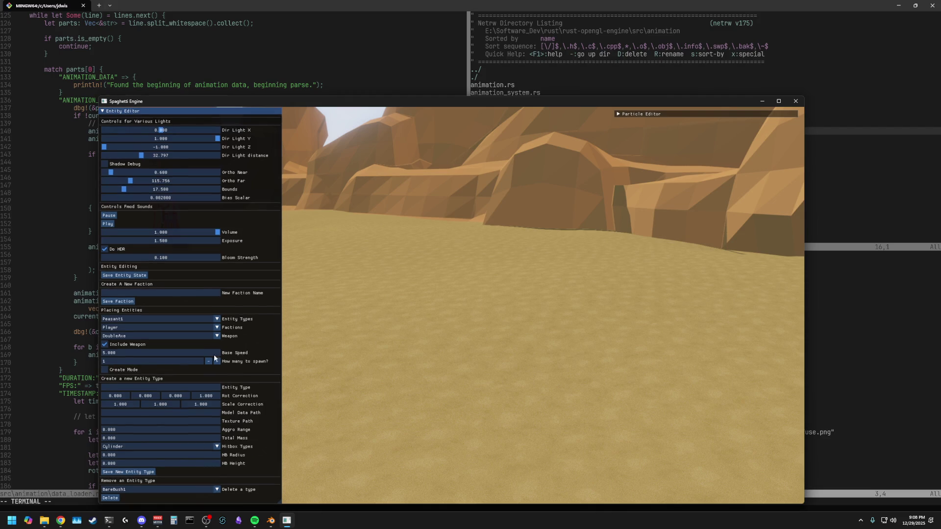
{"action": "left_click", "coordinate": [105, 371]}
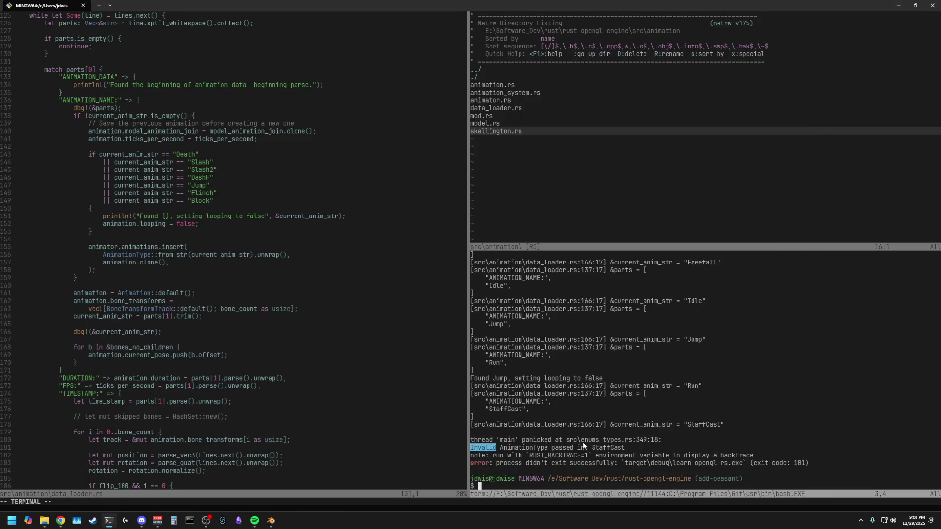
Step: Open src/enums_types.rs from the file finder, editing it despite the swap warning
{"action": "left_click", "coordinate": [322, 350]}
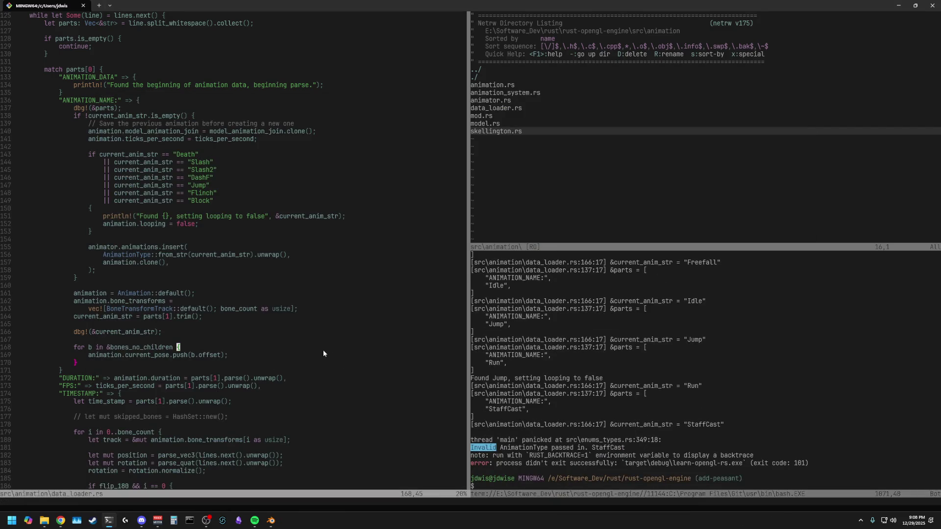
{"action": "key", "text": "minus"}
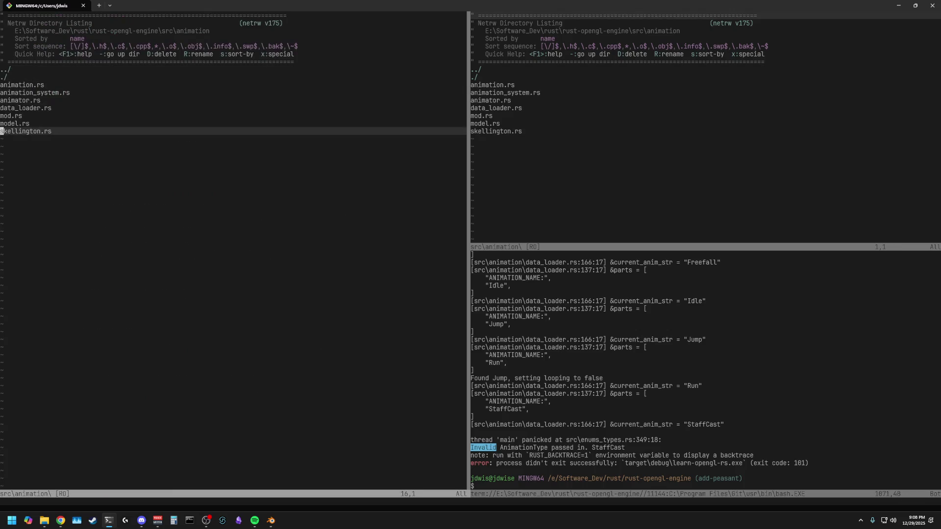
{"action": "key", "text": "minus"}
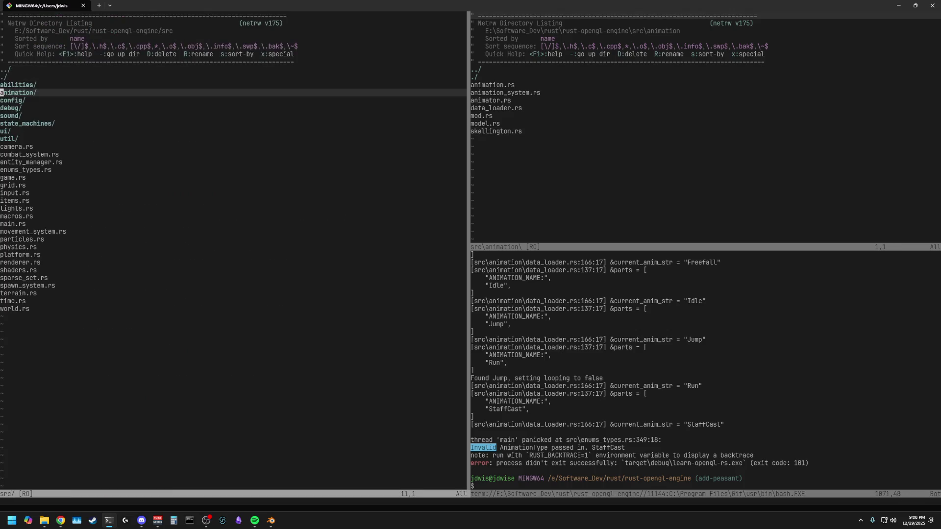
{"action": "key", "text": "j"}
{"action": "key", "text": "j"}
{"action": "key", "text": "j"}
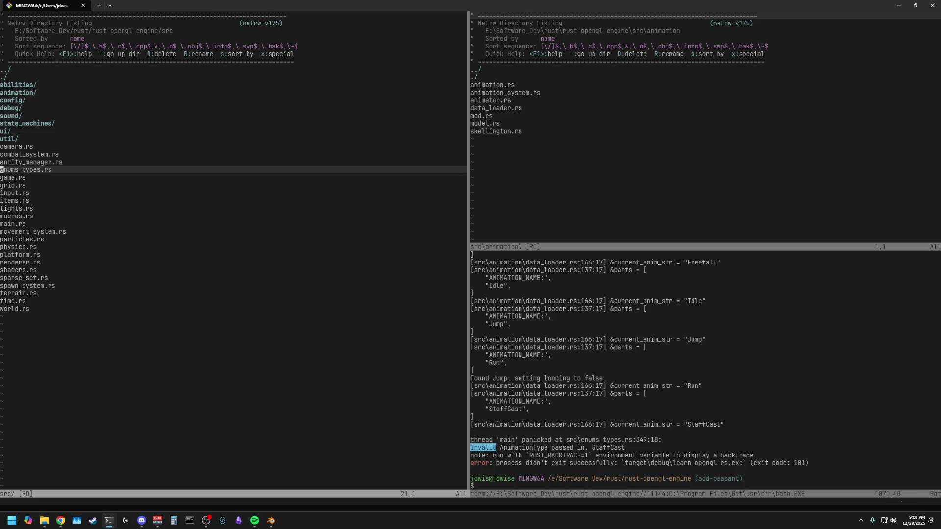
{"action": "key", "text": "space"}
{"action": "key", "text": "f"}
{"action": "key", "text": "f"}
{"action": "type", "text": "enum"}
{"action": "key", "text": "Return"}
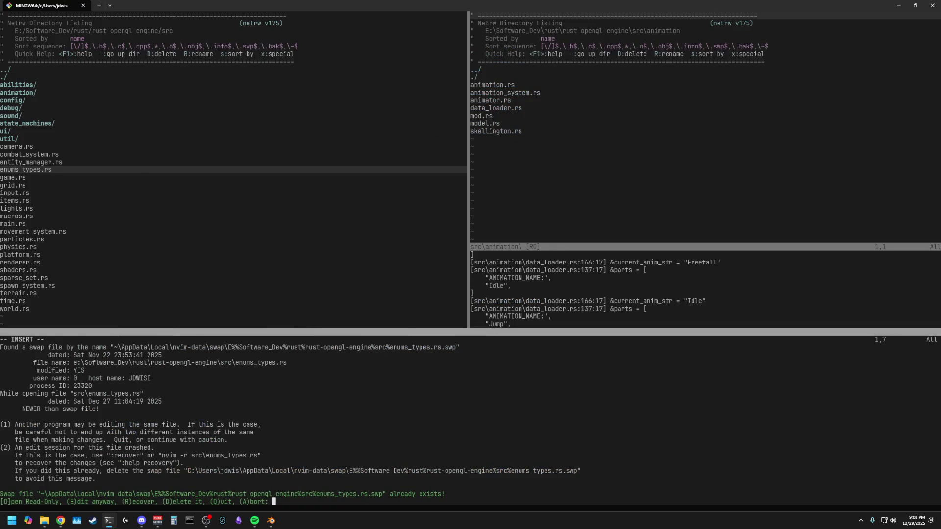
{"action": "key", "text": "e"}
Step: Scroll through the file and search for the AnimationType enum definition
{"action": "key", "text": "j"}
{"action": "key", "text": "j"}
{"action": "key", "text": "j"}
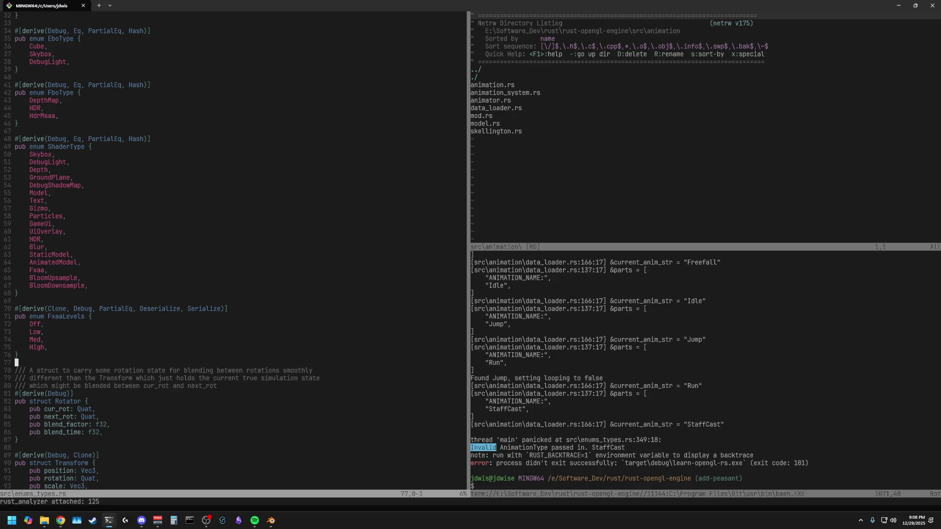
{"action": "key", "text": "space"}
{"action": "key", "text": "f"}
{"action": "key", "text": "f"}
{"action": "key", "text": "Escape"}
{"action": "key", "text": "ctrl+u"}
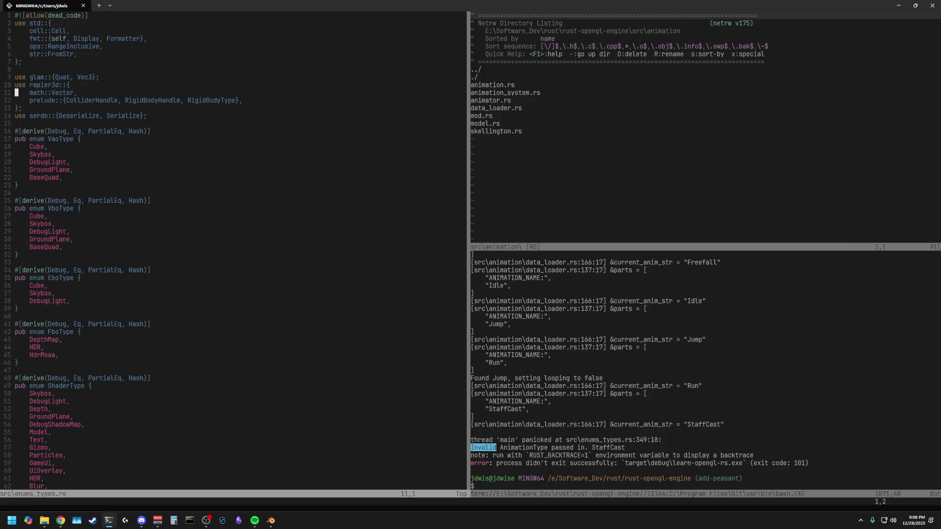
{"action": "key", "text": "j"}
{"action": "key", "text": "j"}
{"action": "key", "text": "j"}
{"action": "key", "text": "ctrl+d"}
{"action": "key", "text": "space"}
{"action": "key", "text": "f"}
{"action": "key", "text": "f"}
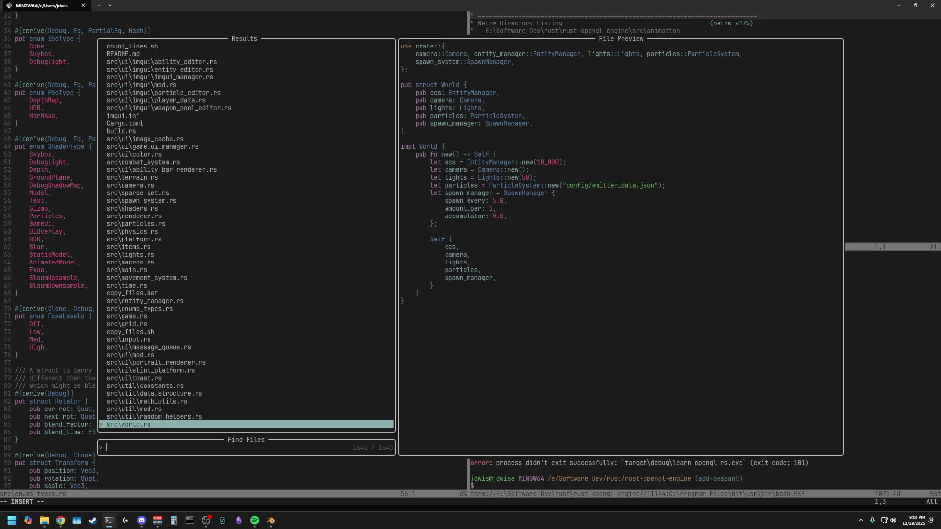
{"action": "type", "text": "animation"}
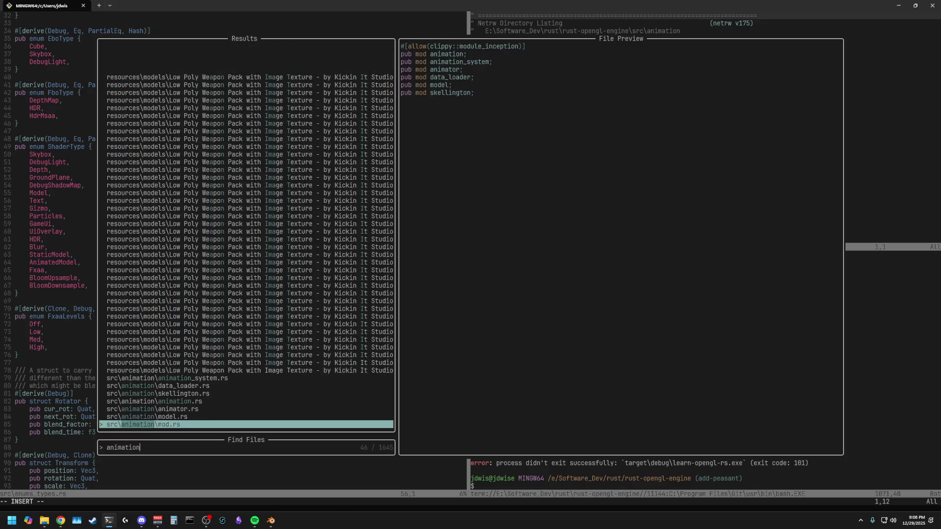
{"action": "key", "text": "Escape"}
{"action": "type", "text": "/ani"}
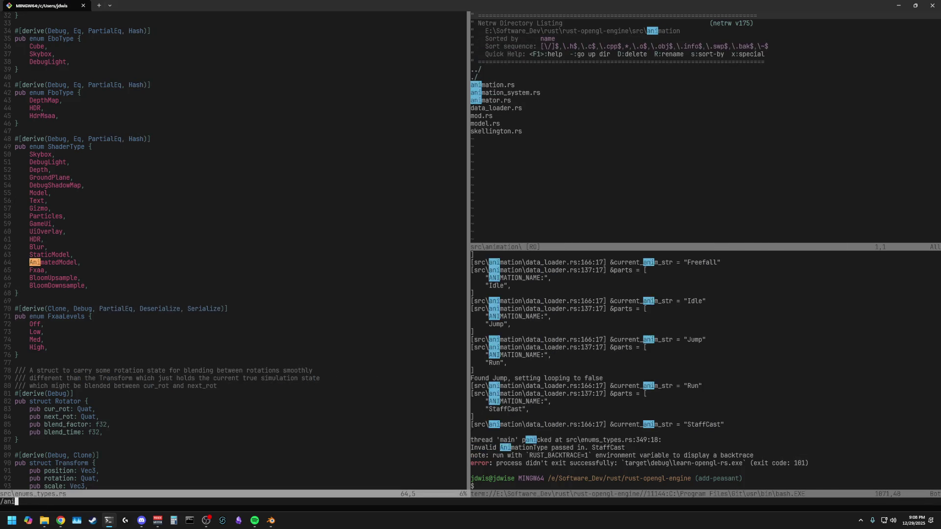
{"action": "type", "text": "mationtype"}
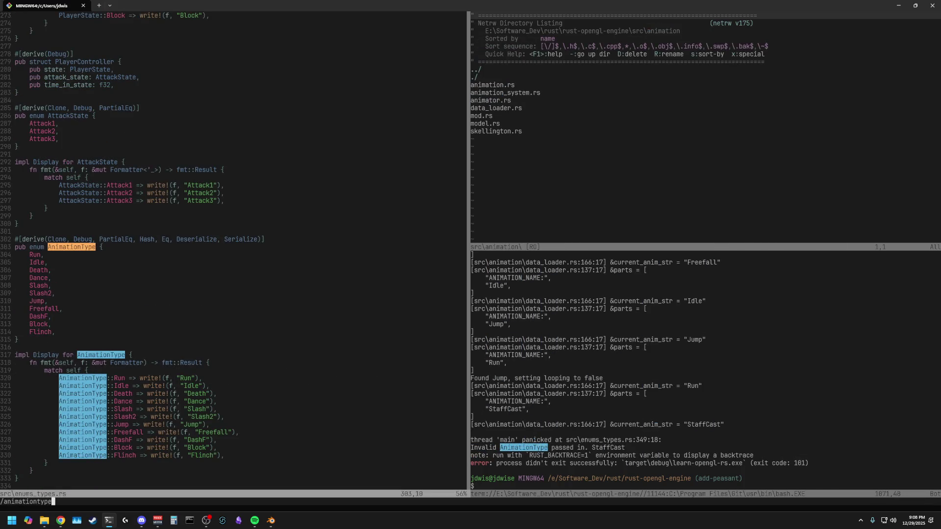
Step: Add a StaffCast variant at the end of the AnimationType enum and save
{"action": "key", "text": "Return"}
{"action": "key", "text": "j"}
{"action": "key", "text": "j"}
{"action": "key", "text": "j"}
{"action": "type", "text": "o"}
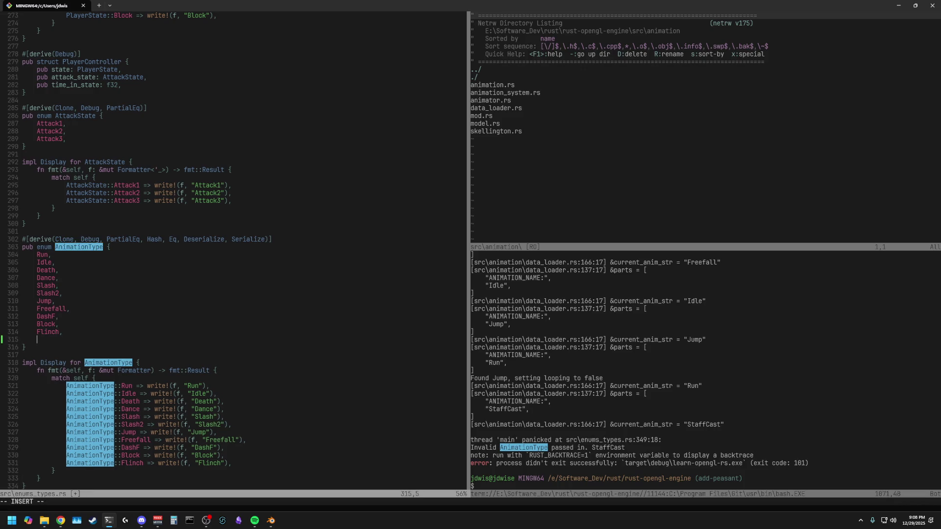
{"action": "type", "text": "taffCast"}
{"action": "type", "text": ","}
{"action": "key", "text": "Escape"}
{"action": "type", "text": ":w"}
{"action": "key", "text": "Return"}
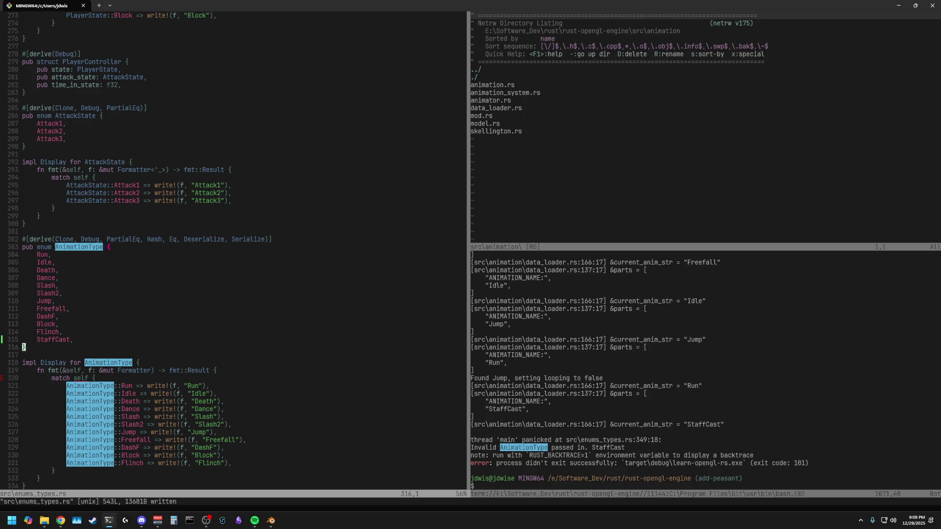
Step: Duplicate the Flinch Display arm and rename its variant to StaffCast
{"action": "key", "text": "y"}
{"action": "key", "text": "y"}
{"action": "key", "text": "p"}
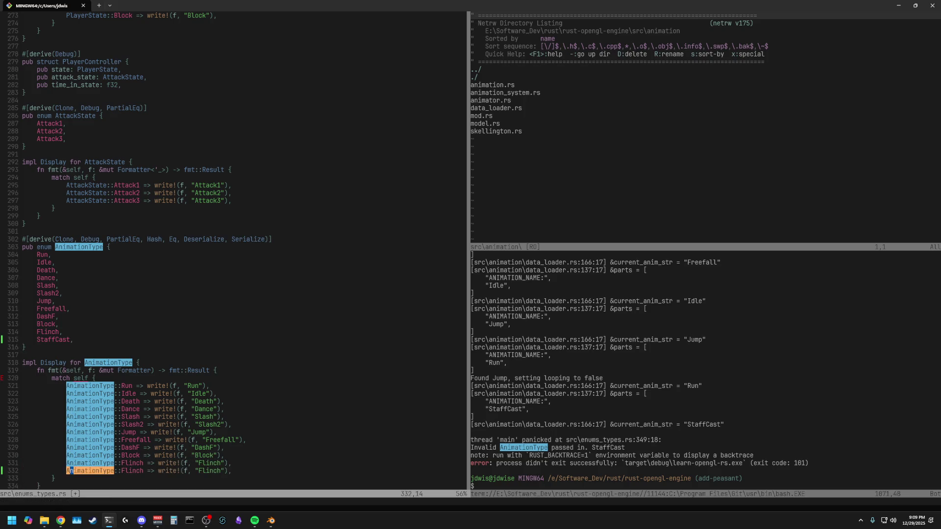
{"action": "key", "text": "e"}
{"action": "key", "text": "w"}
{"action": "key", "text": "w"}
{"action": "type", "text": "cwStaffCast"}
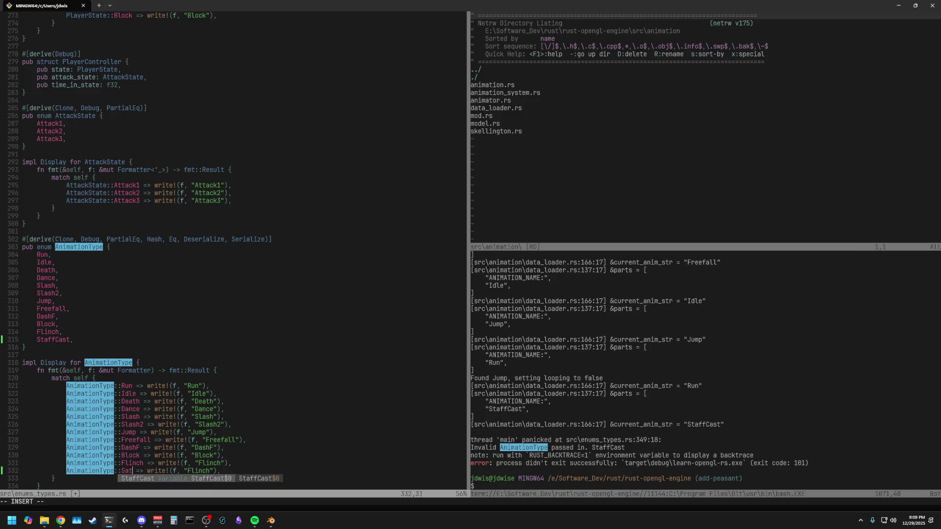
{"action": "key", "text": "Escape"}
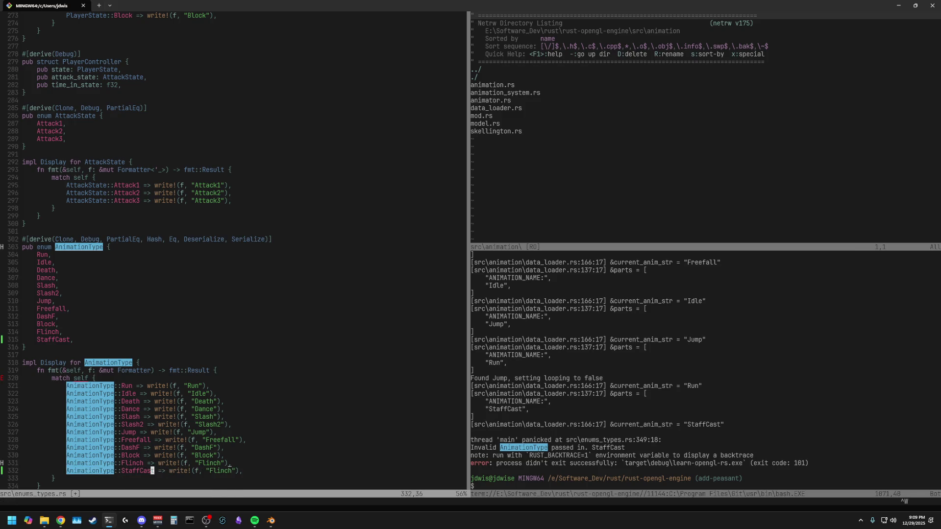
Step: Set the new arm's display string to "StaffCast", save, and enter cargo run in the terminal
{"action": "key", "text": "f"}
{"action": "key", "text": "parenright"}
{"action": "type", "text": "ciwStaffCast"}
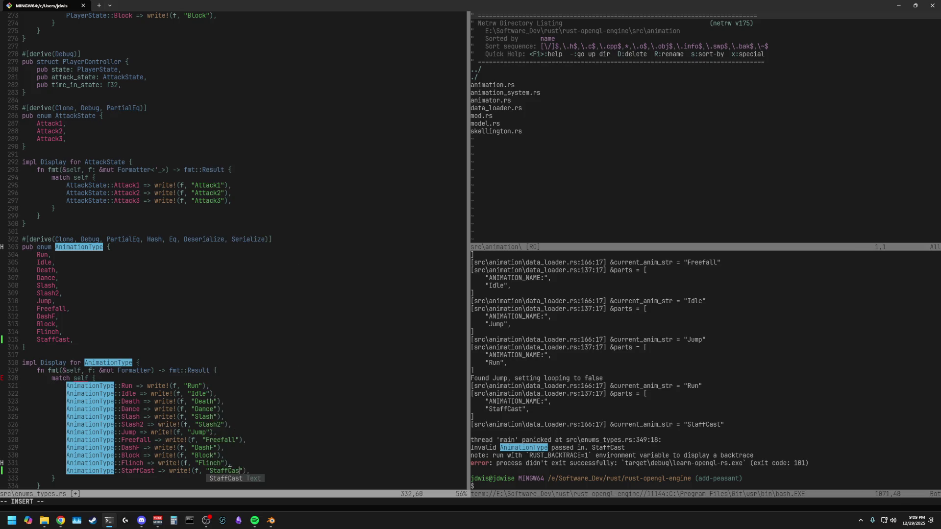
{"action": "key", "text": "Escape"}
{"action": "type", "text": ":w"}
{"action": "key", "text": "Return"}
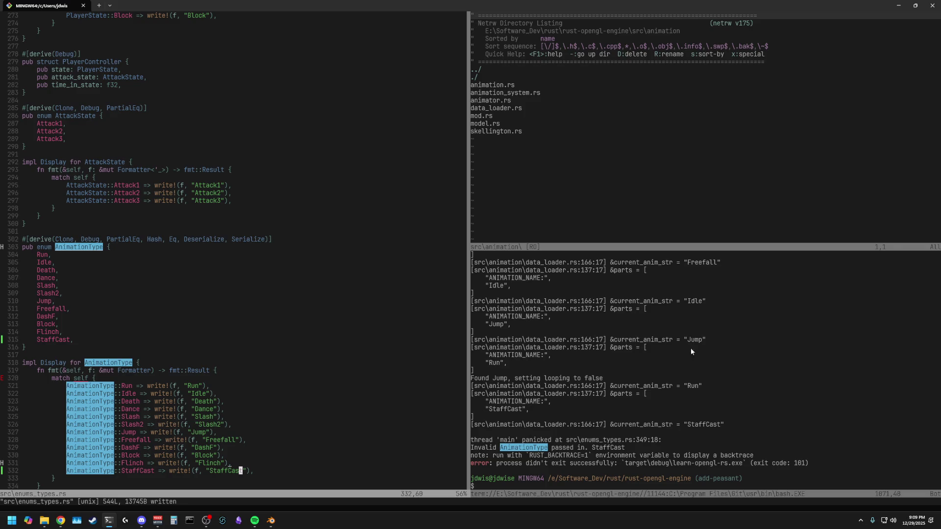
{"action": "left_click", "coordinate": [691, 352]}
{"action": "type", "text": "icargo run"}
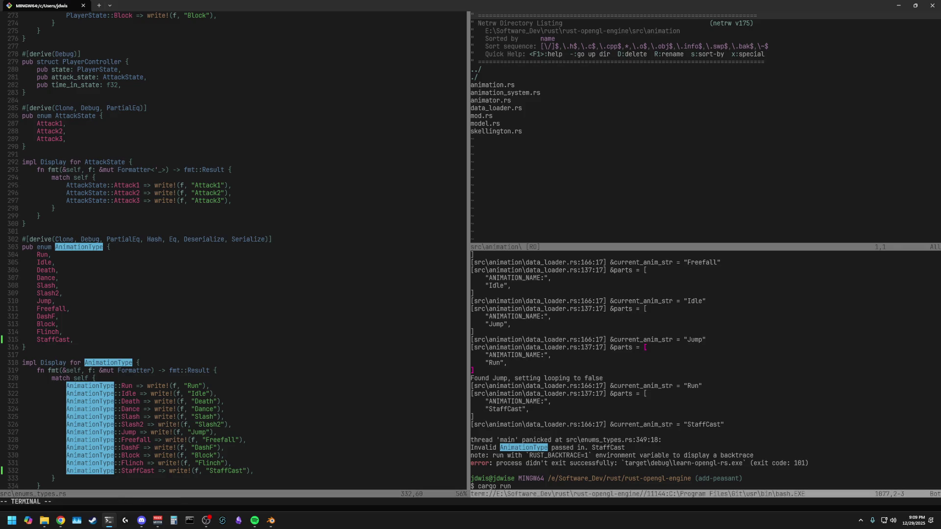
Step: Build and launch the game, then show the editor panels with the Entity Editor expanded
{"action": "key", "text": "Return"}
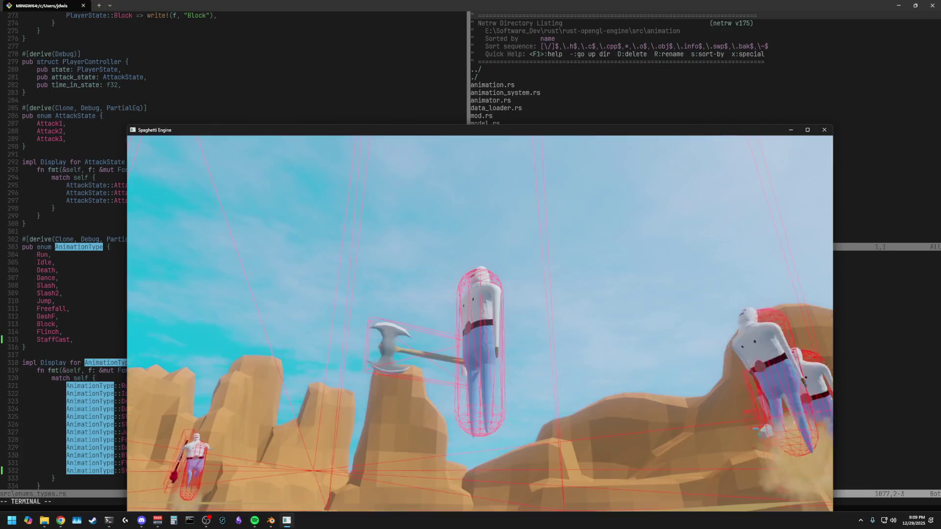
{"action": "key", "text": "Escape"}
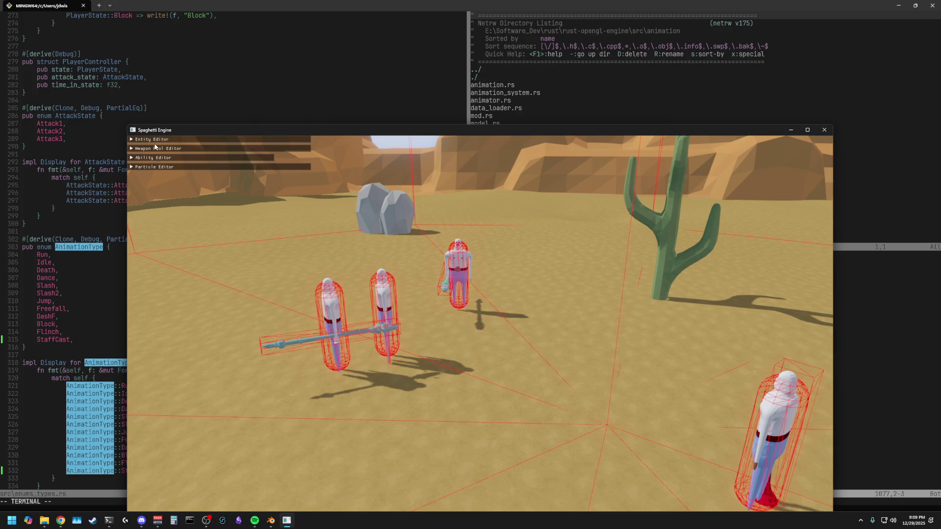
{"action": "left_click", "coordinate": [131, 140]}
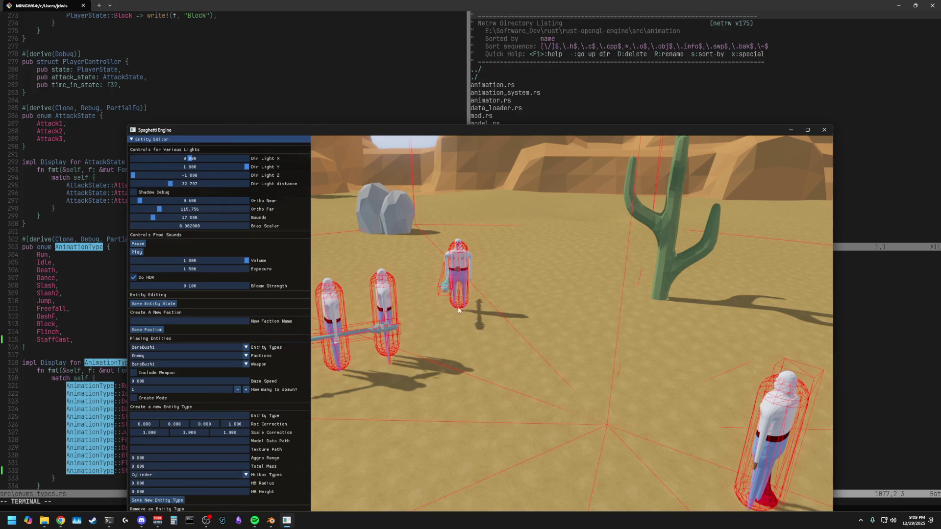
{"action": "left_click", "coordinate": [562, 279]}
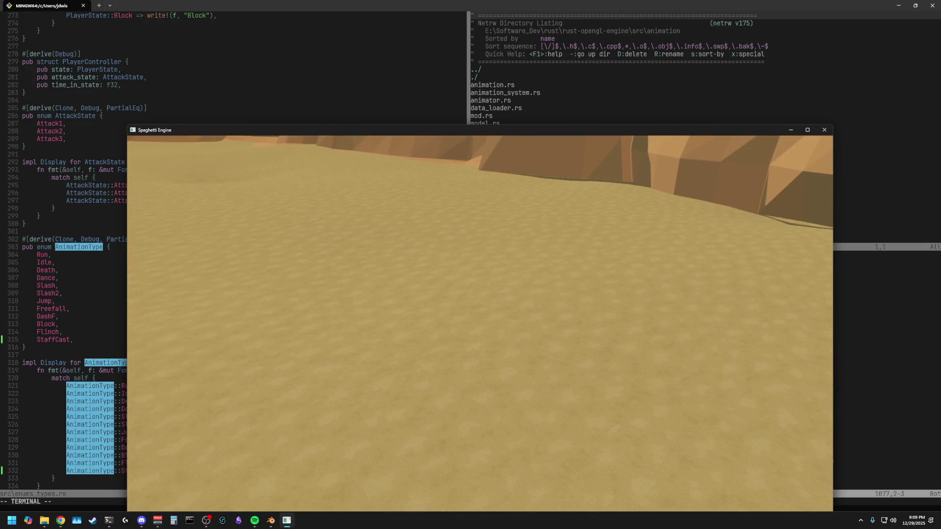
{"action": "key", "text": "Escape"}
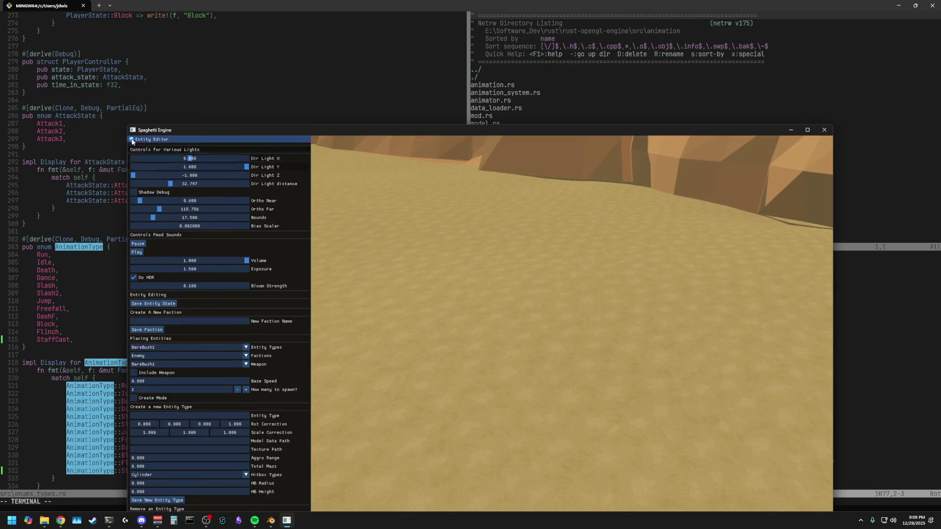
Step: Reopen the Entity Editor and choose Peasant1 as the entity type
{"action": "left_click", "coordinate": [147, 140]}
{"action": "left_click", "coordinate": [152, 166]}
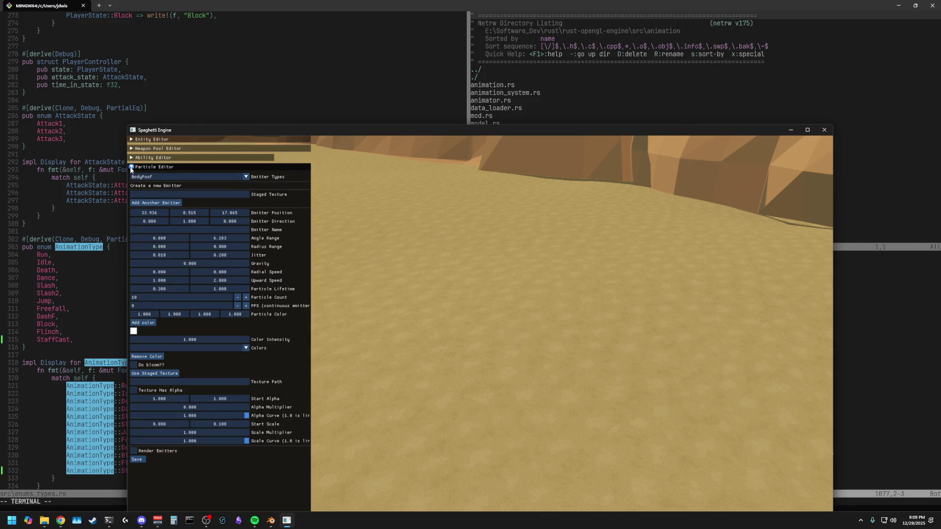
{"action": "left_click", "coordinate": [132, 167]}
{"action": "left_click", "coordinate": [147, 139]}
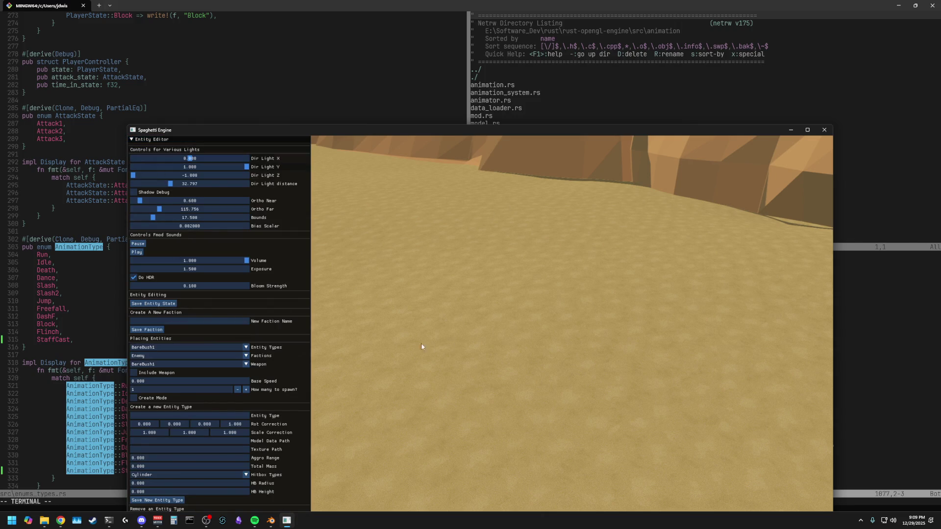
{"action": "left_click", "coordinate": [247, 348]}
{"action": "scroll", "coordinate": [176, 376], "scroll_direction": "down", "scroll_amount": 5}
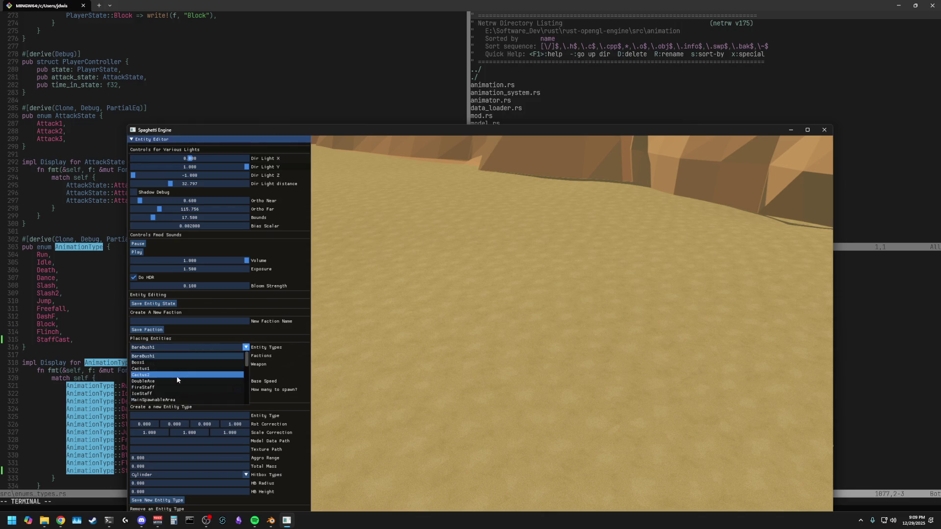
{"action": "scroll", "coordinate": [177, 380], "scroll_direction": "up", "scroll_amount": 2}
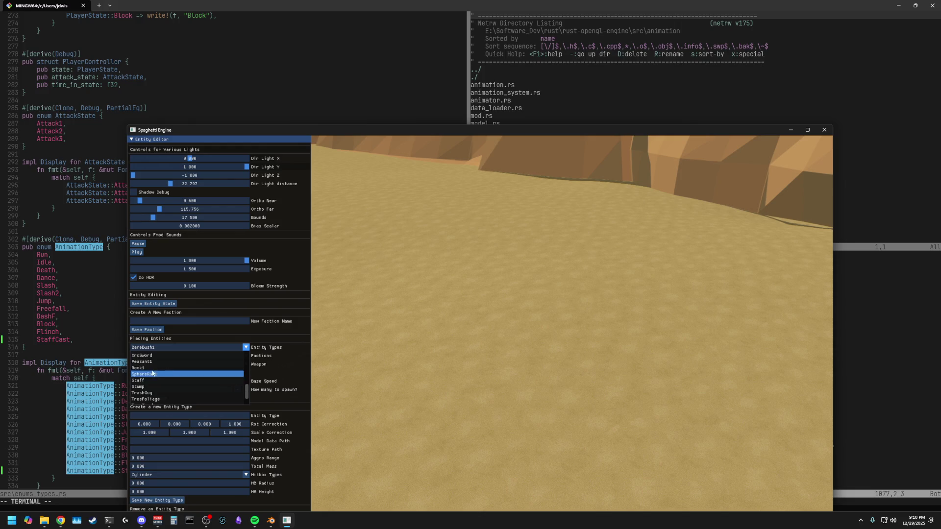
{"action": "scroll", "coordinate": [162, 372], "scroll_direction": "down", "scroll_amount": 3}
{"action": "left_click", "coordinate": [152, 366]}
Step: Give it the Player faction and a FireStaff, set base speed 5.0, and place it
{"action": "left_click", "coordinate": [246, 356]}
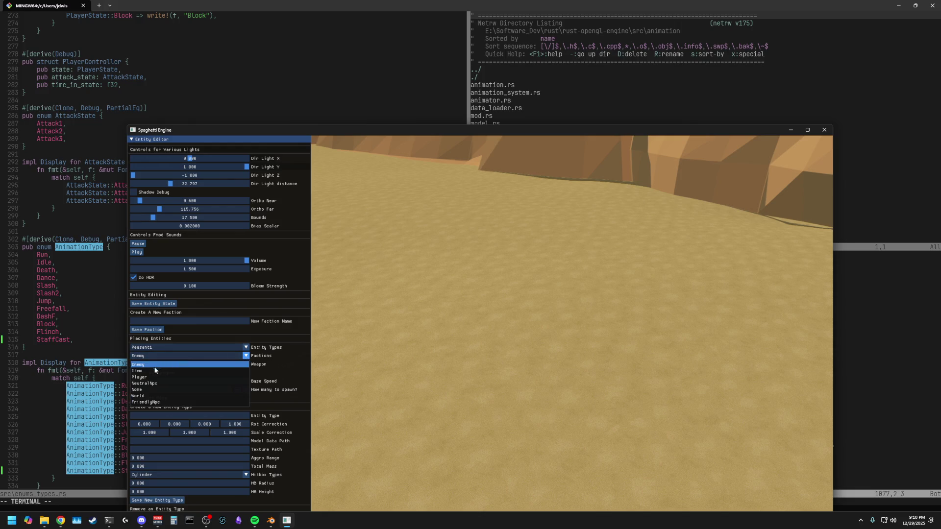
{"action": "left_click", "coordinate": [155, 373]}
{"action": "left_click", "coordinate": [198, 365]}
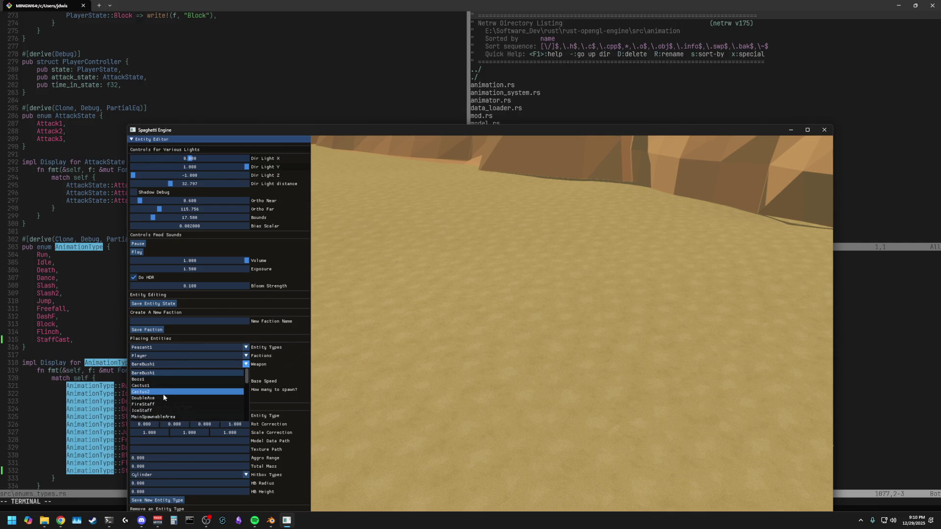
{"action": "left_click", "coordinate": [142, 404]}
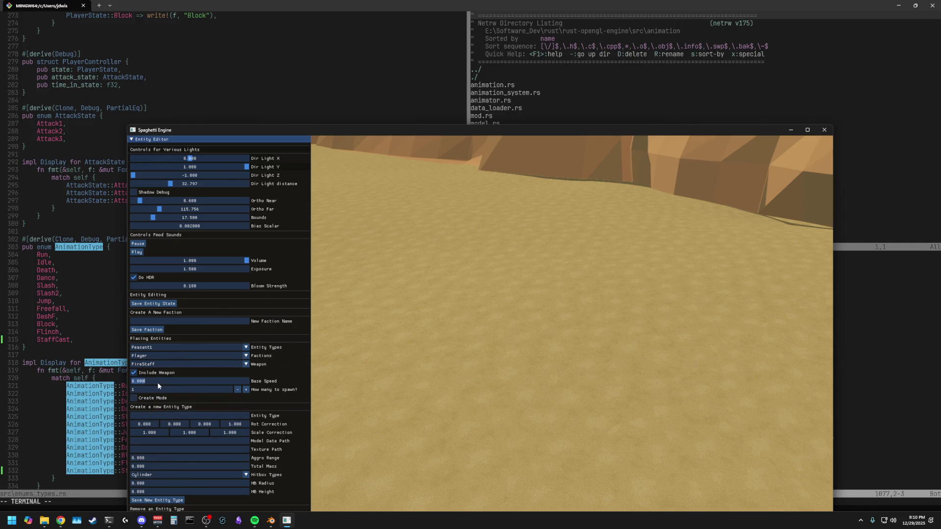
{"action": "type", "text": "0"}
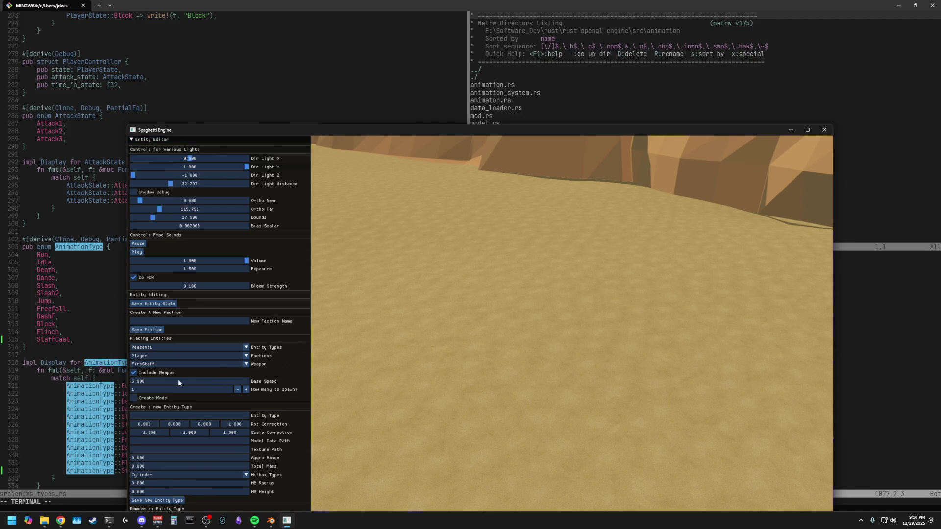
{"action": "left_click", "coordinate": [130, 397]}
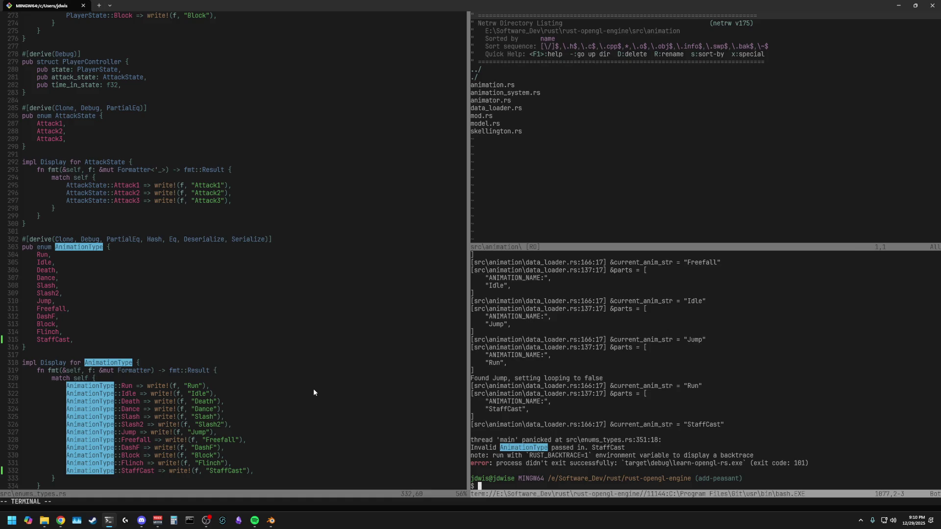
Step: Go to line 351 and duplicate the Flinch arm in from_str
{"action": "left_click", "coordinate": [253, 373]}
{"action": "type", "text": ":"}
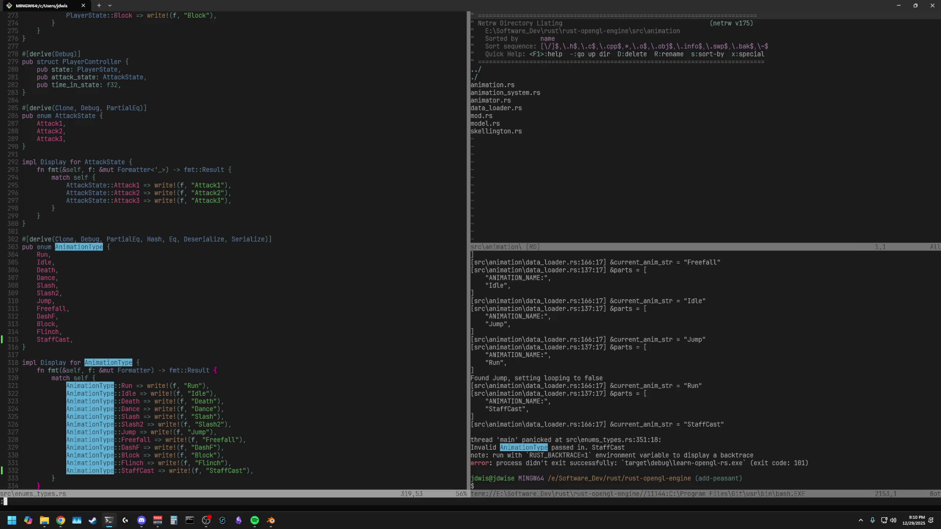
{"action": "type", "text": "35"}
{"action": "type", "text": "1"}
{"action": "key", "text": "Return"}
{"action": "key", "text": "j"}
{"action": "key", "text": "j"}
{"action": "key", "text": "j"}
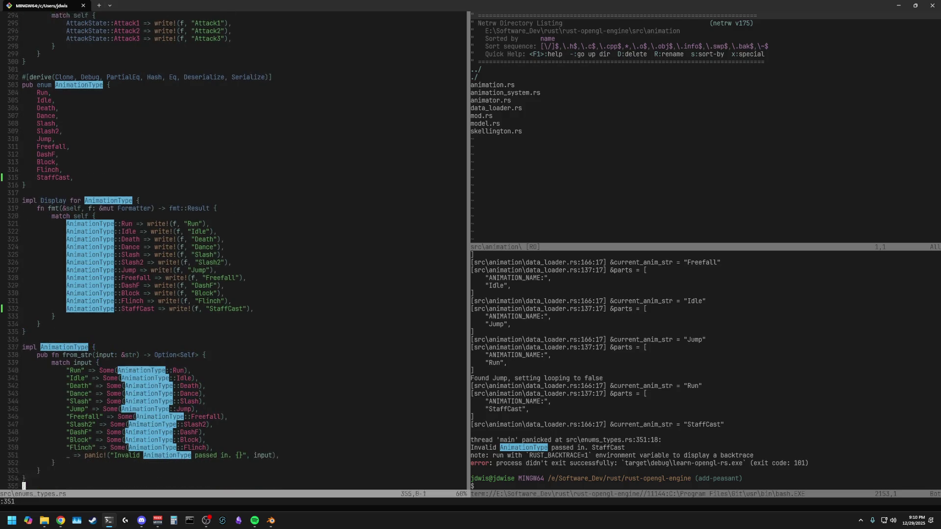
{"action": "key", "text": "k"}
{"action": "key", "text": "k"}
{"action": "key", "text": "k"}
{"action": "key", "text": "y"}
{"action": "key", "text": "y"}
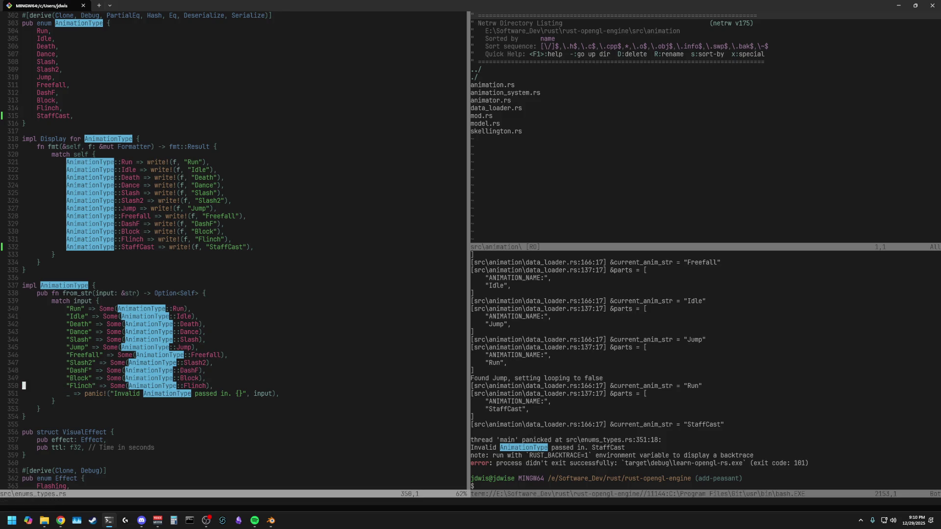
{"action": "key", "text": "p"}
Step: Change the duplicated arm's match string to "StaffCast"
{"action": "key", "text": "asciicircum"}
{"action": "key", "text": "c"}
{"action": "key", "text": "i"}
{"action": "key", "text": "quotedbl"}
{"action": "type", "text": "Staffcast"}
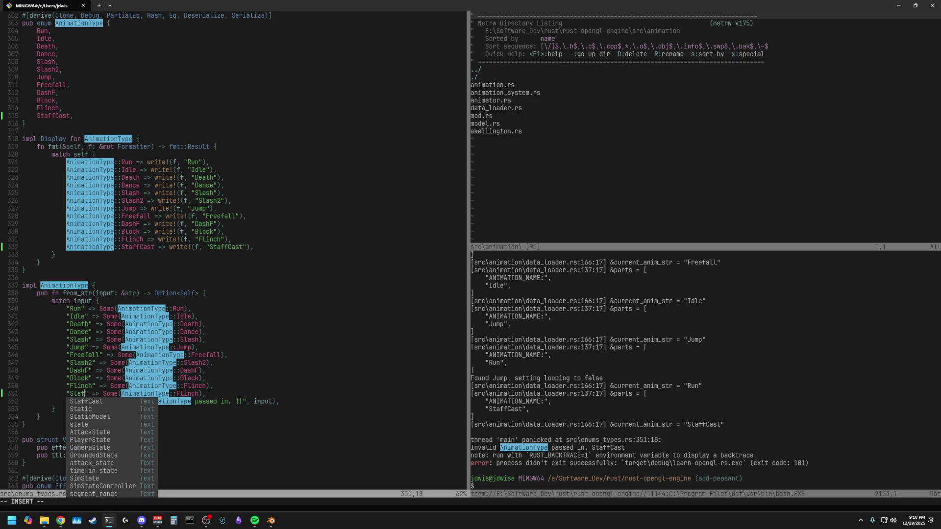
{"action": "key", "text": "Escape"}
{"action": "key", "text": "h"}
{"action": "key", "text": "h"}
{"action": "key", "text": "h"}
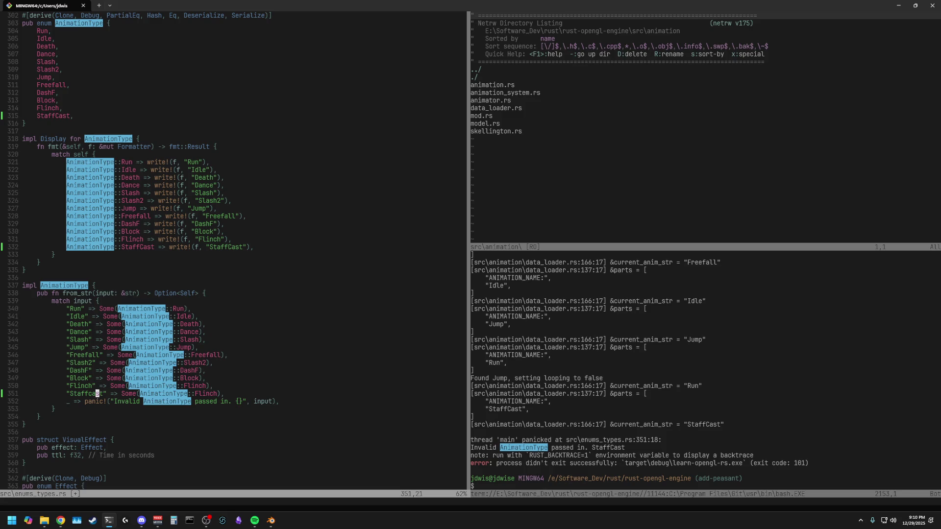
{"action": "type", "text": "sC"}
Step: Replace the arm's Flinch variant with AnimationType::StaffCast and save
{"action": "key", "text": "Escape"}
{"action": "key", "text": "A"}
{"action": "key", "text": "Escape"}
{"action": "key", "text": "h"}
{"action": "key", "text": "h"}
{"action": "type", "text": "ciwStaff"}
{"action": "key", "text": "ctrl+y"}
{"action": "key", "text": "Escape"}
{"action": "type", "text": ":w"}
{"action": "key", "text": "Return"}
Step: Save enums_types.rs again and clear the AnimationType search highlighting
{"action": "type", "text": ":w"}
{"action": "key", "text": "Return"}
{"action": "type", "text": "j"}
{"action": "type", "text": ":noh"}
{"action": "key", "text": "Return"}
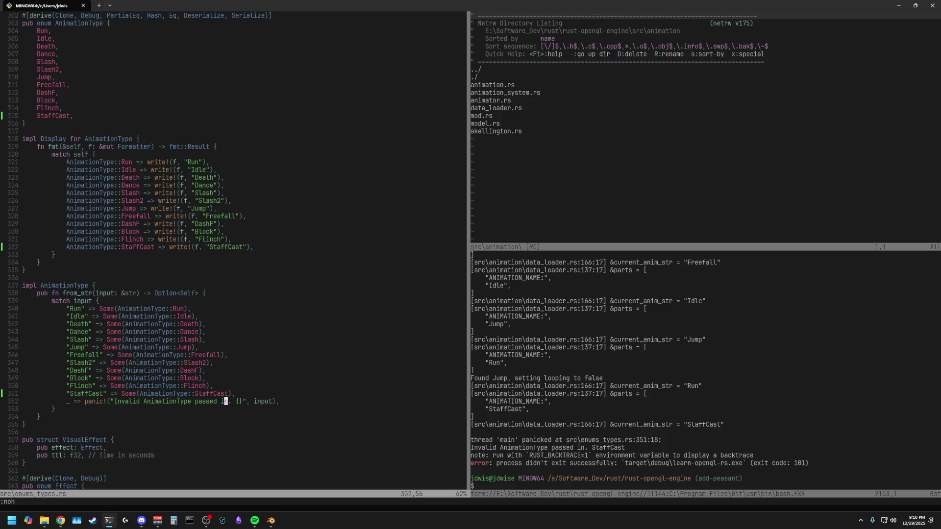
{"action": "type", "text": "k:w"}
{"action": "key", "text": "Return"}
{"action": "key", "text": "j"}
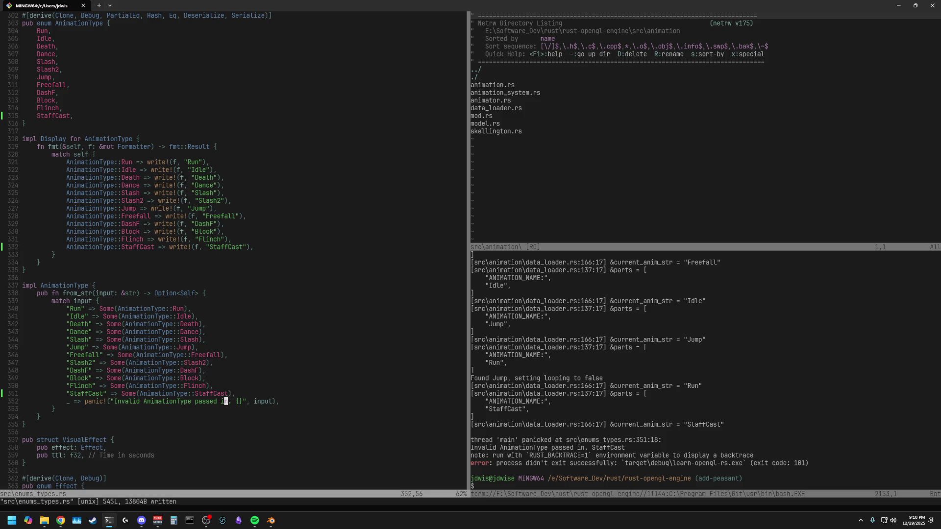
Step: Restore the full invalid-type panic message and save the file
{"action": "key", "text": "A"}
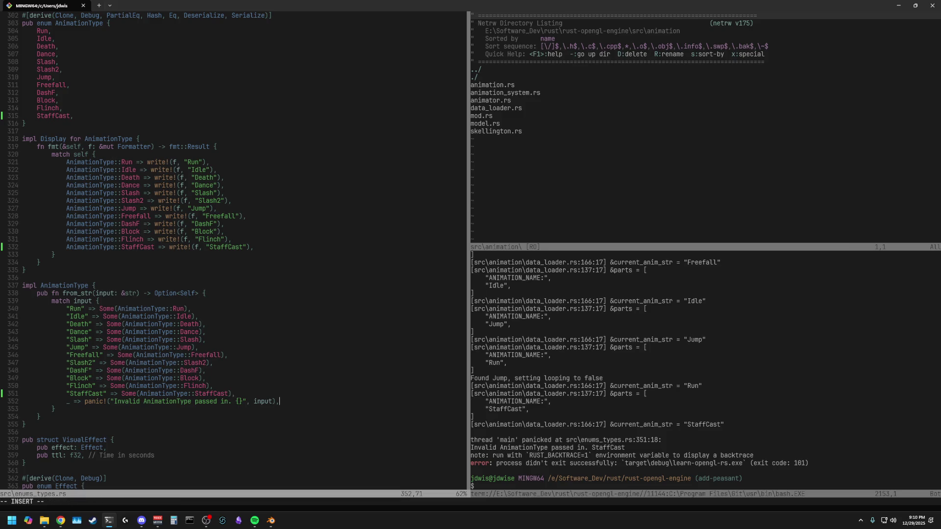
{"action": "key", "text": "ctrl+w"}
{"action": "key", "text": "ctrl+w"}
{"action": "key", "text": "ctrl+w"}
{"action": "type", "text": "An"}
{"action": "key", "text": "ctrl+w"}
{"action": "key", "text": "ctrl+w"}
{"action": "key", "text": "ctrl+w"}
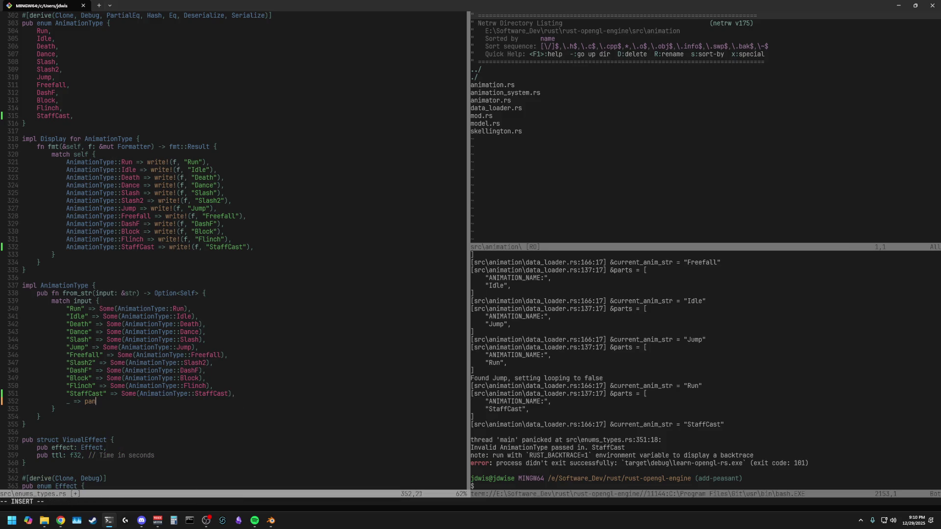
{"action": "key", "text": "Tab"}
{"action": "key", "text": "Escape"}
{"action": "type", "text": ":w"}
{"action": "key", "text": "Return"}
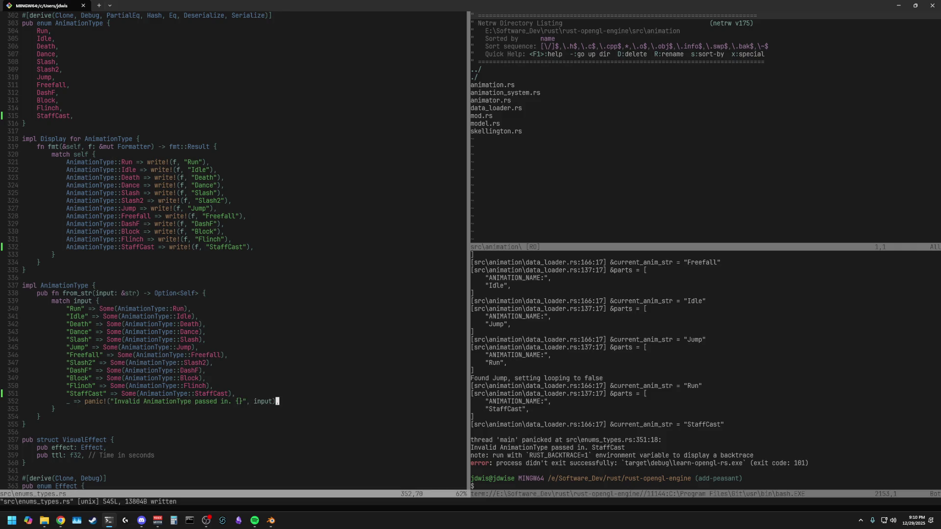
Step: Rebuild and run the game with cargo run in the terminal
{"action": "left_click", "coordinate": [549, 354]}
{"action": "type", "text": "icargo run"}
{"action": "key", "text": "Return"}
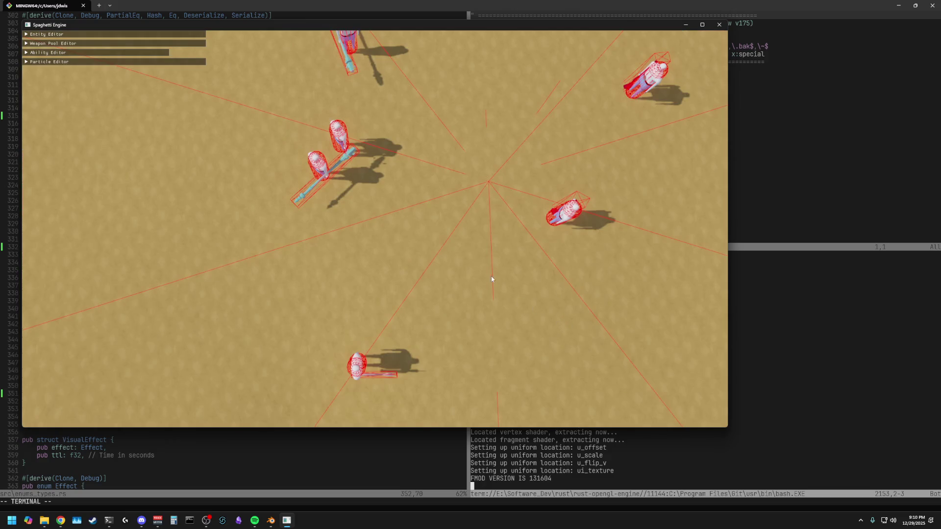
Step: Toggle the first-person camera, then place a particle emitter on the terrain
{"action": "key", "text": "Tab"}
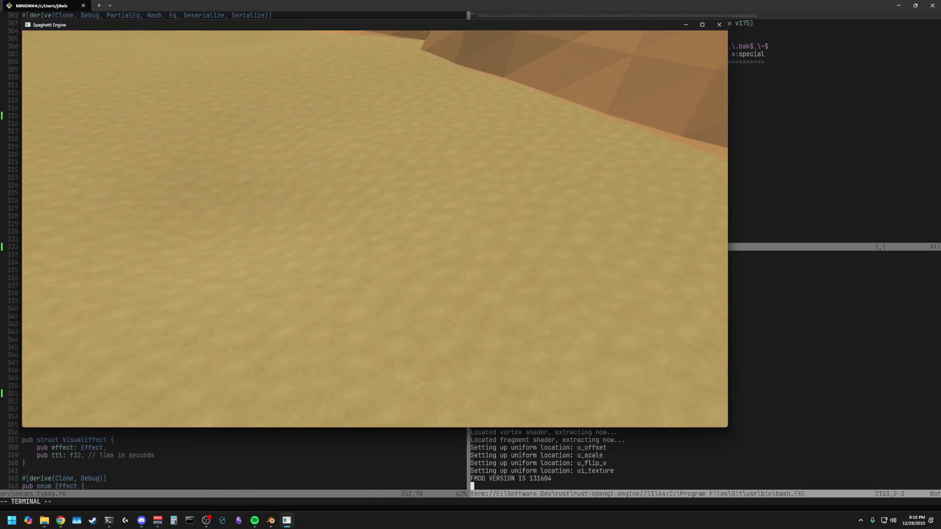
{"action": "key", "text": "Tab"}
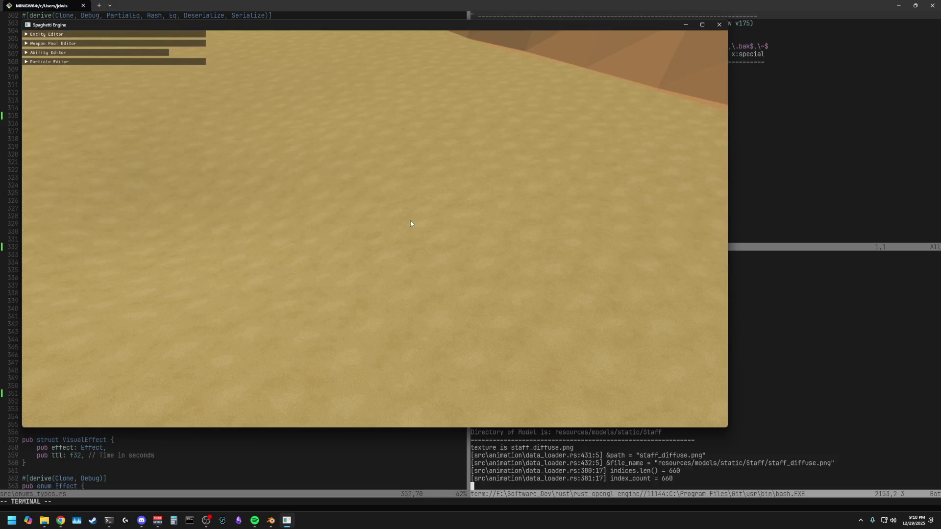
{"action": "left_click", "coordinate": [411, 224]}
{"action": "left_click", "coordinate": [48, 61]}
{"action": "left_click", "coordinate": [381, 204]}
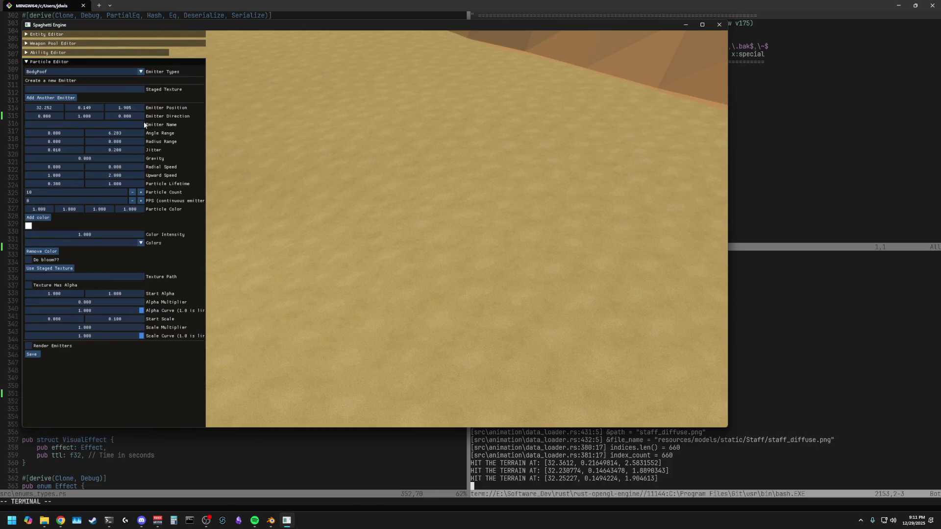
{"action": "left_click", "coordinate": [27, 62]}
Step: In the Entity Editor, choose Peasant1 entity type, Player faction and the FireStaff weapon
{"action": "left_click", "coordinate": [27, 34]}
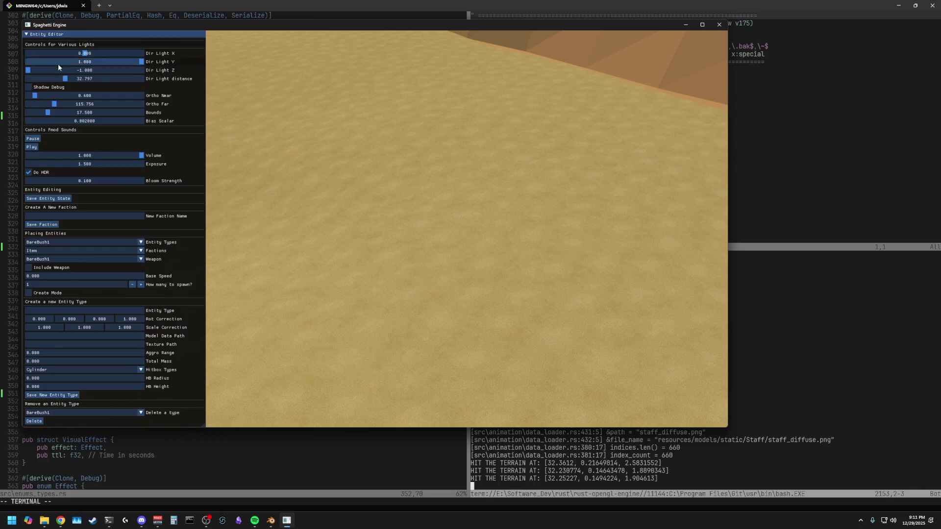
{"action": "left_click", "coordinate": [369, 260]}
{"action": "left_click", "coordinate": [85, 242]}
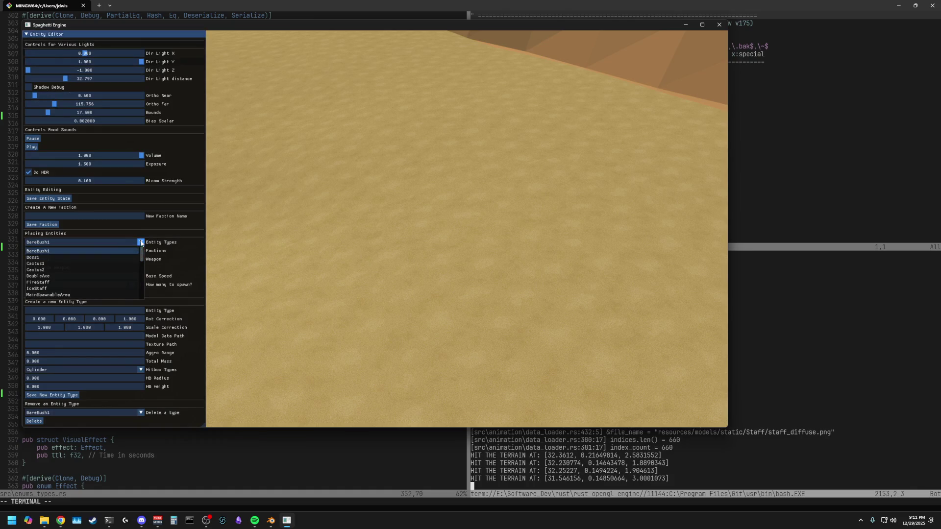
{"action": "scroll", "coordinate": [58, 275], "scroll_direction": "down", "scroll_amount": 3}
{"action": "left_click", "coordinate": [49, 274]}
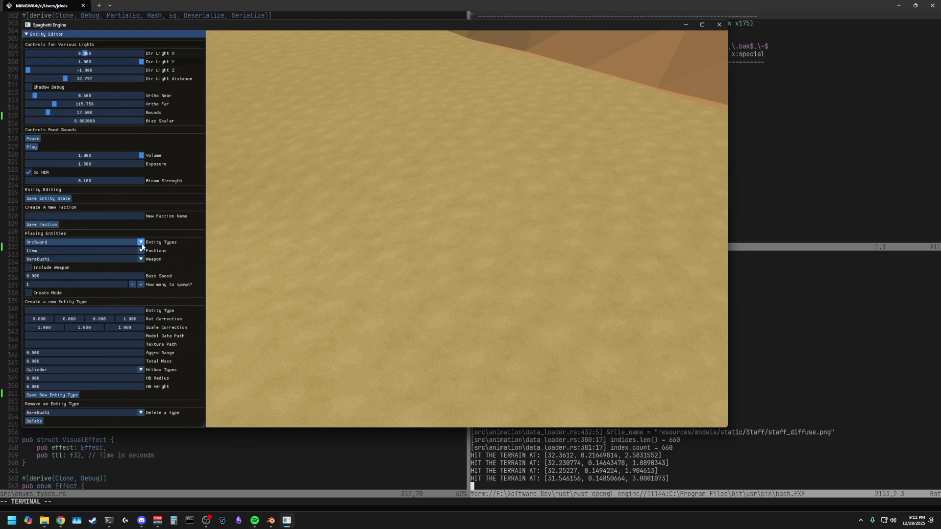
{"action": "left_click", "coordinate": [54, 242]}
{"action": "left_click", "coordinate": [59, 281]}
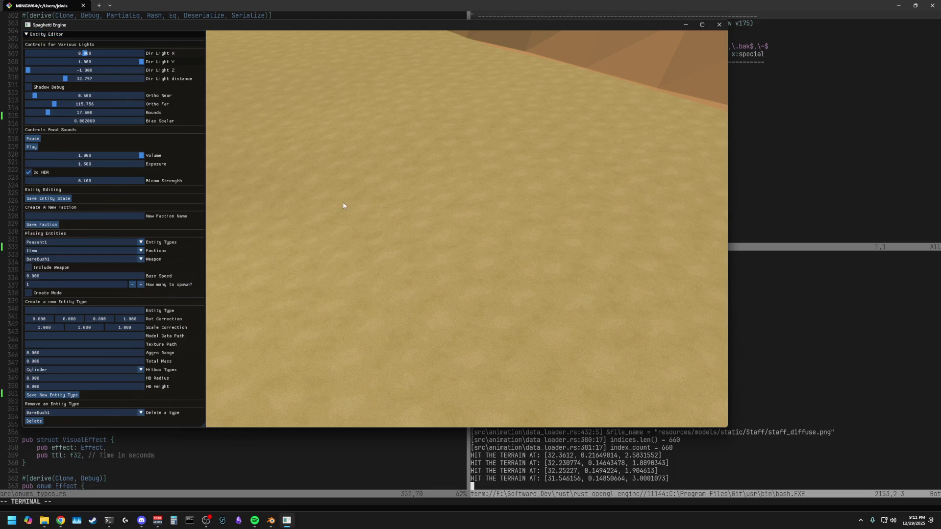
{"action": "left_click", "coordinate": [128, 250]}
{"action": "left_click", "coordinate": [65, 271]}
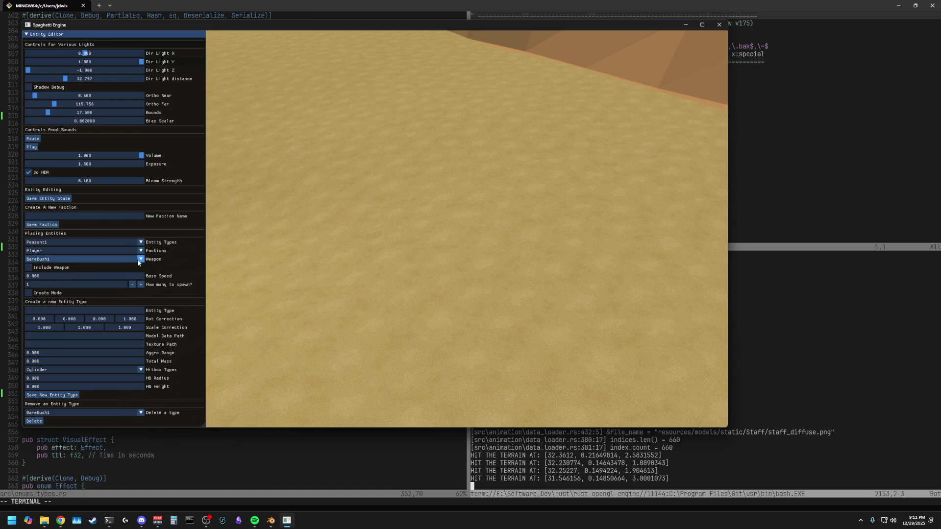
{"action": "left_click", "coordinate": [69, 259]}
{"action": "left_click", "coordinate": [49, 299]}
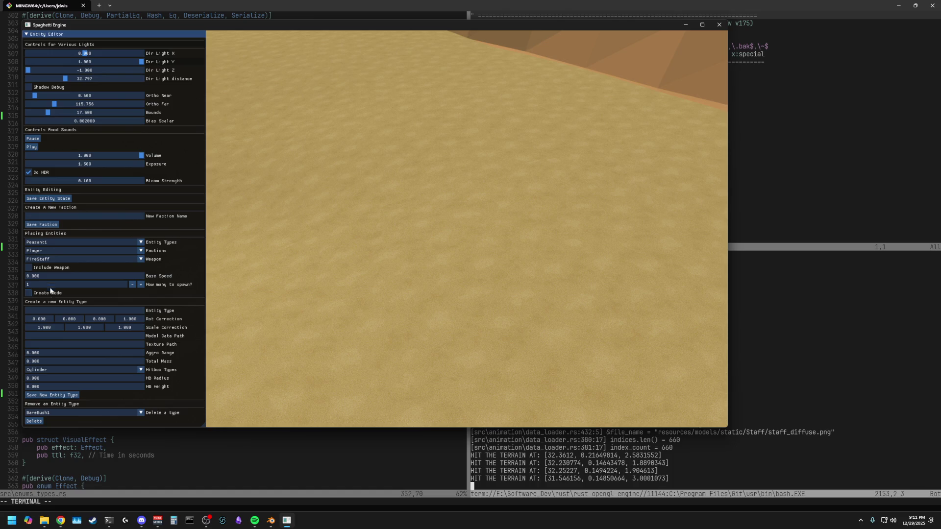
Step: Set base speed 5, include the weapon, and spawn the peasant on the sand terrain
{"action": "type", "text": "5"}
{"action": "key", "text": "Return"}
{"action": "left_click", "coordinate": [30, 269]}
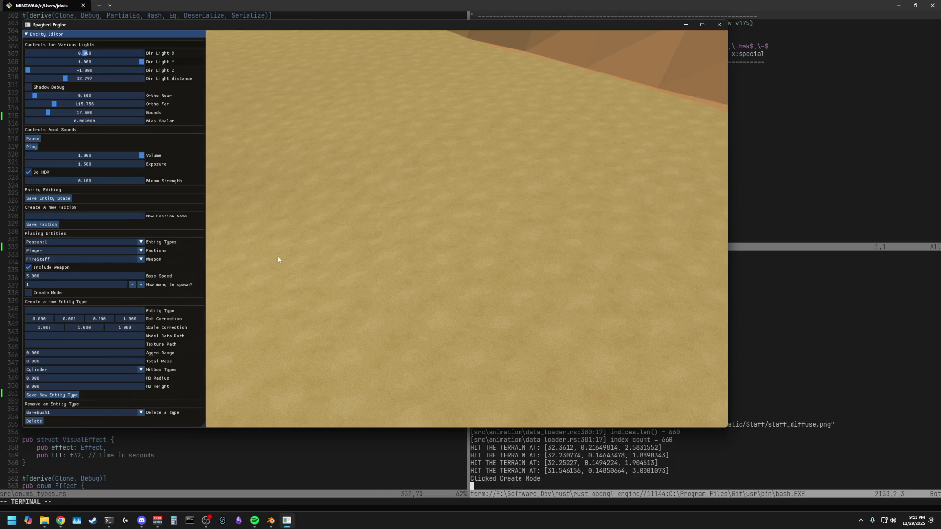
{"action": "left_click", "coordinate": [381, 224]}
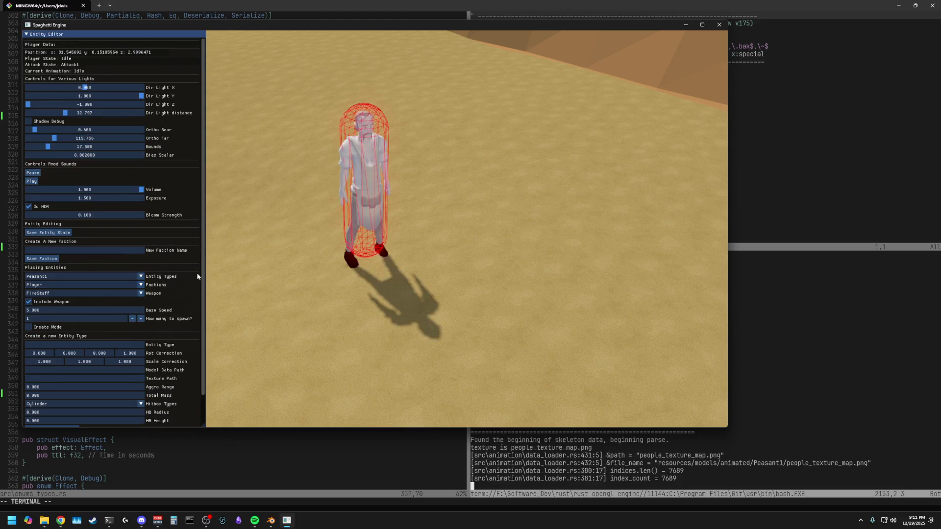
Step: Play as the peasant, running it around the desert with W/A/S/D until the game panics
{"action": "key", "text": "Tab"}
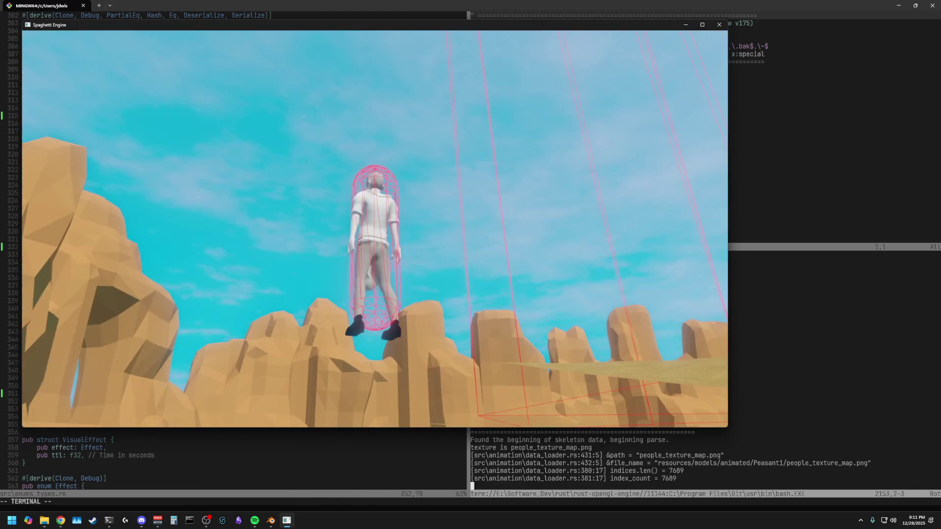
{"action": "key", "text": "w"}
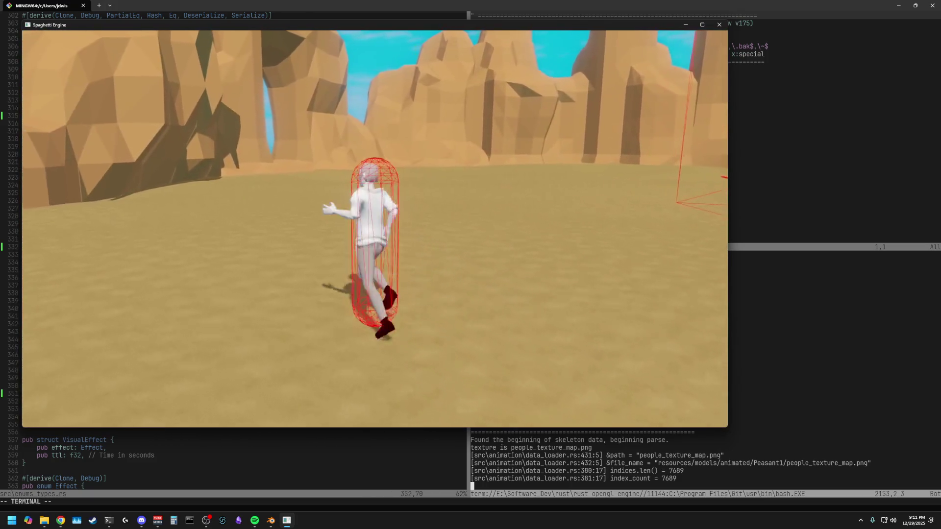
{"action": "key", "text": "w"}
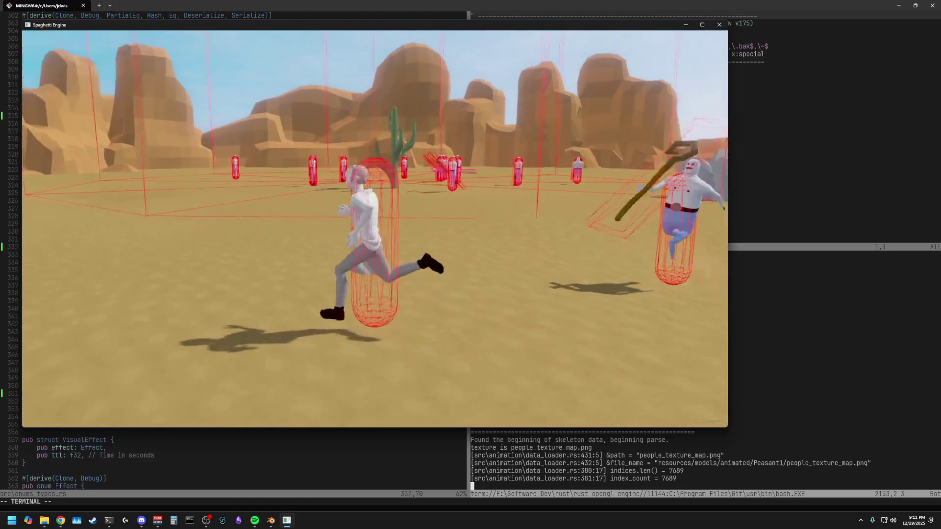
{"action": "key", "text": "s"}
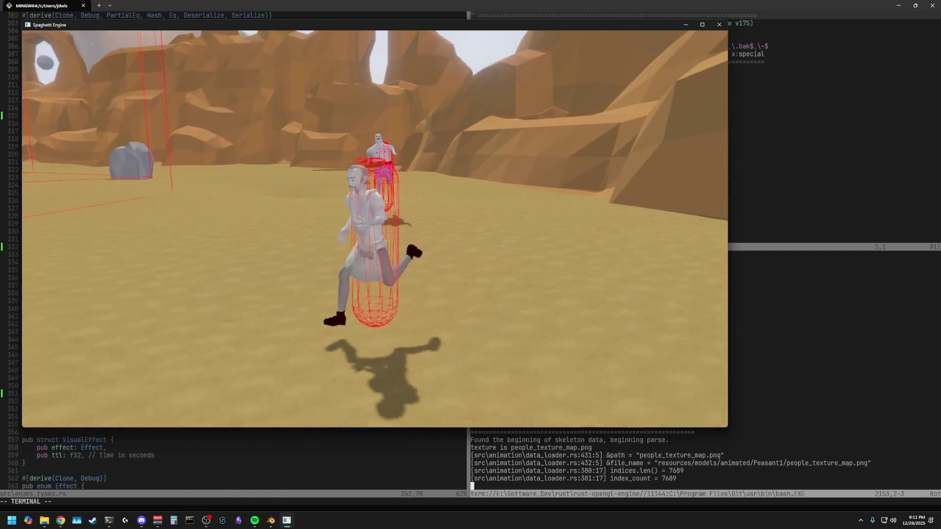
{"action": "key", "text": "d"}
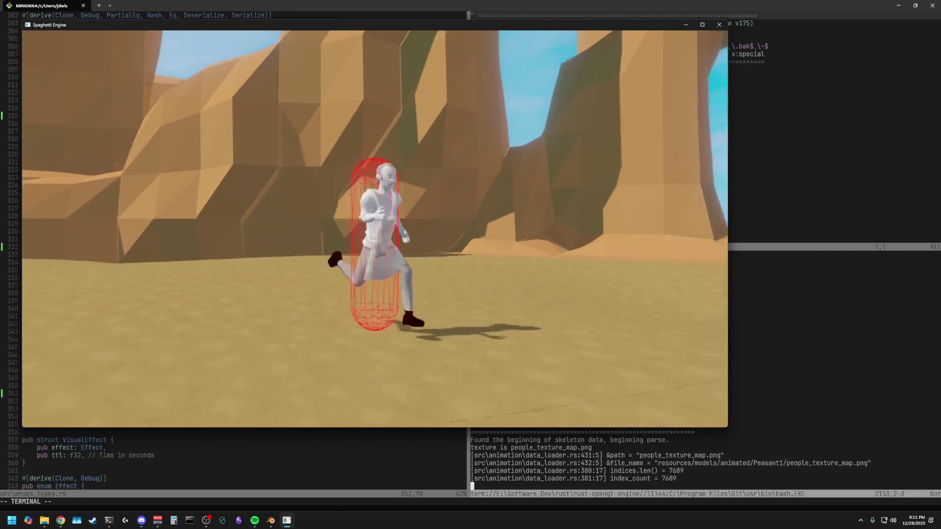
{"action": "key", "text": "w"}
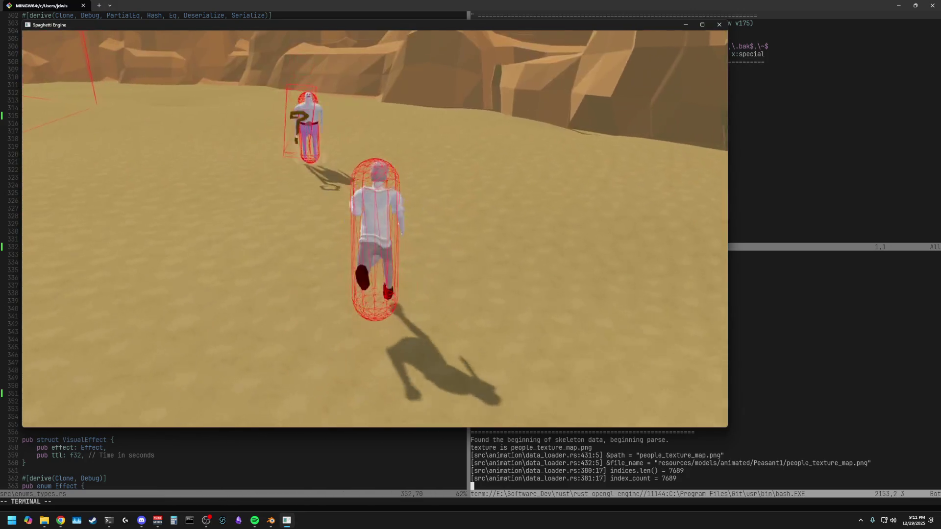
{"action": "key", "text": "a"}
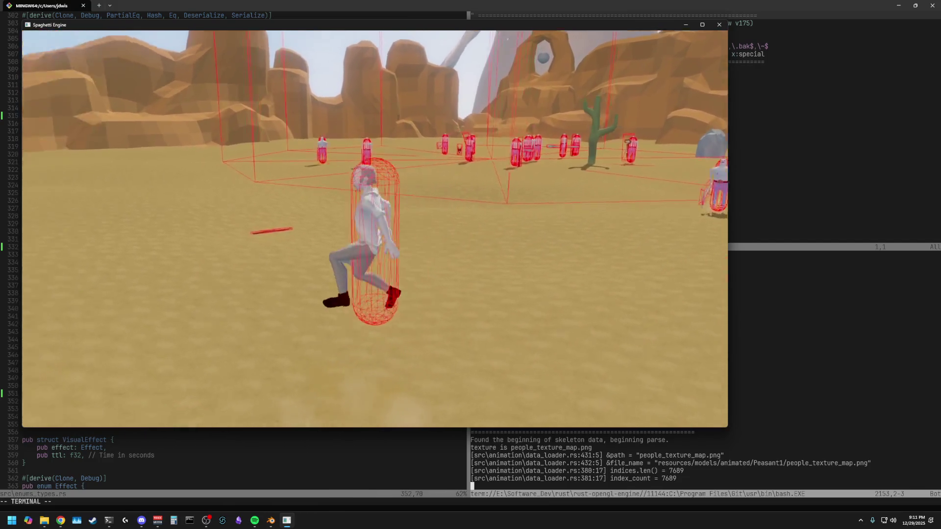
{"action": "key", "text": "w"}
{"action": "key", "text": "d"}
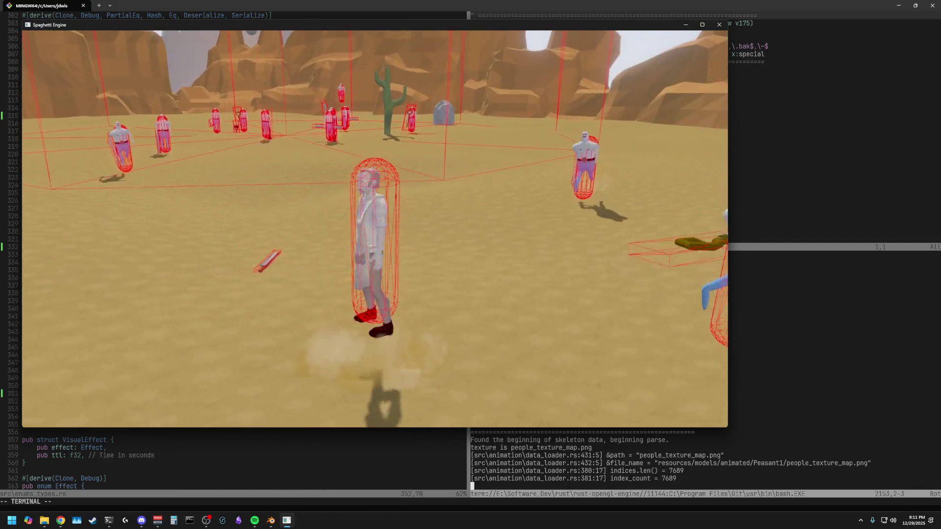
{"action": "key", "text": "a"}
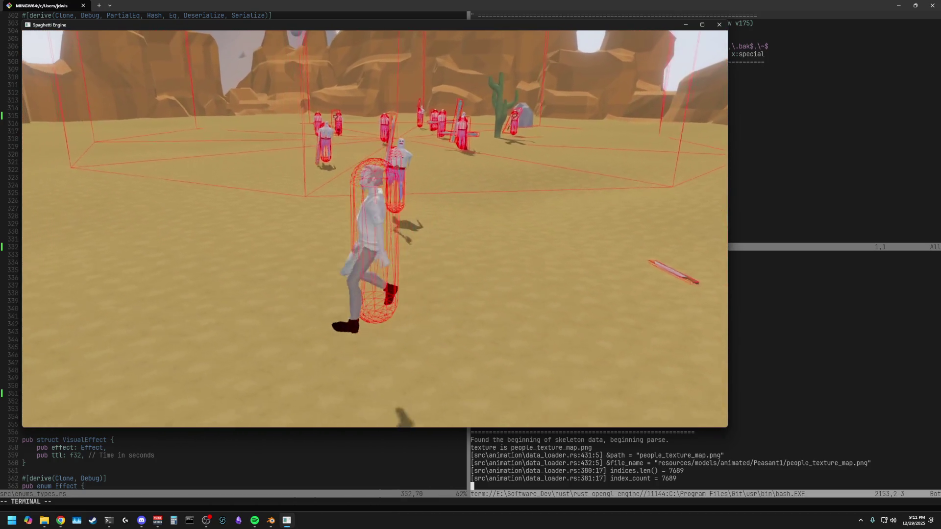
{"action": "key", "text": "w"}
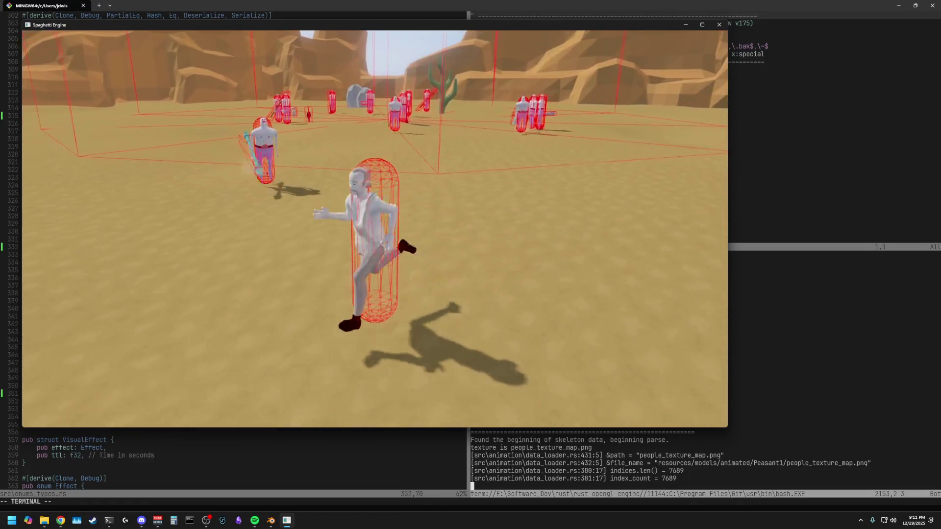
{"action": "key", "text": "s"}
{"action": "left_click_drag", "start_coordinate": [497, 324], "coordinate": [507, 324]}
Step: Close the Neovim terminal split and move to mod.rs in the file listing
{"action": "key", "text": "Escape"}
{"action": "key", "text": "ctrl+w"}
{"action": "key", "text": "c"}
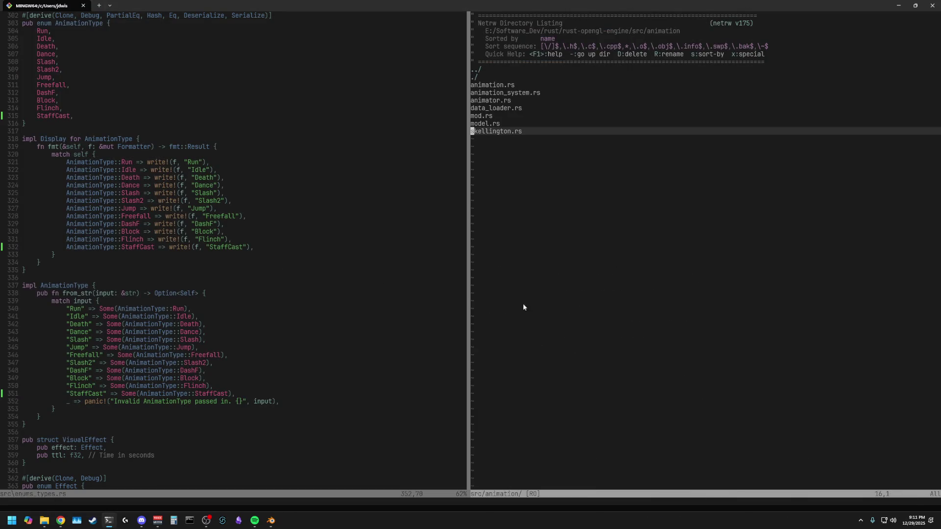
{"action": "key", "text": "j"}
{"action": "key", "text": "j"}
{"action": "key", "text": "j"}
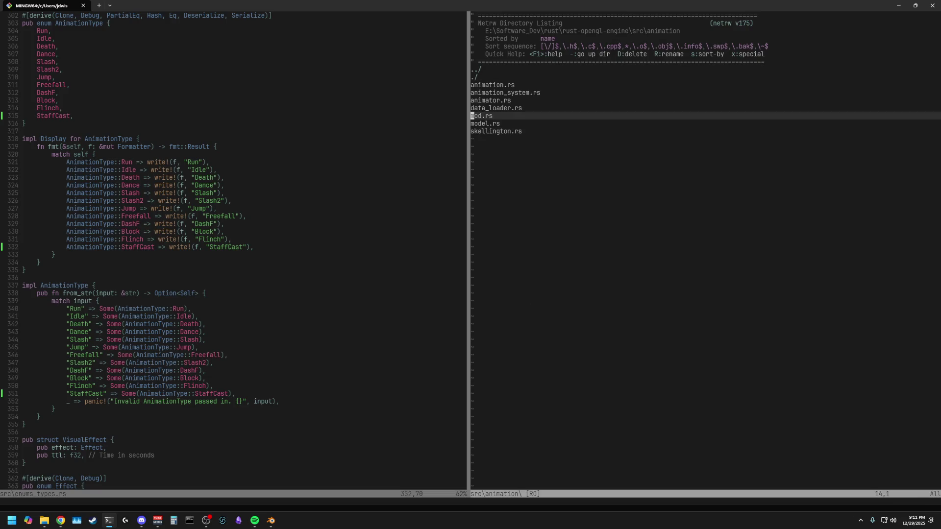
Step: Return to Blender, orbit close to the peasant, select its Armature and enter Edit Mode
{"action": "left_click", "coordinate": [271, 520]}
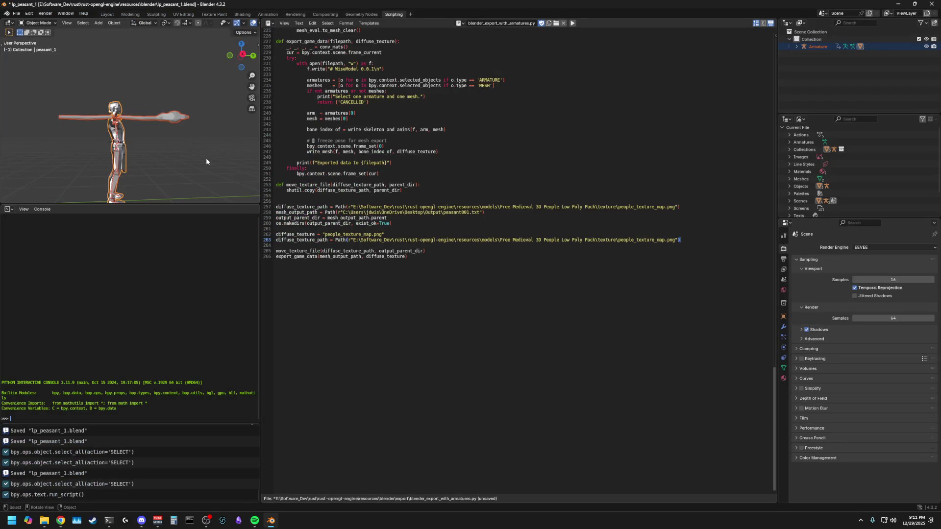
{"action": "middle_click_drag", "start_coordinate": [220, 155], "coordinate": [137, 161]}
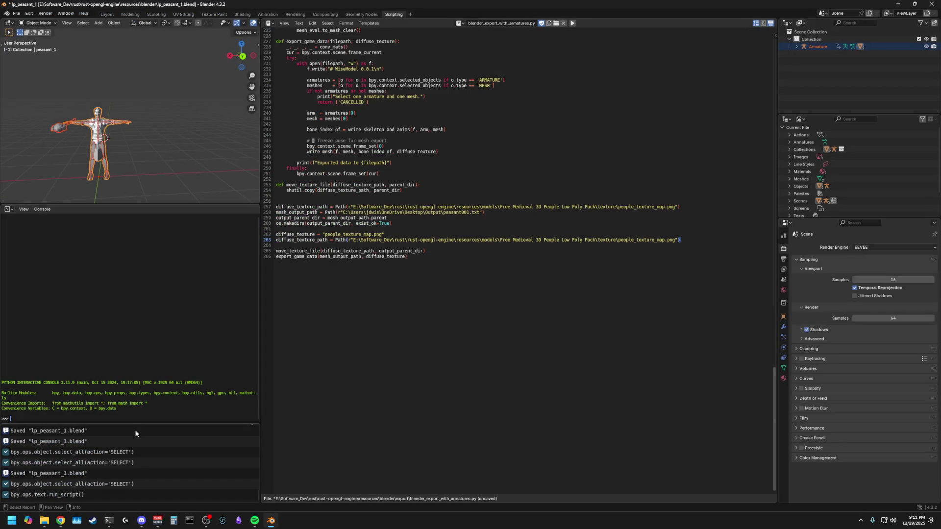
{"action": "left_click", "coordinate": [59, 522]}
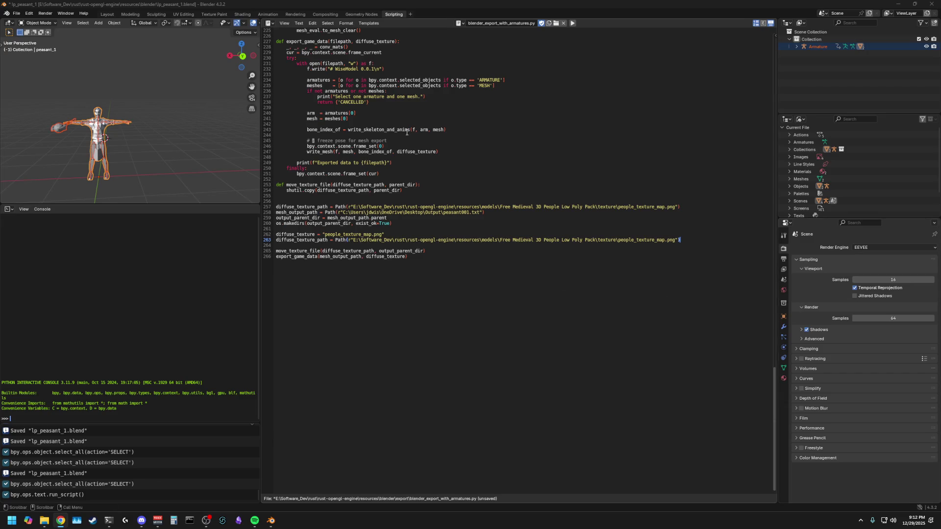
{"action": "left_click", "coordinate": [109, 521]}
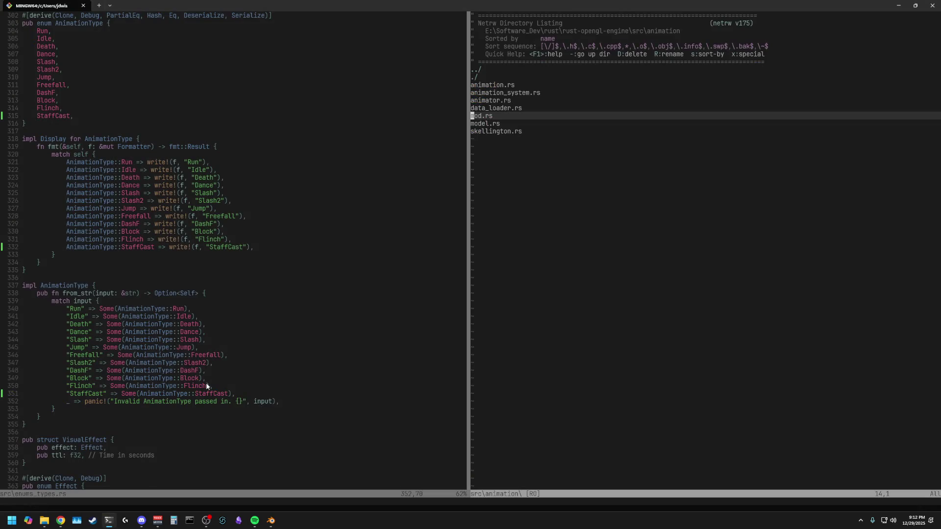
{"action": "left_click", "coordinate": [899, 5]}
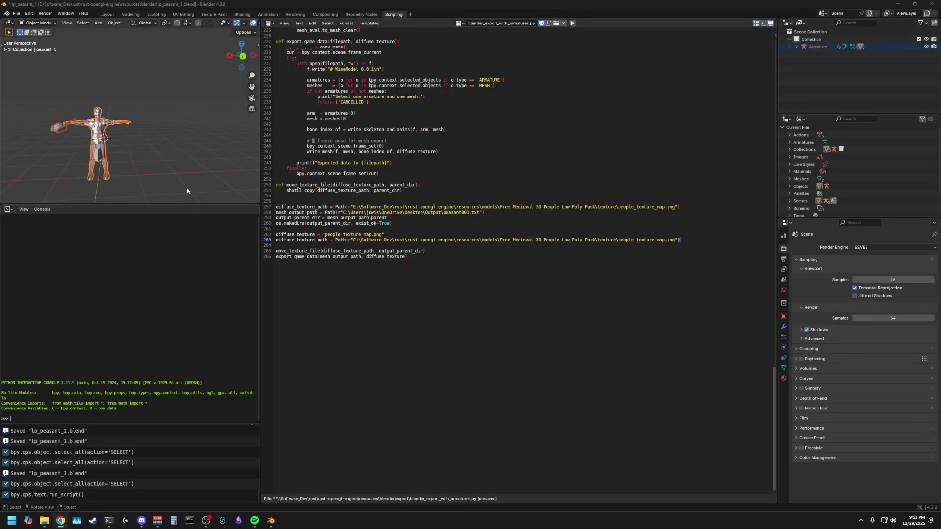
{"action": "scroll", "coordinate": [107, 128], "scroll_direction": "up", "scroll_amount": 5}
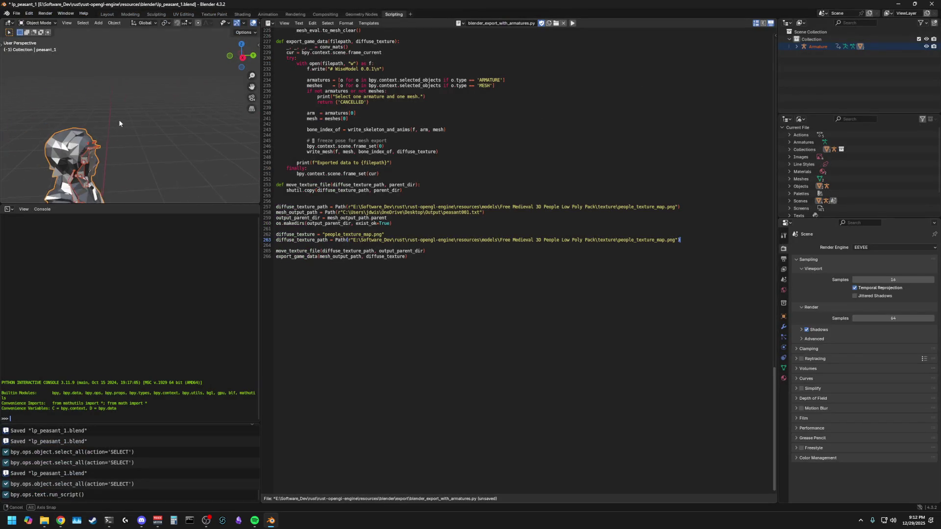
{"action": "mouse_move", "coordinate": [98, 113]}
{"action": "middle_mouse_down"}
{"action": "mouse_move", "coordinate": [120, 103]}
{"action": "mouse_move", "coordinate": [92, 92]}
{"action": "middle_mouse_up"}
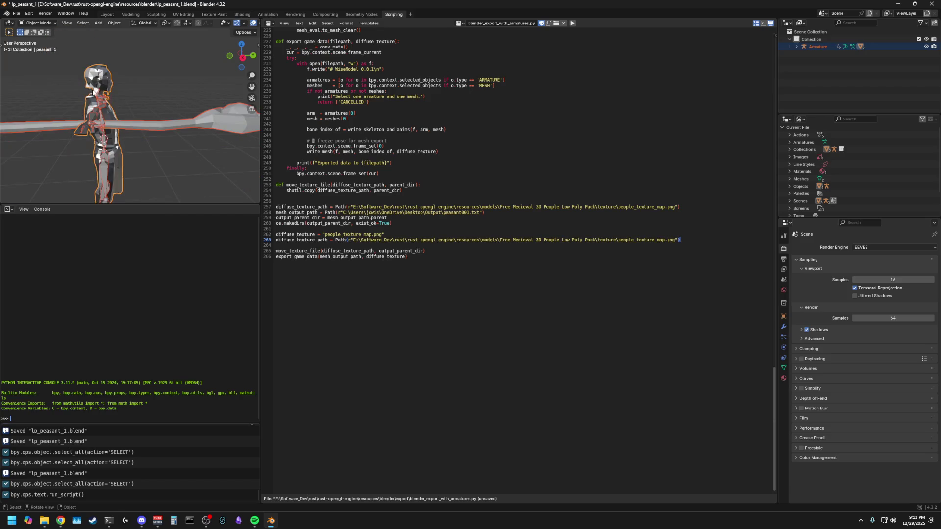
{"action": "left_click", "coordinate": [95, 128]}
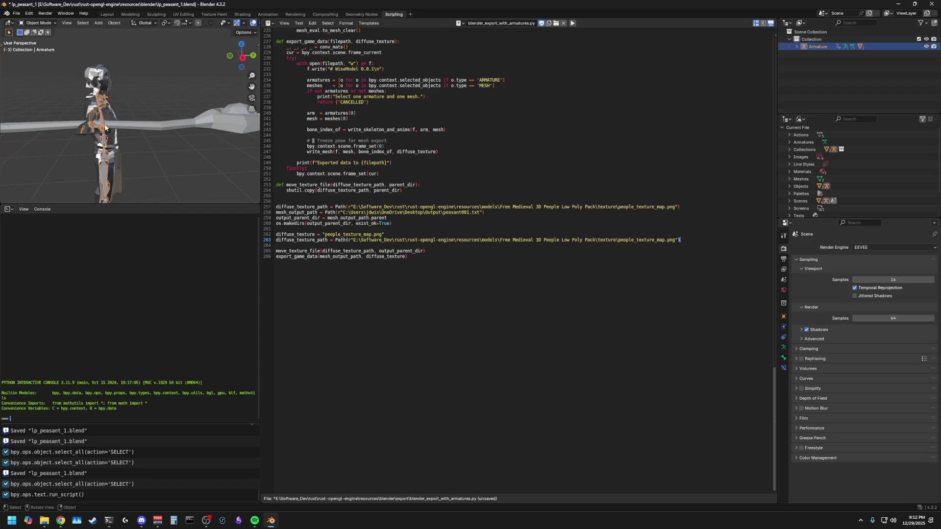
{"action": "left_click", "coordinate": [130, 14]}
Step: Select the RH_WeapAnchor bone at the right hand and switch the armature to Pose Mode
{"action": "mouse_move", "coordinate": [237, 142]}
{"action": "middle_mouse_down"}
{"action": "mouse_move", "coordinate": [307, 114]}
{"action": "mouse_move", "coordinate": [264, 160]}
{"action": "mouse_move", "coordinate": [293, 197]}
{"action": "middle_mouse_up"}
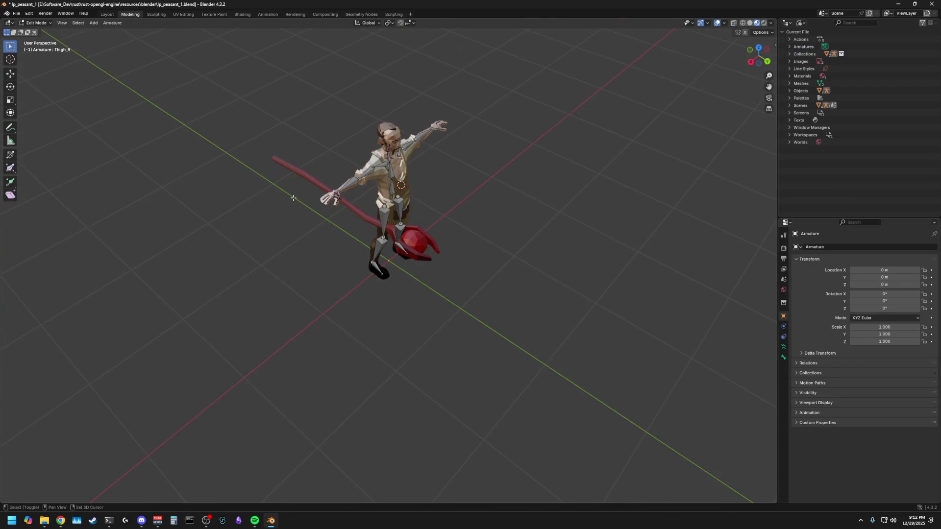
{"action": "scroll", "coordinate": [287, 203], "scroll_direction": "up", "scroll_amount": 5}
{"action": "scroll", "coordinate": [265, 196], "scroll_direction": "down", "scroll_amount": 5}
{"action": "middle_click_drag", "start_coordinate": [248, 179], "coordinate": [300, 219]}
{"action": "scroll", "coordinate": [319, 189], "scroll_direction": "up", "scroll_amount": 4}
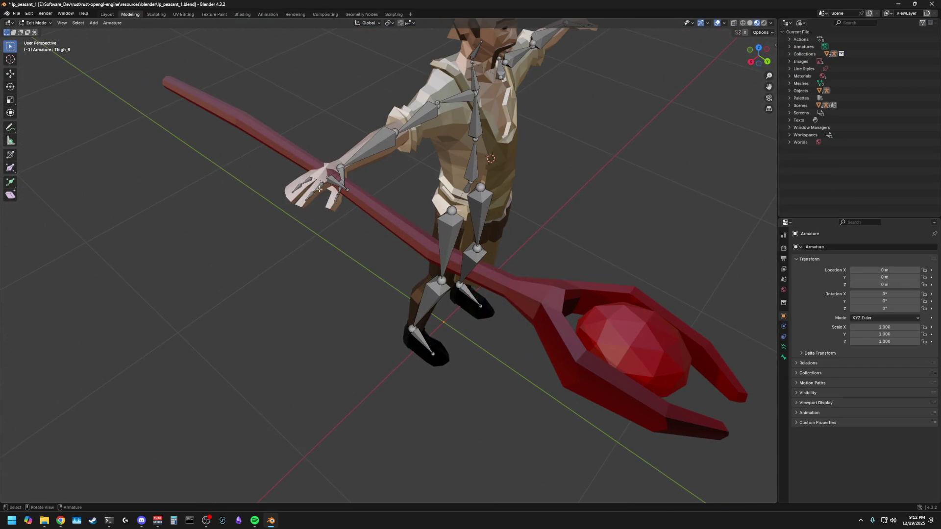
{"action": "left_click", "coordinate": [330, 184]}
{"action": "left_click", "coordinate": [36, 22]}
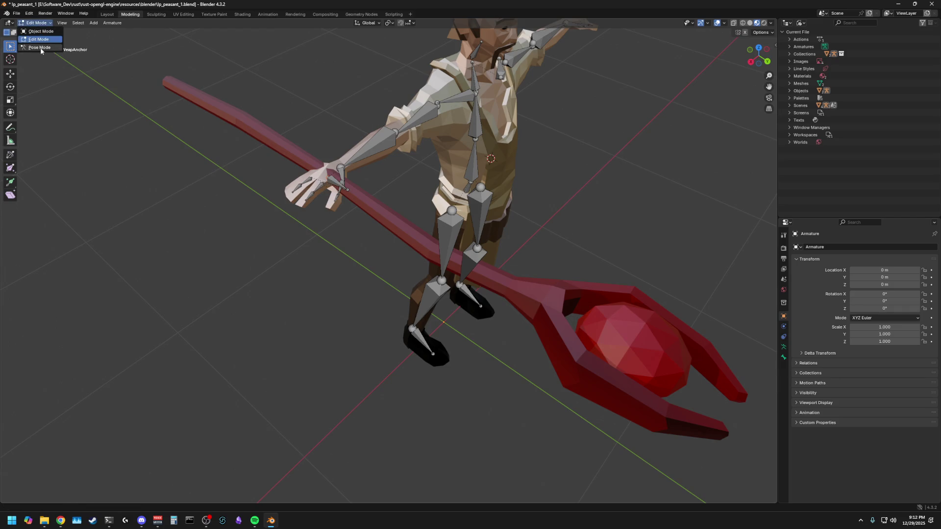
{"action": "left_click", "coordinate": [39, 50]}
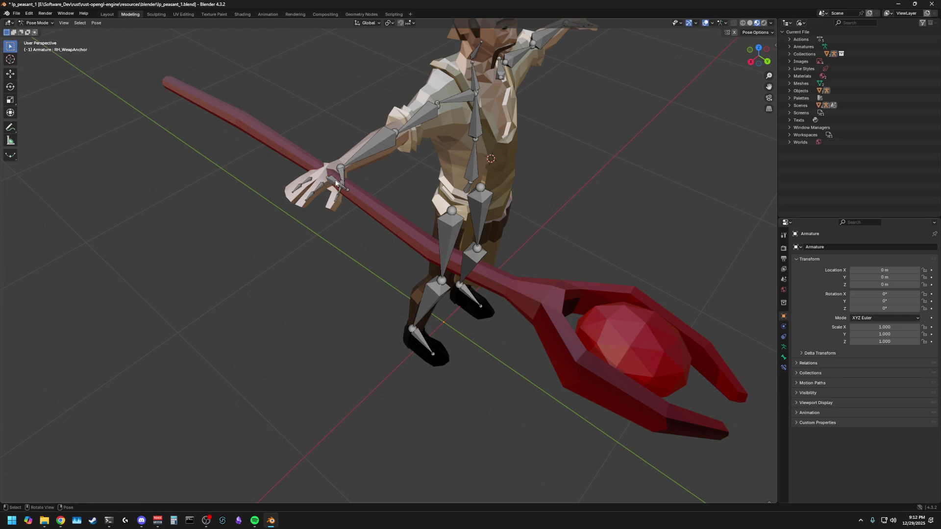
Step: Set the Outliner to View Layer, select the bone's name in the Bone tab, then minimise Blender
{"action": "left_click", "coordinate": [800, 23]}
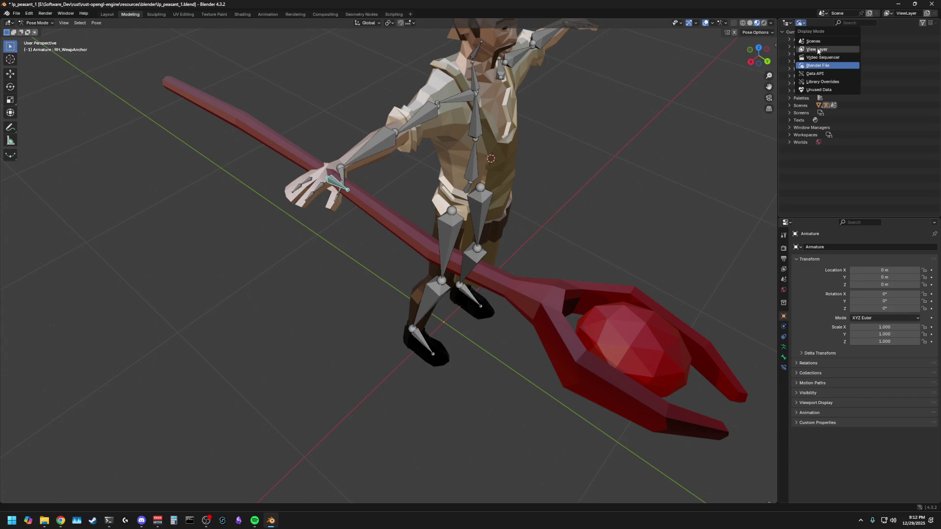
{"action": "left_click", "coordinate": [801, 23]}
{"action": "left_click", "coordinate": [816, 50]}
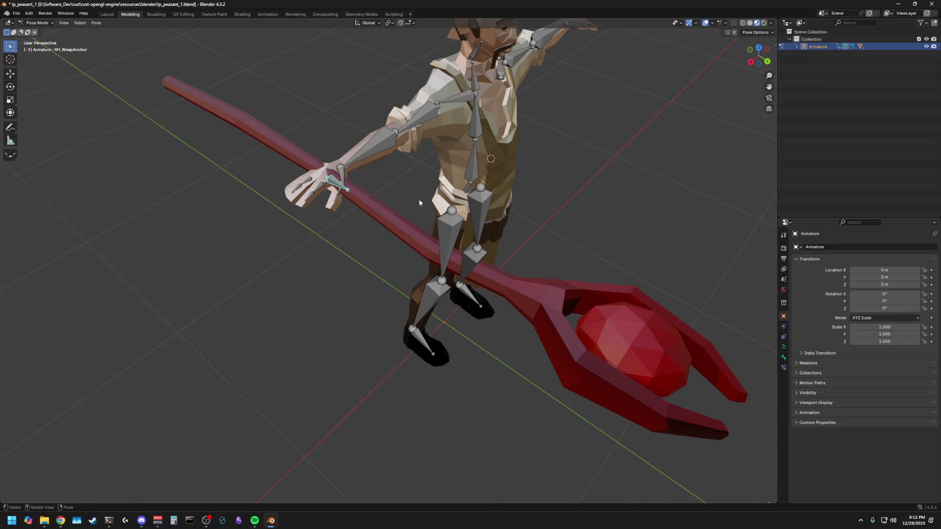
{"action": "left_click", "coordinate": [784, 358]}
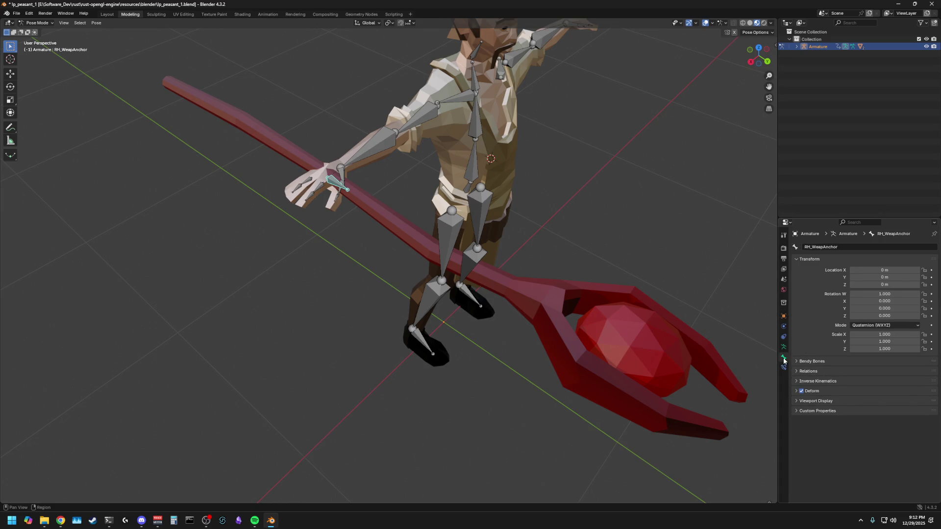
{"action": "left_click", "coordinate": [812, 247]}
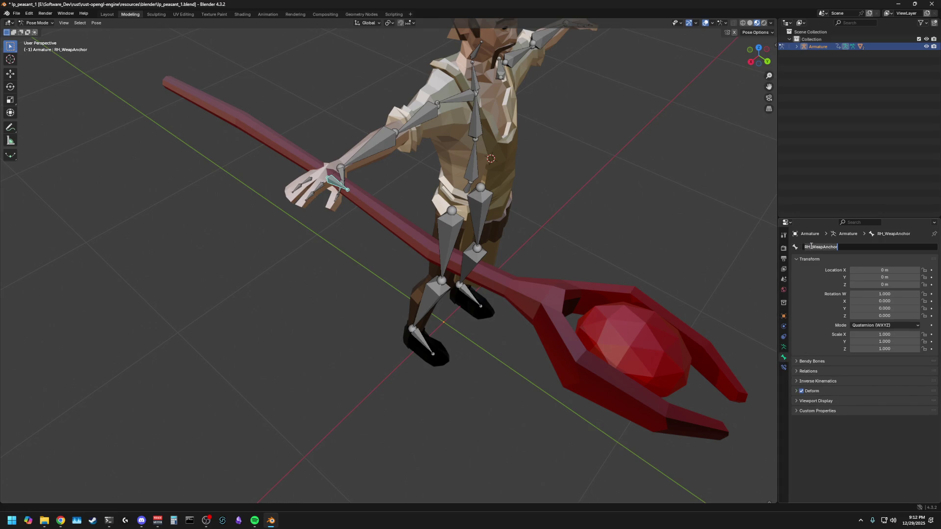
{"action": "left_click", "coordinate": [899, 5]}
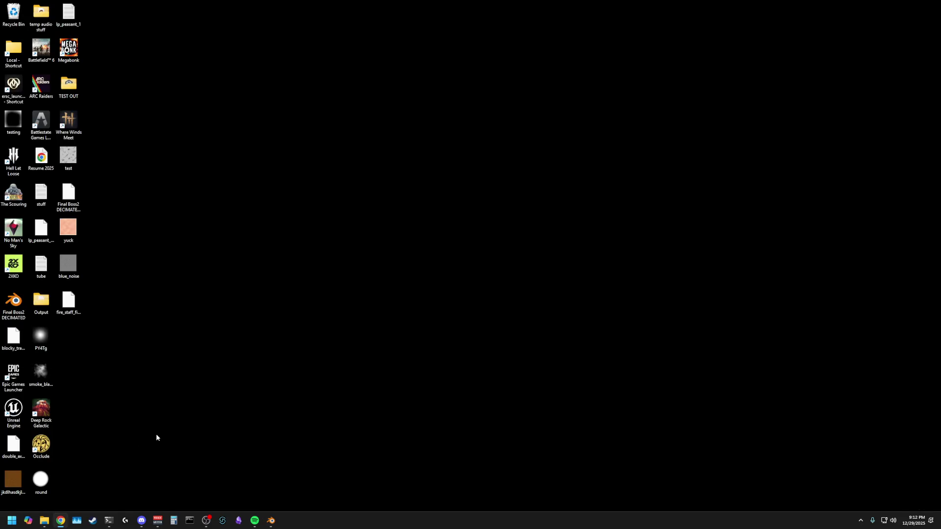
Step: Search 'entity_config' in the file finder and open config/entity_config.json, answering the swap-file prompt
{"action": "left_click", "coordinate": [109, 521]}
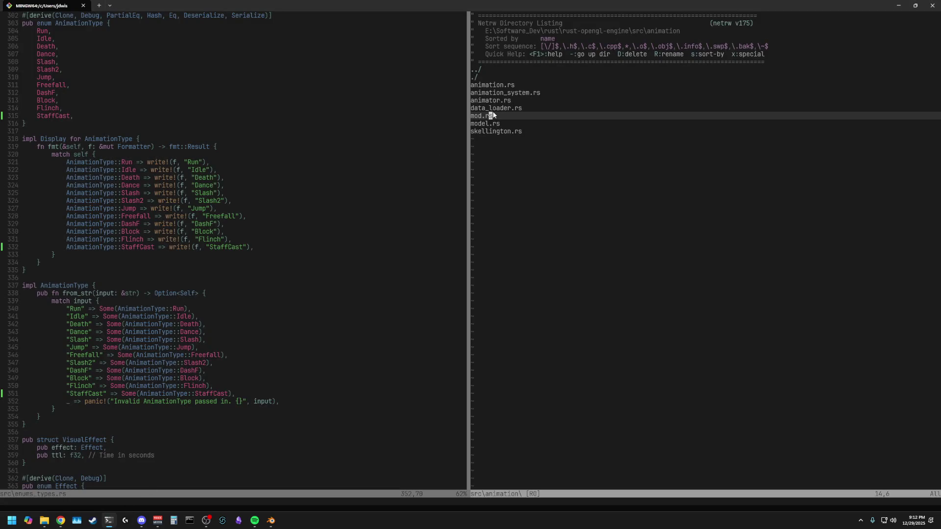
{"action": "key", "text": "space"}
{"action": "key", "text": "f"}
{"action": "key", "text": "f"}
{"action": "type", "text": "entity_con"}
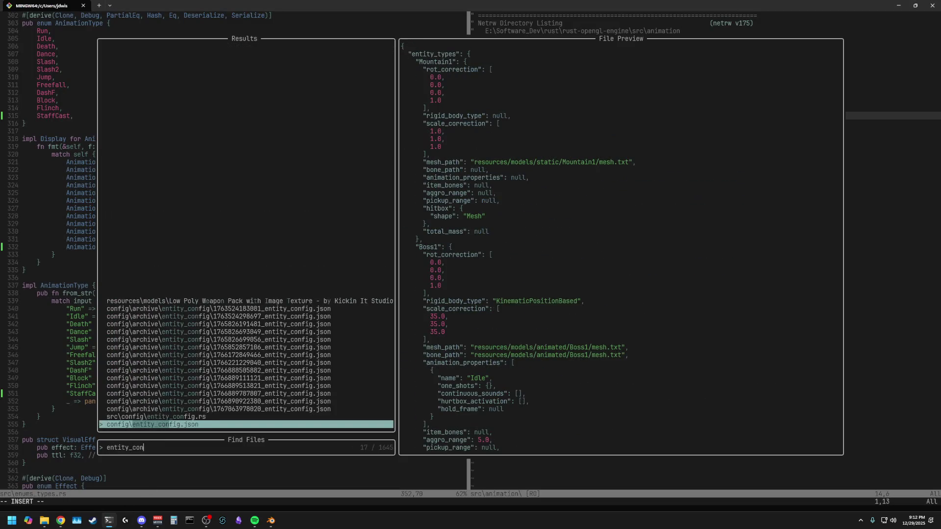
{"action": "type", "text": "fig"}
{"action": "key", "text": "Return"}
{"action": "key", "text": "d"}
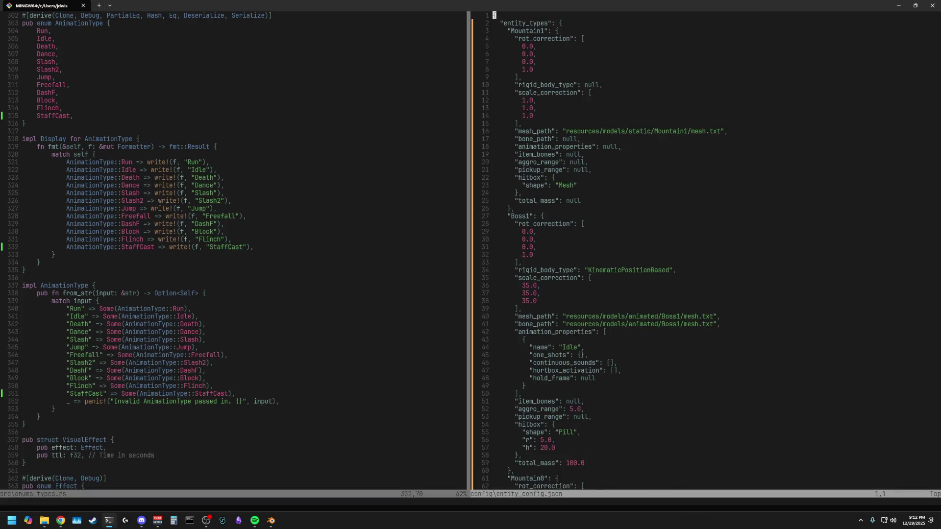
{"action": "scroll", "coordinate": [587, 160], "scroll_direction": "down", "scroll_amount": 10}
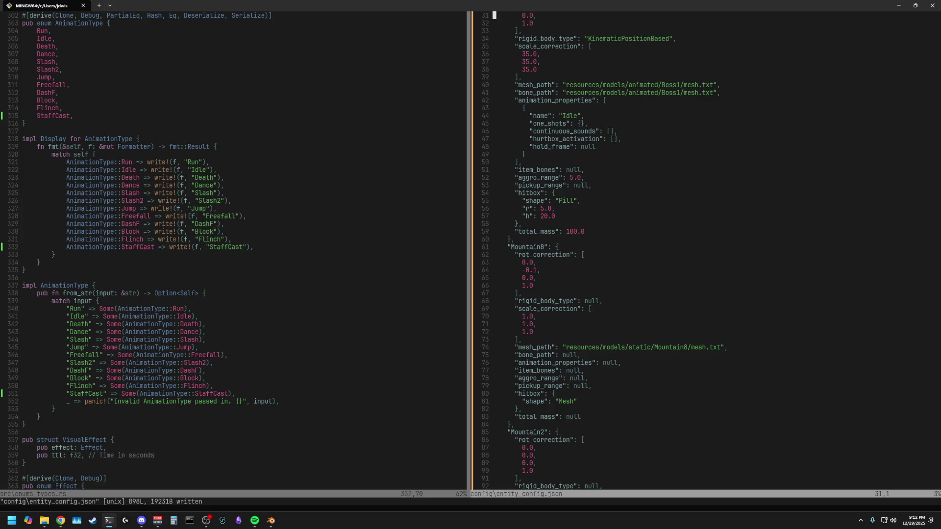
{"action": "key", "text": "alt+Tab"}
Step: Search '/peasant' to reach the Peasant1 entry in entity_config.json and save the file
{"action": "left_click", "coordinate": [578, 201]}
{"action": "type", "text": "/peasant"}
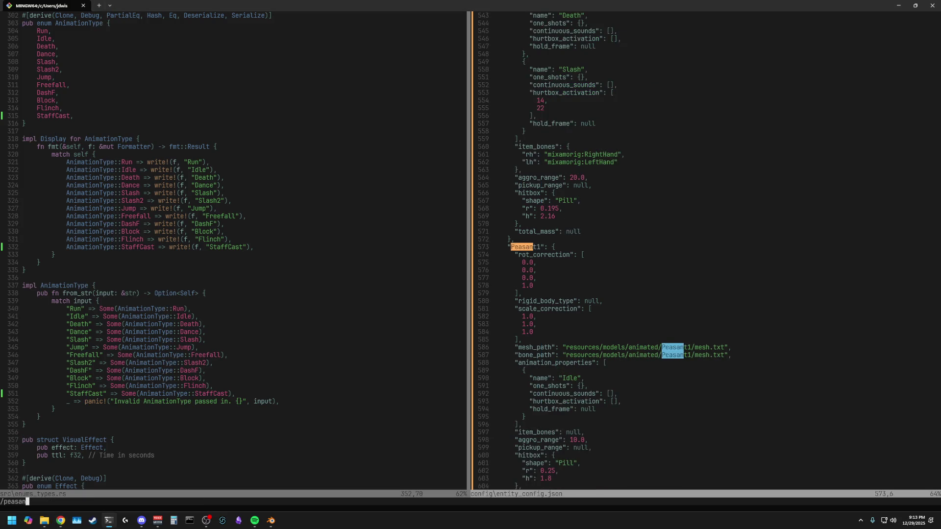
{"action": "key", "text": "Return"}
{"action": "key", "text": "ctrl+d"}
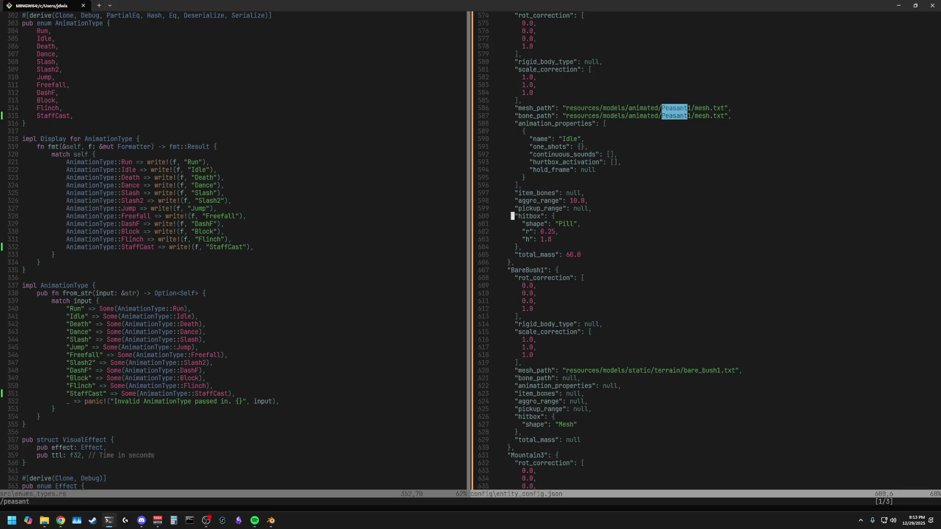
{"action": "key", "text": "k"}
{"action": "key", "text": "k"}
{"action": "key", "text": "k"}
{"action": "type", "text": "w:w"}
{"action": "key", "text": "Return"}
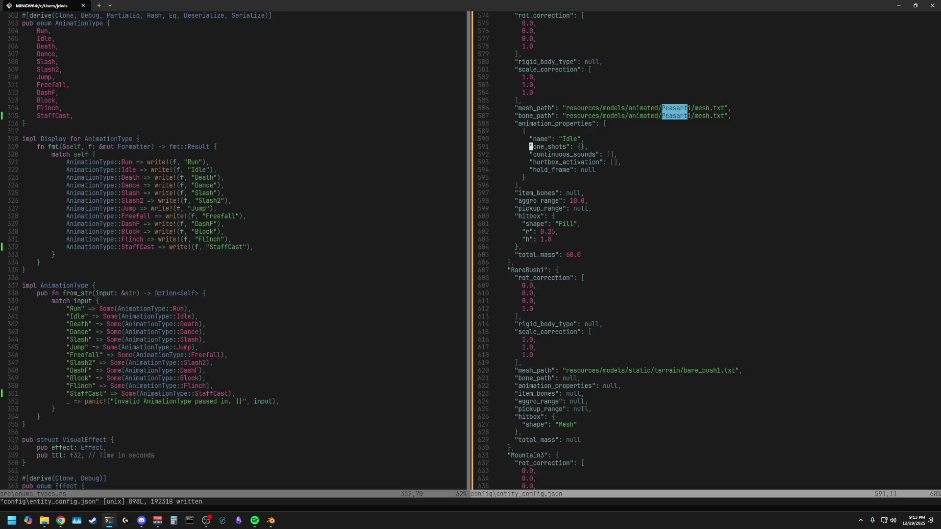
Step: Find the trash_guy entry and copy its 12-line Run animation block
{"action": "scroll", "coordinate": [570, 214], "scroll_direction": "up", "scroll_amount": 4}
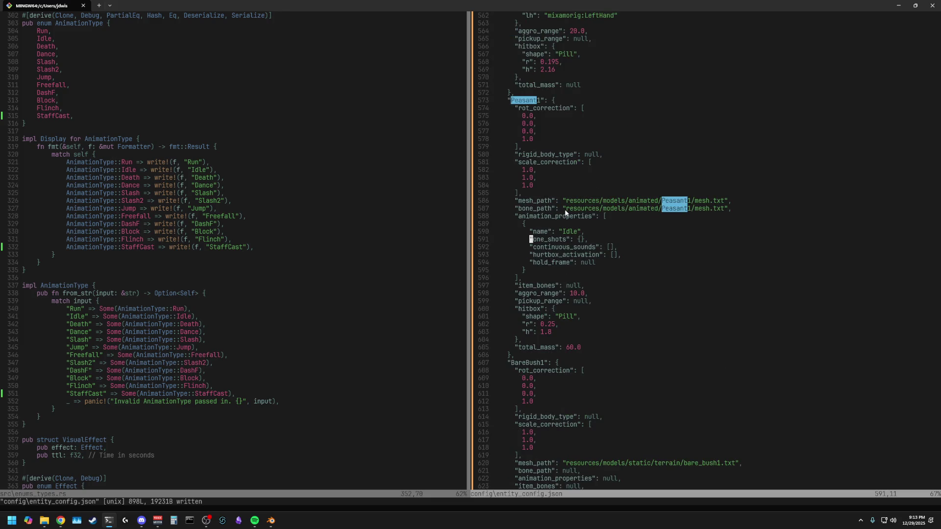
{"action": "scroll", "coordinate": [567, 210], "scroll_direction": "down", "scroll_amount": 9}
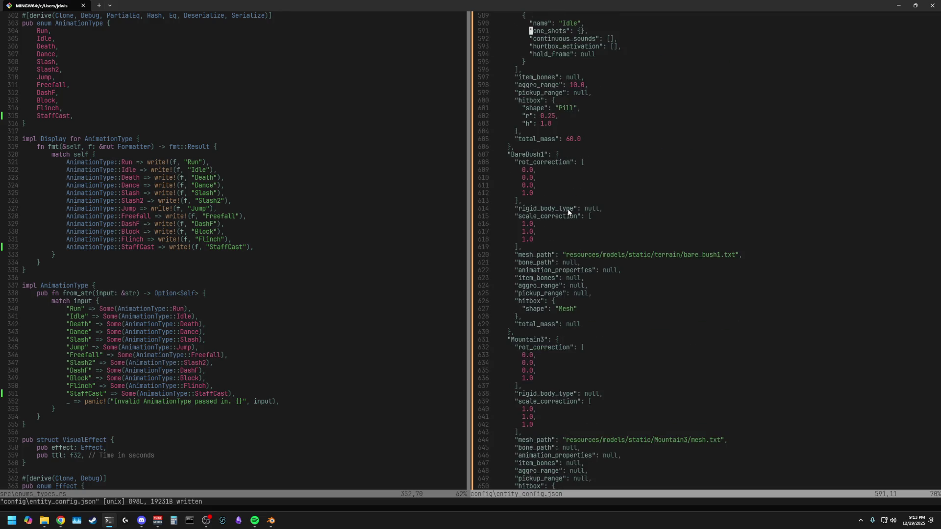
{"action": "scroll", "coordinate": [568, 211], "scroll_direction": "up", "scroll_amount": 20}
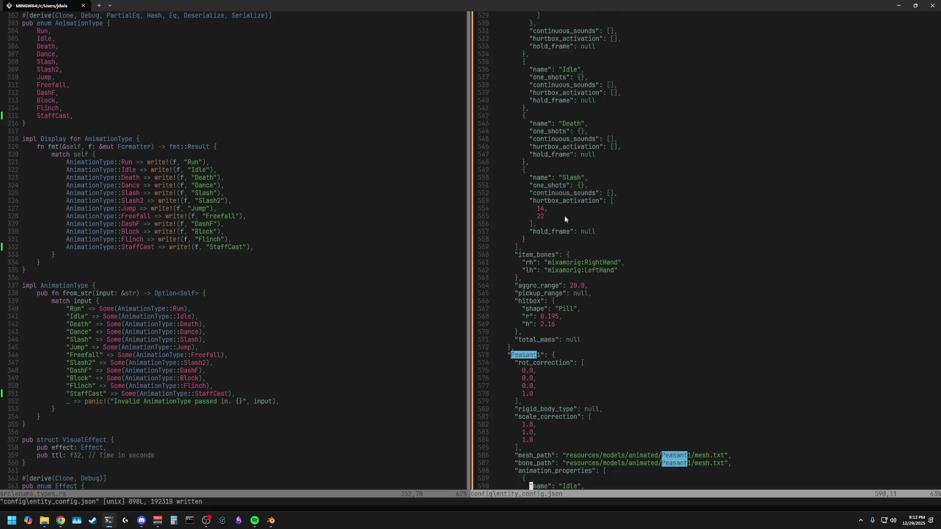
{"action": "scroll", "coordinate": [556, 232], "scroll_direction": "up", "scroll_amount": 11}
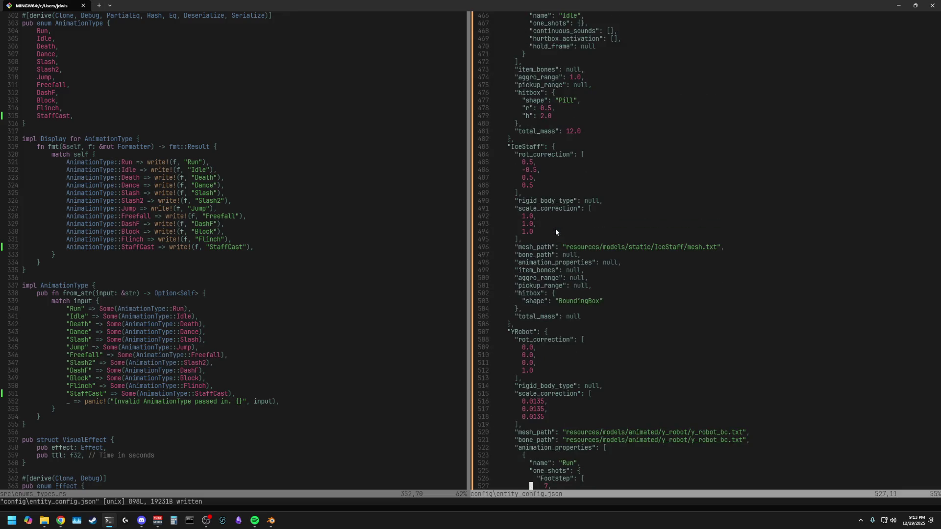
{"action": "left_click", "coordinate": [555, 232]}
{"action": "type", "text": "/"}
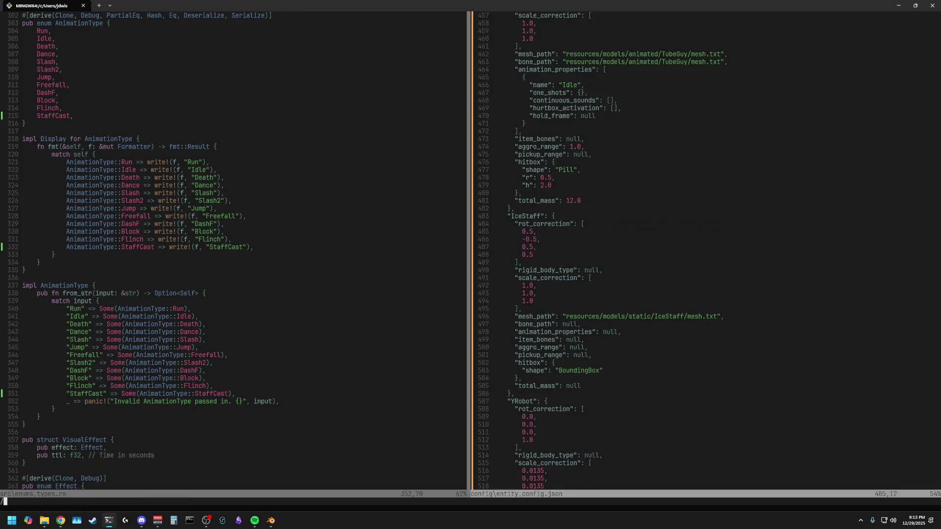
{"action": "type", "text": "trash"}
{"action": "key", "text": "Return"}
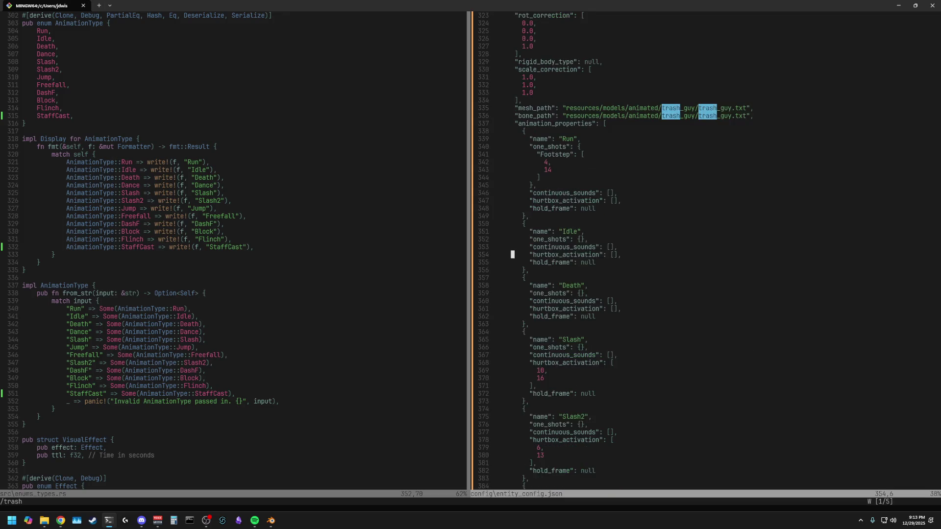
{"action": "left_click", "coordinate": [531, 138]}
{"action": "key", "text": "y"}
{"action": "key", "text": "y"}
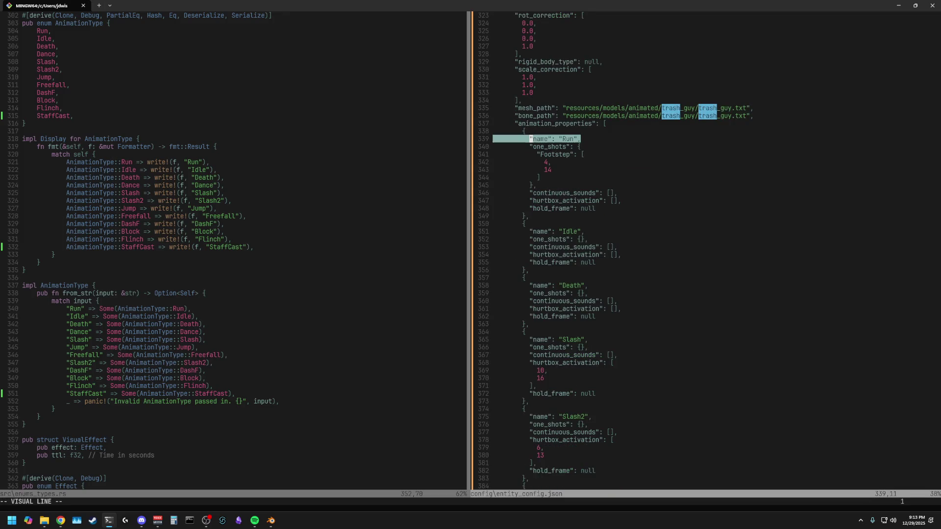
{"action": "key", "text": "k"}
{"action": "key", "text": "V"}
{"action": "key", "text": "j"}
{"action": "key", "text": "j"}
{"action": "key", "text": "j"}
{"action": "key", "text": "y"}
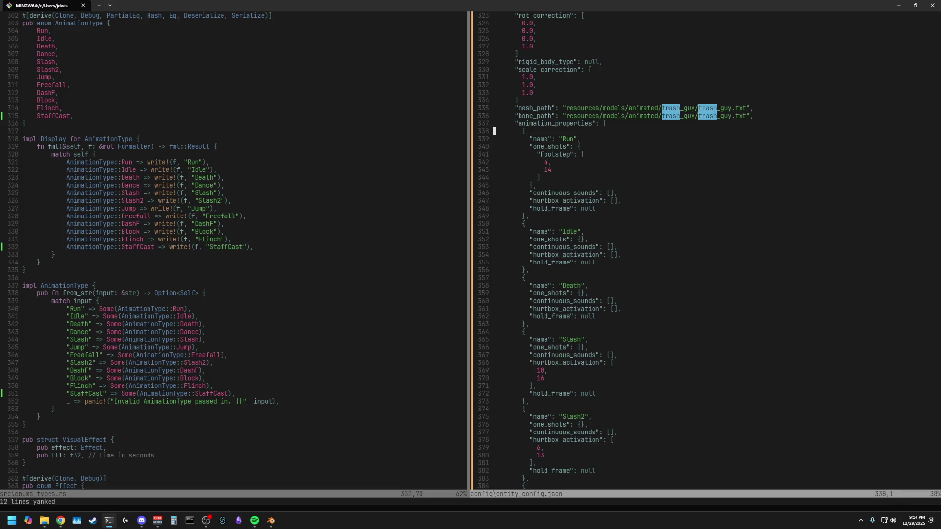
Step: Paste the copied Run animation block below Peasant1's Idle animation
{"action": "key", "text": "j"}
{"action": "key", "text": "j"}
{"action": "key", "text": "j"}
{"action": "key", "text": "V"}
{"action": "key", "text": "j"}
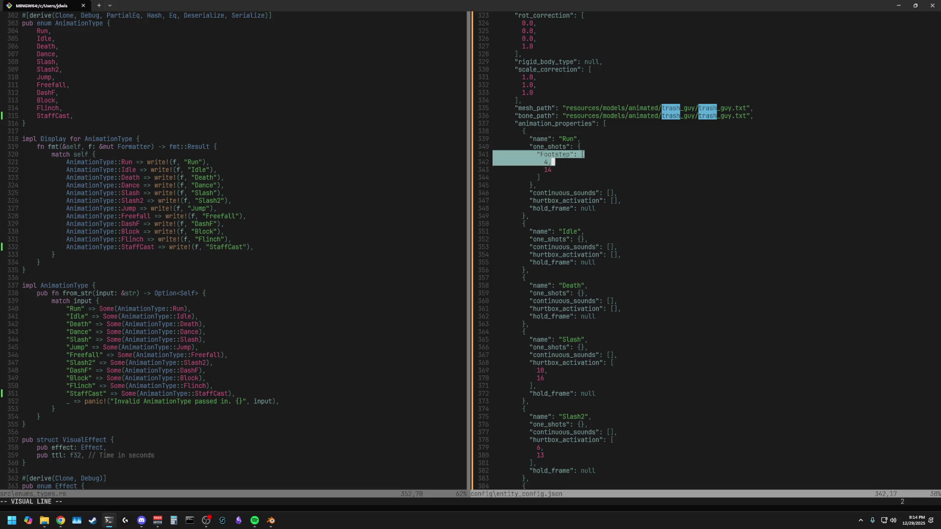
{"action": "key", "text": "j"}
{"action": "key", "text": "j"}
{"action": "key", "text": "Escape"}
{"action": "key", "text": "ctrl+d"}
{"action": "key", "text": "ctrl+d"}
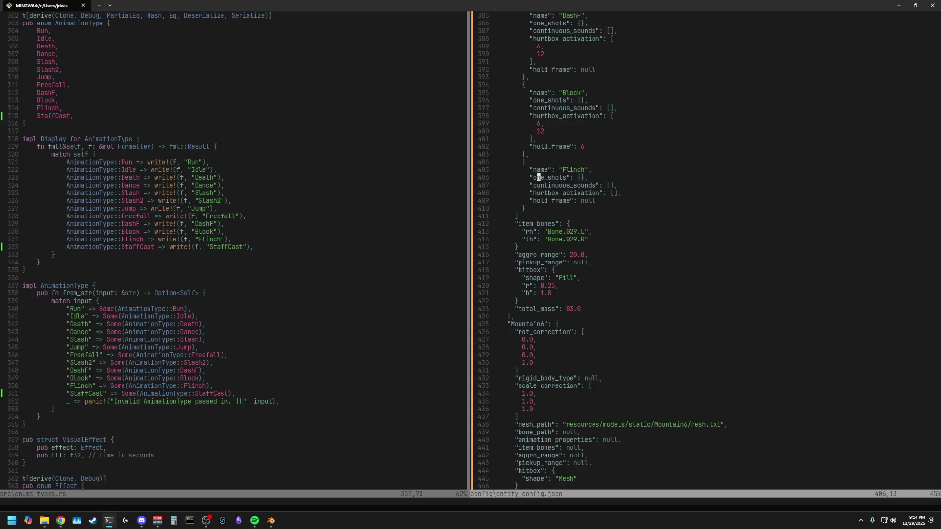
{"action": "key", "text": "slash"}
{"action": "type", "text": "peas"}
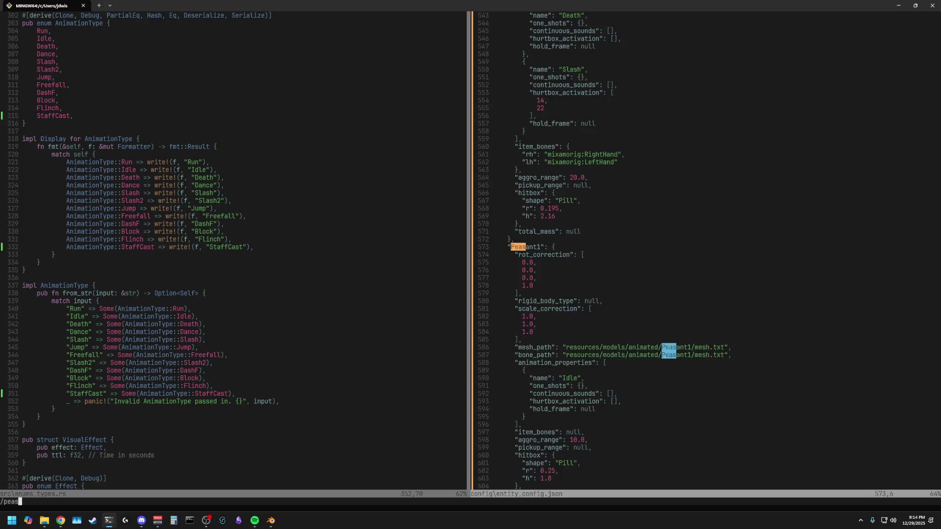
{"action": "type", "text": "ant"}
{"action": "key", "text": "Return"}
{"action": "key", "text": "j"}
{"action": "key", "text": "j"}
{"action": "key", "text": "j"}
{"action": "key", "text": "k"}
{"action": "key", "text": "k"}
{"action": "key", "text": "o"}
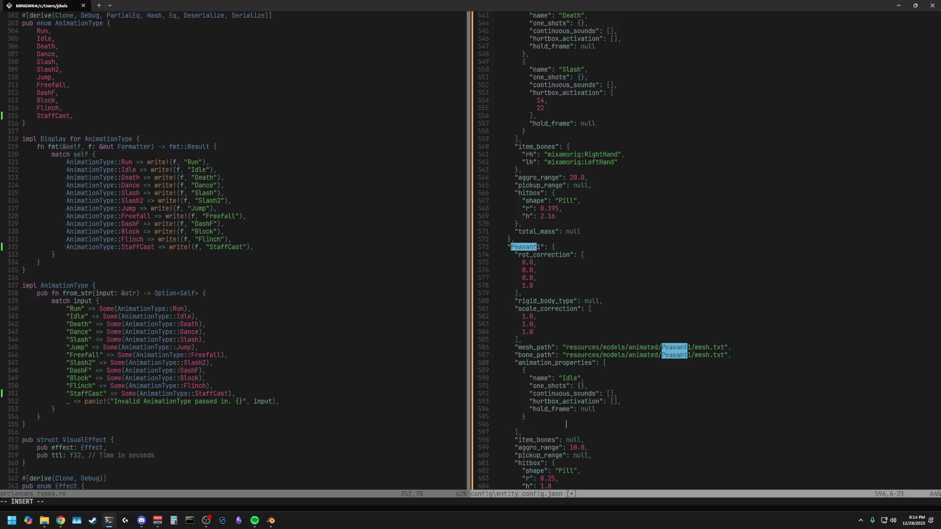
{"action": "key", "text": "Escape"}
{"action": "key", "text": "p"}
Step: Remove the blank line, add a comma after the Idle block, and save the config
{"action": "key", "text": "k"}
{"action": "key", "text": "d"}
{"action": "key", "text": "d"}
{"action": "type", "text": "kA,"}
{"action": "key", "text": "Escape"}
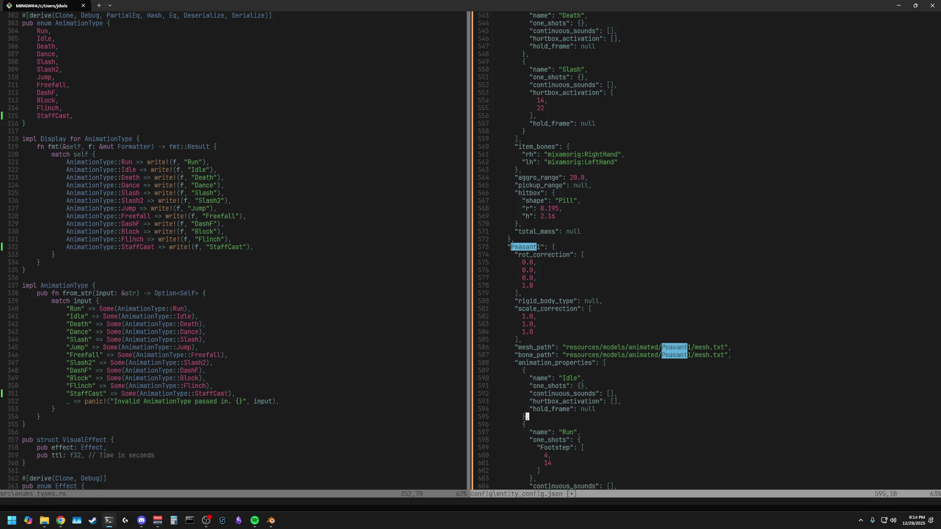
{"action": "key", "text": "j"}
{"action": "key", "text": "j"}
{"action": "key", "text": "j"}
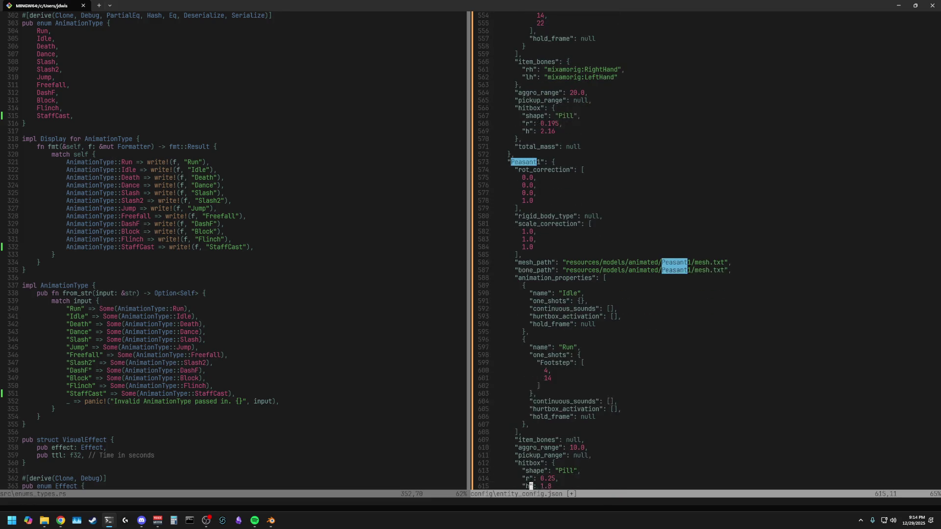
{"action": "key", "text": "k"}
{"action": "key", "text": "k"}
{"action": "key", "text": "k"}
{"action": "type", "text": ":w"}
{"action": "key", "text": "Return"}
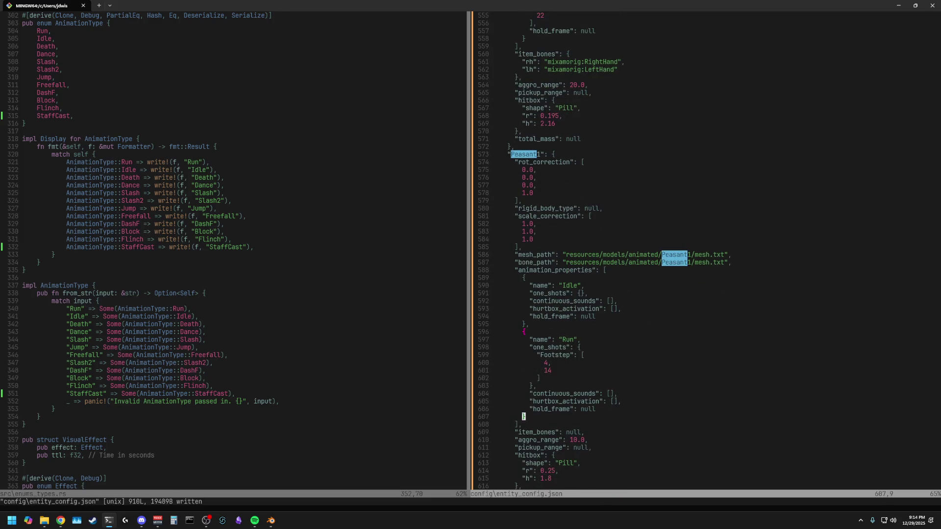
Step: Change the first Footstep frame to 5, add frame 15, and save the config
{"action": "key", "text": "k"}
{"action": "key", "text": "k"}
{"action": "key", "text": "k"}
{"action": "key", "text": "j"}
{"action": "key", "text": "j"}
{"action": "key", "text": "j"}
{"action": "type", "text": "w"}
{"action": "type", "text": "s5,"}
{"action": "key", "text": "Return"}
{"action": "type", "text": "15"}
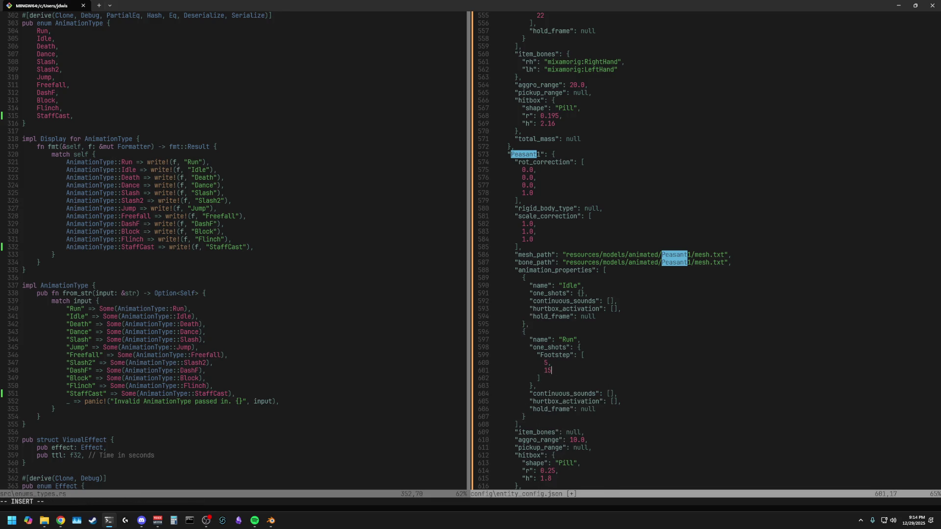
{"action": "key", "text": "Escape"}
{"action": "type", "text": ":w"}
{"action": "key", "text": "Return"}
Step: In the Animation workspace, select the Run NLA strip and assign Run as the armature's action
{"action": "left_click", "coordinate": [272, 521]}
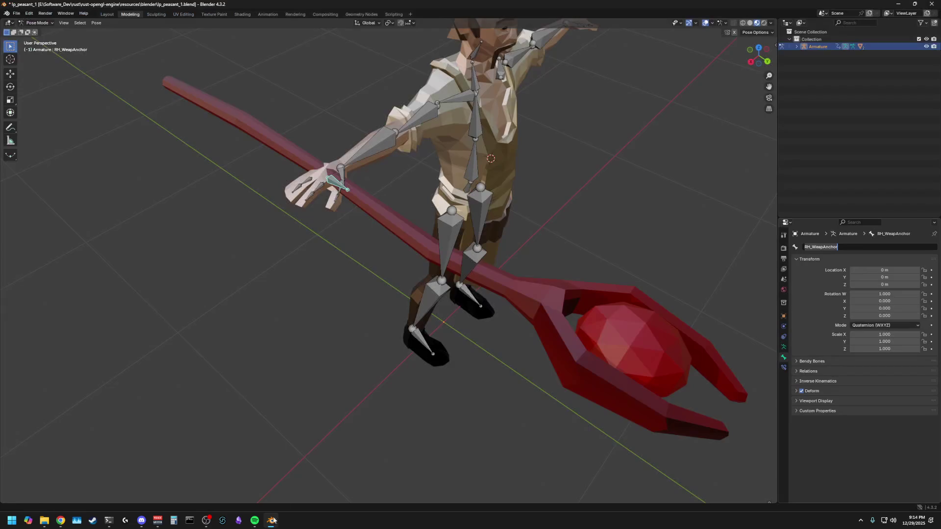
{"action": "left_click", "coordinate": [290, 312]}
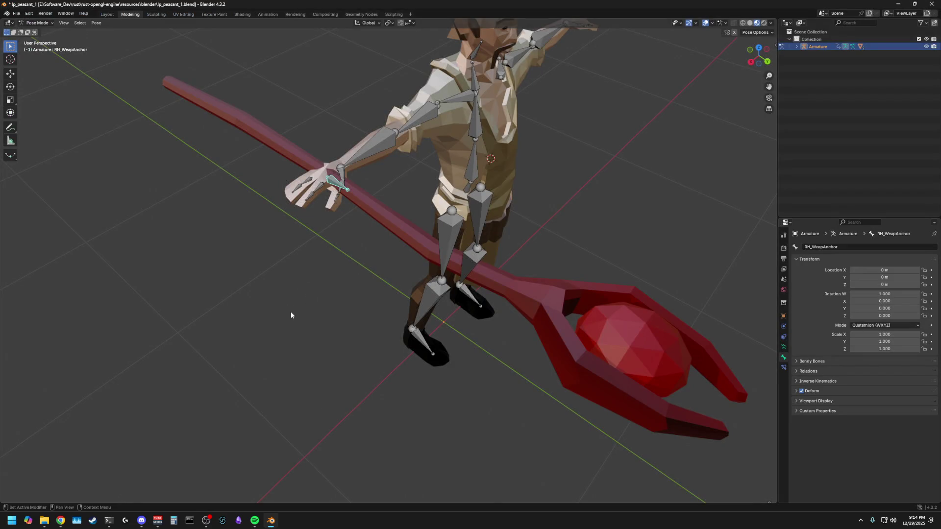
{"action": "mouse_move", "coordinate": [272, 315]}
{"action": "middle_mouse_down"}
{"action": "mouse_move", "coordinate": [345, 270]}
{"action": "mouse_move", "coordinate": [340, 223]}
{"action": "middle_mouse_up"}
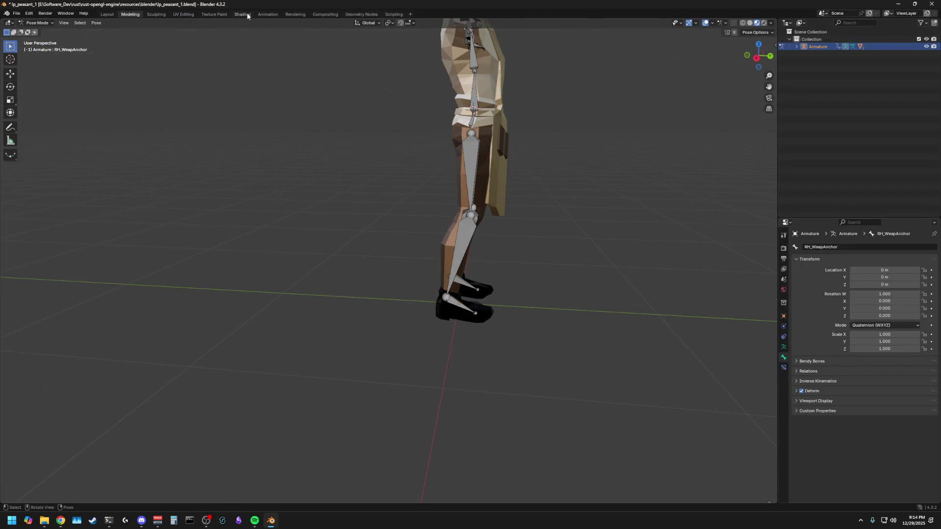
{"action": "left_click", "coordinate": [268, 14]}
{"action": "middle_click_drag", "start_coordinate": [481, 301], "coordinate": [376, 280]}
{"action": "scroll", "coordinate": [429, 290], "scroll_direction": "up", "scroll_amount": 6}
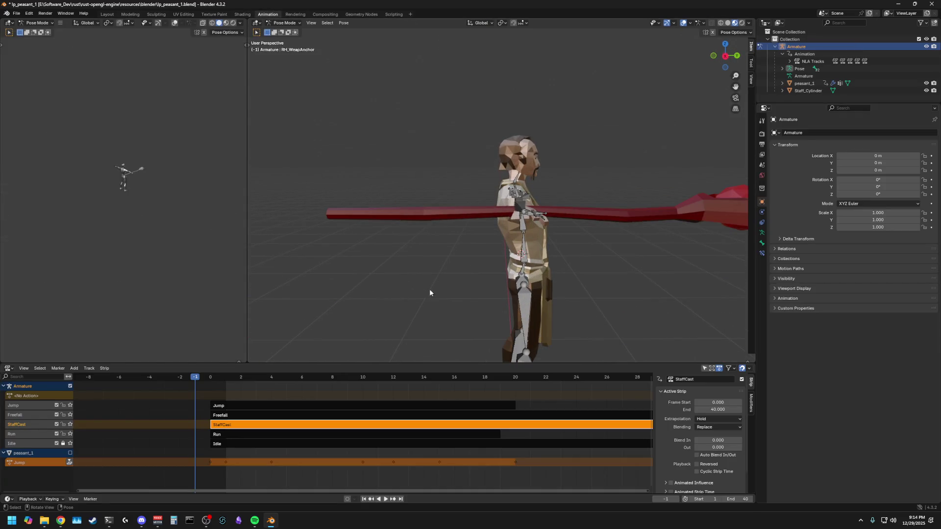
{"action": "left_click", "coordinate": [239, 435]}
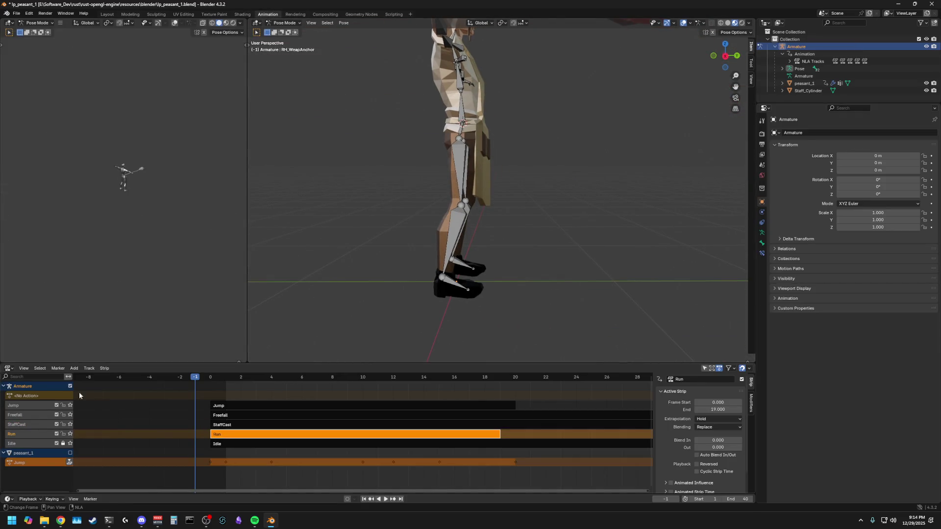
{"action": "left_click", "coordinate": [106, 397]}
{"action": "left_click", "coordinate": [662, 392]}
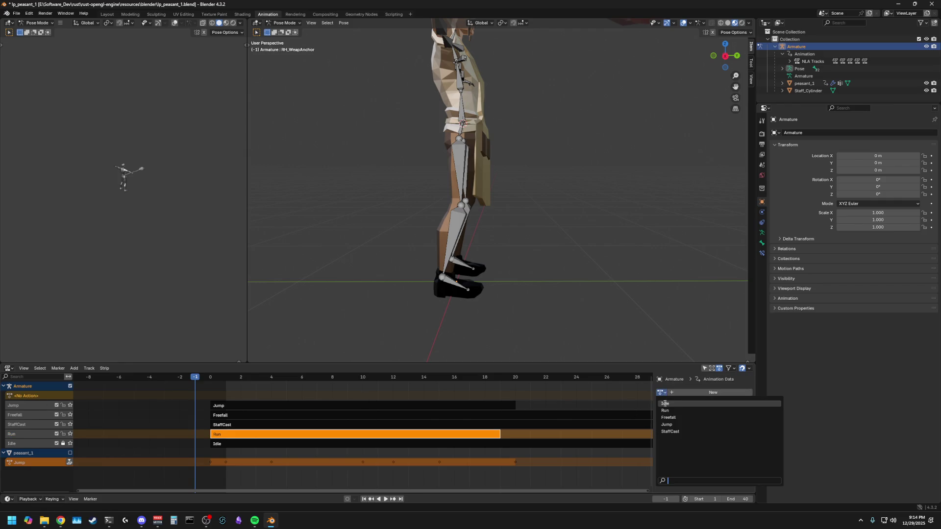
{"action": "left_click", "coordinate": [676, 407]}
Step: Preview the Run animation from the left view, scrubbing to frames 4 and 9
{"action": "left_click_drag", "start_coordinate": [208, 383], "coordinate": [271, 382]}
{"action": "left_click", "coordinate": [726, 57]}
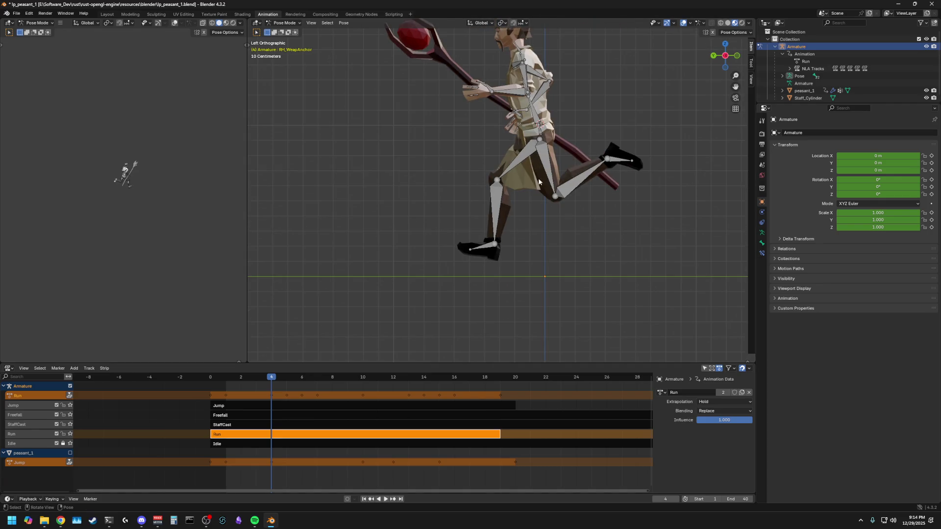
{"action": "key", "text": "space"}
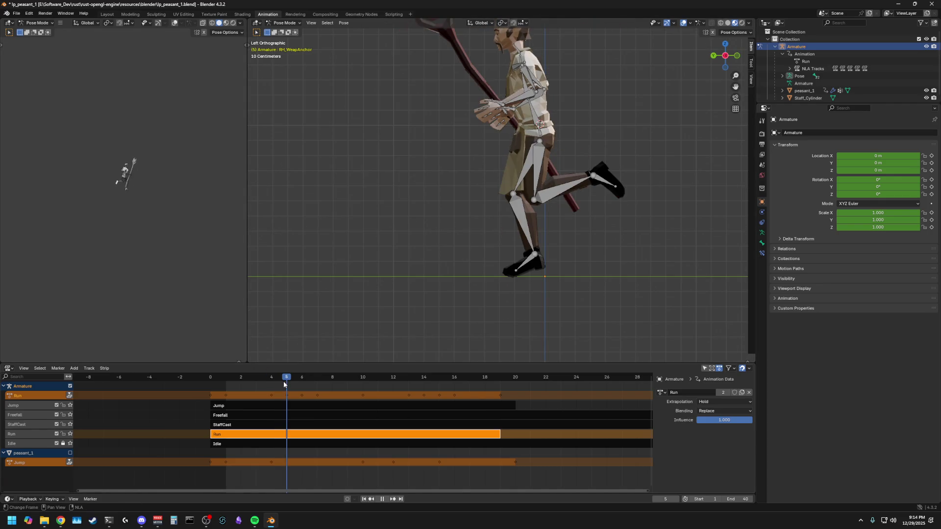
{"action": "left_click_drag", "start_coordinate": [283, 382], "coordinate": [438, 389]}
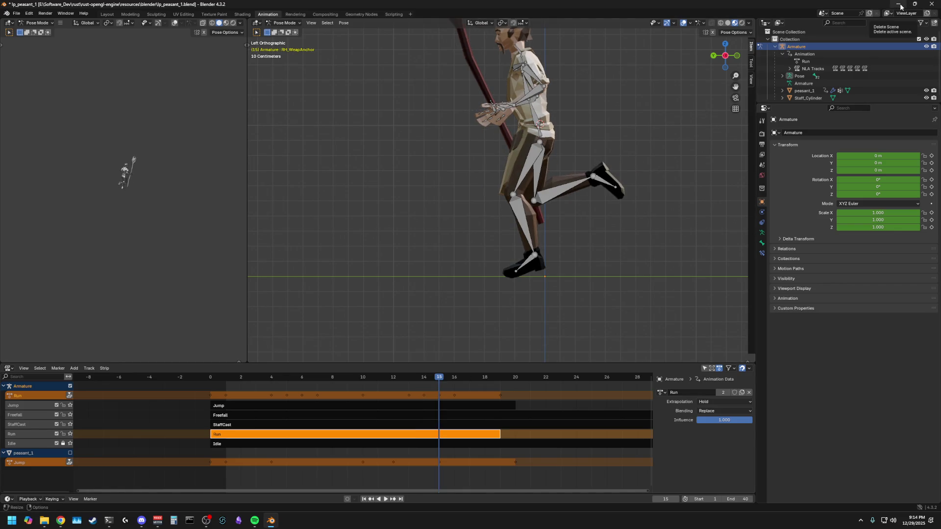
{"action": "left_click", "coordinate": [109, 520]}
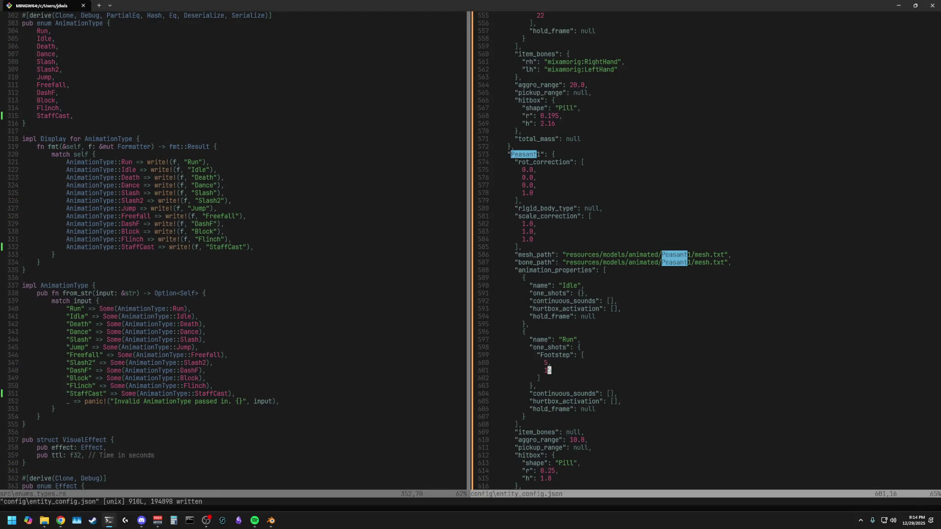
Step: Save the config and copy the four-line item_bones block from the entity above Peasant1
{"action": "type", "text": ":w"}
{"action": "key", "text": "Return"}
{"action": "scroll", "coordinate": [534, 294], "scroll_direction": "up", "scroll_amount": 8}
{"action": "scroll", "coordinate": [533, 306], "scroll_direction": "down", "scroll_amount": 8}
{"action": "scroll", "coordinate": [535, 308], "scroll_direction": "up", "scroll_amount": 5}
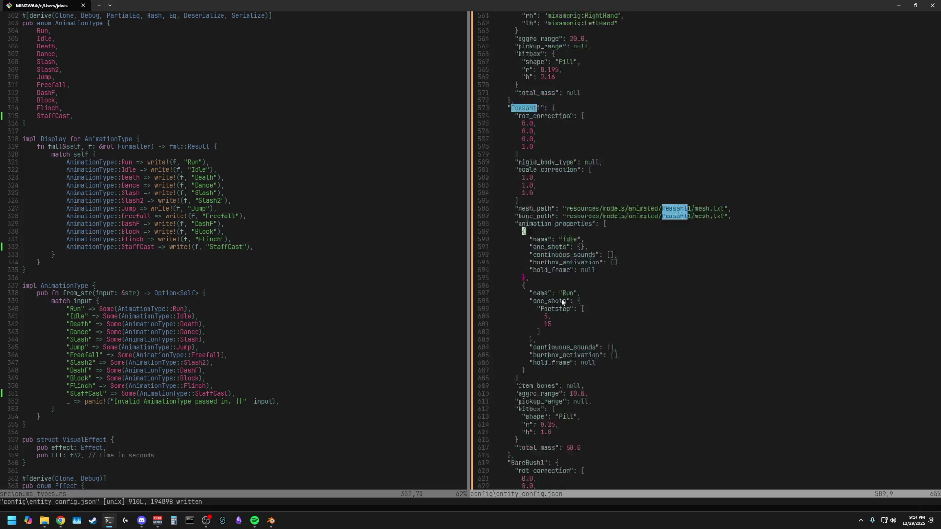
{"action": "scroll", "coordinate": [554, 206], "scroll_direction": "up", "scroll_amount": 5}
{"action": "scroll", "coordinate": [551, 229], "scroll_direction": "down", "scroll_amount": 2}
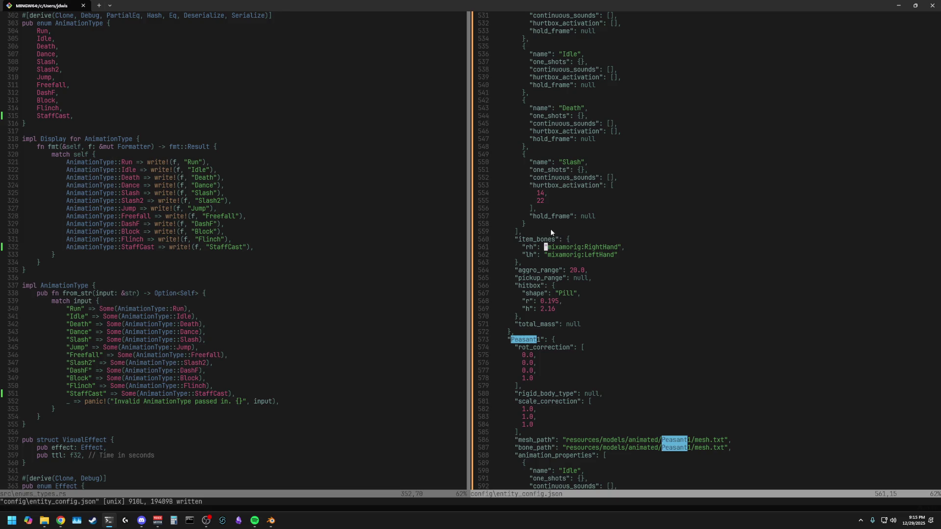
{"action": "key", "text": "k"}
{"action": "key", "text": "V"}
{"action": "key", "text": "j"}
{"action": "key", "text": "j"}
{"action": "key", "text": "j"}
{"action": "key", "text": "y"}
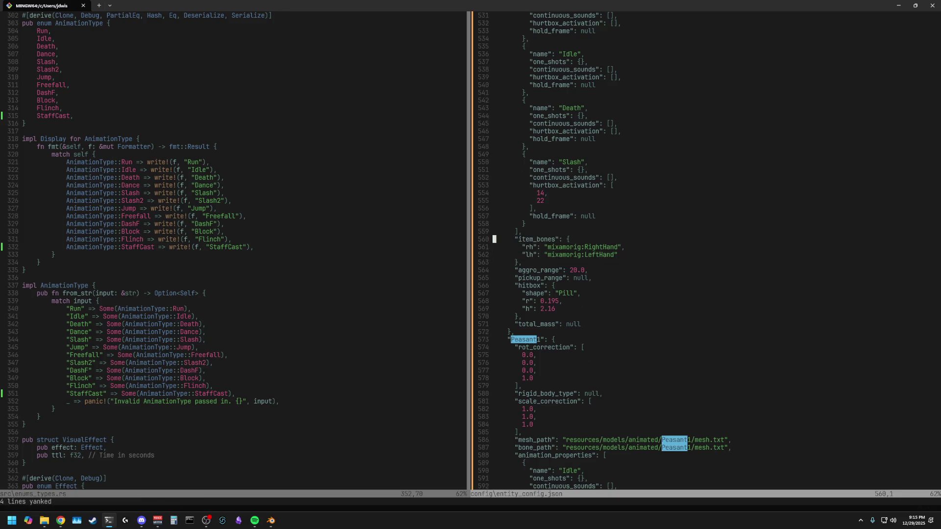
Step: Paste the rh/lh mixamorig hand mapping over Peasant1's null item_bones and save
{"action": "scroll", "coordinate": [549, 232], "scroll_direction": "down", "scroll_amount": 12}
{"action": "left_click", "coordinate": [554, 334]}
{"action": "type", "text": "jVp"}
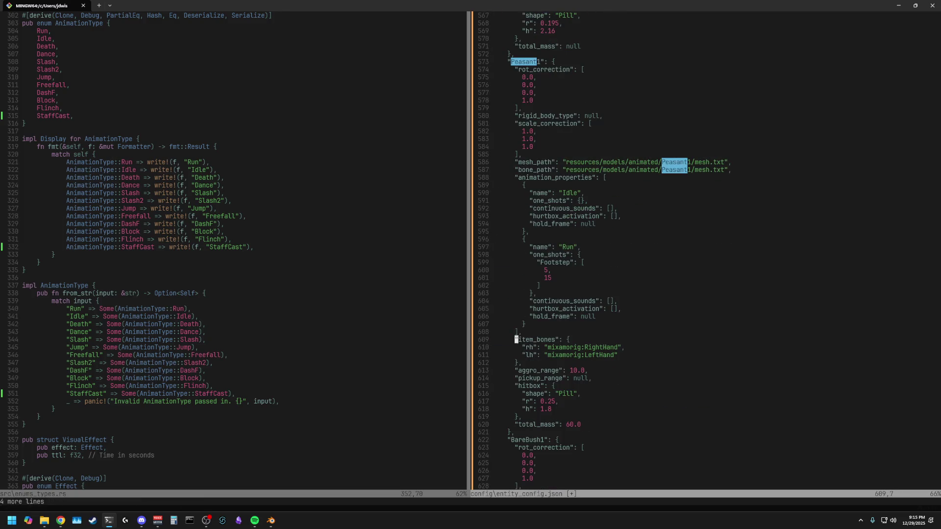
{"action": "type", "text": ":w"}
{"action": "key", "text": "Return"}
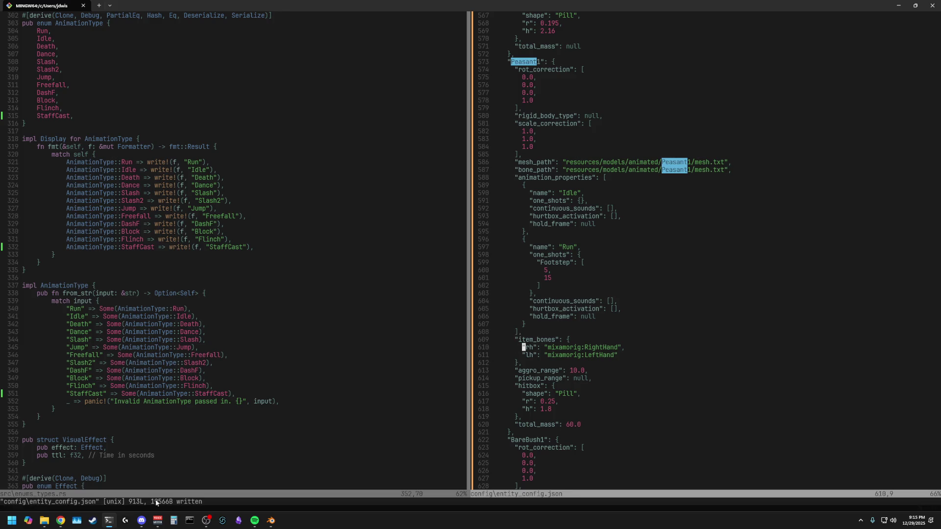
Step: In Blender's Modeling workspace, copy the RH_WeapAnchor bone name from Bone Properties, then return to the terminal
{"action": "left_click", "coordinate": [271, 521]}
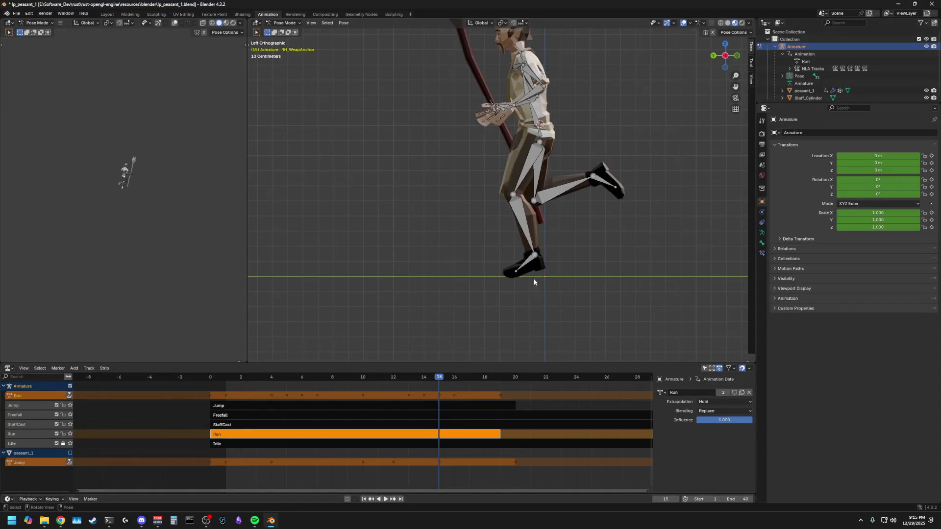
{"action": "scroll", "coordinate": [507, 201], "scroll_direction": "down", "scroll_amount": 1}
{"action": "mouse_move", "coordinate": [471, 141]}
{"action": "middle_mouse_down"}
{"action": "mouse_move", "coordinate": [510, 147]}
{"action": "mouse_move", "coordinate": [491, 152]}
{"action": "middle_mouse_up"}
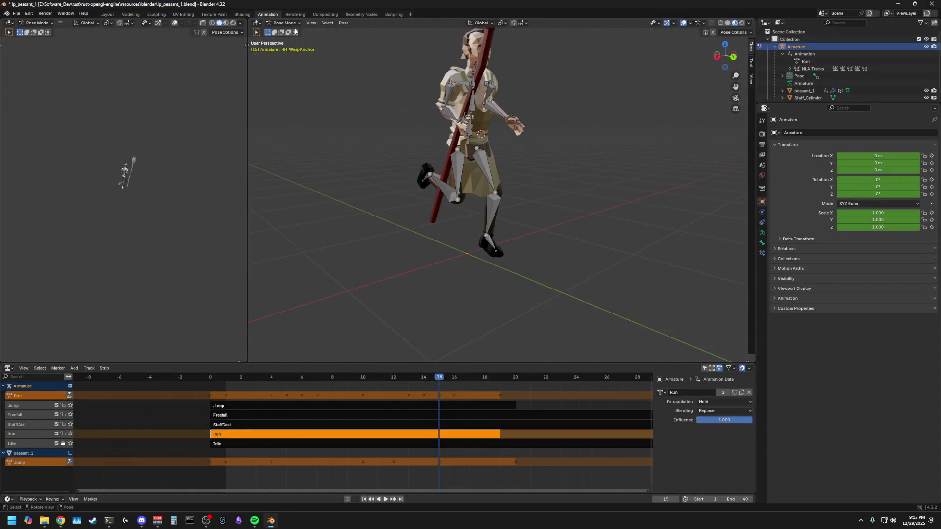
{"action": "left_click", "coordinate": [131, 15]}
{"action": "mouse_move", "coordinate": [372, 147]}
{"action": "middle_mouse_down"}
{"action": "mouse_move", "coordinate": [347, 128]}
{"action": "mouse_move", "coordinate": [309, 208]}
{"action": "middle_mouse_up"}
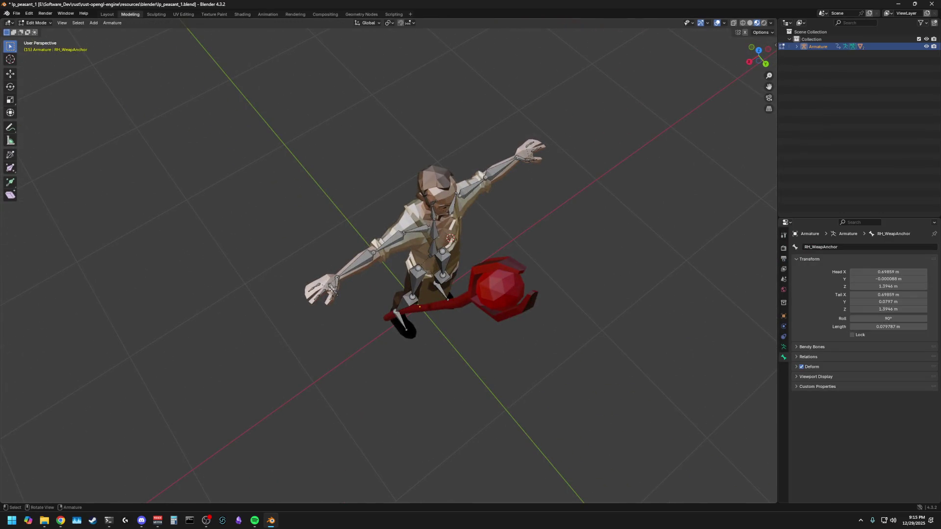
{"action": "left_click", "coordinate": [814, 246]}
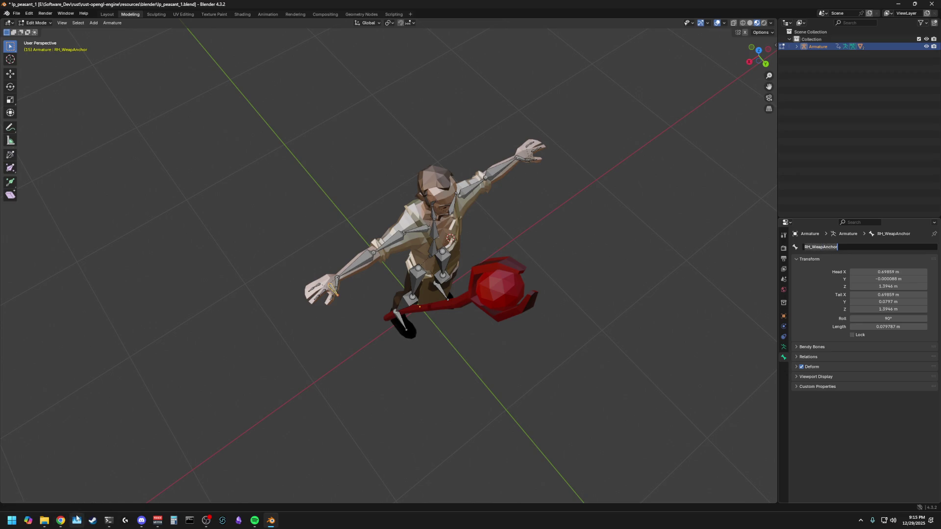
{"action": "left_click", "coordinate": [108, 520]}
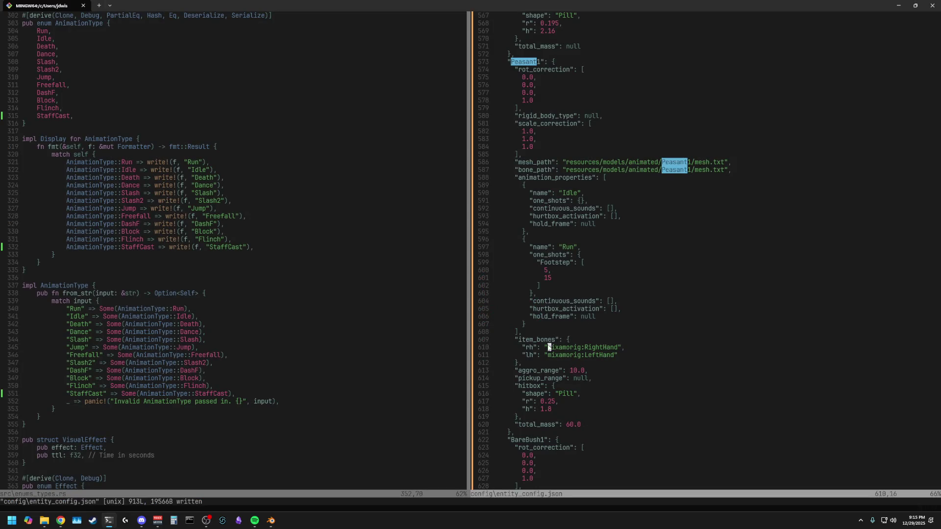
Step: Replace Peasant1's rh value mixamorig:RightHand with RH_WeapAnchor and save
{"action": "key", "text": "v"}
{"action": "key", "text": "e"}
{"action": "key", "text": "e"}
{"action": "key", "text": "e"}
{"action": "type", "text": "RH_WeapAnchor"}
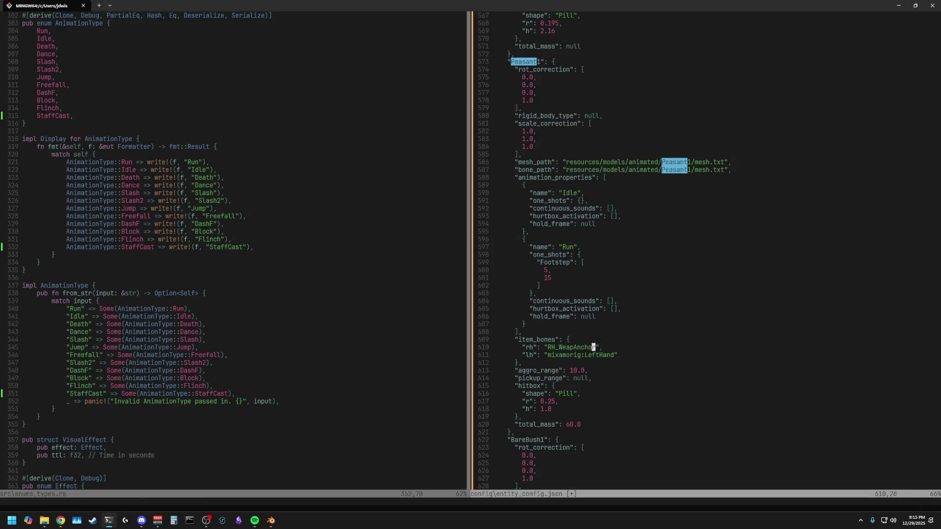
{"action": "type", "text": ":w"}
{"action": "key", "text": "Return"}
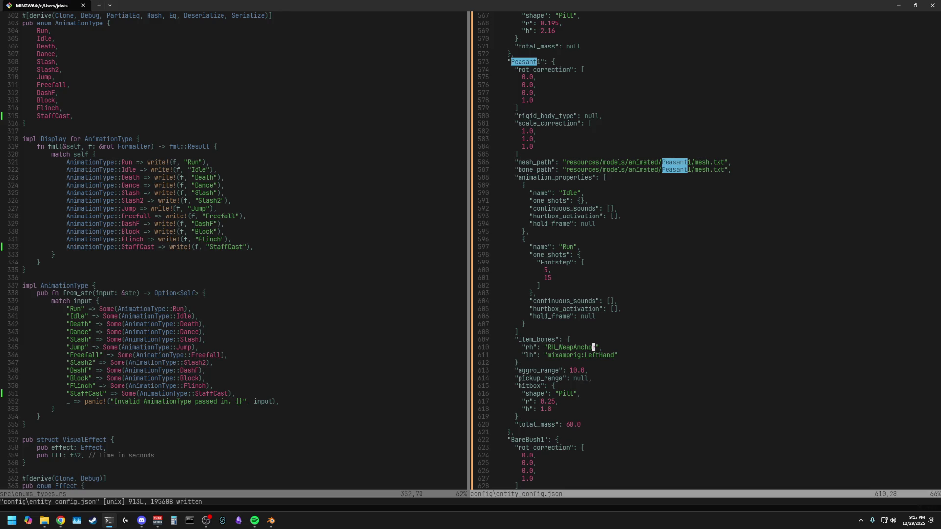
Step: Open src\config\entity_config.rs in the left pane via the project file finder
{"action": "key", "text": "b"}
{"action": "key", "text": "h"}
{"action": "key", "text": "space"}
{"action": "key", "text": "f"}
{"action": "key", "text": "f"}
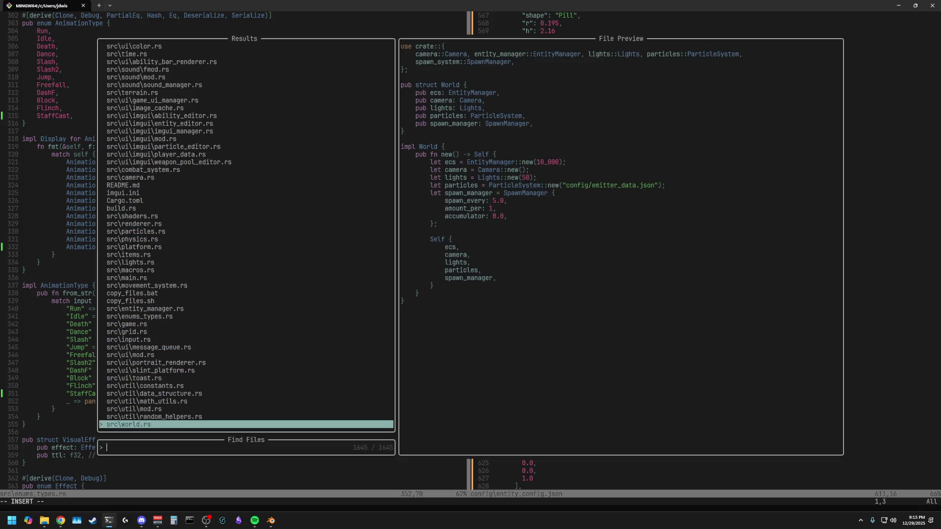
{"action": "type", "text": "entity"}
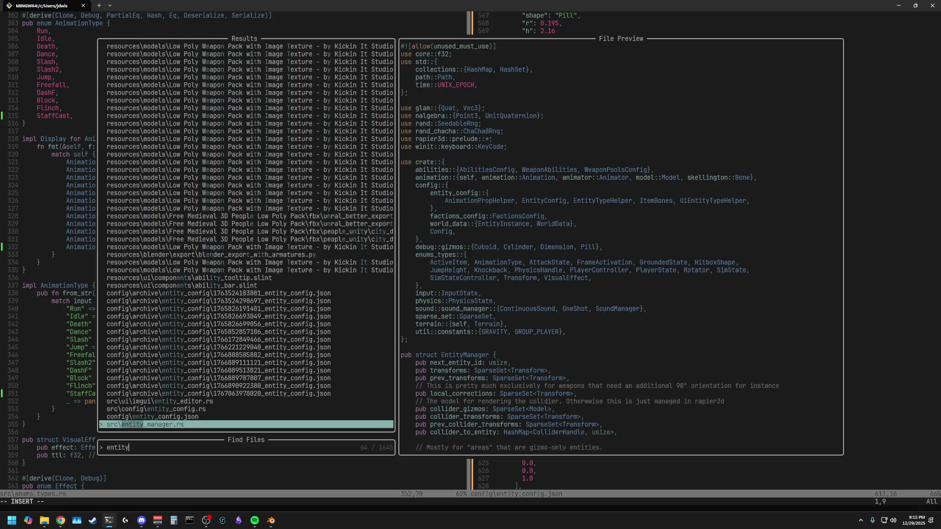
{"action": "key", "text": "Up"}
{"action": "key", "text": "Up"}
{"action": "key", "text": "Return"}
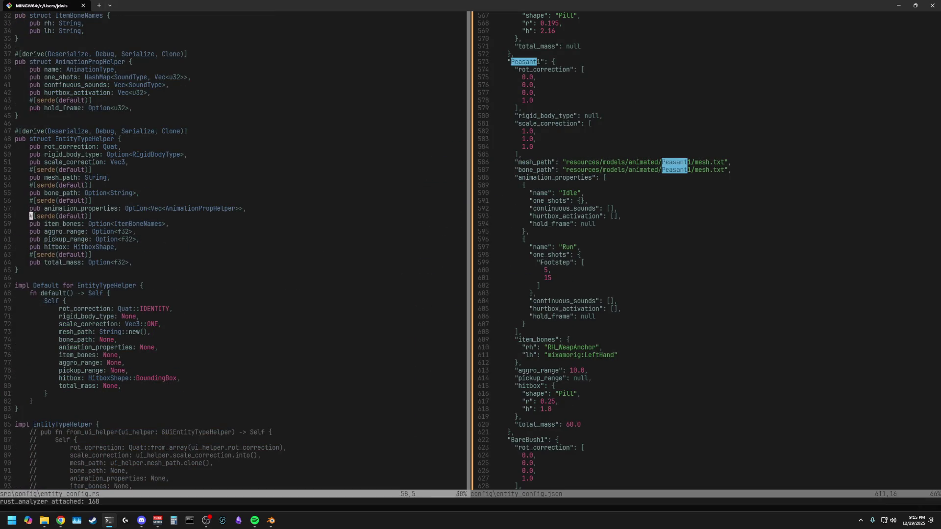
Step: Clear Peasant1's lh bone mixamorig:LeftHand to an empty string and save entity_config.json
{"action": "key", "text": "l"}
{"action": "key", "text": "l"}
{"action": "key", "text": "l"}
{"action": "key", "text": "l"}
{"action": "key", "text": "j"}
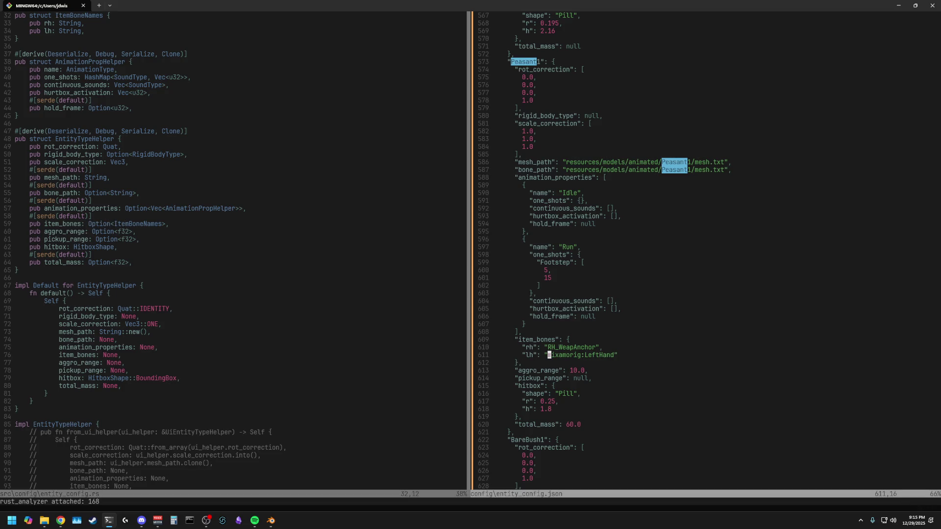
{"action": "key", "text": "v"}
{"action": "key", "text": "l"}
{"action": "key", "text": "l"}
{"action": "key", "text": "l"}
{"action": "key", "text": "d"}
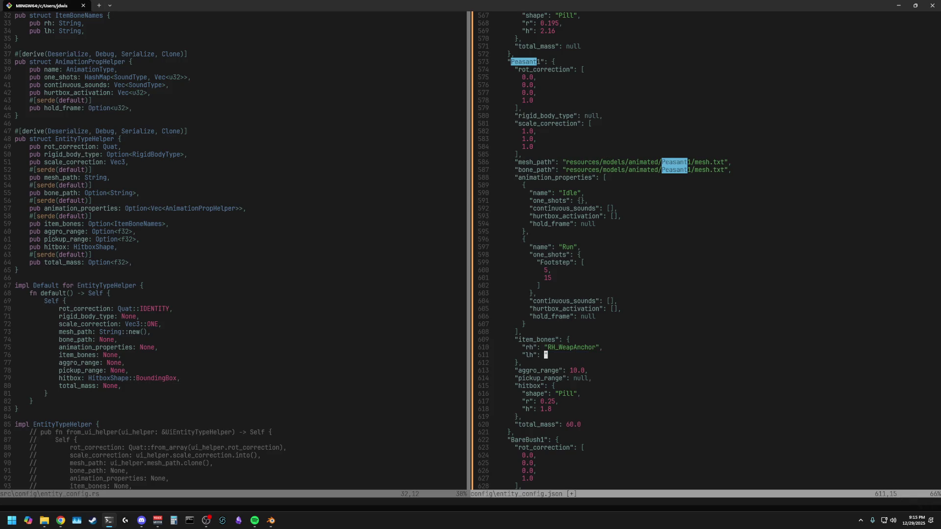
{"action": "key", "text": "a"}
{"action": "type", "text": "\""}
{"action": "key", "text": "Escape"}
{"action": "type", "text": ":w"}
{"action": "key", "text": "Return"}
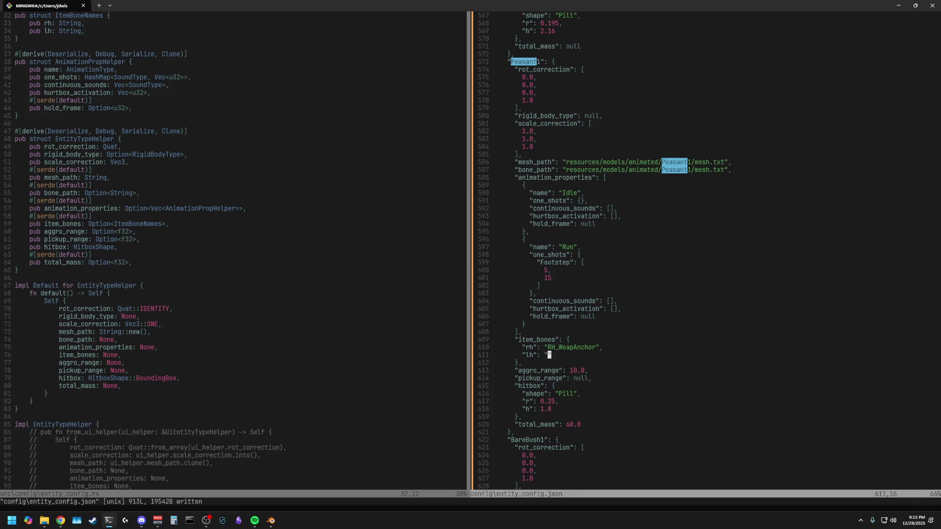
{"action": "key", "text": "j"}
{"action": "key", "text": "j"}
Step: Launch the engine with cargo run from a Neovim terminal split
{"action": "key", "text": "k"}
{"action": "key", "text": "k"}
{"action": "key", "text": "k"}
{"action": "key", "text": "ctrl+t"}
{"action": "type", "text": "cargo ru"}
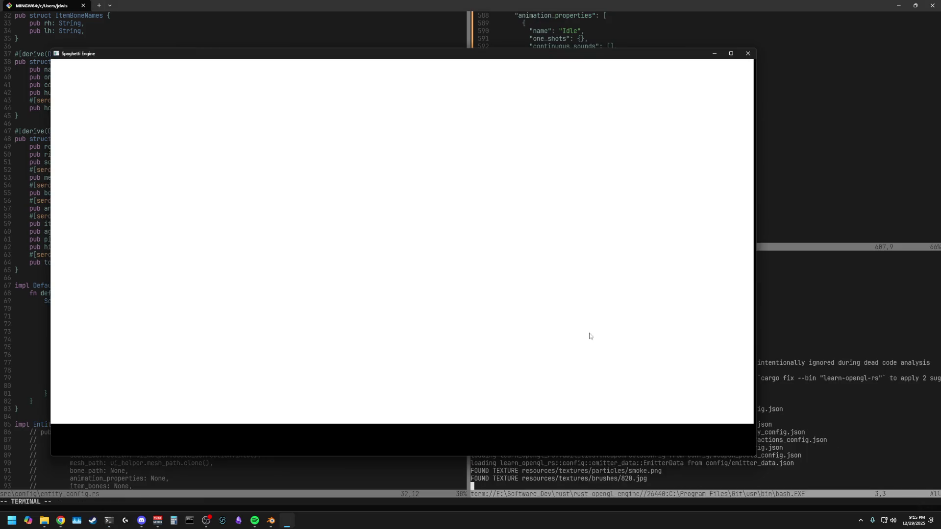
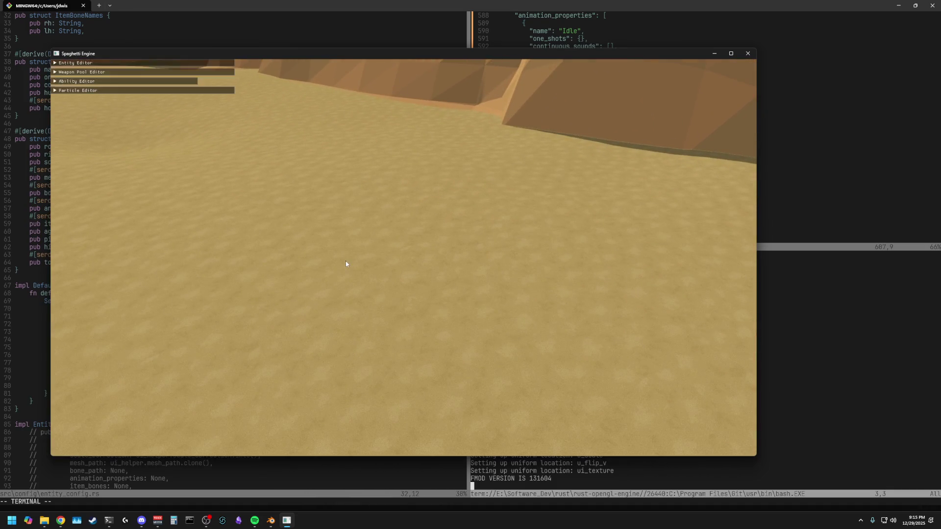
Step: In the Entity Editor, set the entity type to Peasant1 and the faction to Player
{"action": "key", "text": "Escape"}
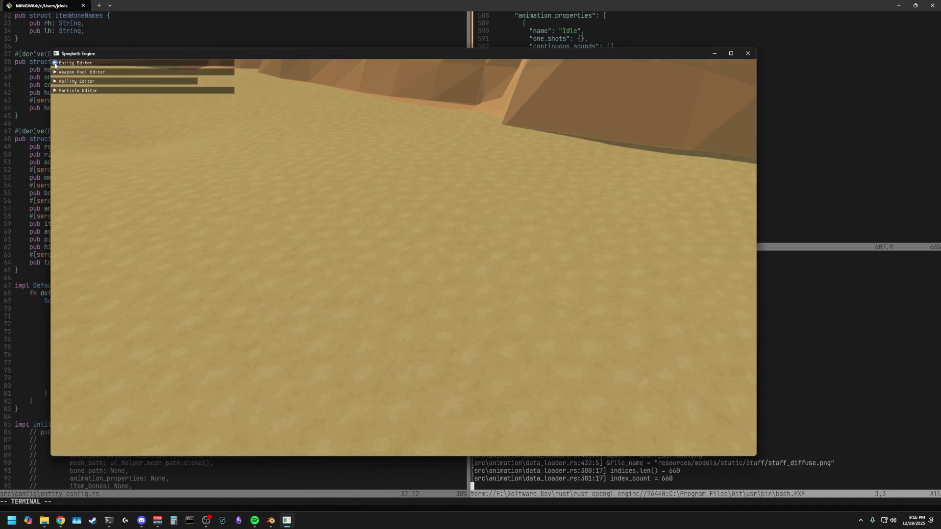
{"action": "left_click", "coordinate": [55, 64]}
{"action": "left_click", "coordinate": [381, 249]}
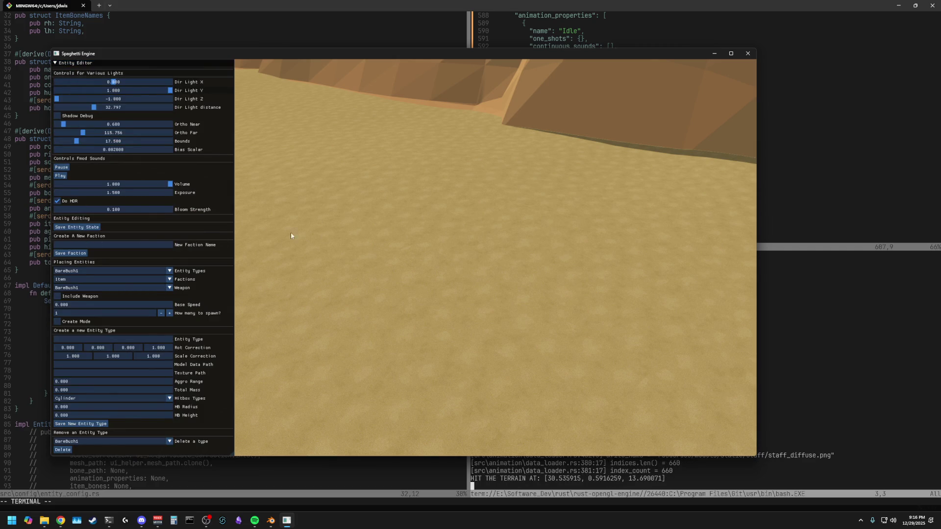
{"action": "left_click", "coordinate": [115, 270]}
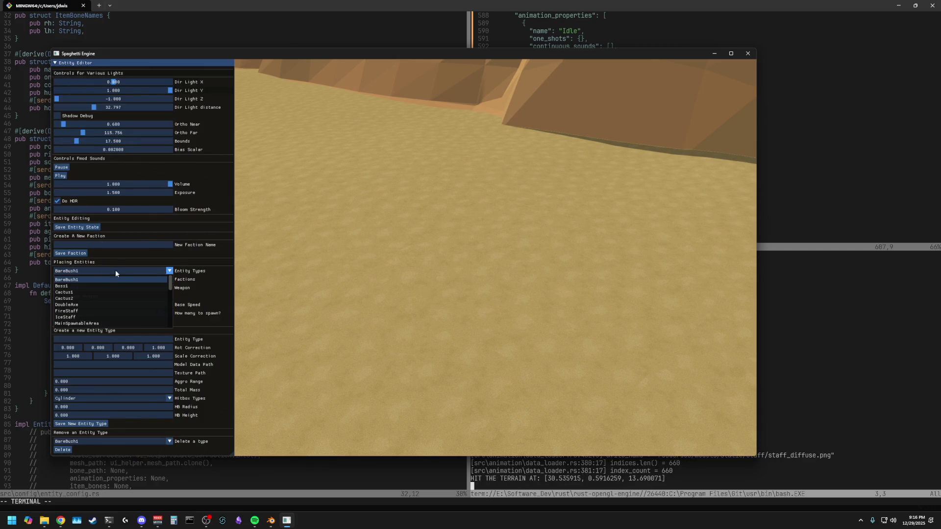
{"action": "scroll", "coordinate": [81, 299], "scroll_direction": "down", "scroll_amount": 3}
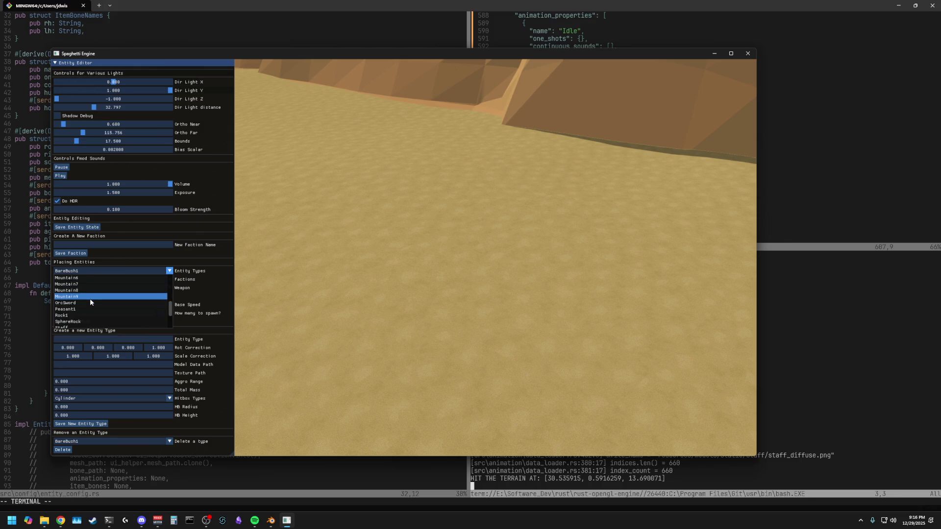
{"action": "left_click", "coordinate": [80, 309]}
{"action": "left_click", "coordinate": [89, 279]}
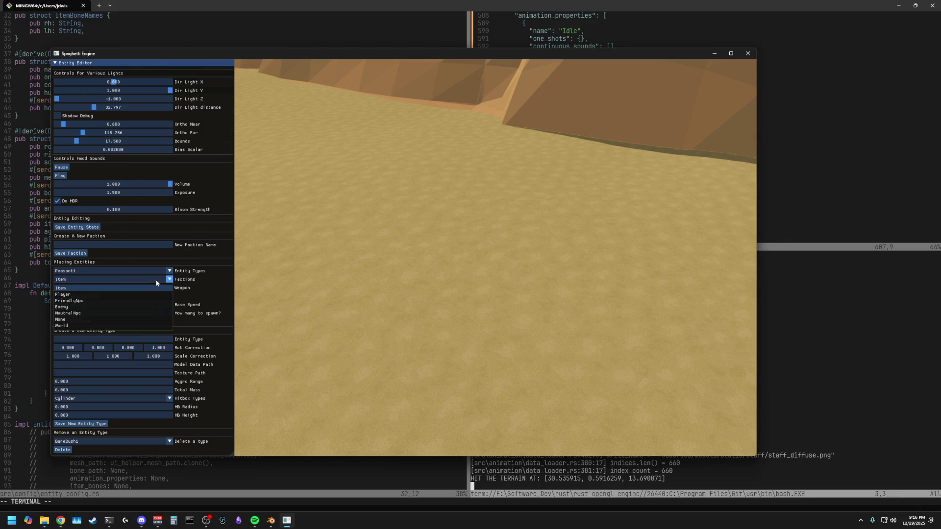
{"action": "left_click", "coordinate": [81, 295]}
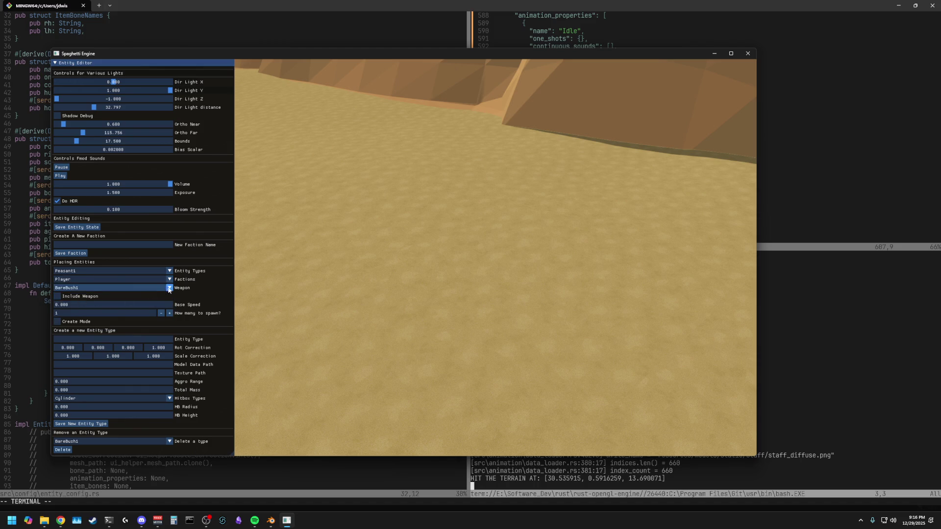
Step: Arm it with the FireStaff weapon, check Include Weapon, and enable Create Mode to spawn it
{"action": "left_click", "coordinate": [169, 288]}
{"action": "left_click", "coordinate": [79, 326]}
{"action": "left_click", "coordinate": [152, 289]}
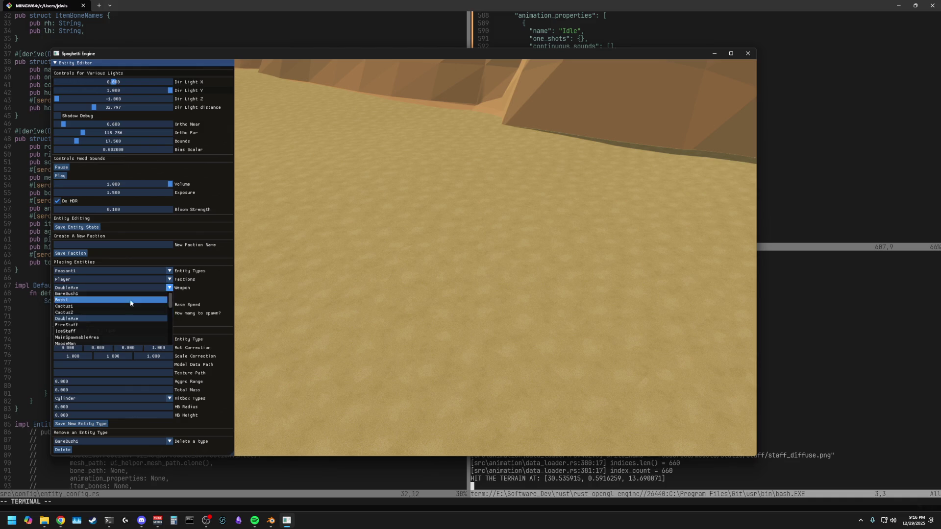
{"action": "left_click", "coordinate": [98, 322]}
{"action": "left_click", "coordinate": [66, 298]}
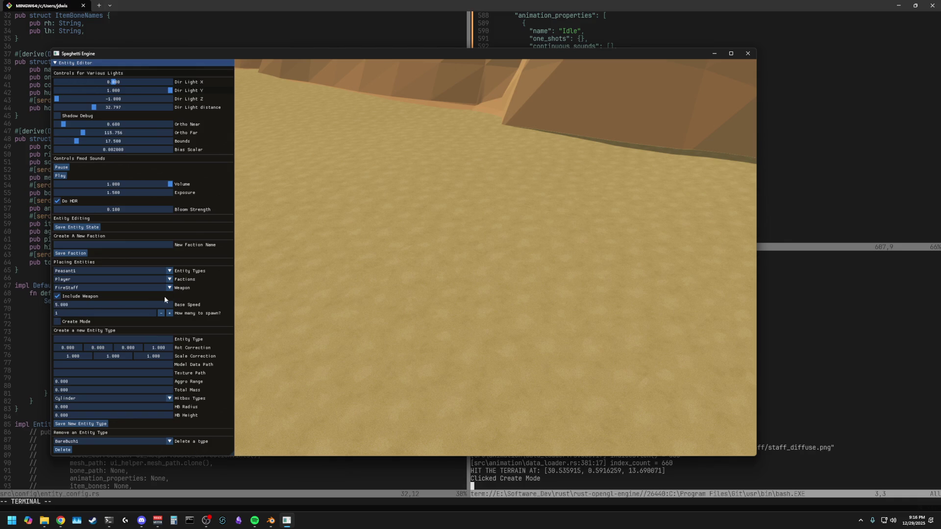
{"action": "left_click", "coordinate": [58, 321]}
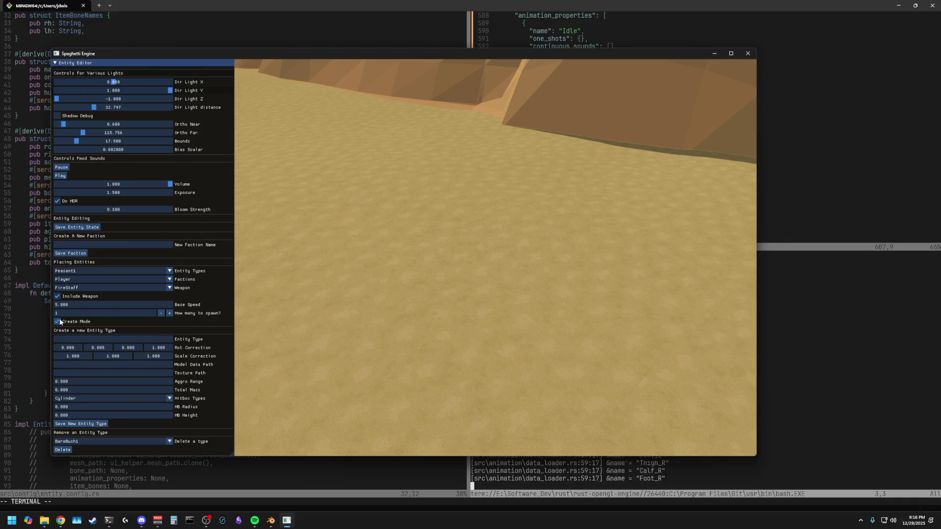
{"action": "key", "text": "w"}
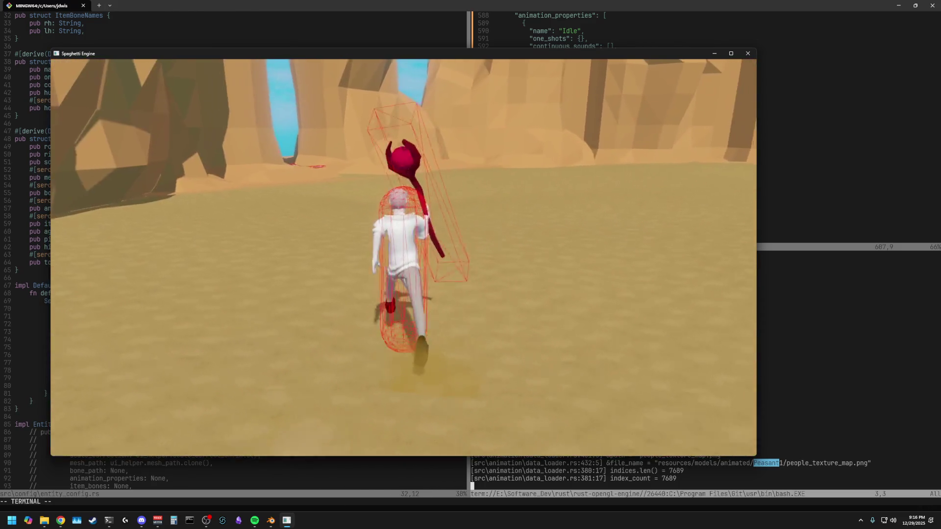
Step: Run the staff-wielding peasant left and right around the canyon
{"action": "key", "text": "a"}
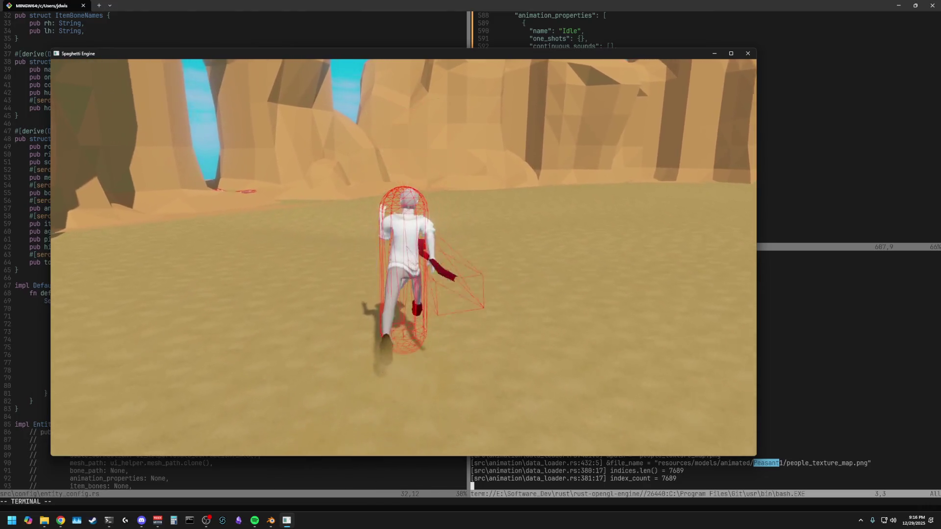
{"action": "key", "text": "d"}
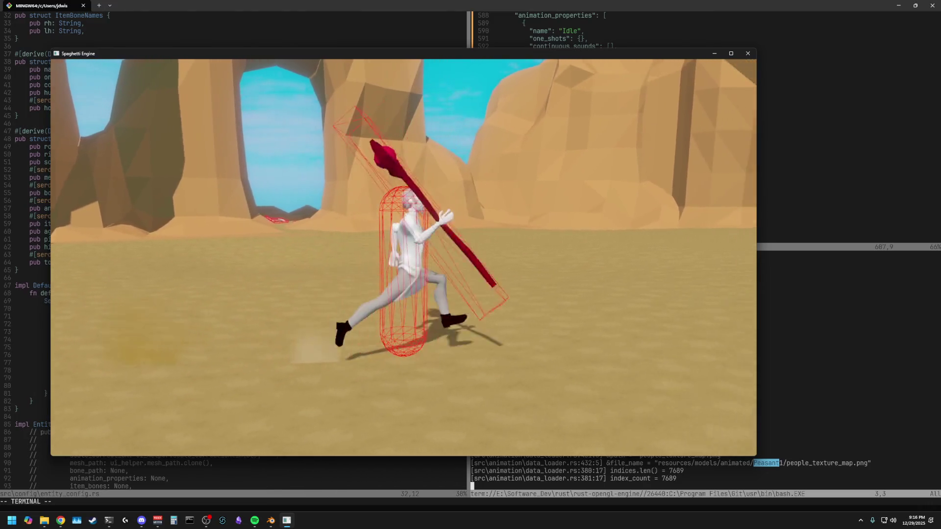
{"action": "key", "text": "a"}
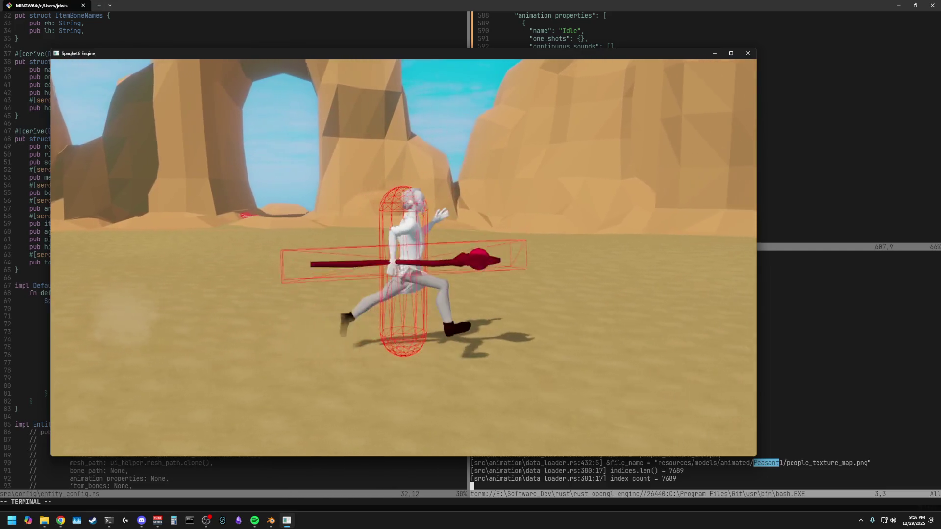
{"action": "key", "text": "d"}
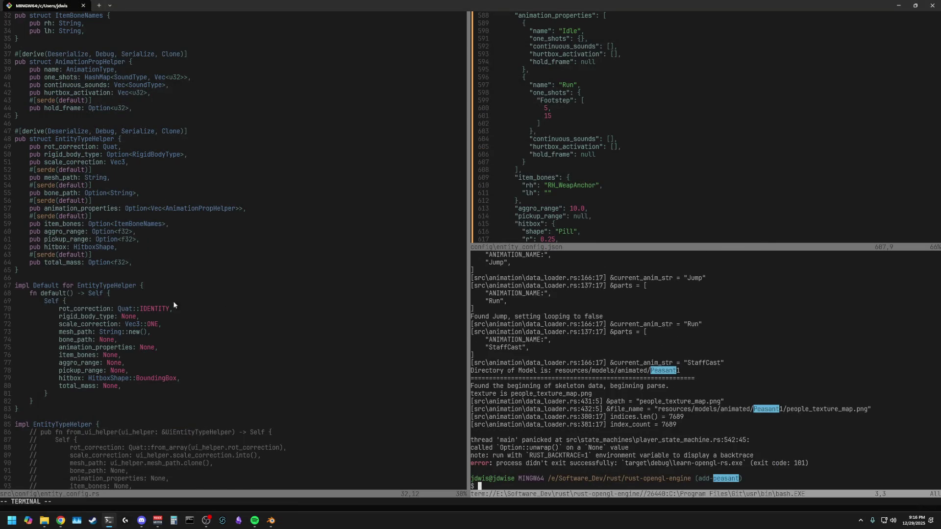
Step: Close the terminal split, save the Rust file with :w, and switch to Blender
{"action": "left_click", "coordinate": [173, 301]}
{"action": "left_click", "coordinate": [494, 363]}
{"action": "key", "text": "q"}
{"action": "left_click", "coordinate": [164, 255]}
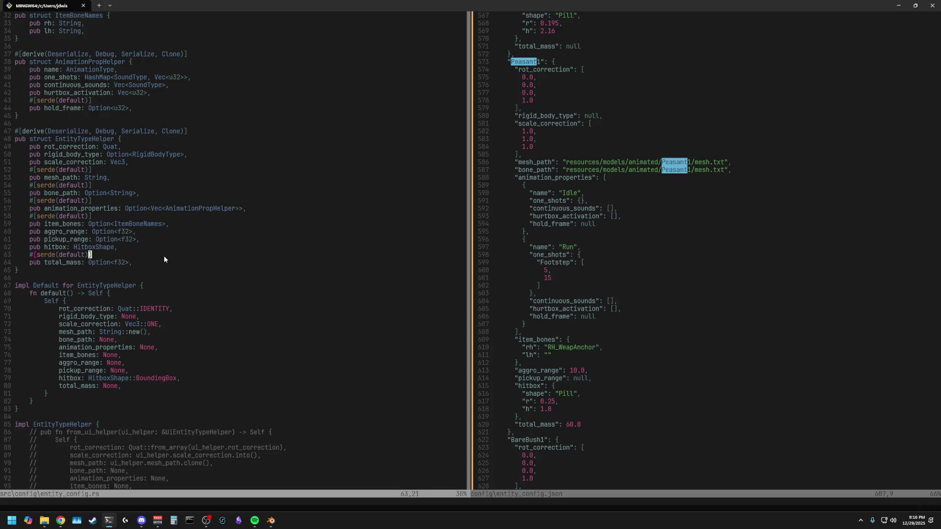
{"action": "type", "text": ":w"}
{"action": "key", "text": "Return"}
{"action": "key", "text": "alt+Tab"}
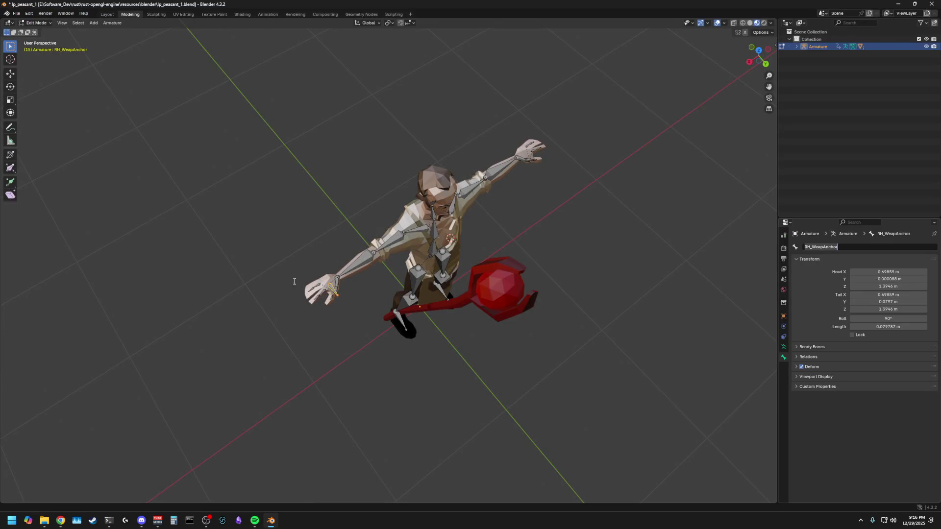
Step: Finish the bone name edit and switch to the Animation workspace
{"action": "left_click", "coordinate": [297, 250]}
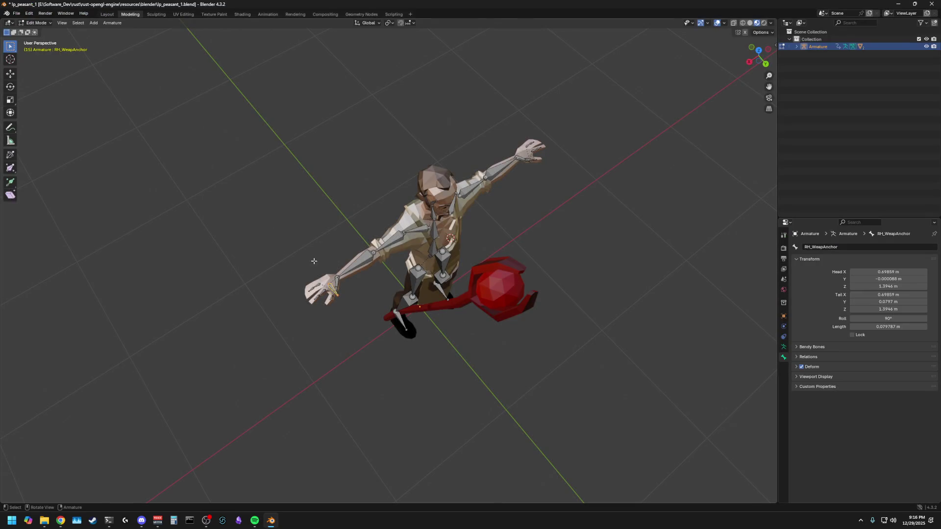
{"action": "scroll", "coordinate": [315, 263], "scroll_direction": "down", "scroll_amount": 5}
{"action": "scroll", "coordinate": [294, 290], "scroll_direction": "up", "scroll_amount": 5}
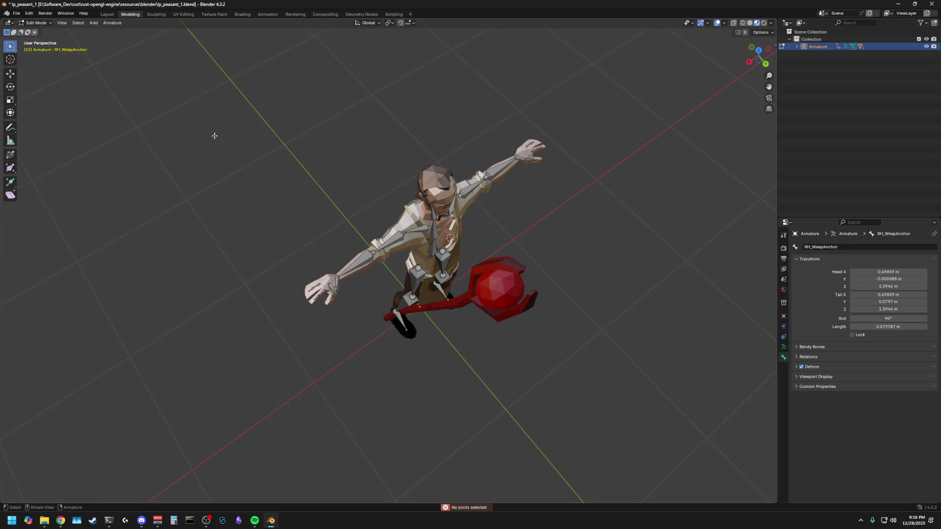
{"action": "left_click", "coordinate": [240, 15]}
{"action": "left_click", "coordinate": [260, 14]}
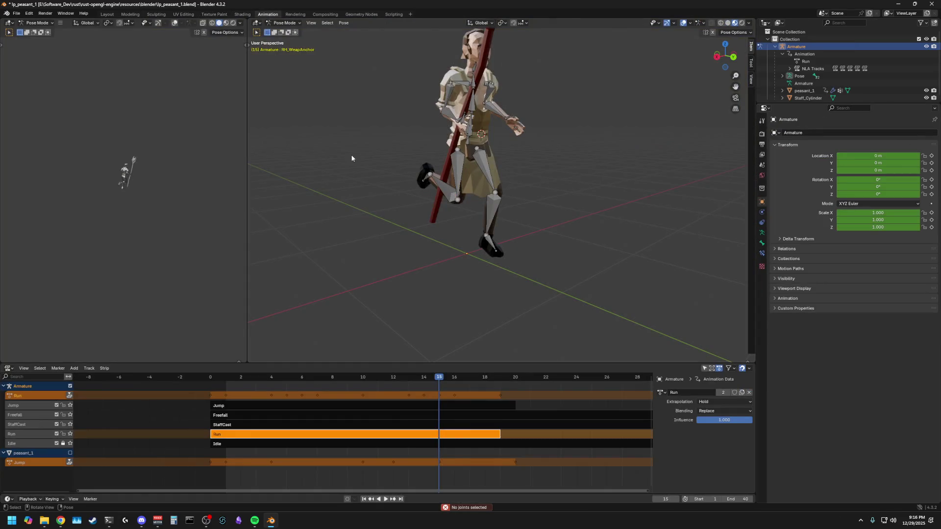
Step: Orbit around the peasant's run pose, select all bones, and open the editor-type menu
{"action": "mouse_move", "coordinate": [351, 158]}
{"action": "middle_mouse_down"}
{"action": "mouse_move", "coordinate": [424, 177]}
{"action": "mouse_move", "coordinate": [352, 170]}
{"action": "middle_mouse_up"}
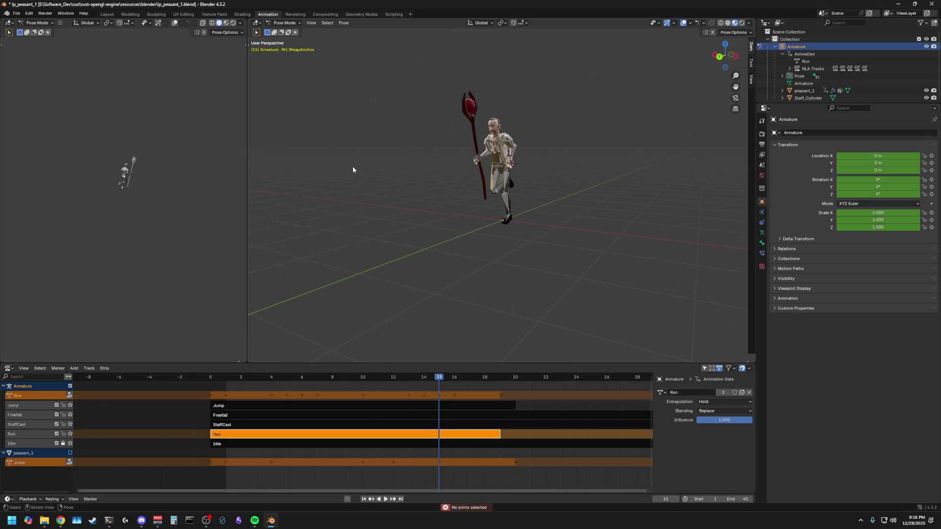
{"action": "mouse_move", "coordinate": [353, 169]}
{"action": "middle_mouse_down"}
{"action": "mouse_move", "coordinate": [429, 171]}
{"action": "mouse_move", "coordinate": [386, 184]}
{"action": "mouse_move", "coordinate": [434, 208]}
{"action": "mouse_move", "coordinate": [399, 198]}
{"action": "middle_mouse_up"}
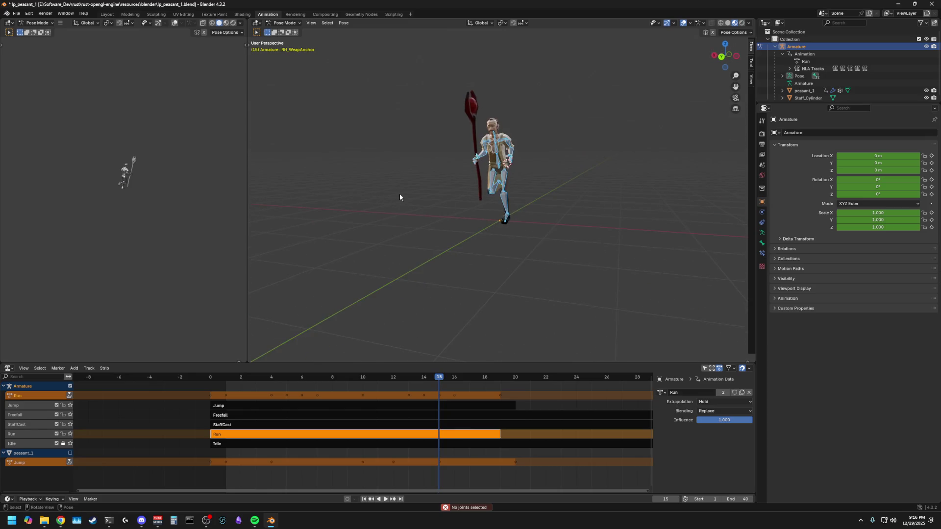
{"action": "mouse_move", "coordinate": [411, 143]}
{"action": "middle_mouse_down"}
{"action": "mouse_move", "coordinate": [397, 204]}
{"action": "mouse_move", "coordinate": [367, 222]}
{"action": "middle_mouse_up"}
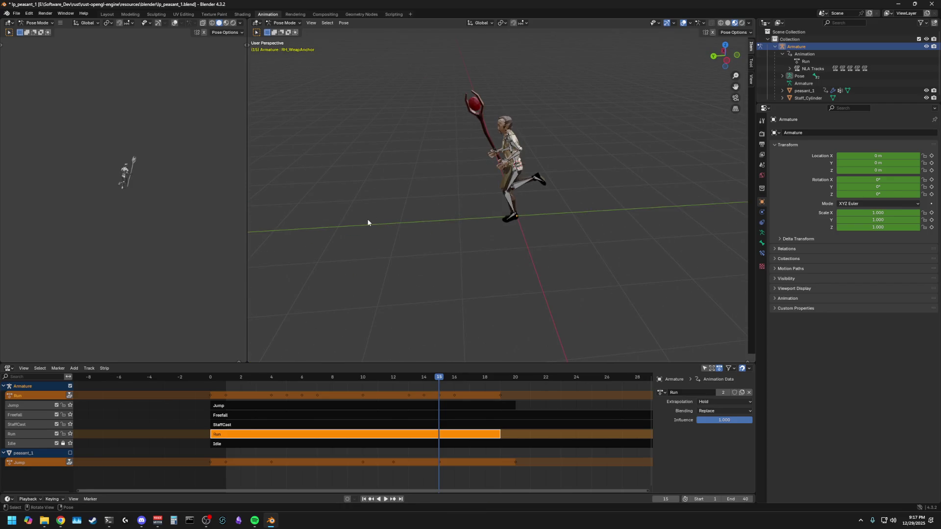
{"action": "mouse_move", "coordinate": [367, 222]}
{"action": "middle_mouse_down"}
{"action": "mouse_move", "coordinate": [469, 216]}
{"action": "mouse_move", "coordinate": [365, 207]}
{"action": "mouse_move", "coordinate": [514, 215]}
{"action": "mouse_move", "coordinate": [384, 210]}
{"action": "mouse_move", "coordinate": [470, 224]}
{"action": "mouse_move", "coordinate": [368, 214]}
{"action": "mouse_move", "coordinate": [478, 235]}
{"action": "mouse_move", "coordinate": [333, 232]}
{"action": "mouse_move", "coordinate": [571, 255]}
{"action": "mouse_move", "coordinate": [334, 250]}
{"action": "mouse_move", "coordinate": [439, 237]}
{"action": "middle_mouse_up"}
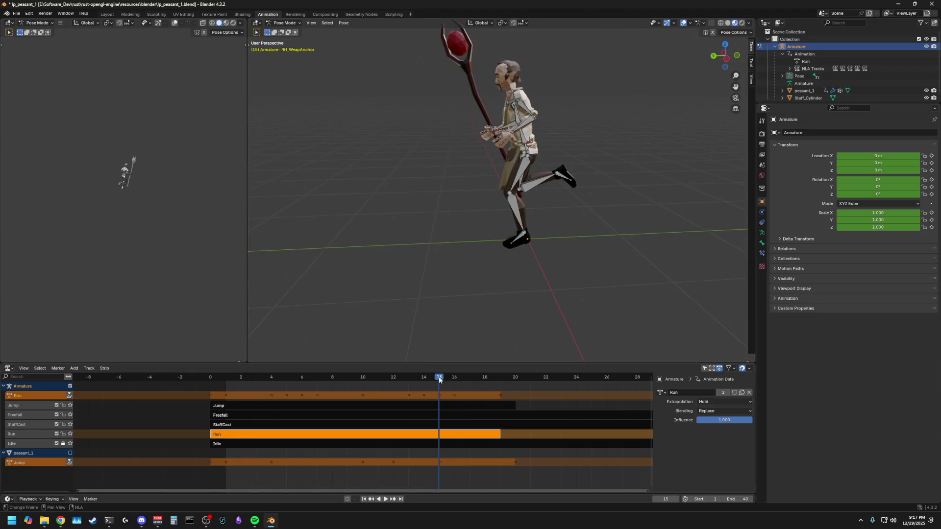
{"action": "key", "text": "a"}
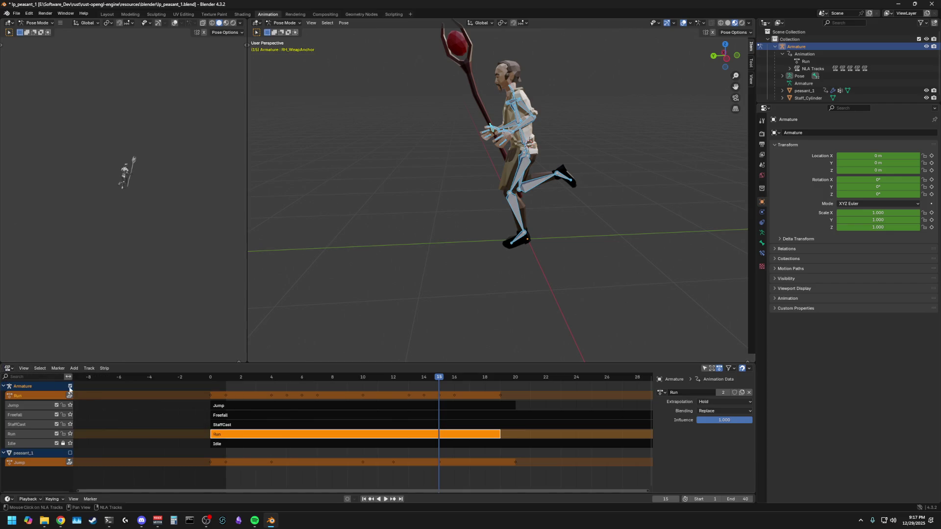
{"action": "left_click", "coordinate": [8, 371]}
Step: Switch to the Action Editor and play and scrub the Run animation
{"action": "left_click", "coordinate": [115, 390]}
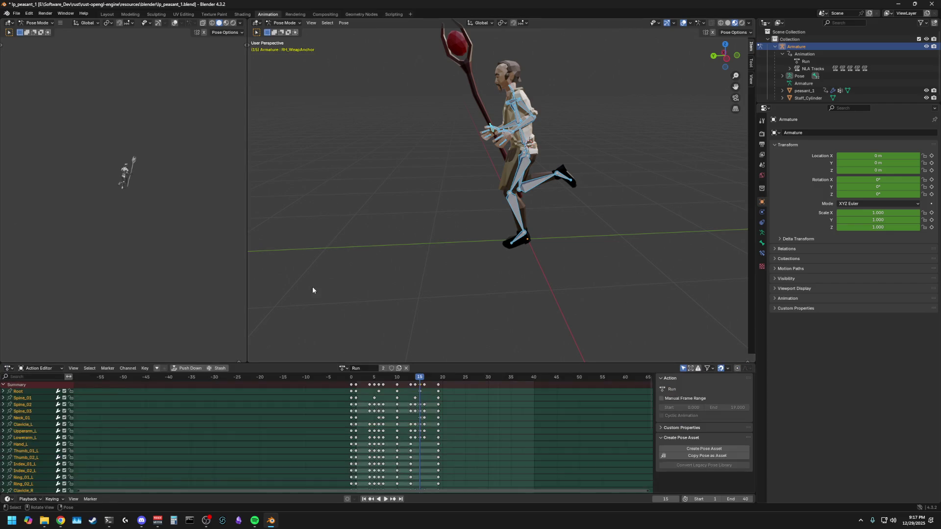
{"action": "key", "text": "space"}
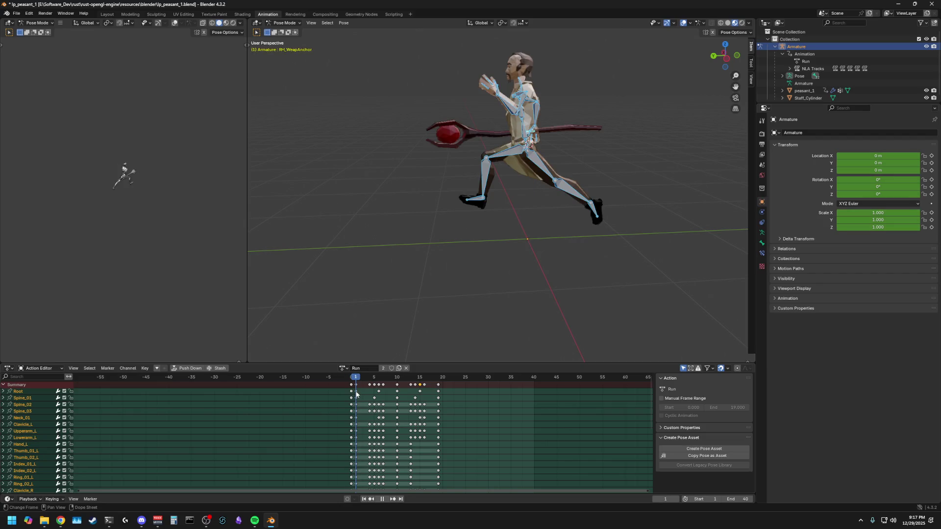
{"action": "mouse_move", "coordinate": [356, 395]}
{"action": "left_mouse_down"}
{"action": "mouse_move", "coordinate": [352, 384]}
{"action": "mouse_move", "coordinate": [361, 379]}
{"action": "left_mouse_up"}
Step: Load the Idle action, duplicate it, and name the copy Dash
{"action": "left_click", "coordinate": [343, 368]}
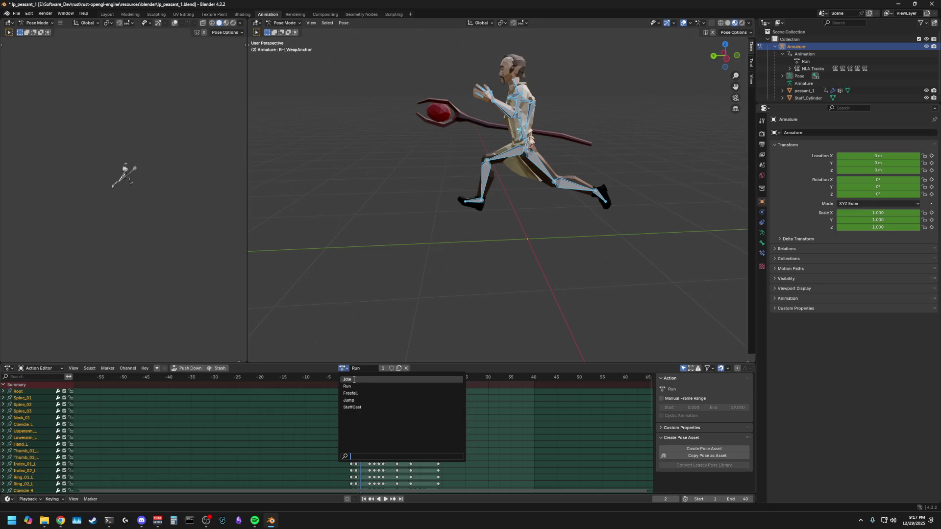
{"action": "left_click", "coordinate": [361, 391]}
{"action": "key", "text": "Left"}
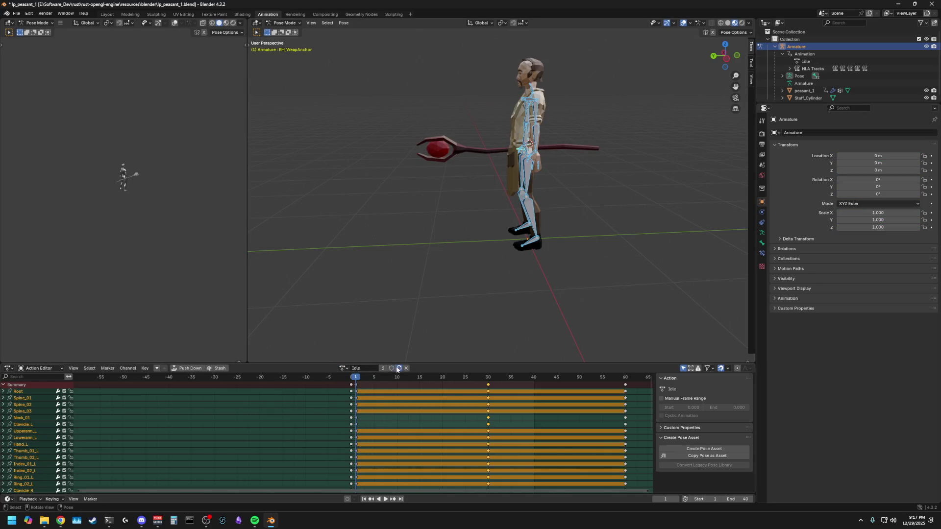
{"action": "left_click", "coordinate": [397, 369]}
{"action": "left_click", "coordinate": [368, 369]}
{"action": "type", "text": "h"}
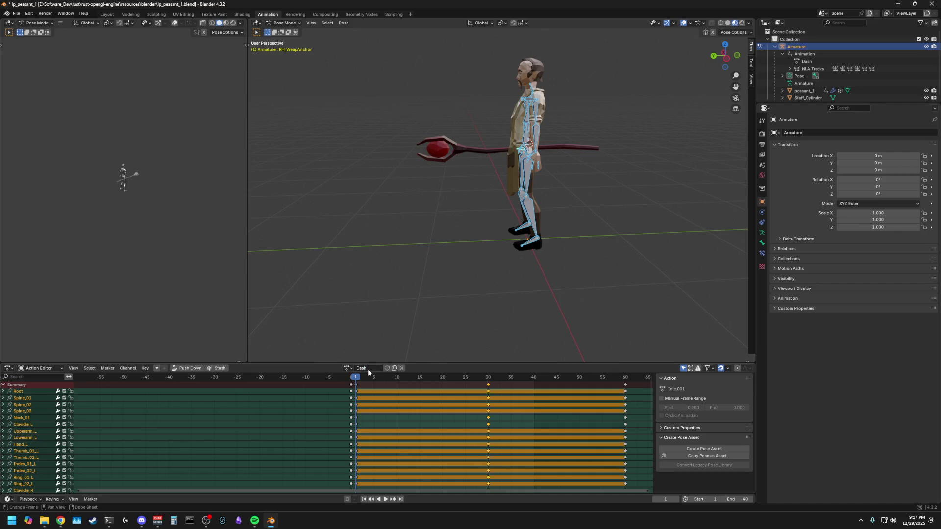
{"action": "left_click", "coordinate": [491, 388]}
Step: Delete the Dash keyframes at frames 30 and 60, then play to check
{"action": "key", "text": "Delete"}
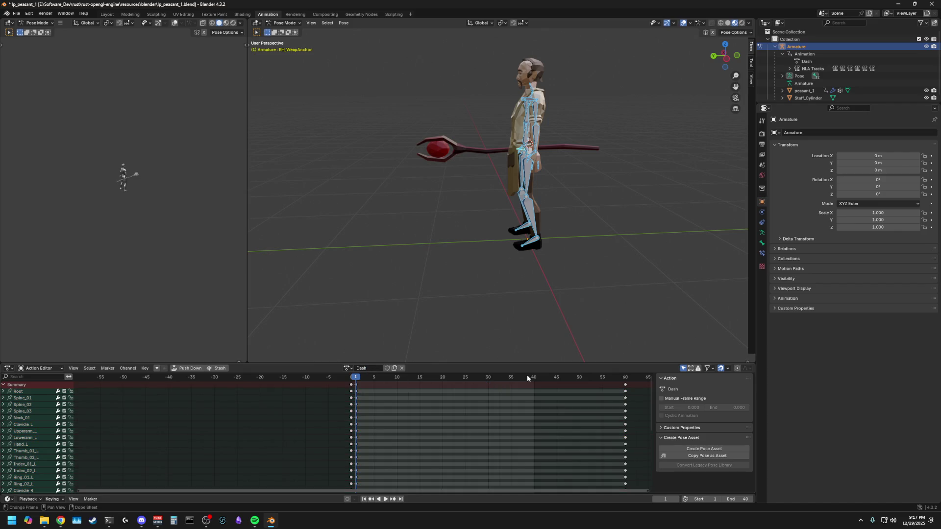
{"action": "key", "text": "a"}
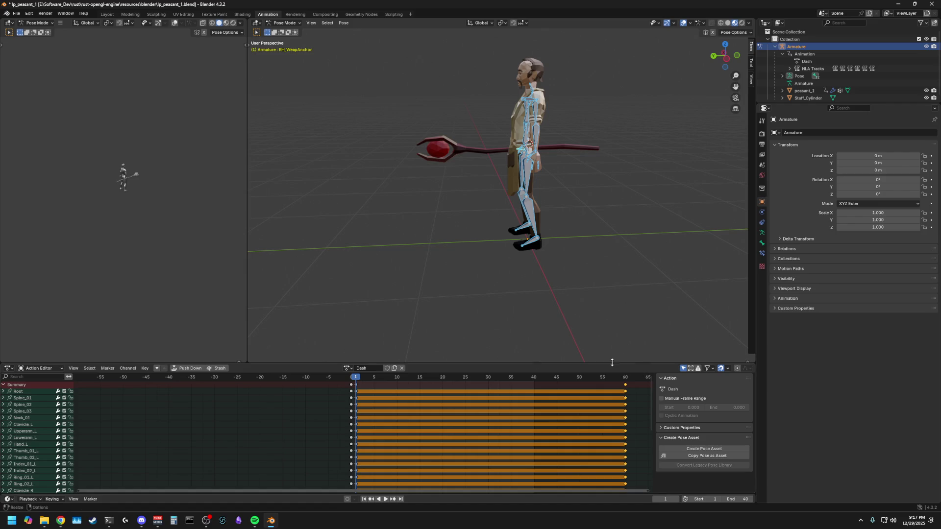
{"action": "key", "text": "alt+a"}
{"action": "key", "text": "a"}
{"action": "key", "text": "Delete"}
{"action": "key", "text": "space"}
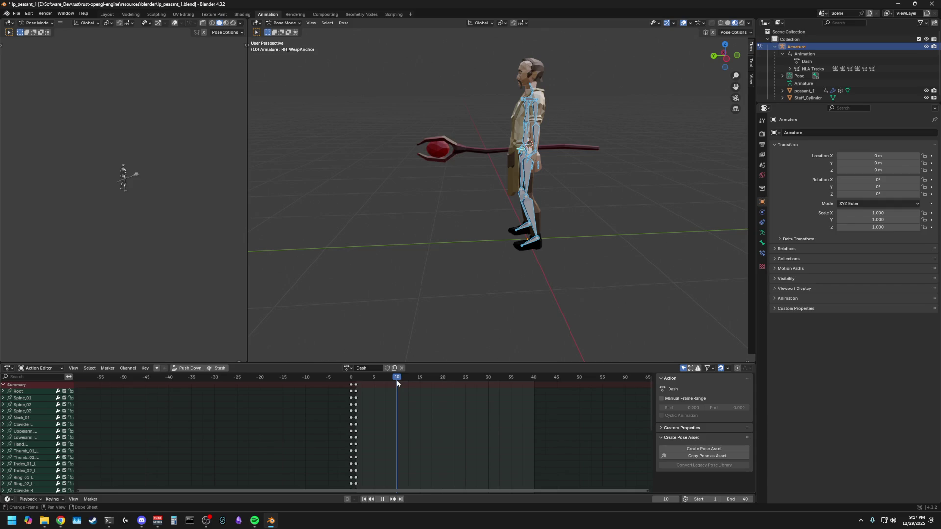
Step: Rotate the Thigh_R bone and the Foot_R bone on X
{"action": "mouse_move", "coordinate": [383, 294]}
{"action": "middle_mouse_down"}
{"action": "mouse_move", "coordinate": [495, 256]}
{"action": "mouse_move", "coordinate": [515, 277]}
{"action": "middle_mouse_up"}
{"action": "key", "text": "alt+a"}
{"action": "left_click", "coordinate": [480, 182]}
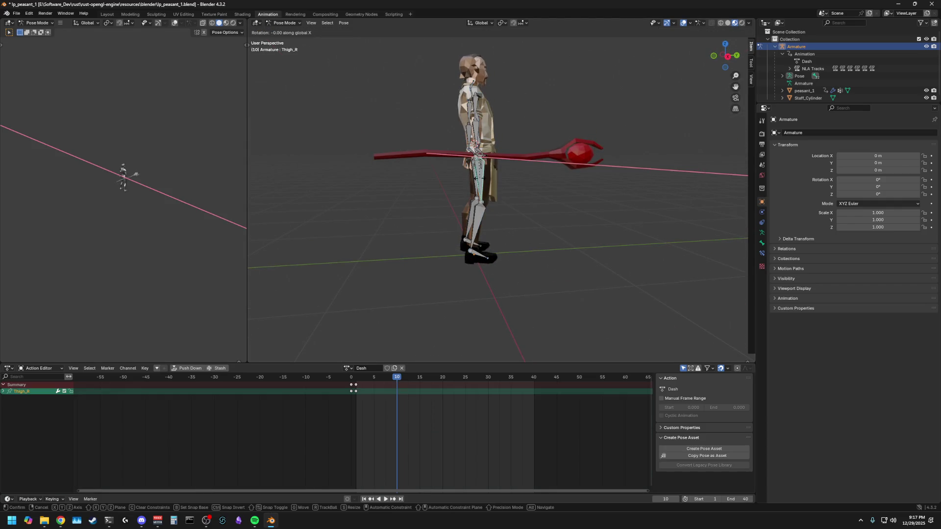
{"action": "key", "text": "r"}
{"action": "left_click", "coordinate": [418, 226]}
{"action": "left_click", "coordinate": [414, 235]}
{"action": "key", "text": "r"}
{"action": "key", "text": "x"}
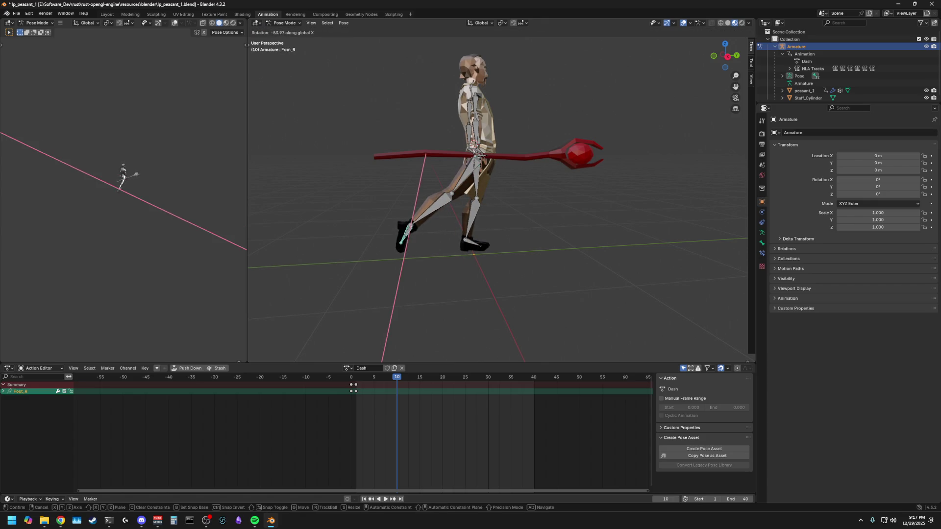
{"action": "left_click", "coordinate": [399, 238]}
Step: Zoom in on the character and try rotating the Root bone on X, then cancel
{"action": "mouse_move", "coordinate": [398, 237]}
{"action": "middle_mouse_down"}
{"action": "mouse_move", "coordinate": [439, 252]}
{"action": "mouse_move", "coordinate": [356, 257]}
{"action": "middle_mouse_up"}
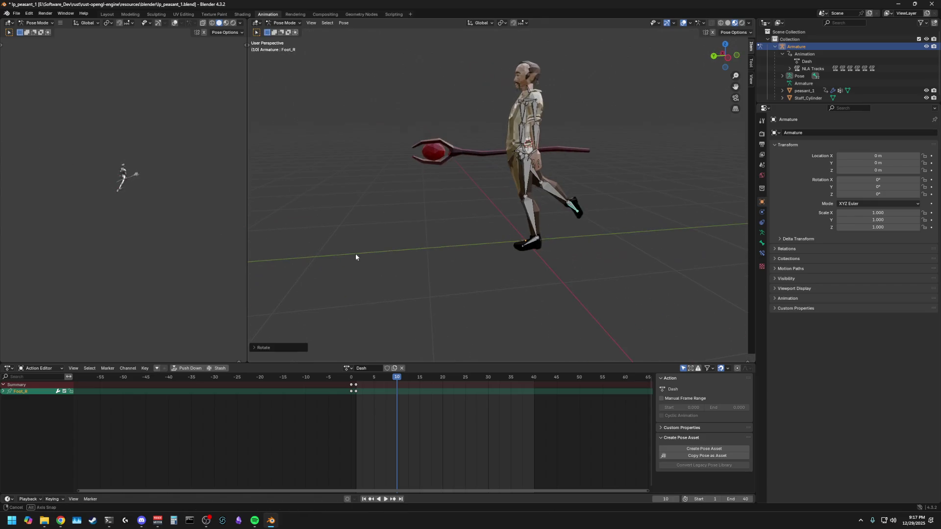
{"action": "middle_click_drag", "start_coordinate": [442, 206], "coordinate": [487, 193]}
{"action": "scroll", "coordinate": [487, 193], "scroll_direction": "up", "scroll_amount": 5}
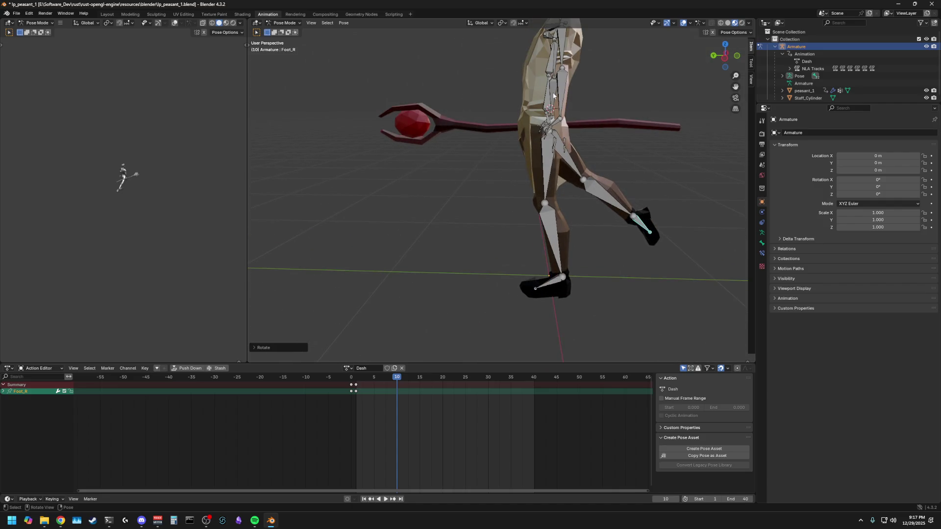
{"action": "left_click", "coordinate": [548, 113]}
{"action": "left_click", "coordinate": [548, 115]}
{"action": "key", "text": "r"}
{"action": "key", "text": "x"}
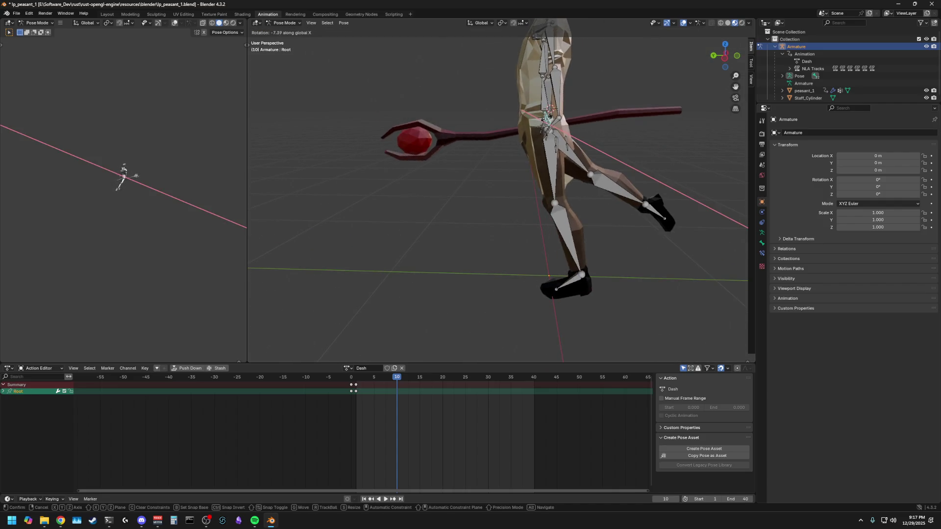
{"action": "key", "text": "Escape"}
Step: Switch to a left orthographic side view and try a global-X Root rotation, then cancel
{"action": "middle_click_drag", "start_coordinate": [589, 147], "coordinate": [654, 129]}
{"action": "scroll", "coordinate": [640, 148], "scroll_direction": "down", "scroll_amount": 2}
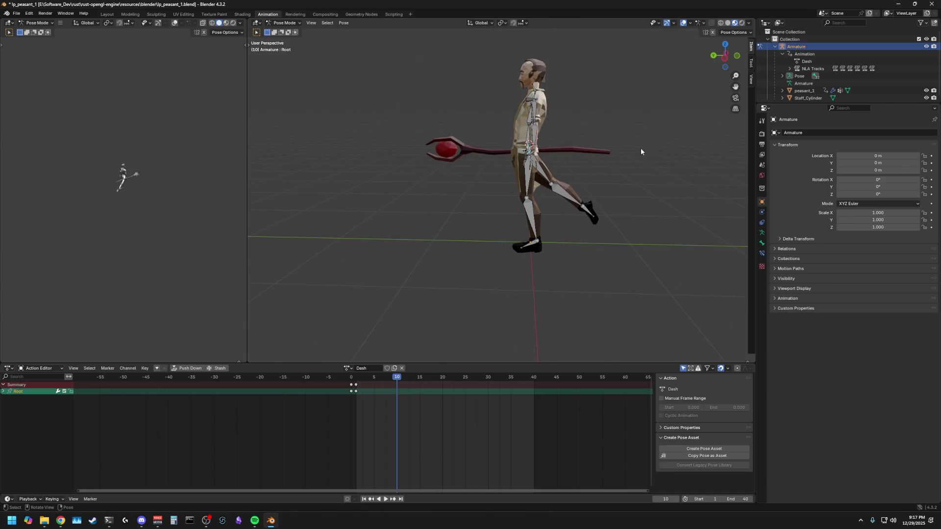
{"action": "left_click_drag", "start_coordinate": [725, 58], "coordinate": [726, 62]}
{"action": "left_click", "coordinate": [726, 62]}
{"action": "scroll", "coordinate": [621, 156], "scroll_direction": "up", "scroll_amount": 3}
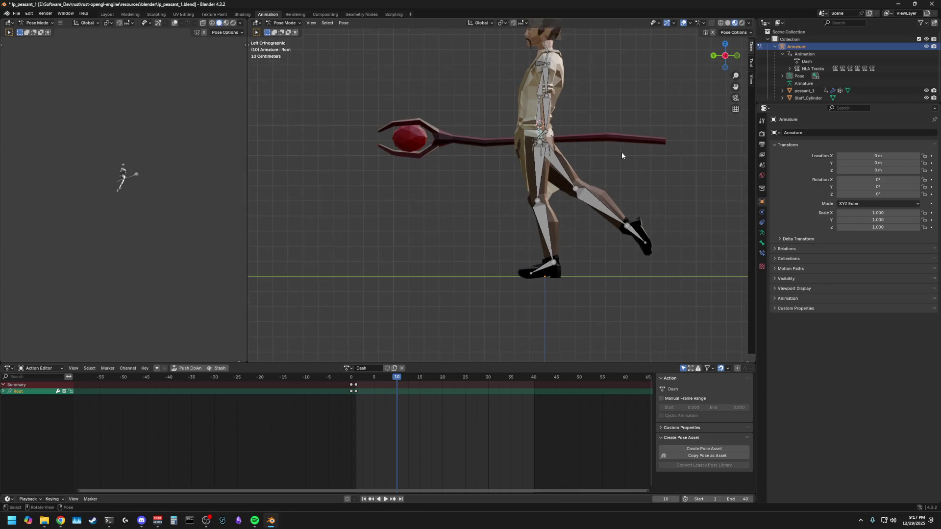
{"action": "middle_click_drag", "start_coordinate": [622, 155], "coordinate": [541, 182], "text": "shift"}
{"action": "key", "text": "r"}
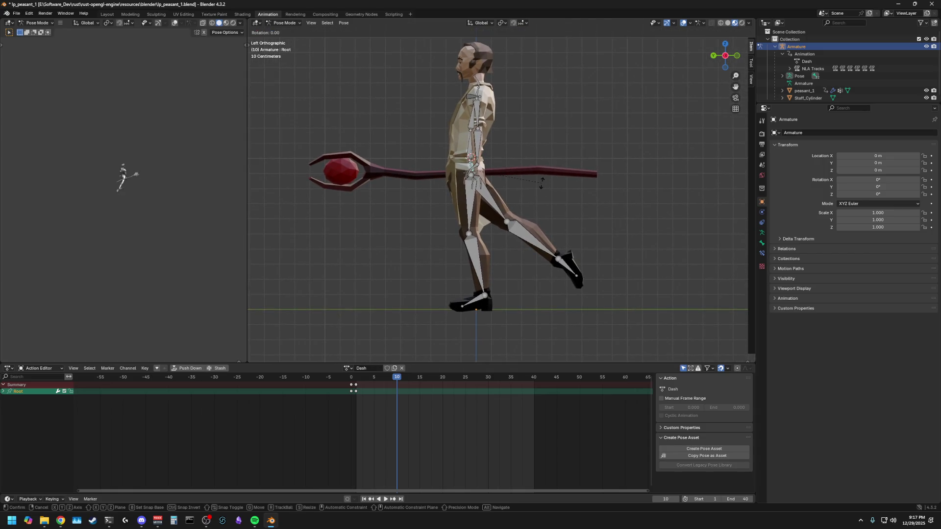
{"action": "key", "text": "z"}
{"action": "key", "text": "x"}
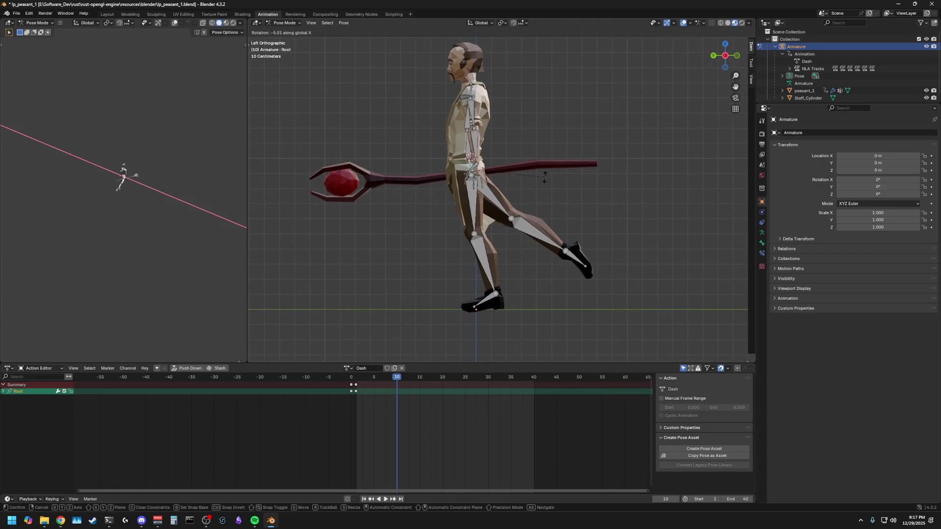
{"action": "right_click", "coordinate": [544, 177]}
Step: Tilt Spine_01 forward on X and rotate Neck_01 to level the head
{"action": "left_click", "coordinate": [468, 156]}
{"action": "key", "text": "r"}
{"action": "key", "text": "x"}
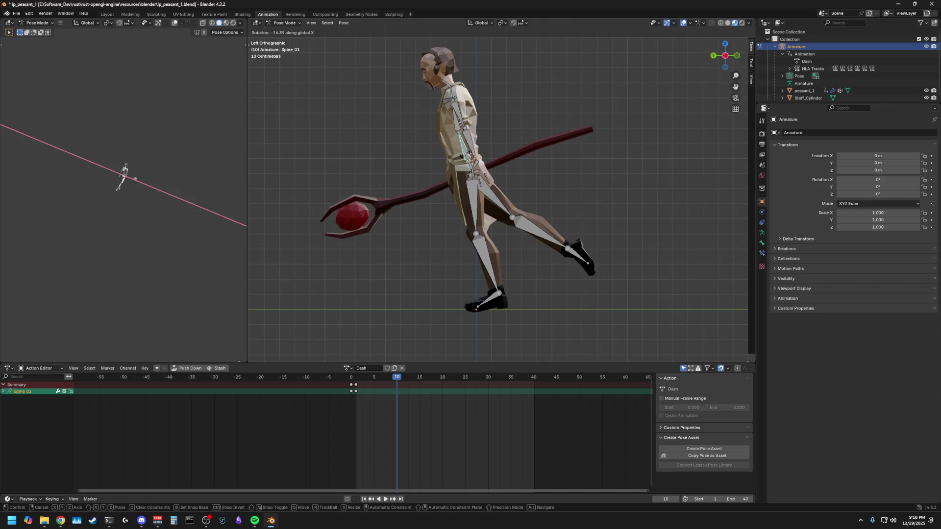
{"action": "left_click", "coordinate": [465, 156]}
{"action": "key", "text": "r"}
{"action": "key", "text": "x"}
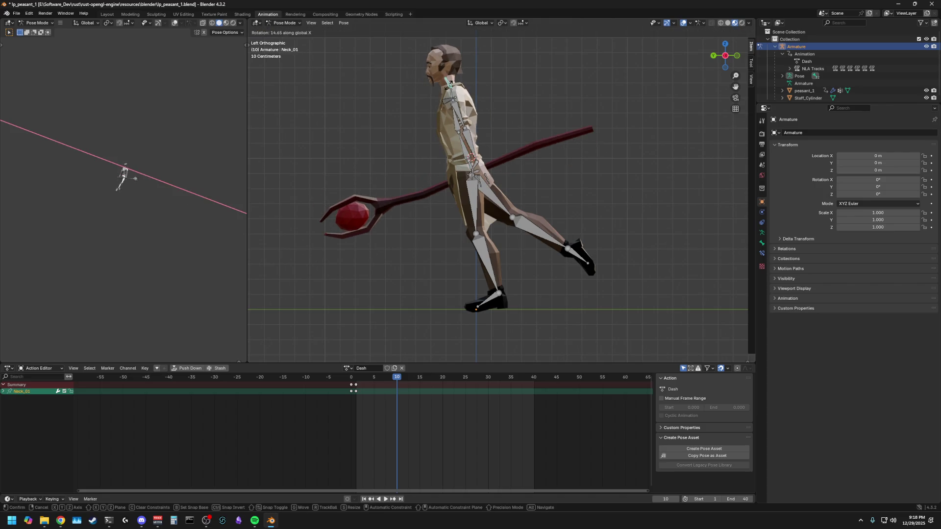
{"action": "left_click", "coordinate": [450, 89]}
Step: Swing the left foot forward via Calf_L and rotate Thigh_L
{"action": "left_click", "coordinate": [539, 232]}
{"action": "left_click", "coordinate": [492, 246]}
{"action": "key", "text": "r"}
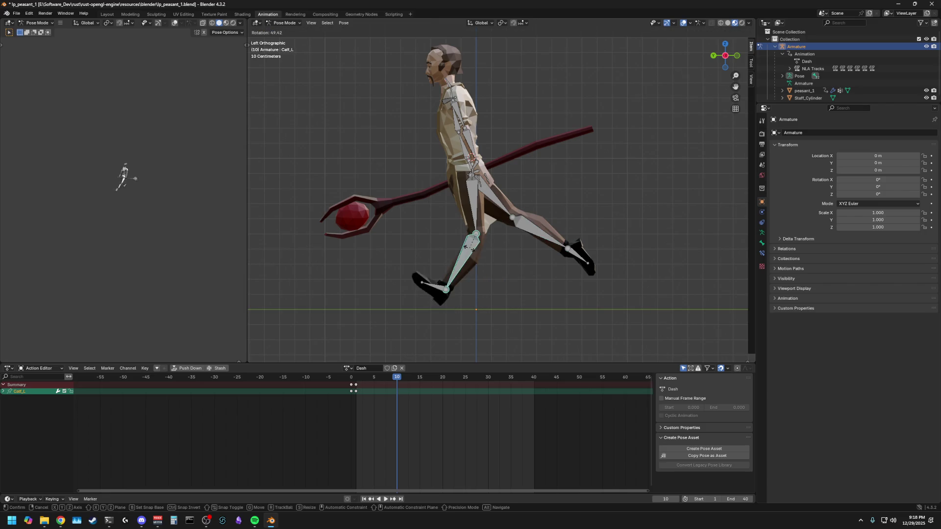
{"action": "left_click", "coordinate": [478, 215]}
{"action": "left_click", "coordinate": [474, 202]}
{"action": "key", "text": "r"}
{"action": "left_click", "coordinate": [474, 205]}
Step: Bend Calf_L back and angle Foot_L, both on the X axis
{"action": "left_click", "coordinate": [424, 247]}
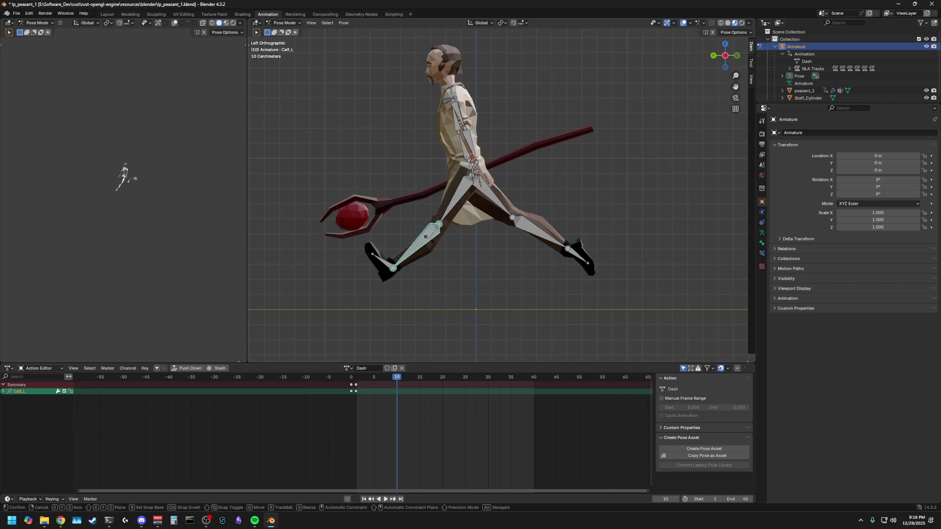
{"action": "key", "text": "r"}
{"action": "key", "text": "x"}
{"action": "left_click", "coordinate": [463, 241]}
{"action": "left_click", "coordinate": [493, 276]}
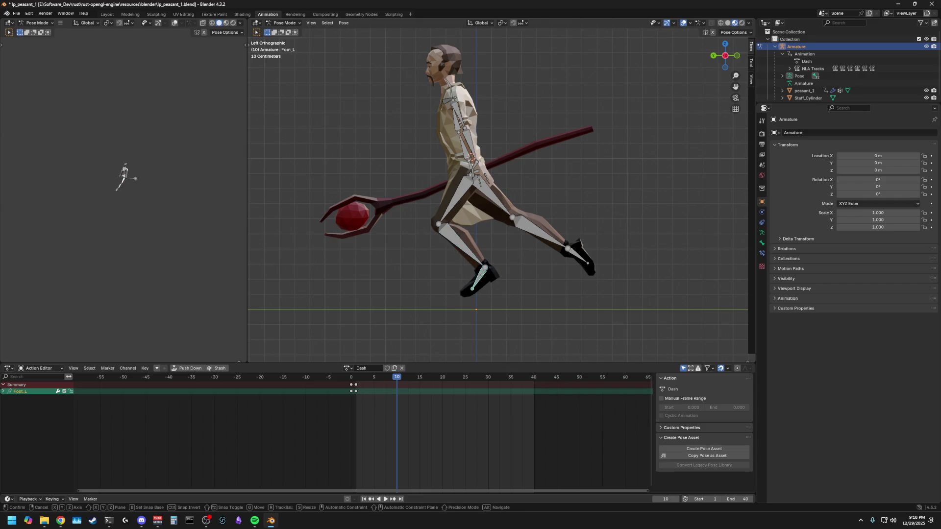
{"action": "key", "text": "r"}
{"action": "key", "text": "x"}
{"action": "left_click", "coordinate": [497, 283]}
Step: Swing the right leg back with an X rotation of Thigh_R, then preview the pose
{"action": "left_click", "coordinate": [458, 196]}
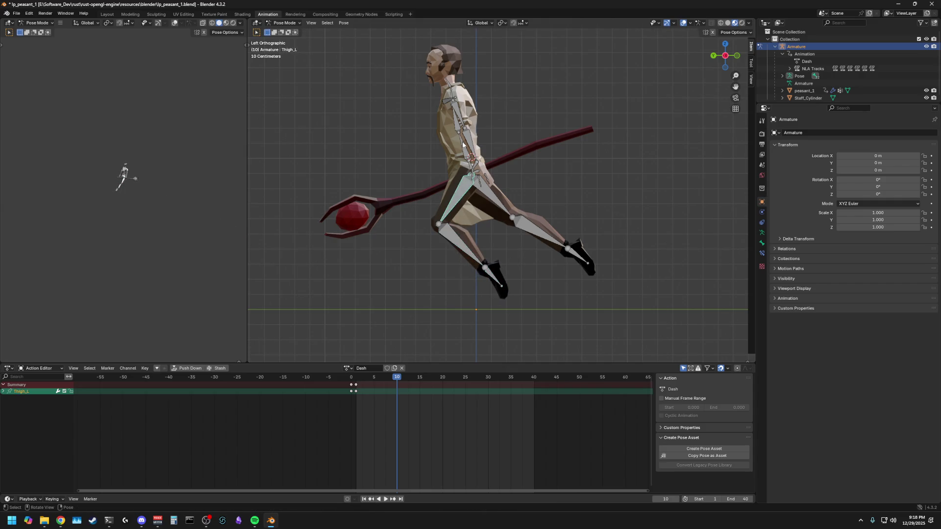
{"action": "left_click", "coordinate": [498, 208]}
{"action": "key", "text": "r"}
{"action": "key", "text": "x"}
{"action": "left_click", "coordinate": [499, 207]}
{"action": "left_click", "coordinate": [580, 251]}
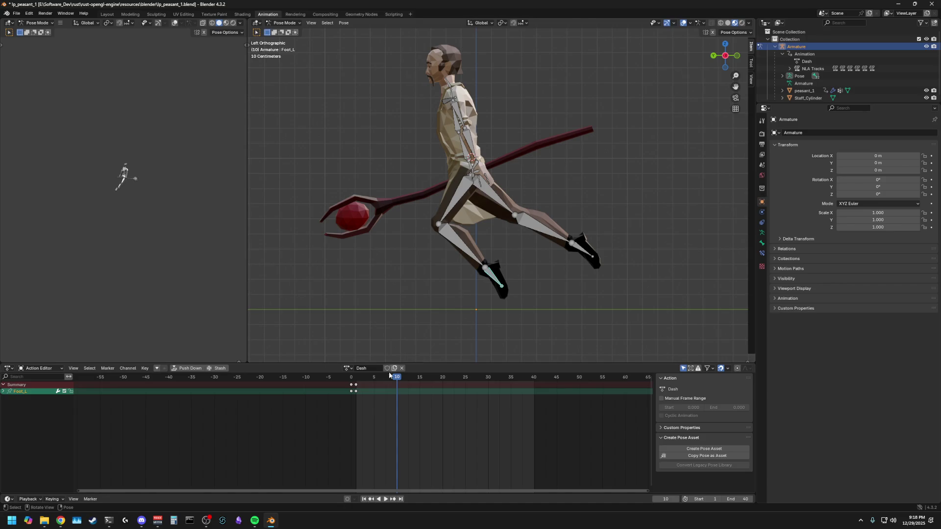
{"action": "key", "text": "space"}
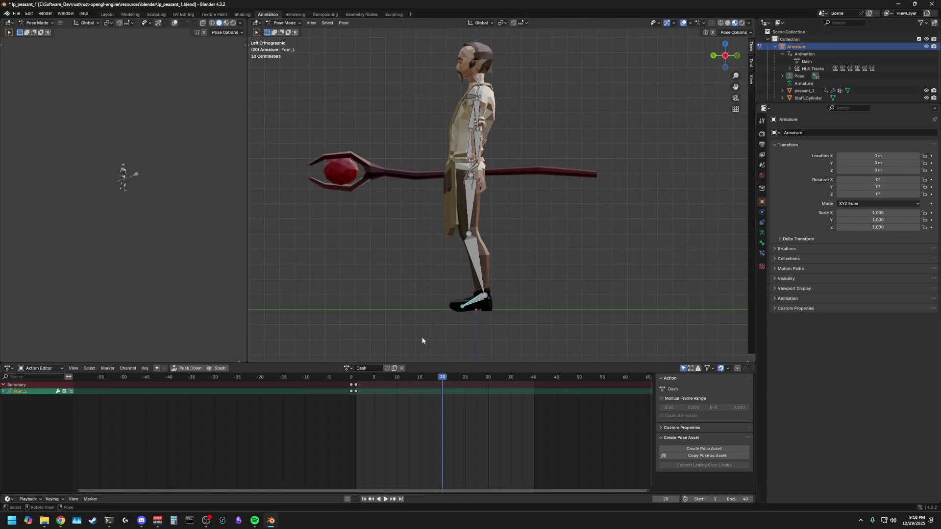
{"action": "key", "text": "Escape"}
Step: Key all bones and move the new keyframes to frame 18
{"action": "key", "text": "a"}
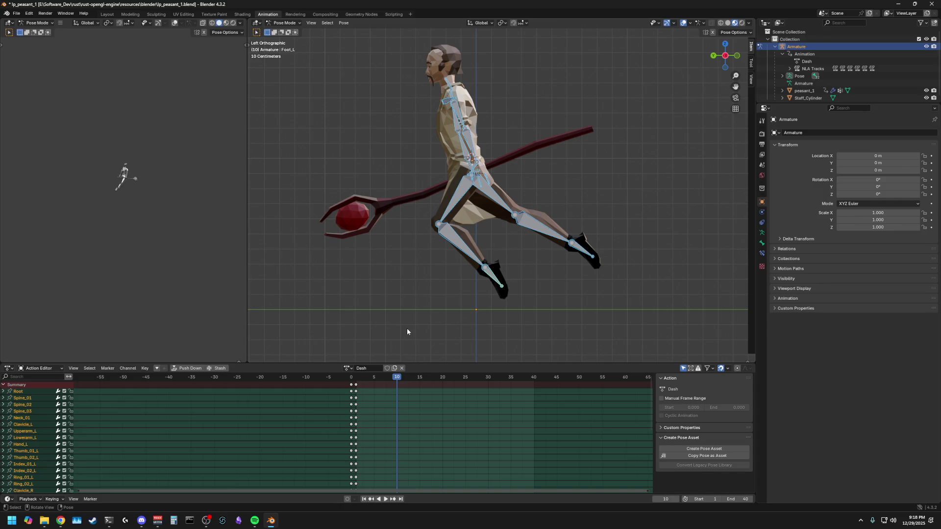
{"action": "key", "text": "i"}
{"action": "key", "text": "g"}
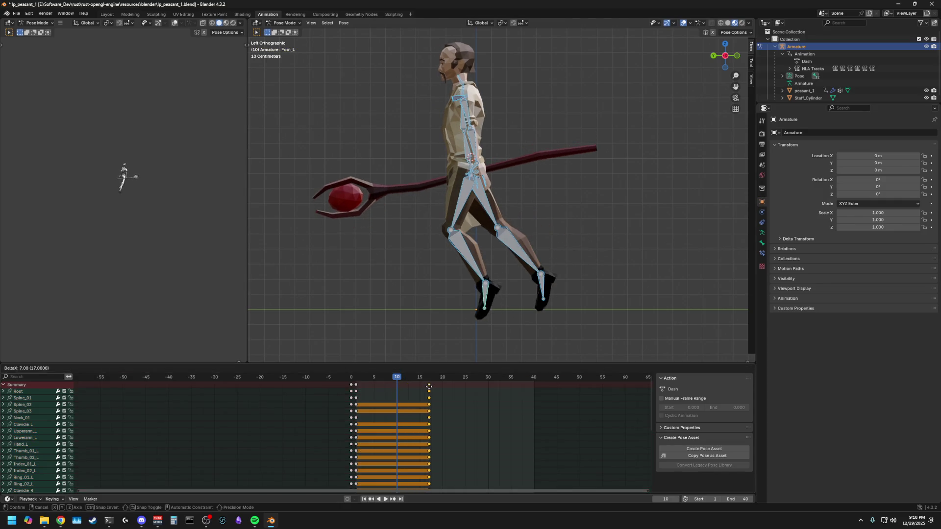
{"action": "left_click", "coordinate": [434, 388]}
{"action": "key", "text": "Up"}
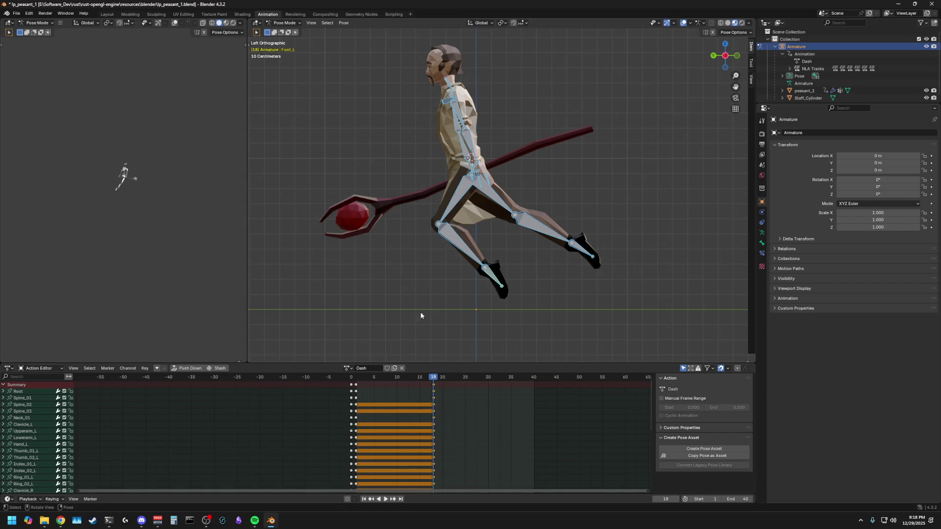
Step: Rotate Calf_L on X, then twist it about the Z axis
{"action": "mouse_move", "coordinate": [421, 316]}
{"action": "middle_mouse_down"}
{"action": "mouse_move", "coordinate": [391, 296]}
{"action": "mouse_move", "coordinate": [536, 304]}
{"action": "mouse_move", "coordinate": [377, 302]}
{"action": "middle_mouse_up"}
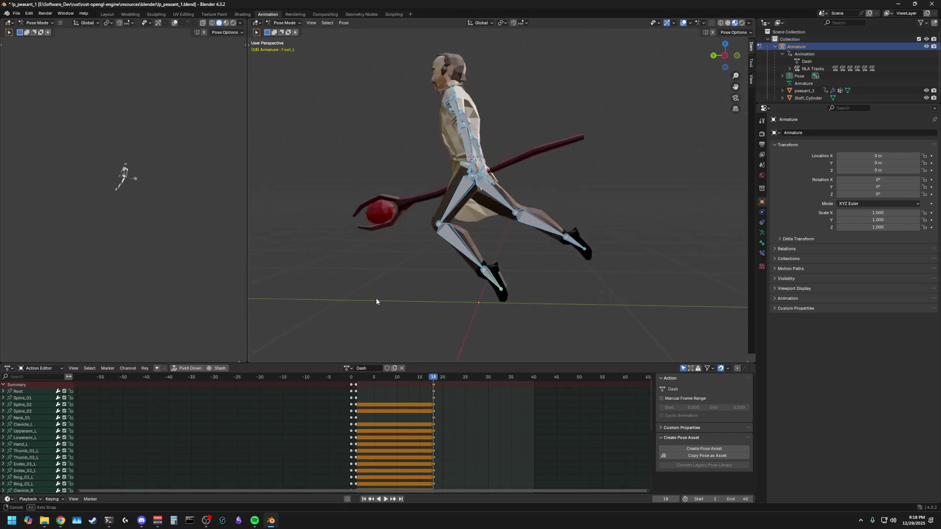
{"action": "left_click", "coordinate": [413, 254]}
{"action": "left_click", "coordinate": [461, 248]}
{"action": "key", "text": "r"}
{"action": "key", "text": "x"}
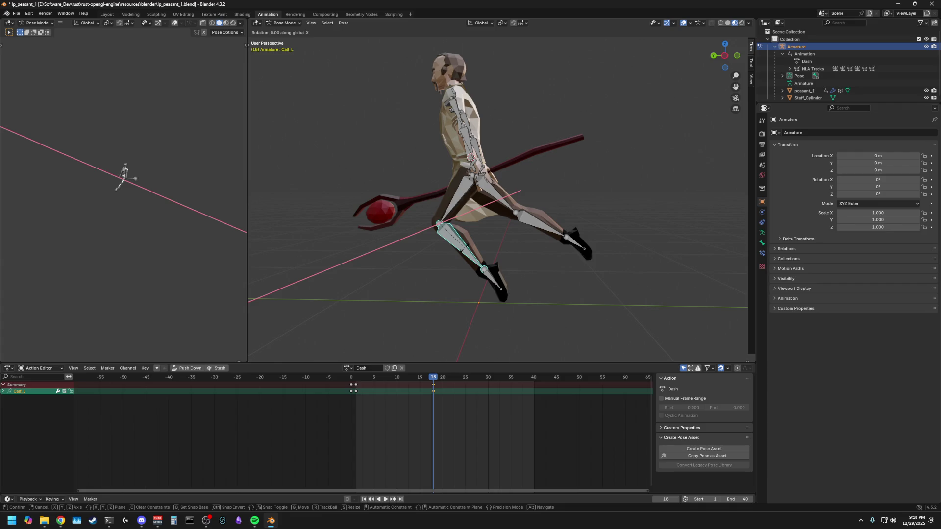
{"action": "left_click", "coordinate": [525, 269]}
{"action": "middle_click_drag", "start_coordinate": [525, 269], "coordinate": [452, 267]}
{"action": "key", "text": "r"}
{"action": "key", "text": "z"}
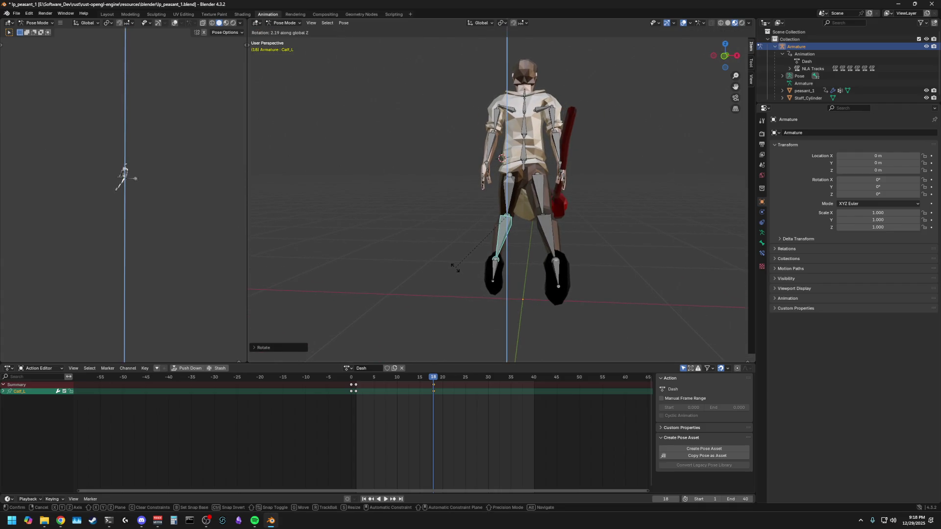
{"action": "left_click", "coordinate": [460, 269]}
Step: Twist Calf_R about the Z axis
{"action": "middle_click_drag", "start_coordinate": [525, 281], "coordinate": [531, 284]}
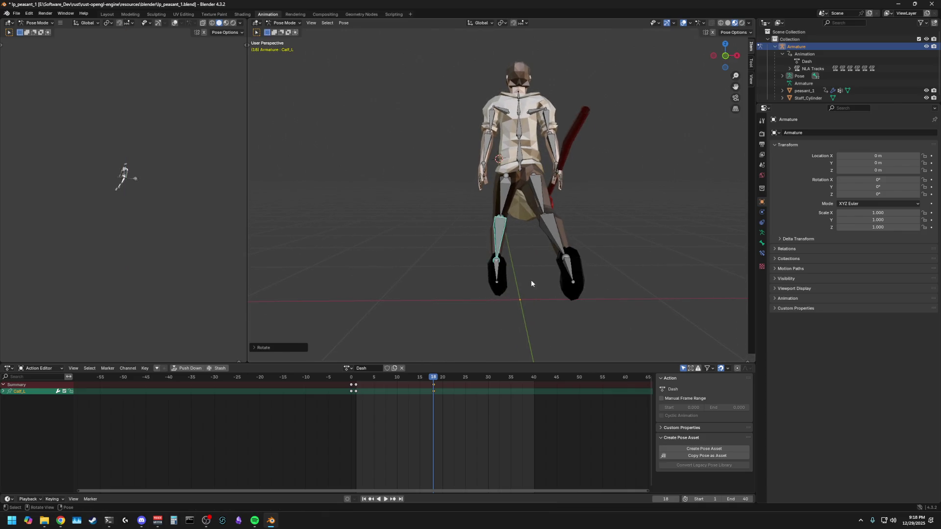
{"action": "left_click", "coordinate": [551, 236]}
{"action": "middle_click_drag", "start_coordinate": [551, 237], "coordinate": [509, 255]}
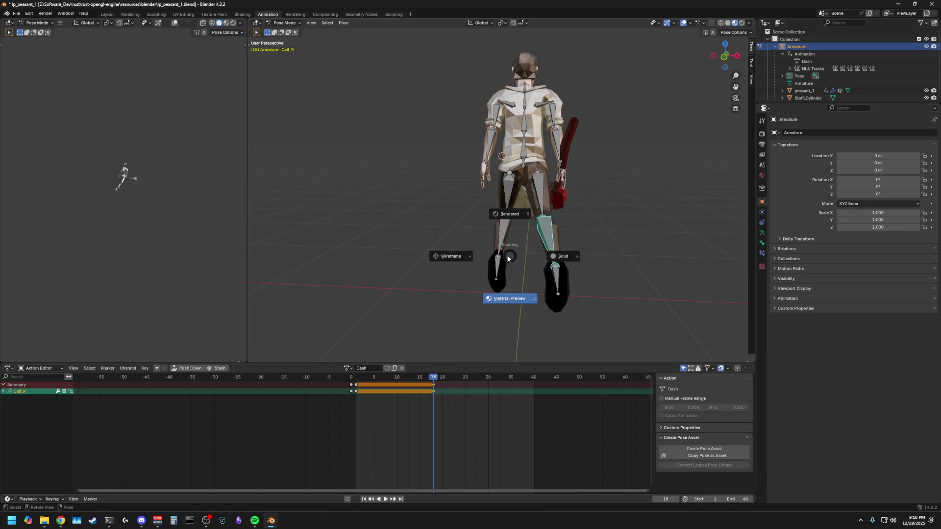
{"action": "key", "text": "r"}
{"action": "key", "text": "z"}
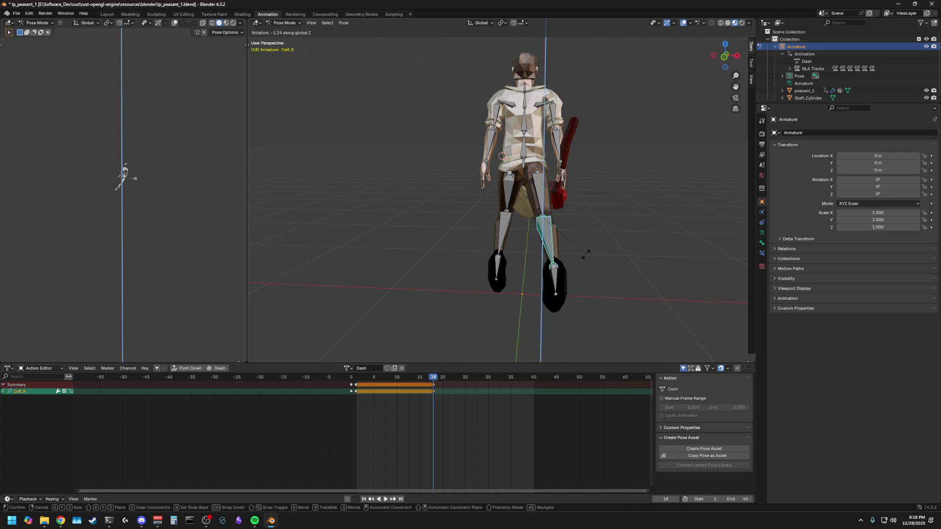
{"action": "key", "text": "Escape"}
{"action": "key", "text": "r"}
{"action": "key", "text": "z"}
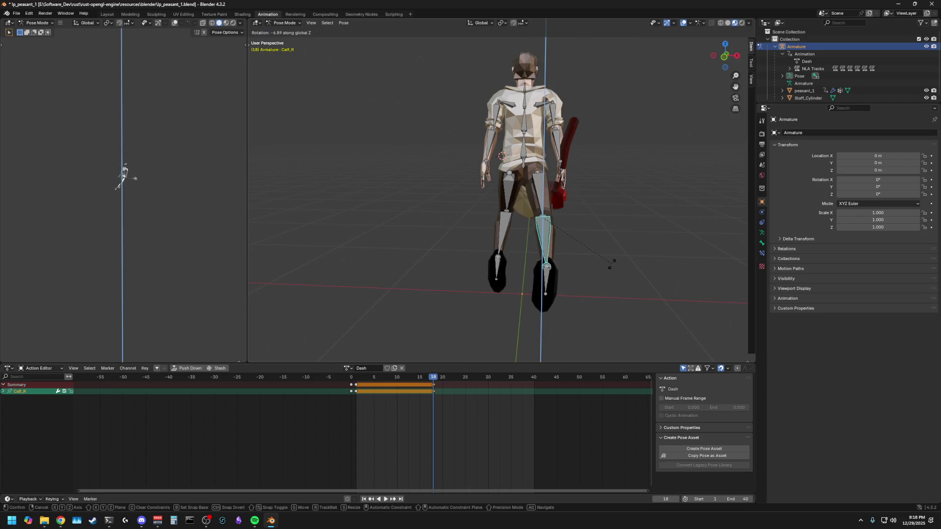
{"action": "key", "text": "Escape"}
{"action": "left_click", "coordinate": [525, 83]}
{"action": "middle_click_drag", "start_coordinate": [525, 83], "coordinate": [459, 112]}
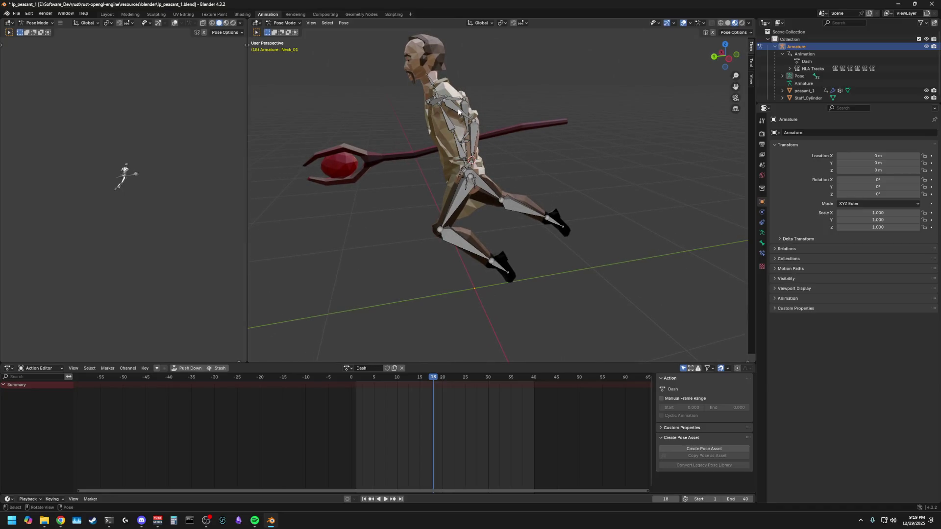
Step: Lower the Root bone along global Z in the right orthographic view
{"action": "mouse_move", "coordinate": [384, 196]}
{"action": "middle_mouse_down"}
{"action": "mouse_move", "coordinate": [363, 195]}
{"action": "mouse_move", "coordinate": [544, 189]}
{"action": "mouse_move", "coordinate": [559, 172]}
{"action": "mouse_move", "coordinate": [550, 178]}
{"action": "middle_mouse_up"}
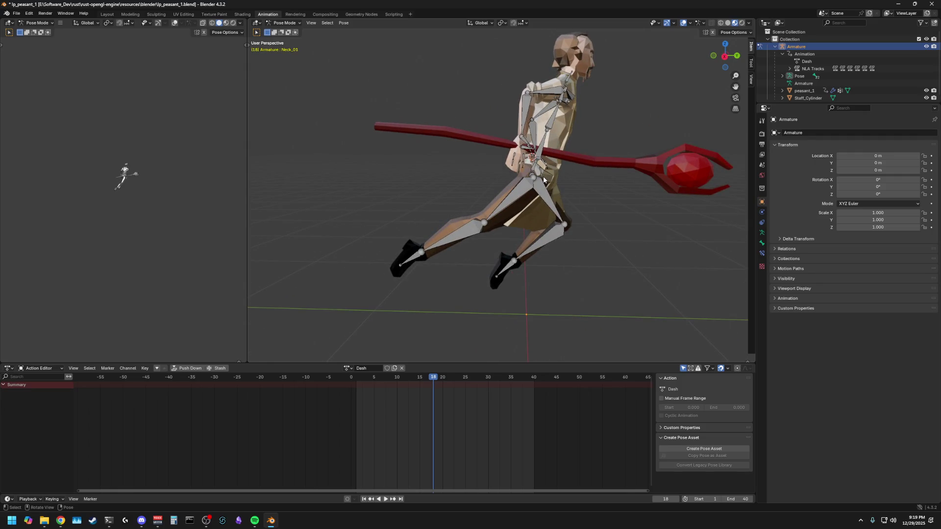
{"action": "left_click", "coordinate": [534, 170]}
{"action": "key", "text": "r"}
{"action": "key", "text": "Escape"}
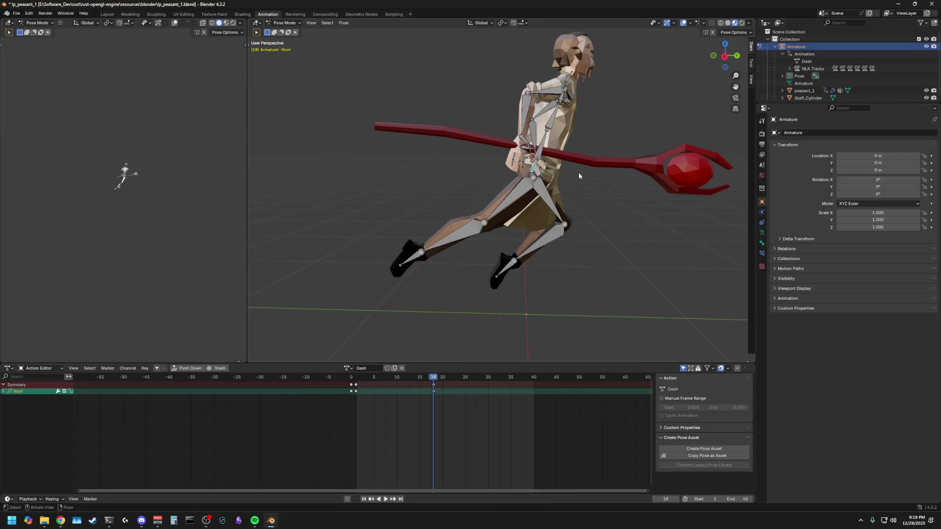
{"action": "left_click", "coordinate": [723, 60]}
{"action": "key", "text": "g"}
{"action": "key", "text": "x"}
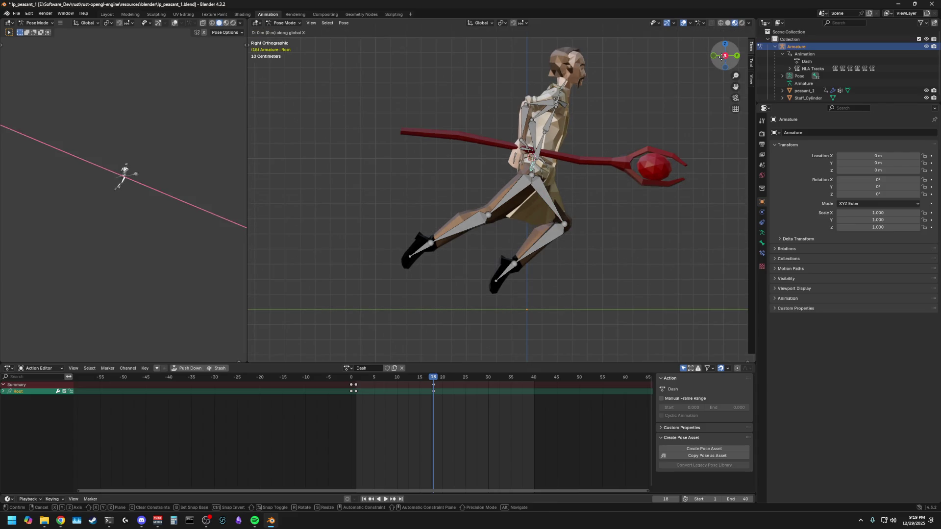
{"action": "key", "text": "z"}
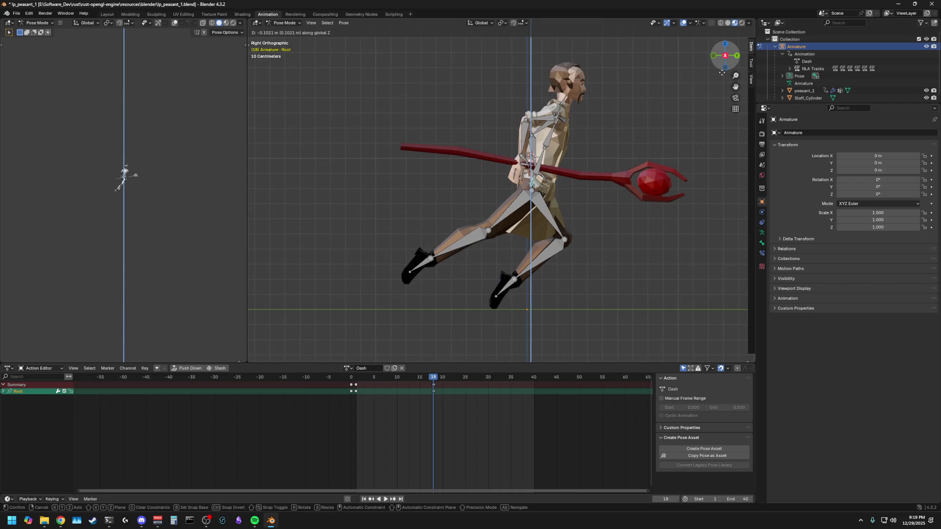
{"action": "left_click", "coordinate": [722, 73]}
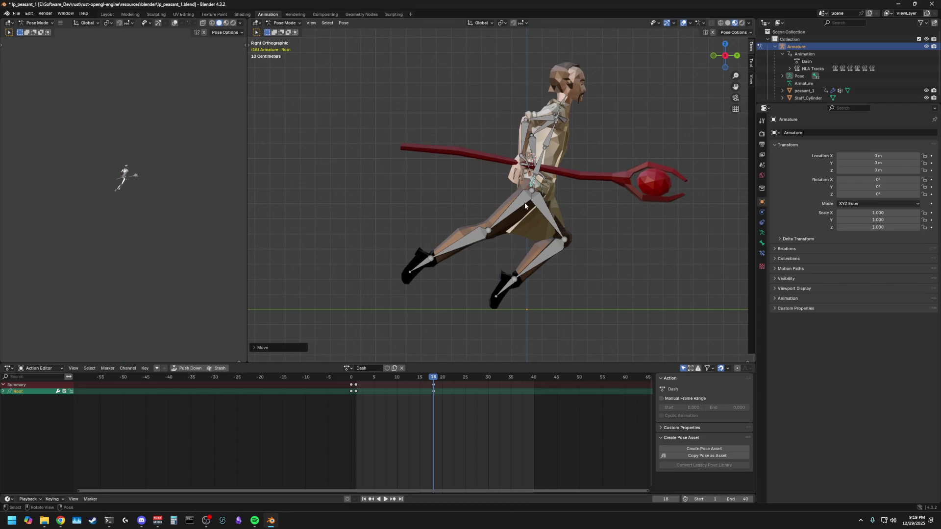
Step: Rotate the left and right calves to drop both feet further
{"action": "left_click", "coordinate": [535, 267]}
{"action": "key", "text": "r"}
{"action": "left_click", "coordinate": [532, 262]}
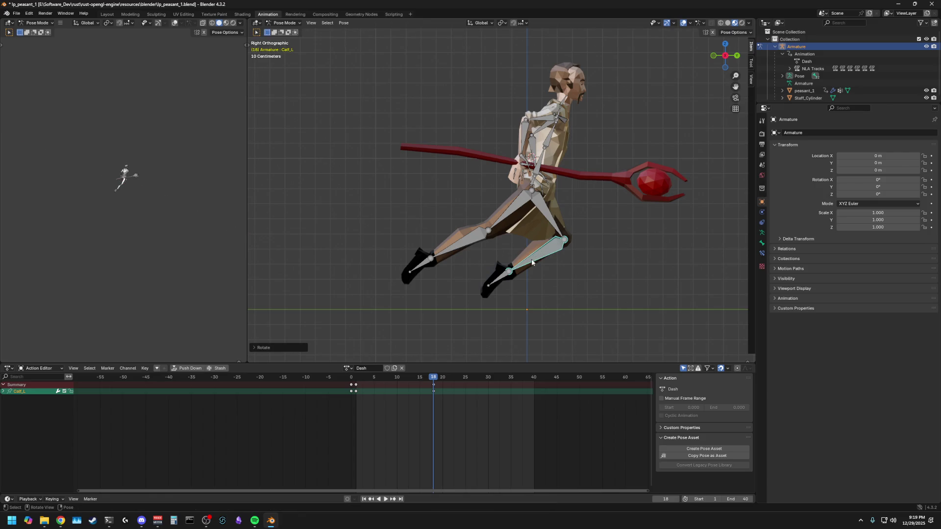
{"action": "left_click", "coordinate": [468, 248]}
{"action": "key", "text": "r"}
{"action": "left_click", "coordinate": [484, 248]}
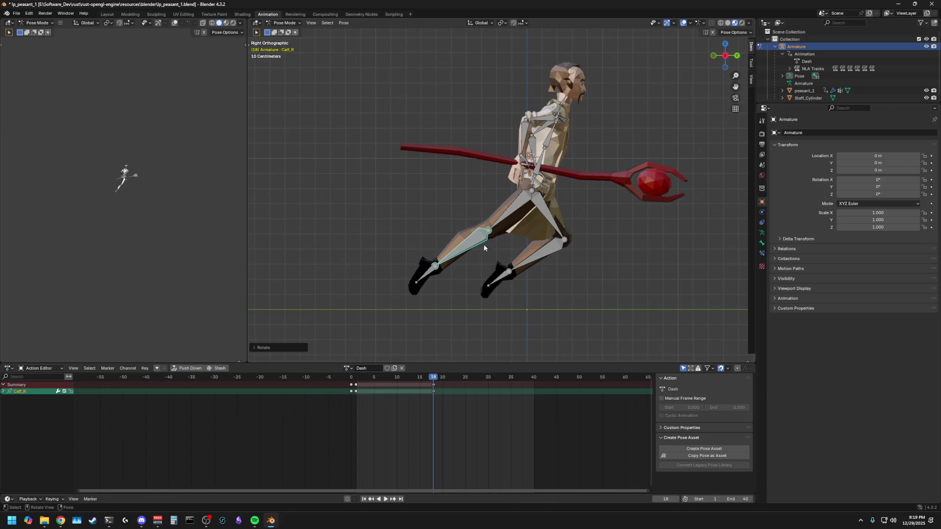
Step: Lower the Root bone a bit more along Z, then return to perspective
{"action": "left_click", "coordinate": [610, 130]}
{"action": "left_click", "coordinate": [530, 184]}
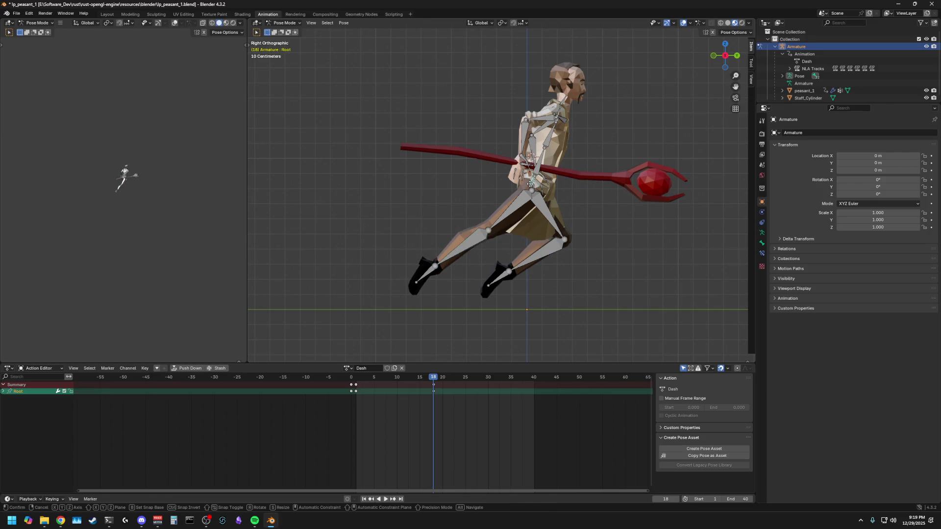
{"action": "key", "text": "g"}
{"action": "key", "text": "z"}
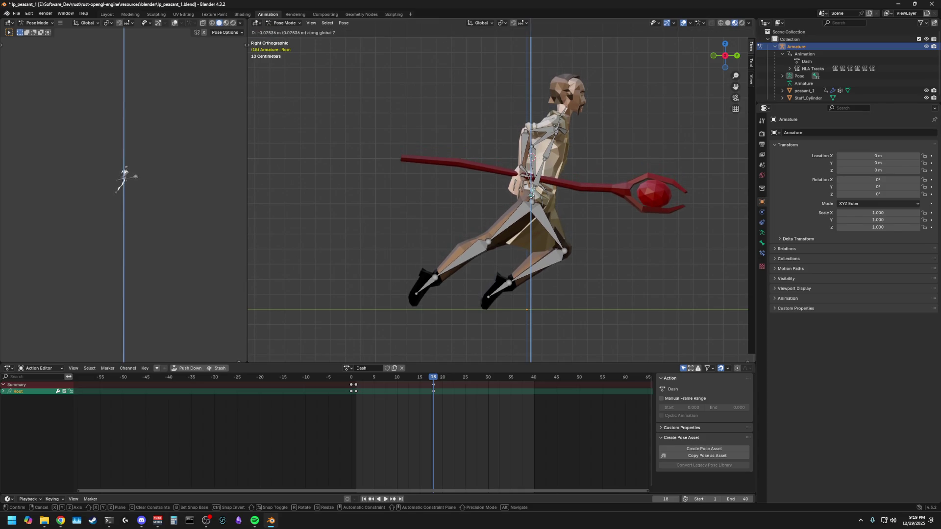
{"action": "left_click", "coordinate": [532, 195]}
{"action": "middle_click_drag", "start_coordinate": [636, 237], "coordinate": [462, 241]}
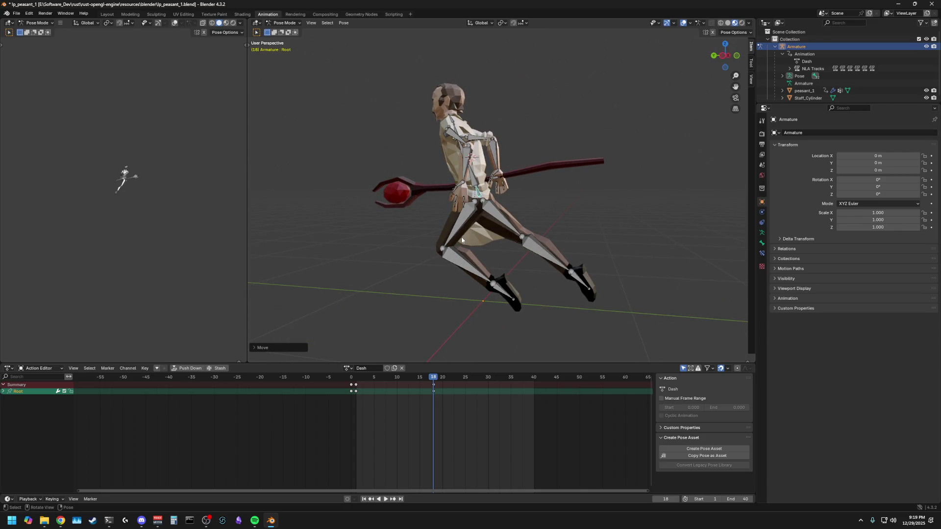
Step: Rotate the left upper arm around global X
{"action": "key", "text": "a"}
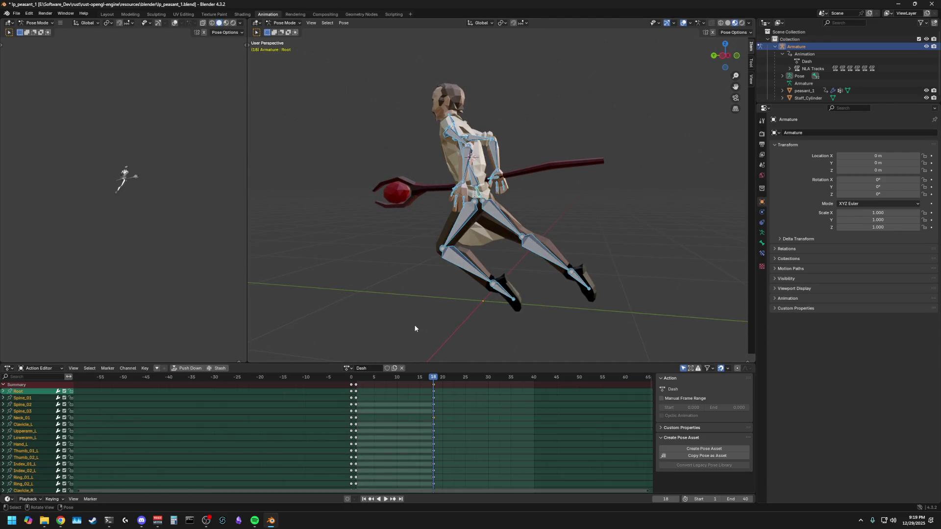
{"action": "mouse_move", "coordinate": [414, 325]}
{"action": "middle_mouse_down"}
{"action": "mouse_move", "coordinate": [396, 263]}
{"action": "mouse_move", "coordinate": [498, 124]}
{"action": "middle_mouse_up"}
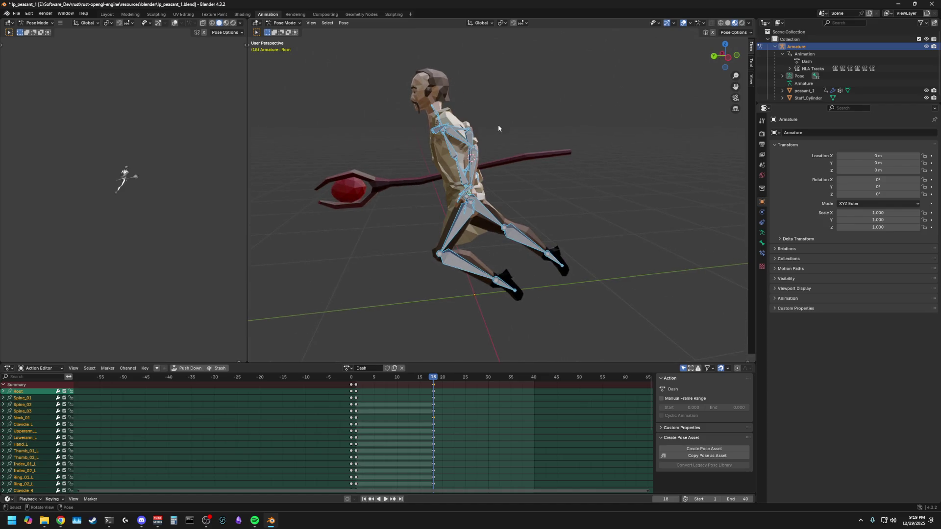
{"action": "left_click", "coordinate": [461, 140]}
{"action": "key", "text": "r"}
{"action": "key", "text": "x"}
{"action": "left_click", "coordinate": [501, 107]}
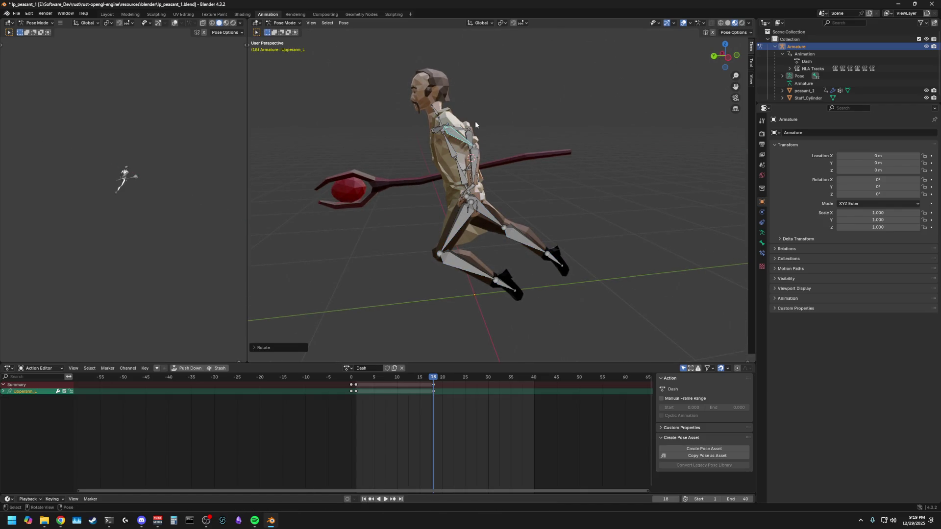
{"action": "middle_click_drag", "start_coordinate": [499, 122], "coordinate": [508, 205]}
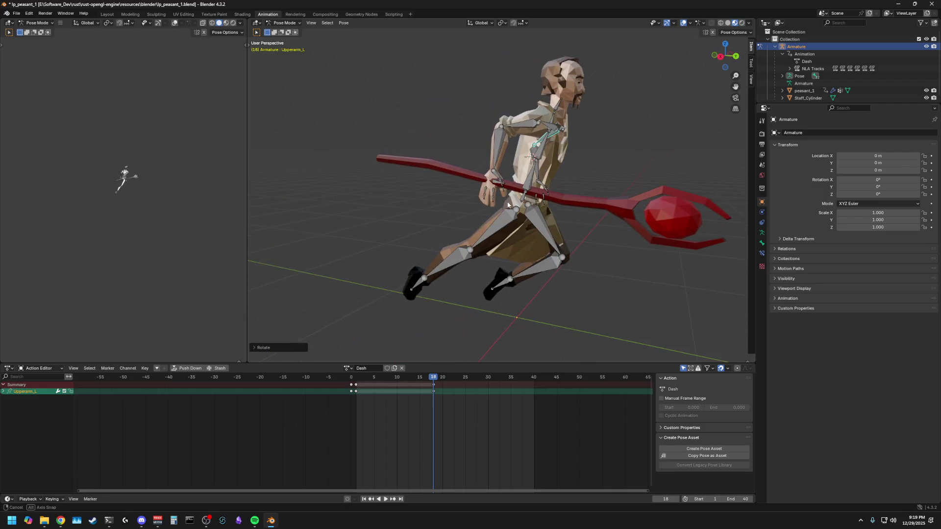
Step: Key all bones, move the leap keys from frame 18 to frame 15, and play back
{"action": "key", "text": "a"}
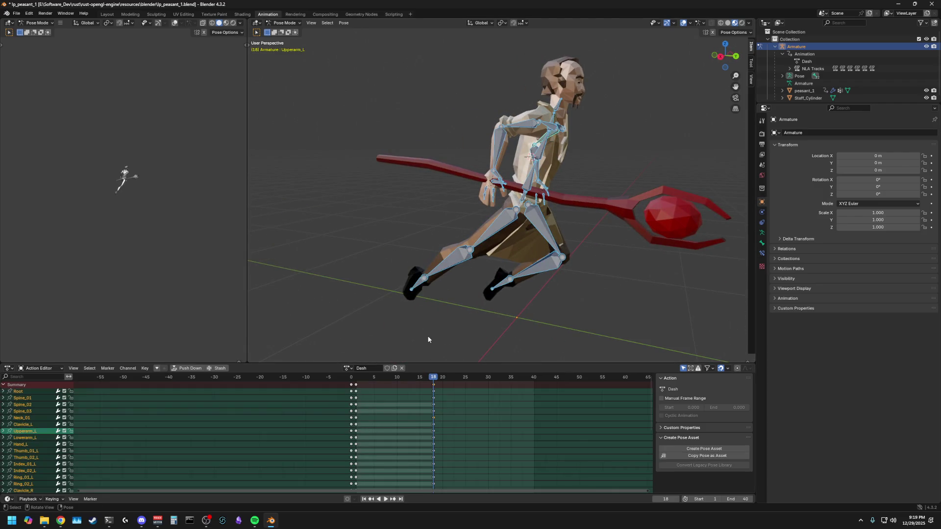
{"action": "key", "text": "i"}
{"action": "key", "text": "g"}
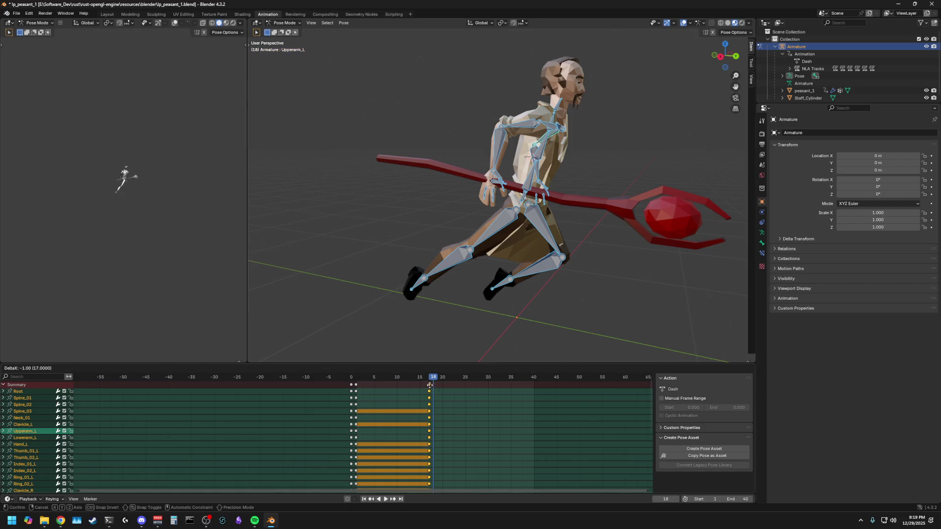
{"action": "left_click", "coordinate": [420, 388]}
{"action": "left_click", "coordinate": [394, 380]}
{"action": "key", "text": "space"}
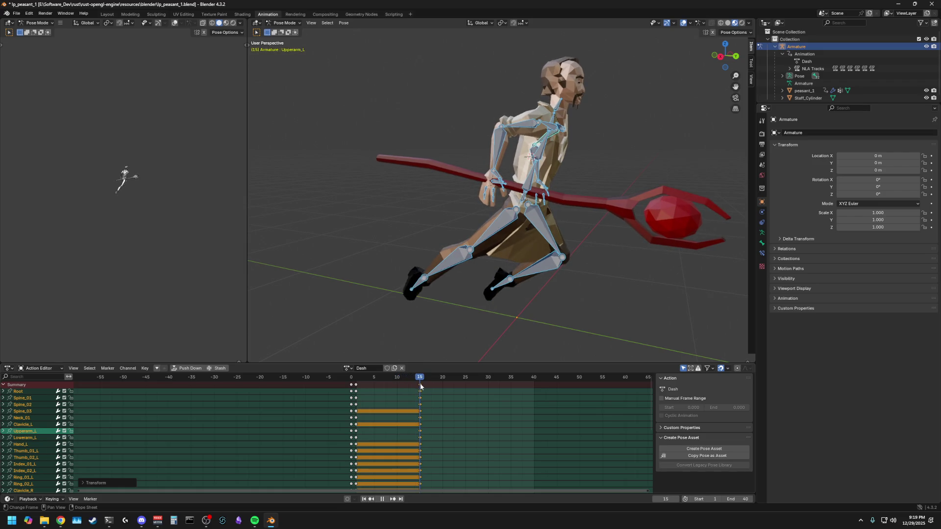
{"action": "key", "text": "space"}
{"action": "key", "text": "Down"}
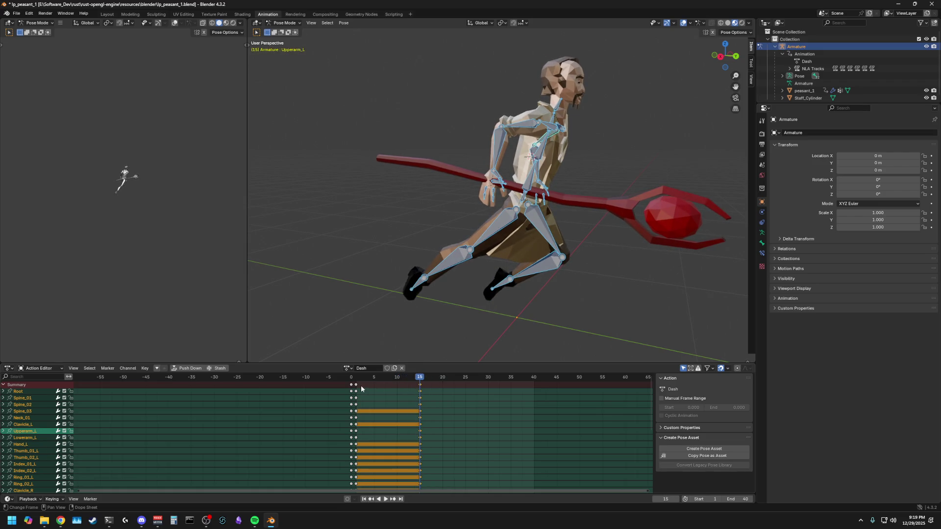
{"action": "left_click", "coordinate": [357, 385]}
Step: Paste the frame-1 standing pose keys at frame 30 and preview the action
{"action": "mouse_move", "coordinate": [415, 377]}
{"action": "left_mouse_down"}
{"action": "mouse_move", "coordinate": [488, 384]}
{"action": "mouse_move", "coordinate": [370, 384]}
{"action": "mouse_move", "coordinate": [429, 383]}
{"action": "mouse_move", "coordinate": [375, 390]}
{"action": "left_mouse_up"}
{"action": "key", "text": "ctrl+v"}
{"action": "key", "text": "space"}
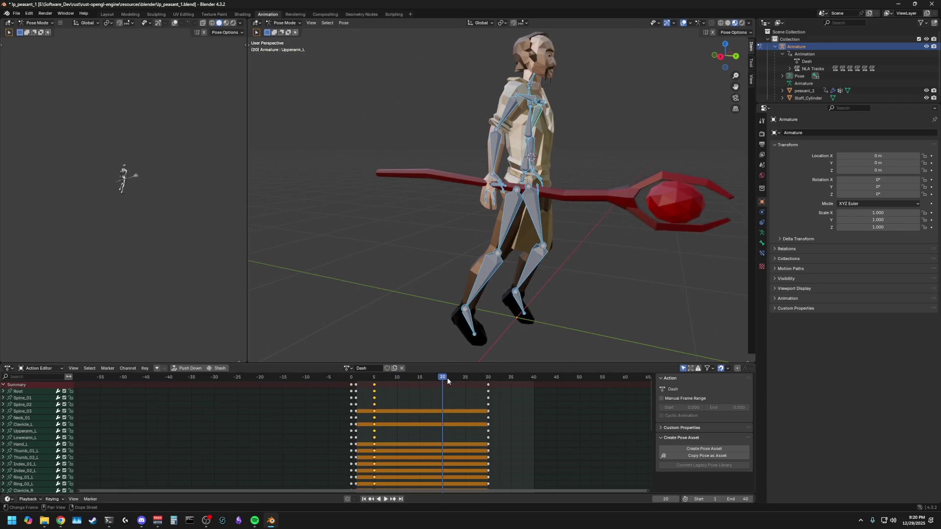
{"action": "key", "text": "Escape"}
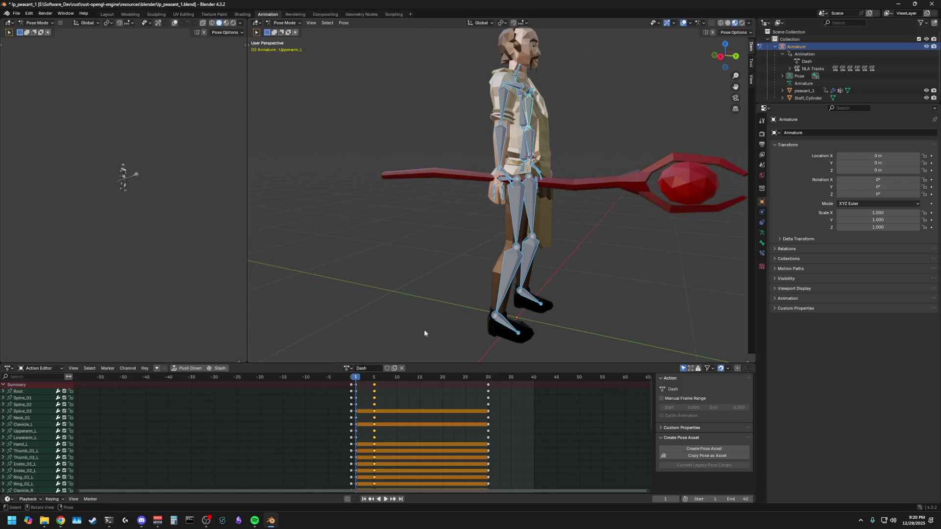
{"action": "middle_click_drag", "start_coordinate": [424, 330], "coordinate": [352, 326]}
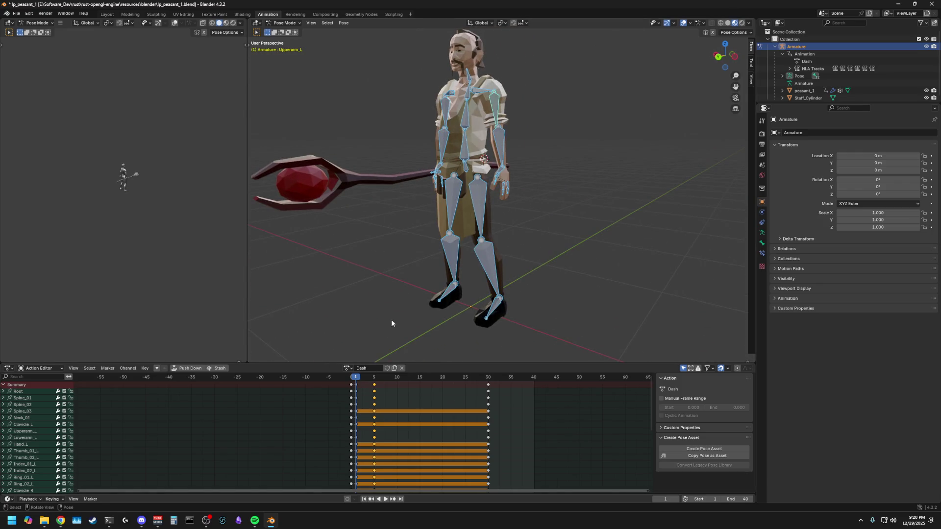
Step: Move the frame-30 standing keys to frame 15
{"action": "left_click", "coordinate": [486, 385]}
{"action": "key", "text": "g"}
{"action": "left_click", "coordinate": [419, 391]}
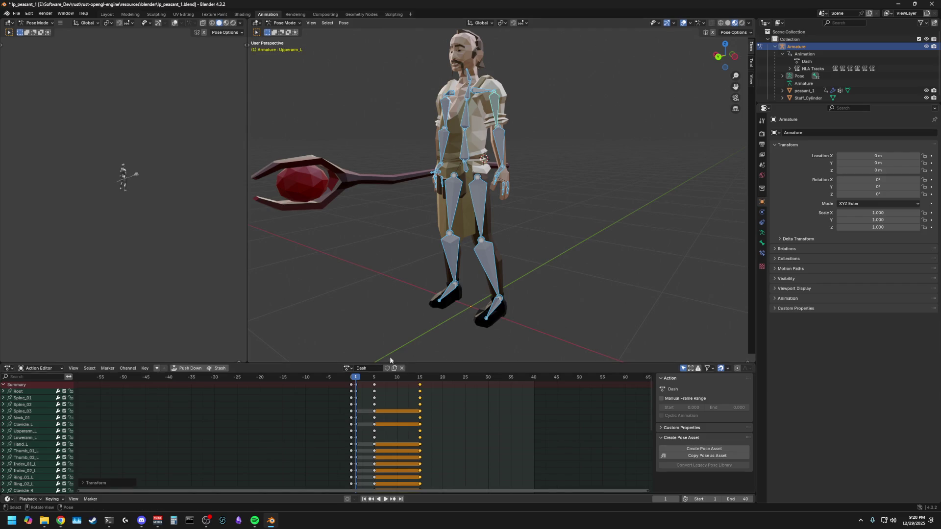
Step: Shift the middle leap keys to frame 8 and play the Dash from frame 1
{"action": "left_click", "coordinate": [374, 385]}
{"action": "key", "text": "g"}
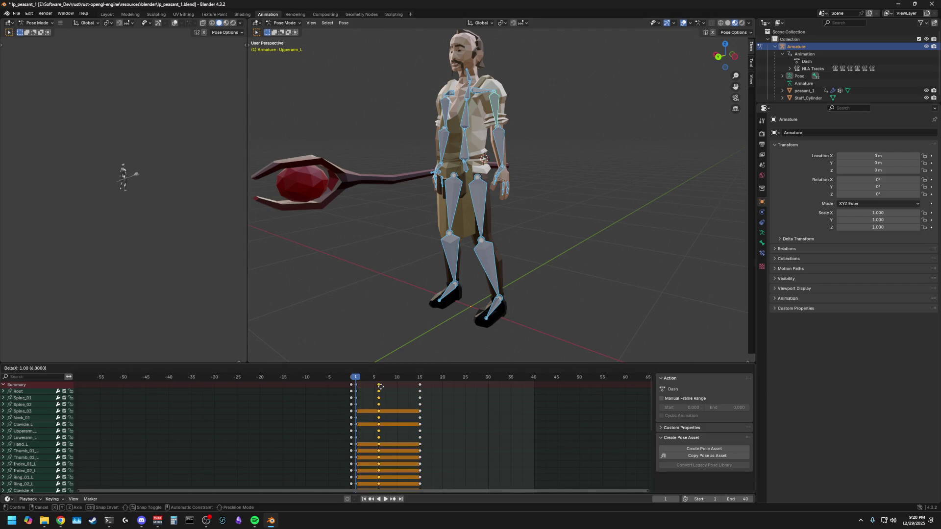
{"action": "left_click", "coordinate": [385, 388]}
{"action": "key", "text": "Right"}
{"action": "key", "text": "Right"}
{"action": "key", "text": "Right"}
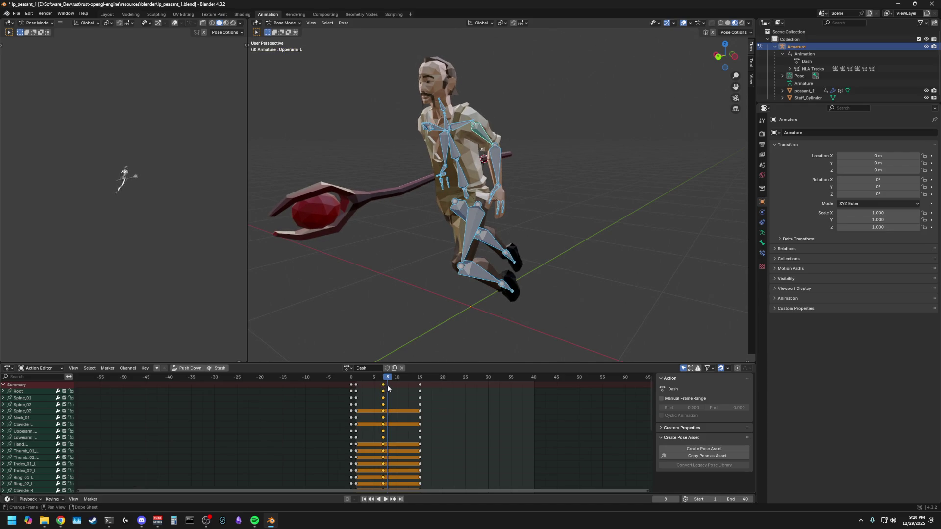
{"action": "key", "text": "g"}
{"action": "left_click", "coordinate": [388, 388]}
{"action": "middle_click_drag", "start_coordinate": [419, 334], "coordinate": [371, 320]}
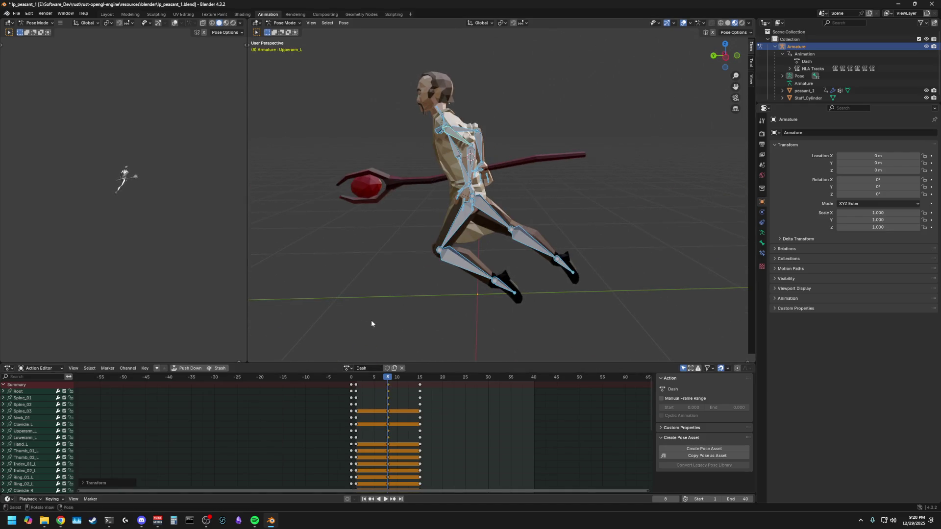
{"action": "left_click", "coordinate": [358, 384]}
{"action": "key", "text": "space"}
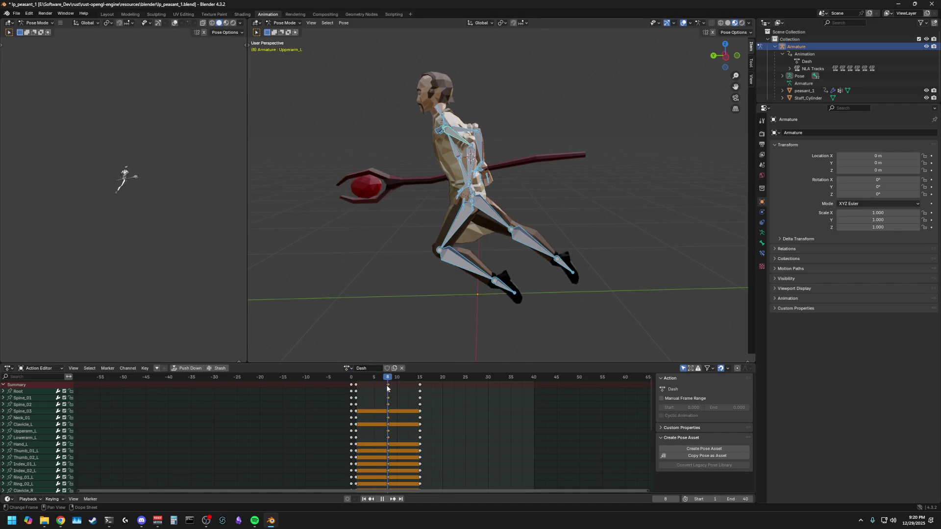
Step: Rotate the left thigh and left calf on X to reshape the left leg
{"action": "left_click", "coordinate": [398, 319]}
{"action": "left_click", "coordinate": [455, 226]}
{"action": "key", "text": "r"}
{"action": "key", "text": "x"}
{"action": "left_click", "coordinate": [479, 282]}
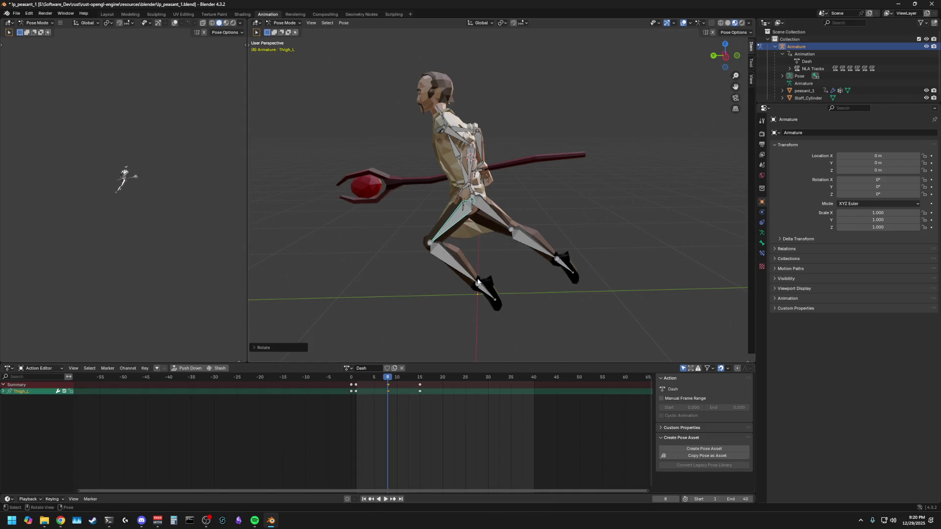
{"action": "left_click", "coordinate": [459, 273]}
{"action": "key", "text": "r"}
{"action": "key", "text": "x"}
{"action": "left_click", "coordinate": [434, 266]}
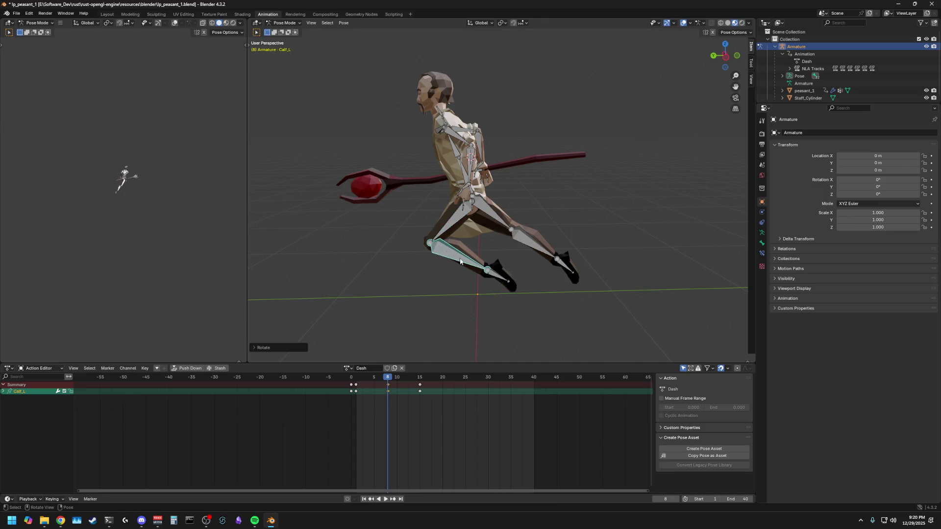
{"action": "middle_click_drag", "start_coordinate": [434, 265], "coordinate": [424, 288]}
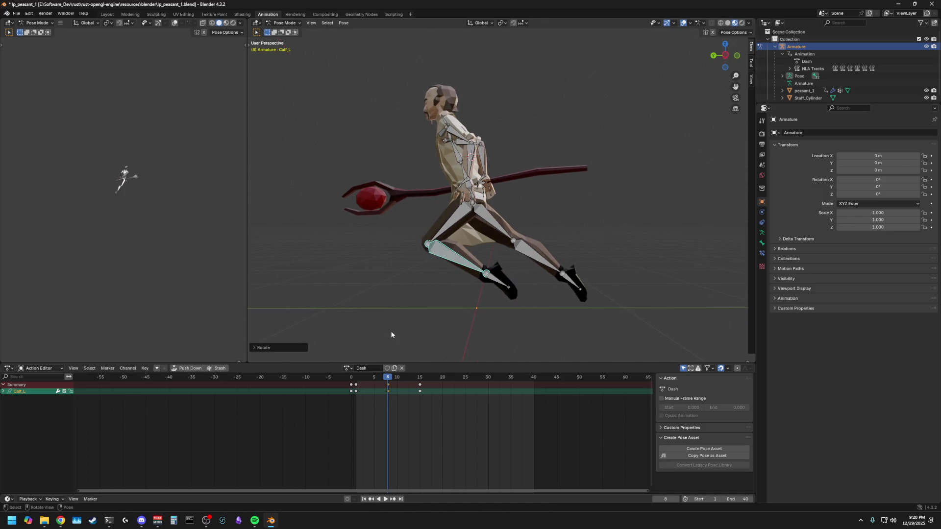
{"action": "key", "text": "a"}
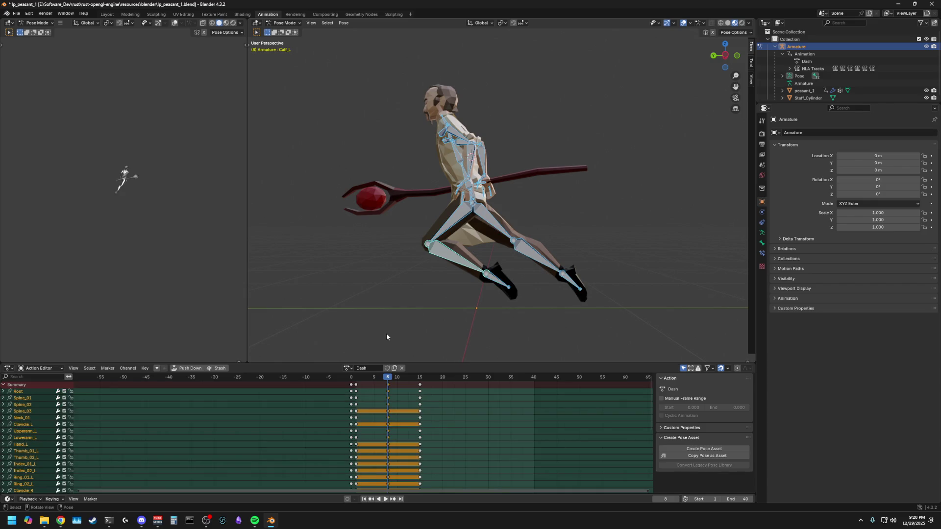
Step: Compare against the frame-1 pose, then re-angle the left thigh and shin at frame 5
{"action": "left_click", "coordinate": [379, 379]}
{"action": "left_click_drag", "start_coordinate": [374, 379], "coordinate": [358, 377]}
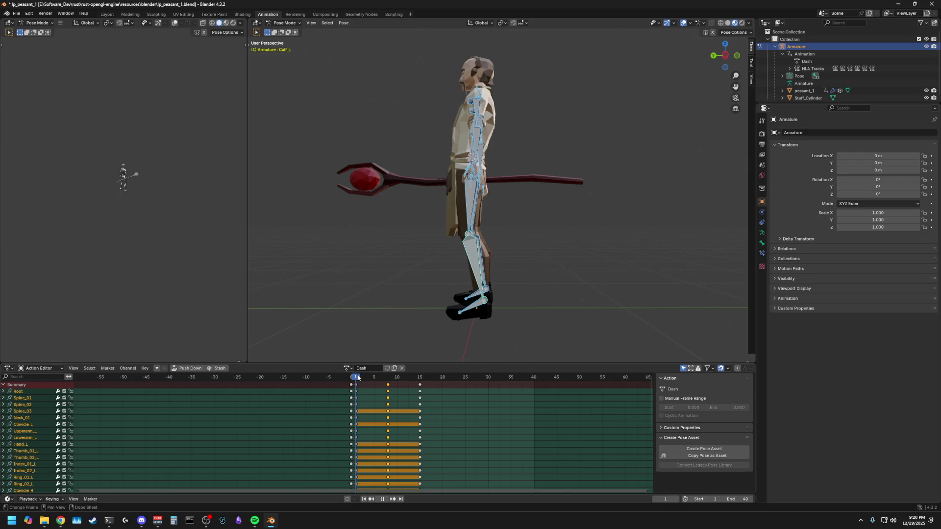
{"action": "left_click_drag", "start_coordinate": [357, 377], "coordinate": [374, 377]}
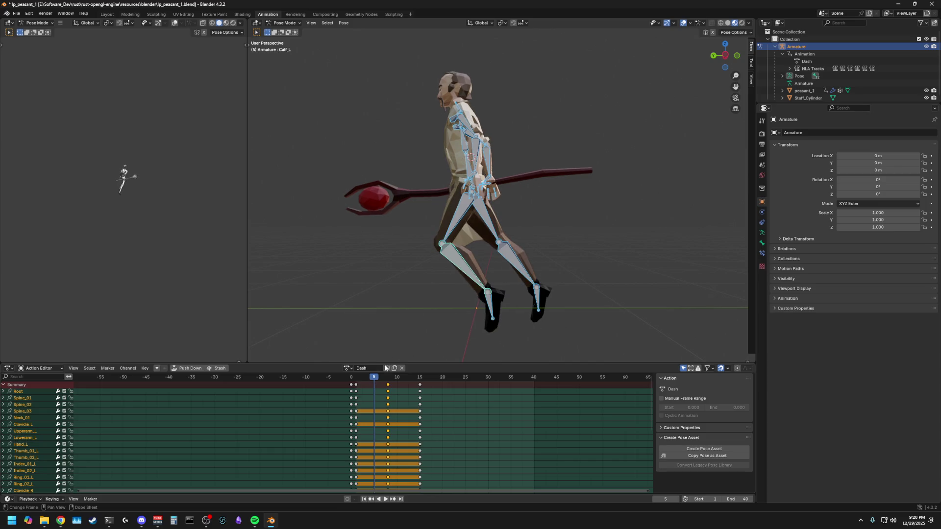
{"action": "left_click", "coordinate": [445, 258]}
{"action": "key", "text": "r"}
{"action": "left_click", "coordinate": [445, 263]}
{"action": "left_click", "coordinate": [445, 263]}
{"action": "key", "text": "r"}
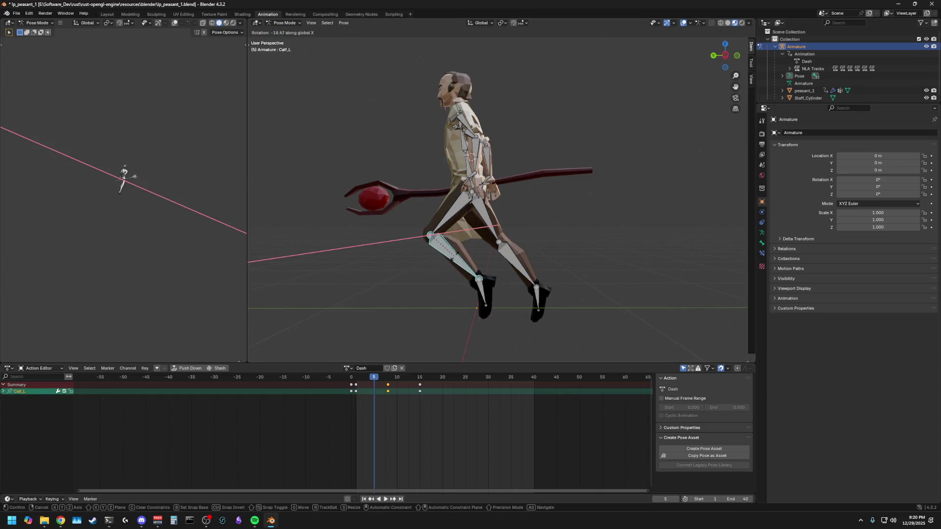
{"action": "left_click", "coordinate": [343, 284]}
Step: Rotate the right foot on X, refining its angle in Left Orthographic view
{"action": "left_click", "coordinate": [538, 300]}
{"action": "key", "text": "r"}
{"action": "key", "text": "x"}
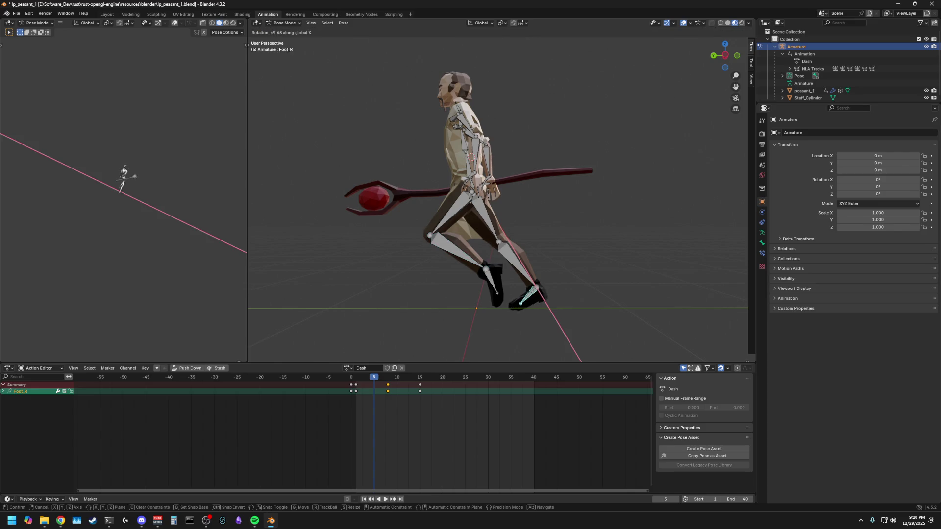
{"action": "left_click", "coordinate": [534, 314]}
{"action": "mouse_move", "coordinate": [534, 314]}
{"action": "middle_mouse_down"}
{"action": "mouse_move", "coordinate": [512, 319]}
{"action": "mouse_move", "coordinate": [506, 335]}
{"action": "middle_mouse_up"}
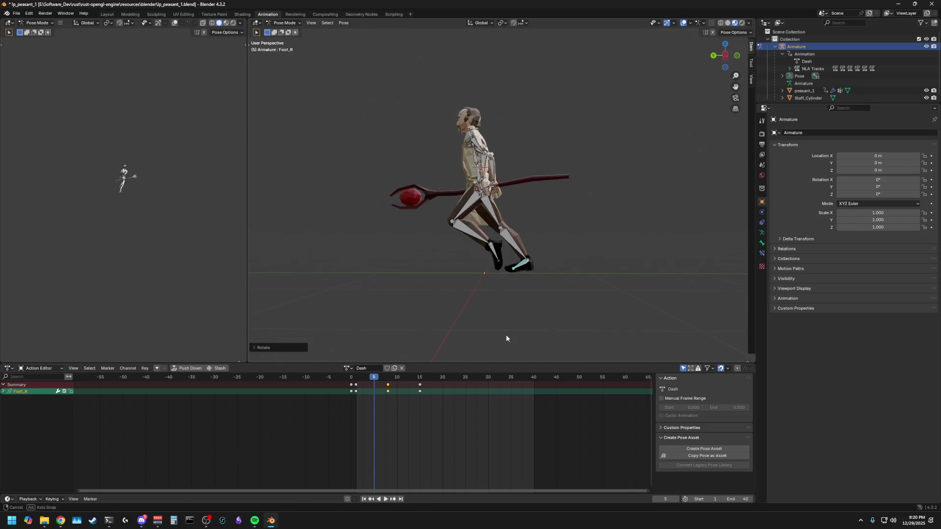
{"action": "left_click", "coordinate": [725, 58]}
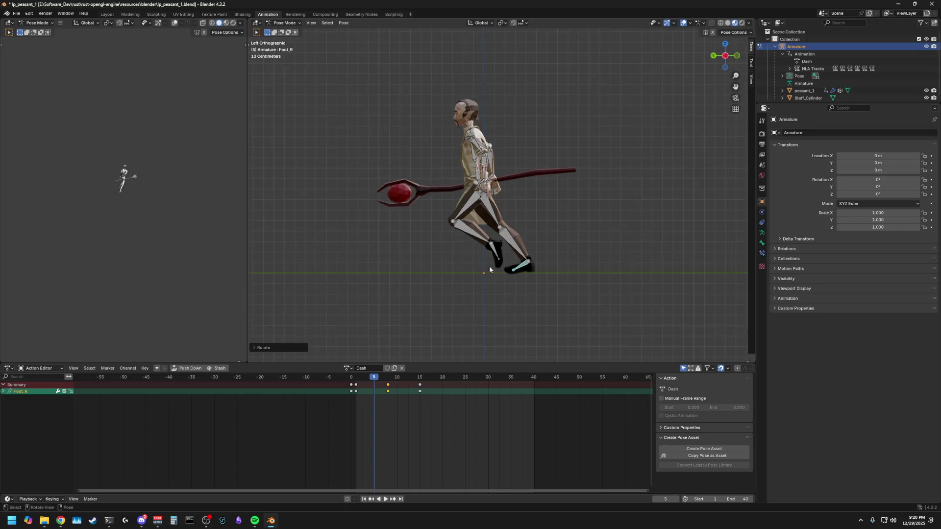
{"action": "key", "text": "r"}
{"action": "key", "text": "x"}
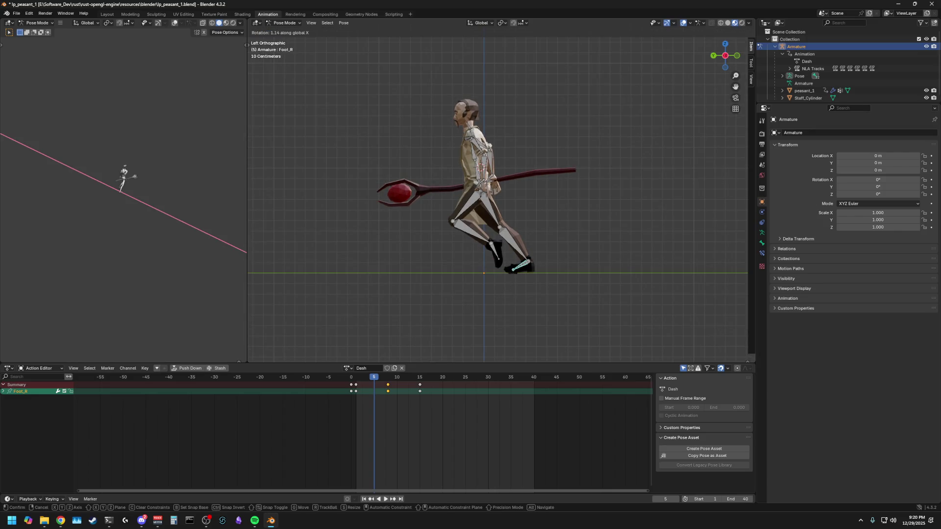
{"action": "left_click", "coordinate": [466, 276]}
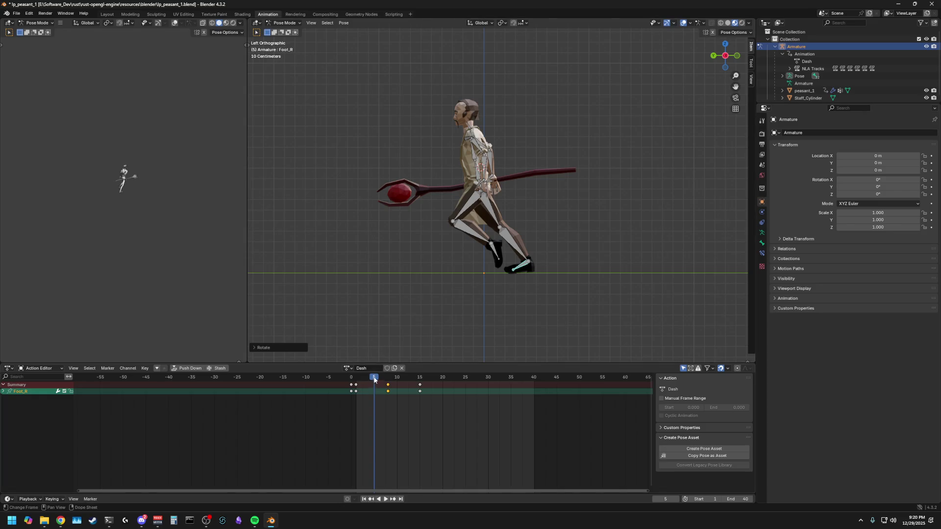
{"action": "left_click", "coordinate": [494, 250]}
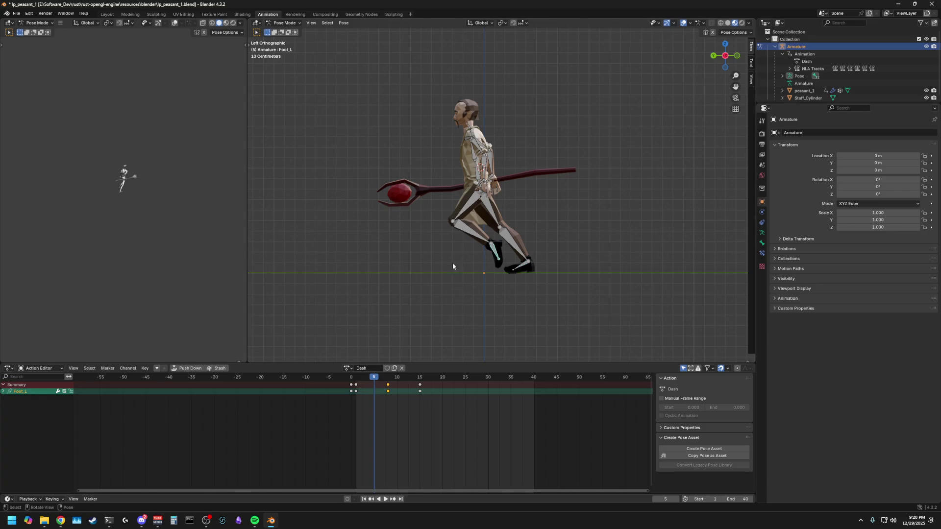
Step: Play and scrub the Dash action, stopping around frame 12
{"action": "key", "text": "a"}
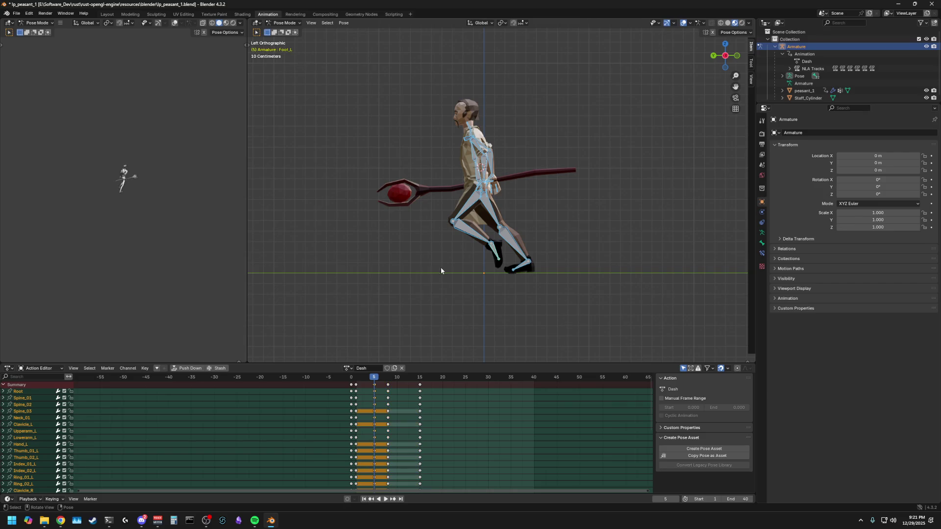
{"action": "left_click", "coordinate": [360, 378]}
{"action": "key", "text": "space"}
{"action": "left_click_drag", "start_coordinate": [371, 383], "coordinate": [395, 384]}
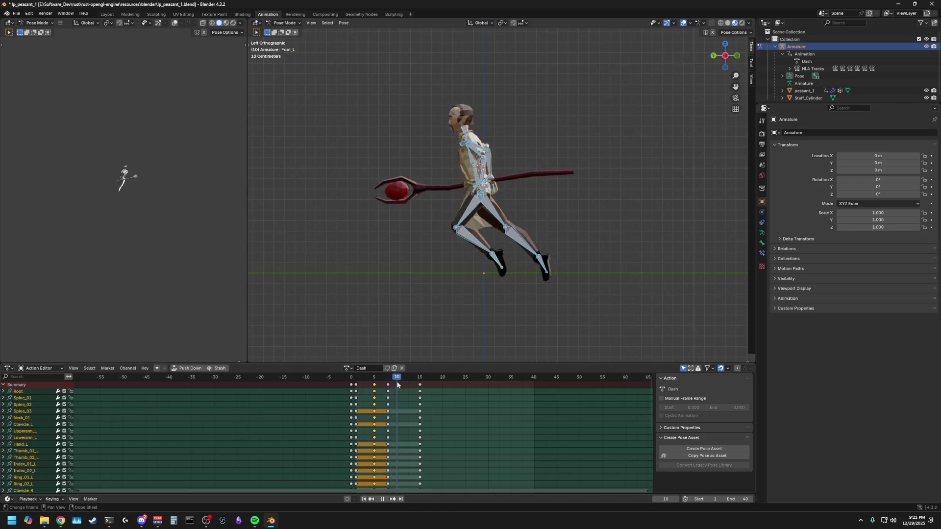
{"action": "key", "text": "space"}
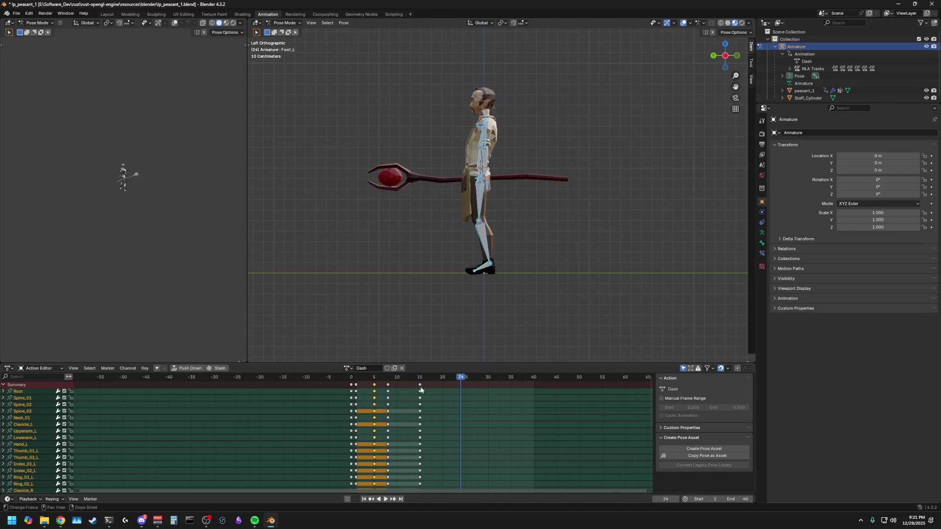
{"action": "mouse_move", "coordinate": [430, 377]}
{"action": "left_mouse_down"}
{"action": "mouse_move", "coordinate": [385, 380]}
{"action": "mouse_move", "coordinate": [387, 387]}
{"action": "left_mouse_up"}
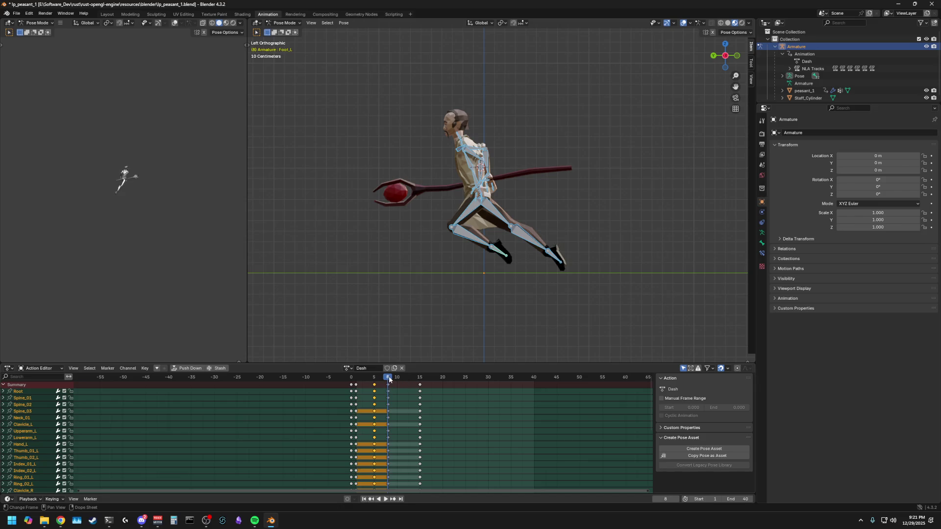
{"action": "mouse_move", "coordinate": [389, 380]}
{"action": "left_mouse_down"}
{"action": "mouse_move", "coordinate": [420, 381]}
{"action": "mouse_move", "coordinate": [405, 383]}
{"action": "left_mouse_up"}
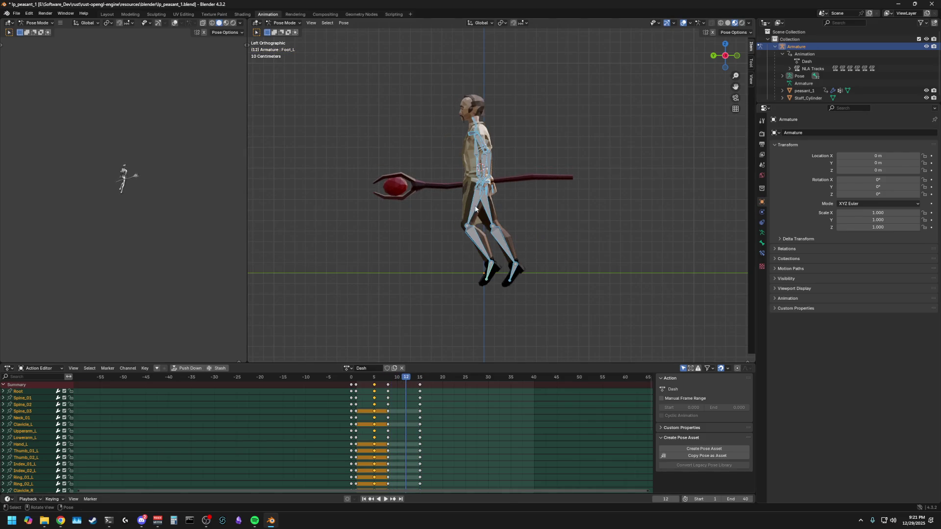
Step: Rotate the left calf and left foot at frame 12
{"action": "left_click", "coordinate": [470, 230]}
{"action": "key", "text": "r"}
{"action": "left_click", "coordinate": [126, 172]}
{"action": "key", "text": "r"}
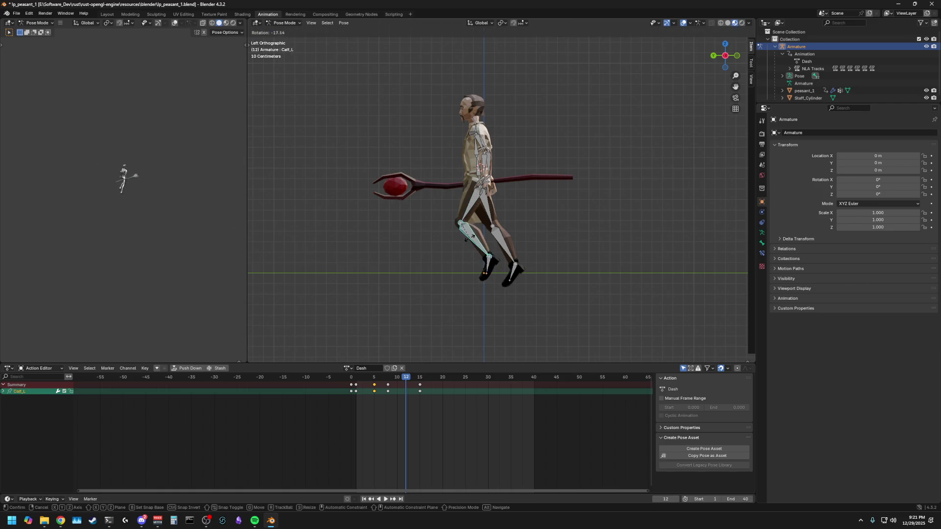
{"action": "left_click", "coordinate": [472, 238]}
{"action": "left_click", "coordinate": [494, 252]}
{"action": "key", "text": "r"}
{"action": "key", "text": "x"}
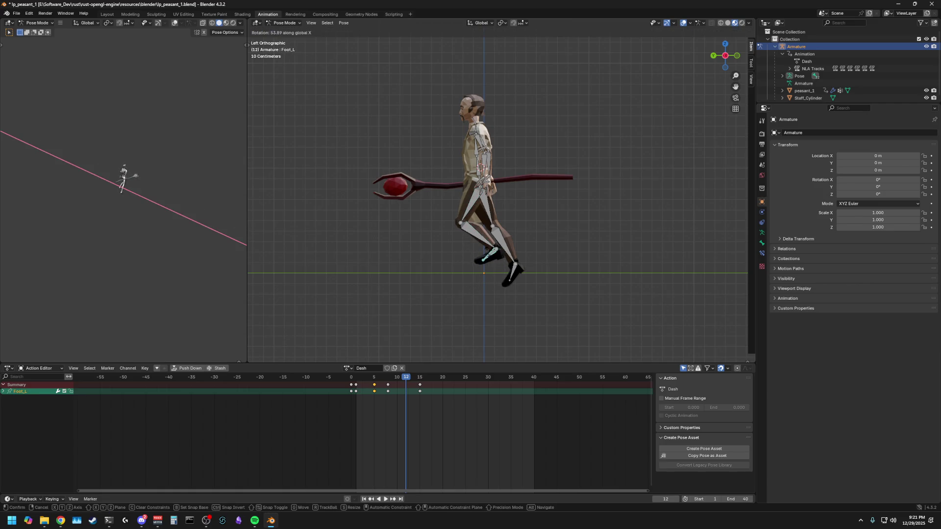
{"action": "left_click", "coordinate": [489, 254]}
Step: Swing the right calf back and flatten the right foot on X
{"action": "left_click", "coordinate": [498, 239]}
{"action": "key", "text": "r"}
{"action": "left_click", "coordinate": [526, 247]}
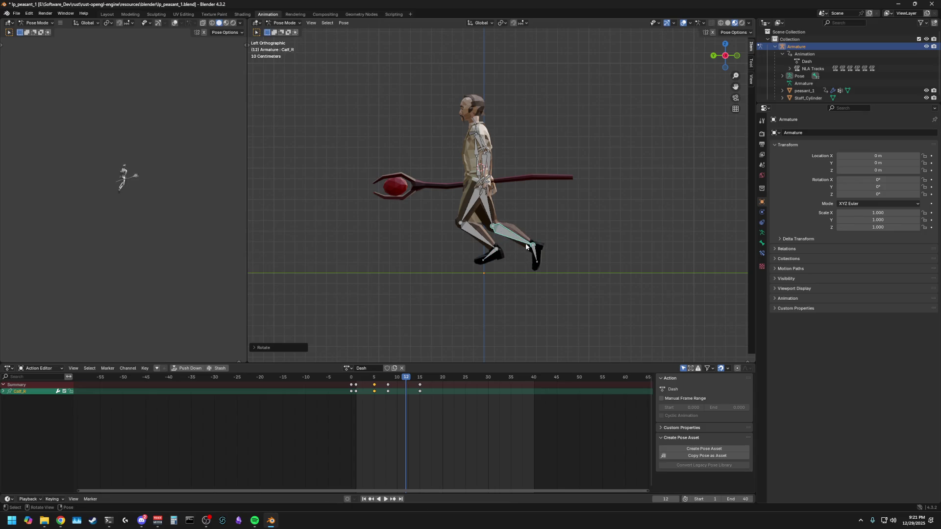
{"action": "left_click", "coordinate": [530, 249]}
{"action": "key", "text": "r"}
{"action": "key", "text": "x"}
{"action": "left_click", "coordinate": [523, 248]}
Step: Make the right calf more vertical and tilt the right foot on X
{"action": "left_click", "coordinate": [508, 239]}
{"action": "key", "text": "r"}
{"action": "left_click", "coordinate": [510, 266]}
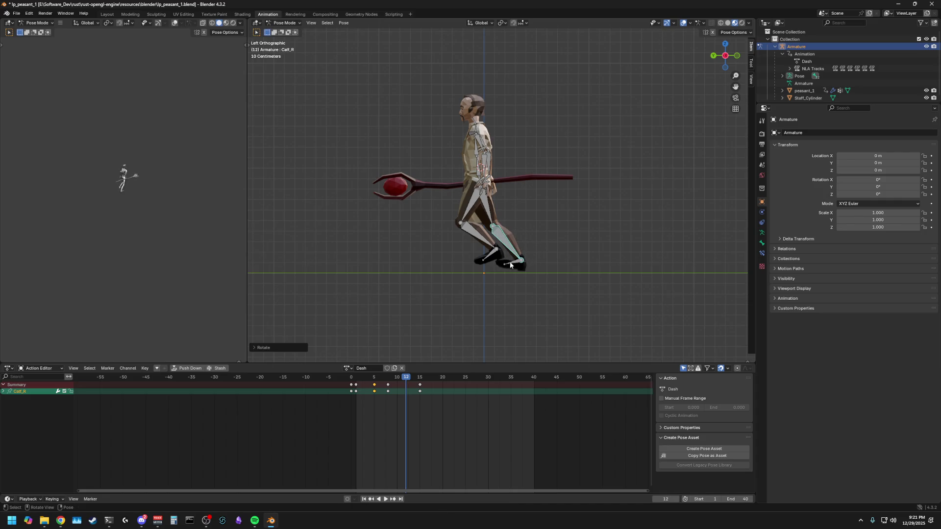
{"action": "left_click", "coordinate": [510, 265]}
{"action": "key", "text": "r"}
{"action": "key", "text": "x"}
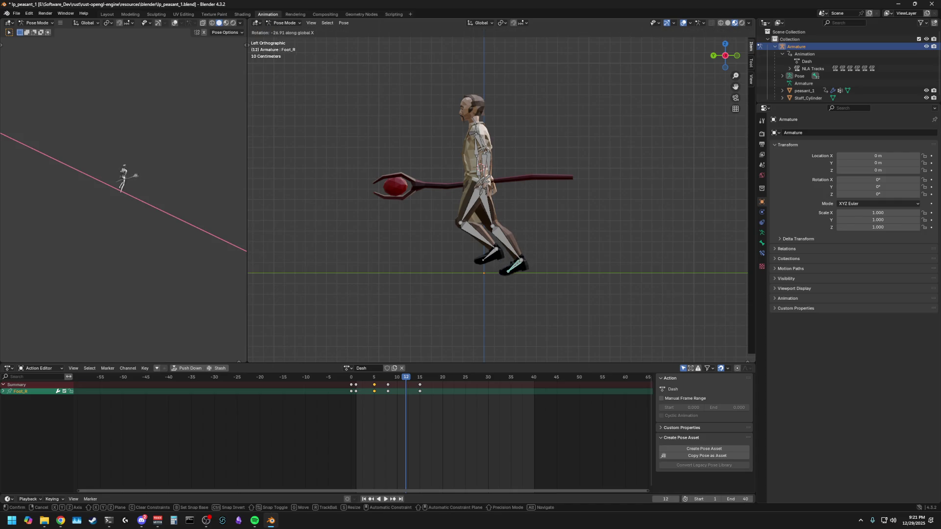
{"action": "key", "text": "Return"}
Step: Rotate the right foot twice more on X to raise it, deselect all, and replay
{"action": "key", "text": "r"}
{"action": "key", "text": "x"}
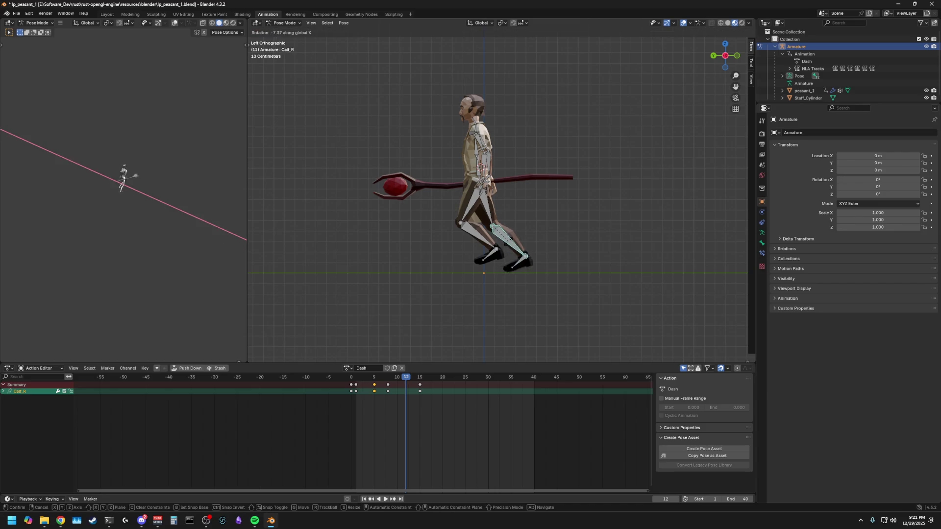
{"action": "key", "text": "Return"}
{"action": "key", "text": "r"}
{"action": "key", "text": "x"}
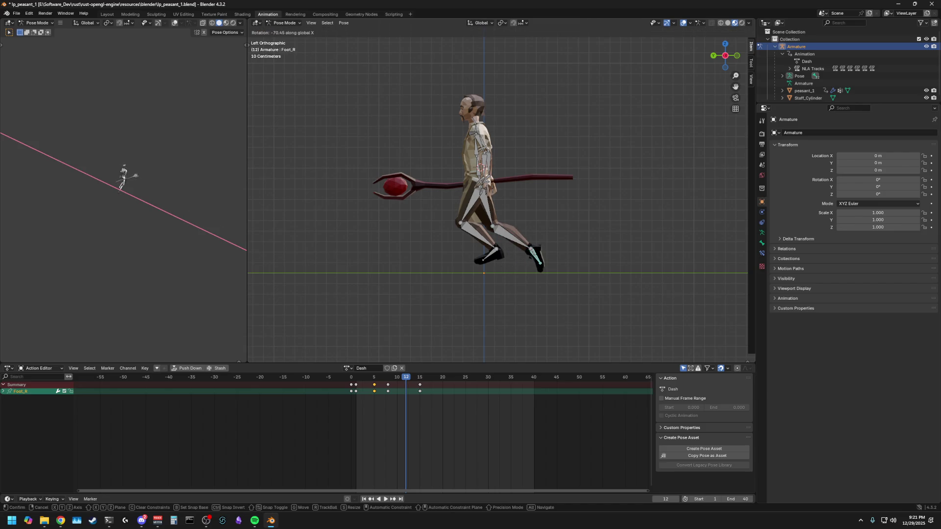
{"action": "key", "text": "Return"}
{"action": "left_click", "coordinate": [505, 266]}
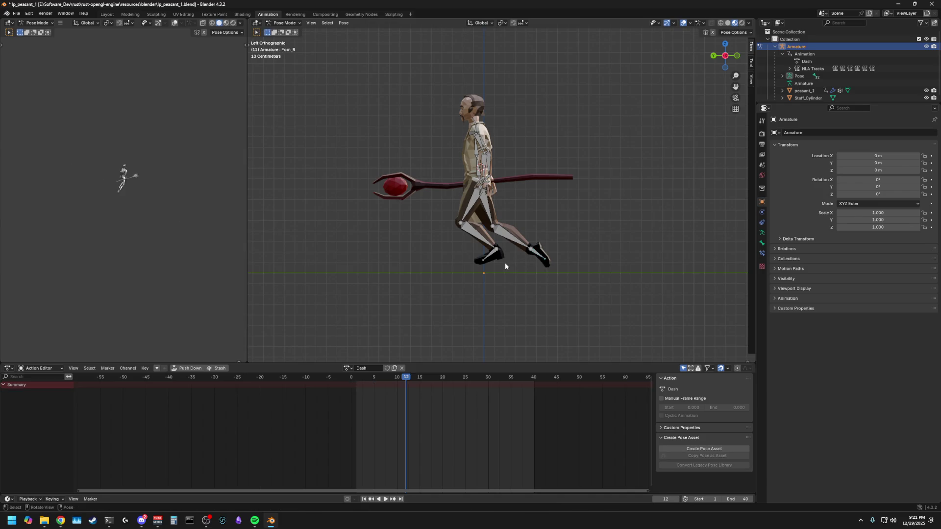
{"action": "key", "text": "space"}
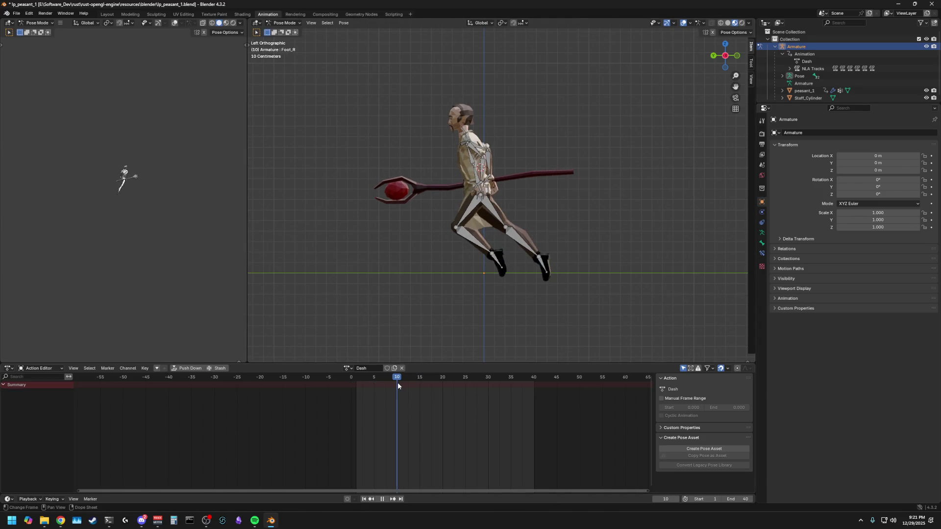
{"action": "left_click", "coordinate": [384, 384]}
{"action": "mouse_move", "coordinate": [383, 385]}
{"action": "left_mouse_down"}
{"action": "mouse_move", "coordinate": [361, 386]}
{"action": "mouse_move", "coordinate": [396, 384]}
{"action": "mouse_move", "coordinate": [388, 386]}
{"action": "left_mouse_up"}
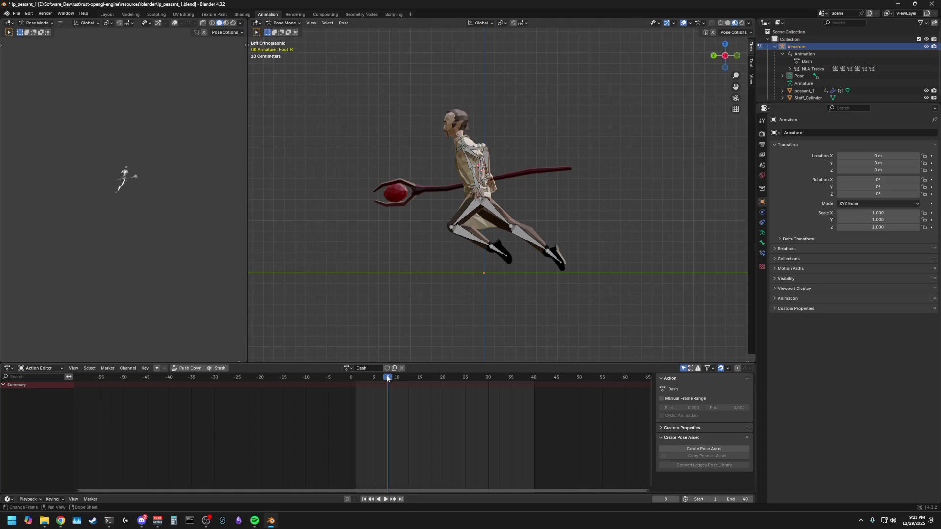
{"action": "left_click_drag", "start_coordinate": [387, 378], "coordinate": [409, 384]}
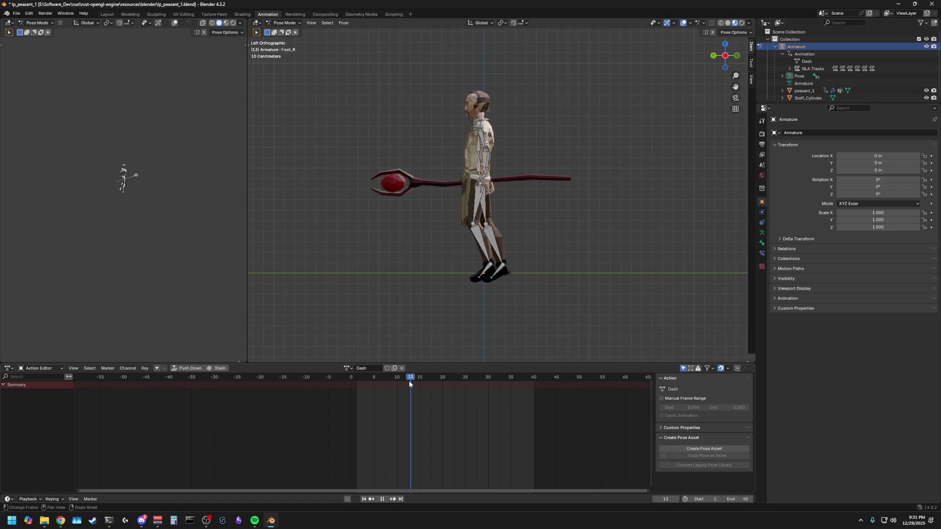
Step: Select the thigh bones, level the view, and review the leap from frame 8 to 15
{"action": "left_click", "coordinate": [486, 225]}
{"action": "middle_click_drag", "start_coordinate": [509, 241], "coordinate": [546, 243]}
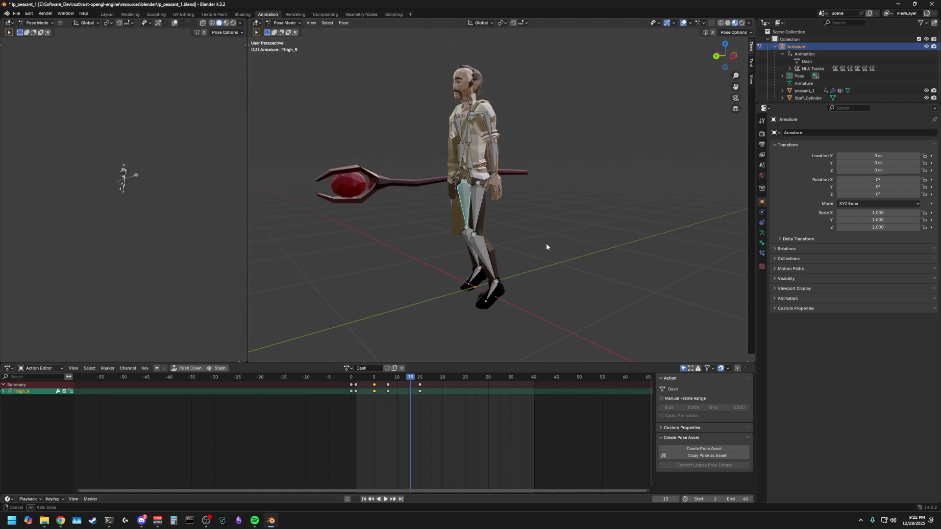
{"action": "left_click", "coordinate": [475, 220]}
{"action": "mouse_move", "coordinate": [476, 219]}
{"action": "middle_mouse_down"}
{"action": "mouse_move", "coordinate": [454, 221]}
{"action": "mouse_move", "coordinate": [487, 224]}
{"action": "middle_mouse_up"}
{"action": "left_click", "coordinate": [486, 223]}
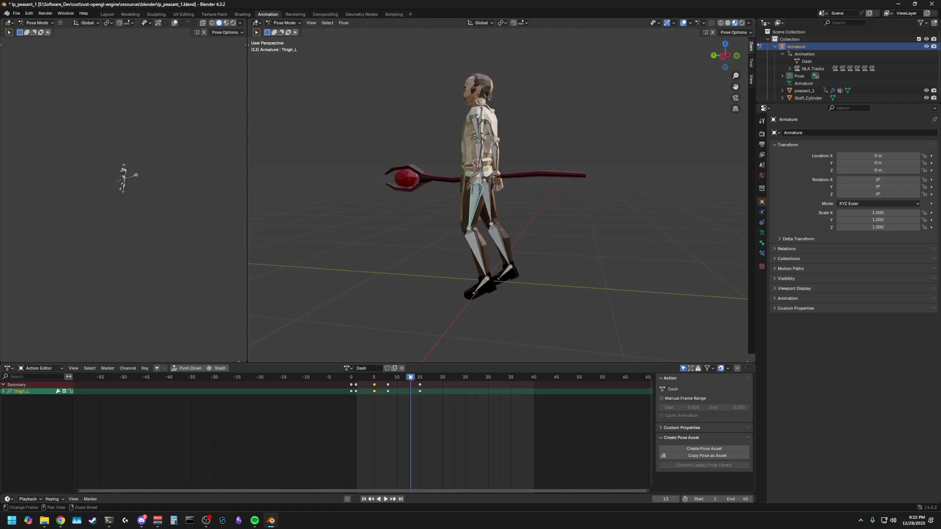
{"action": "scroll", "coordinate": [509, 236], "scroll_direction": "up", "scroll_amount": 3, "text": "alt"}
{"action": "middle_click_drag", "start_coordinate": [456, 281], "coordinate": [436, 303]}
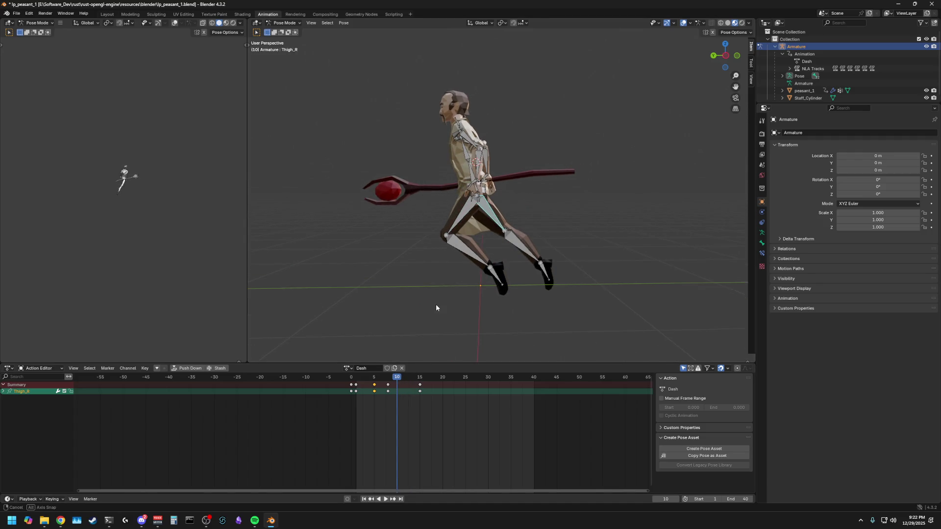
{"action": "left_click", "coordinate": [388, 382]}
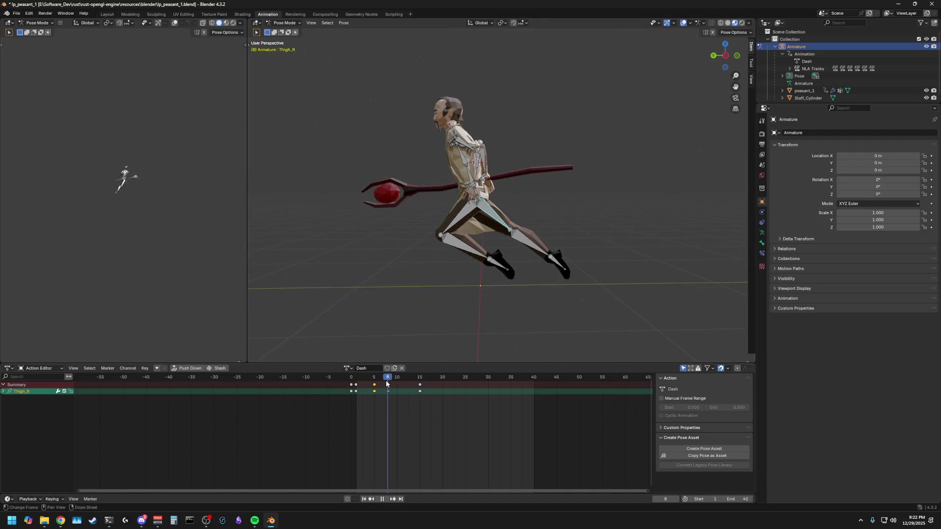
{"action": "left_click_drag", "start_coordinate": [387, 383], "coordinate": [417, 389]}
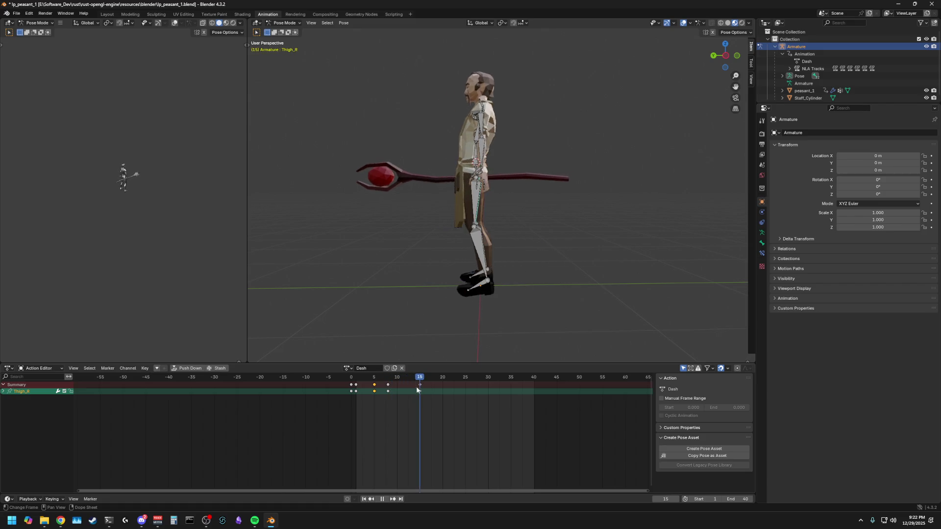
{"action": "key", "text": "space"}
Step: Rotate the right calf on the X axis to tuck it higher
{"action": "left_click", "coordinate": [469, 293]}
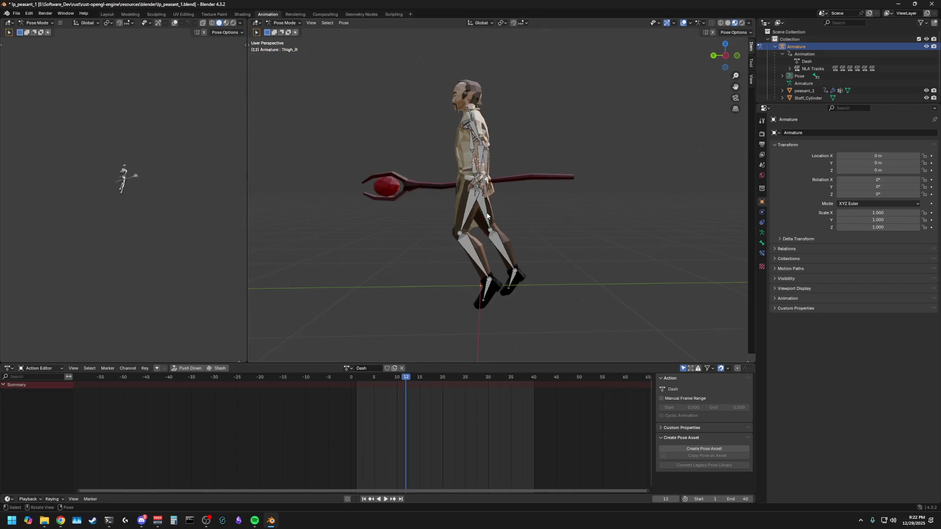
{"action": "left_click", "coordinate": [497, 247]}
{"action": "key", "text": "r"}
{"action": "key", "text": "x"}
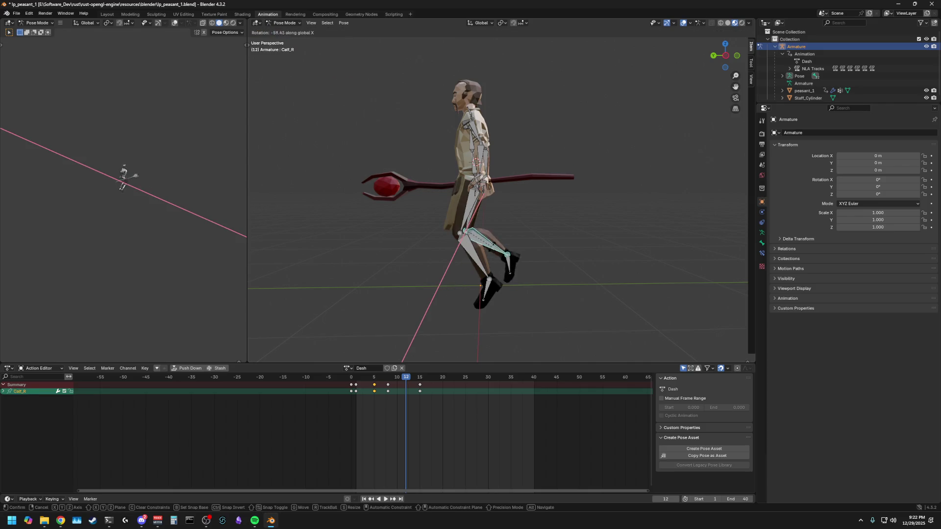
{"action": "left_click", "coordinate": [473, 219]}
Step: Bend Calf_L on the X axis, swinging the left shin back
{"action": "left_click", "coordinate": [478, 267]}
{"action": "key", "text": "r"}
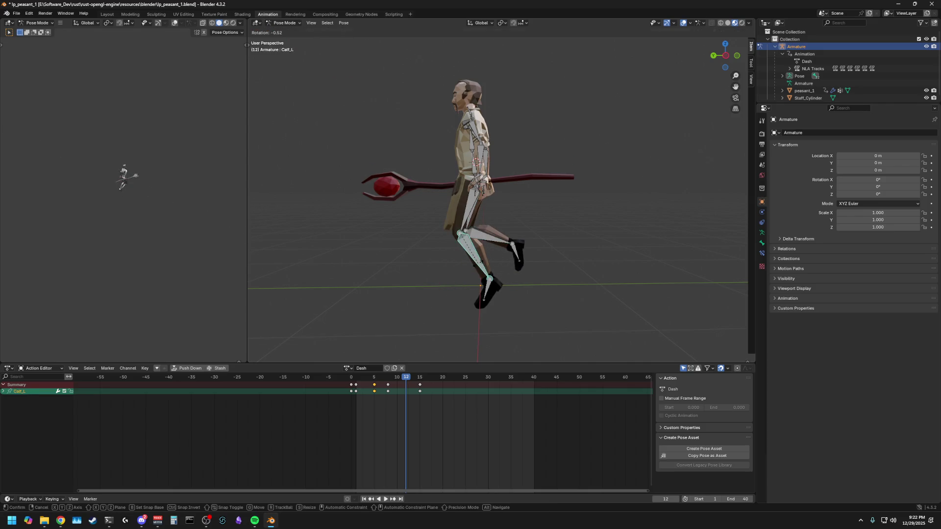
{"action": "left_click", "coordinate": [488, 264]}
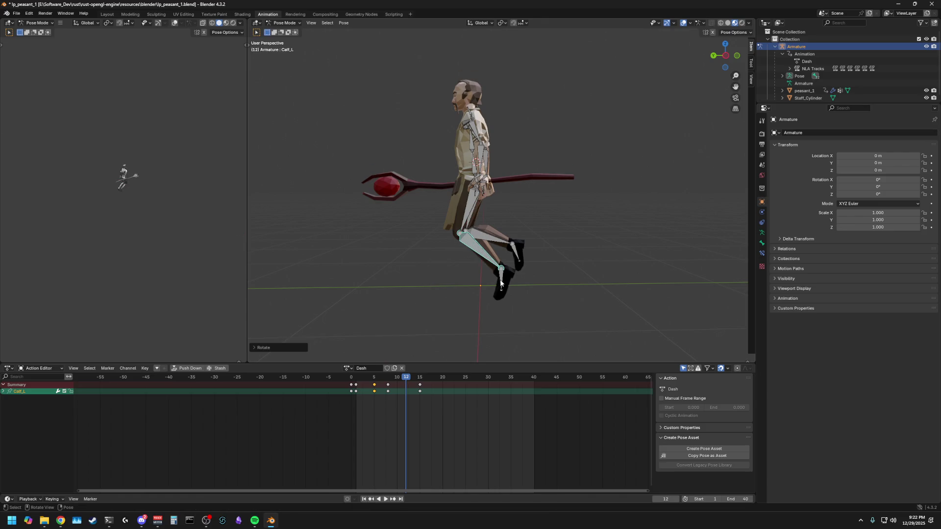
{"action": "key", "text": "r"}
{"action": "key", "text": "x"}
{"action": "left_click", "coordinate": [458, 245]}
{"action": "key", "text": "r"}
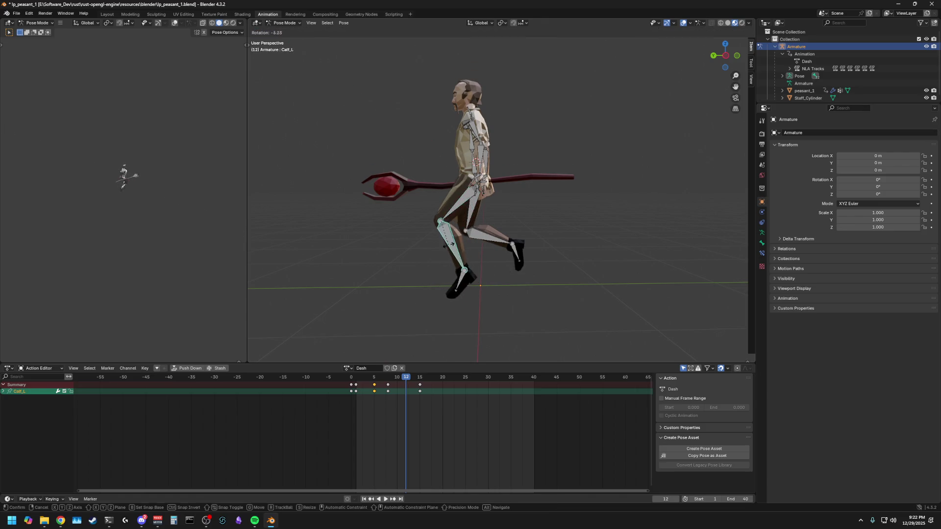
{"action": "key", "text": "x"}
{"action": "left_click", "coordinate": [492, 264]}
Step: Rotate Foot_L on the X axis into the new pose
{"action": "left_click", "coordinate": [490, 262]}
{"action": "key", "text": "r"}
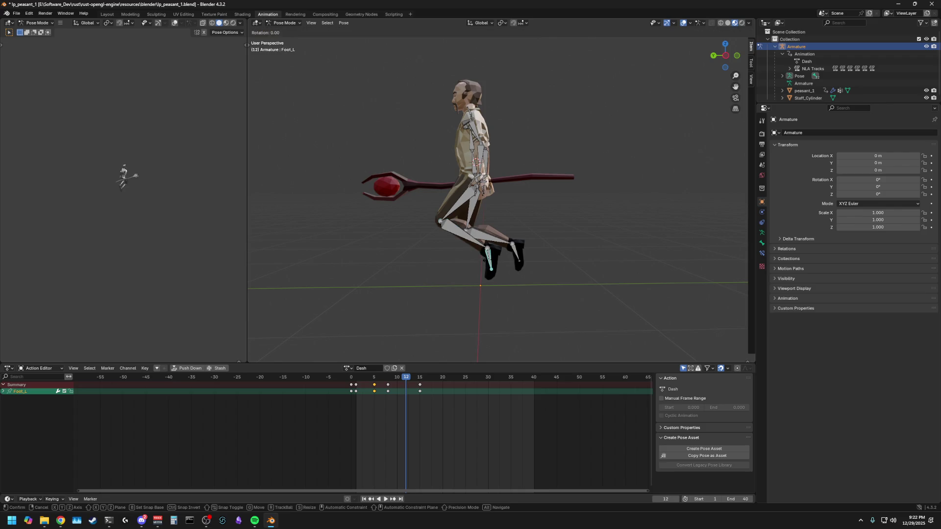
{"action": "key", "text": "x"}
{"action": "left_click", "coordinate": [462, 272]}
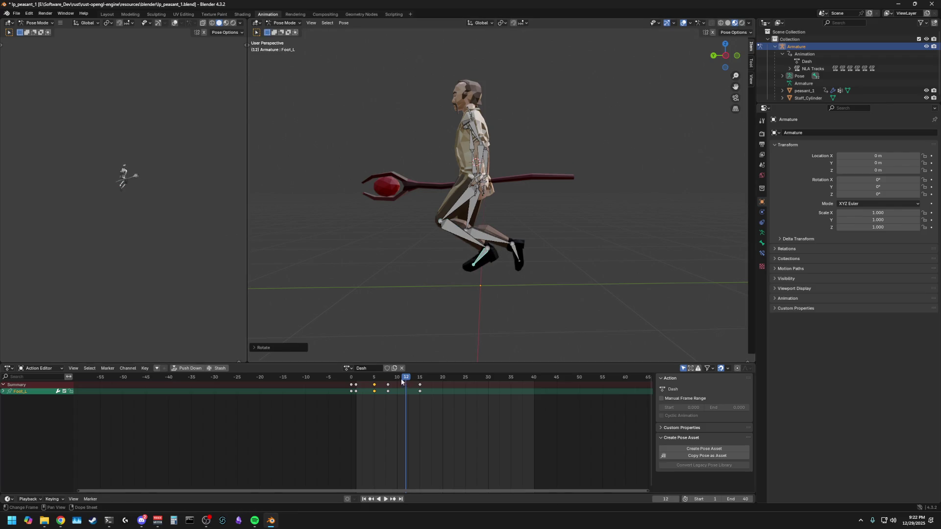
Step: Key all bones at frame 12, review playback, then undo those frame-12 keys
{"action": "key", "text": "a"}
{"action": "key", "text": "i"}
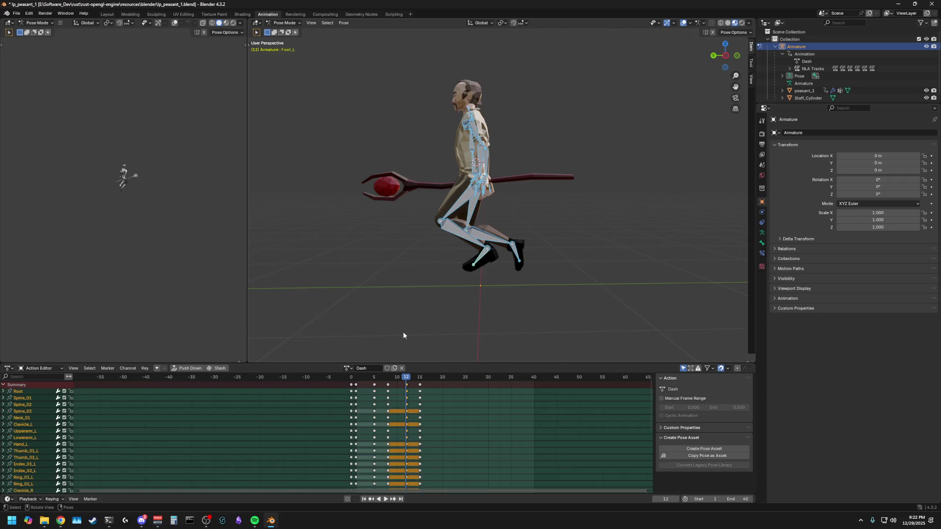
{"action": "left_click_drag", "start_coordinate": [404, 377], "coordinate": [375, 386]}
{"action": "key", "text": "ctrl+z"}
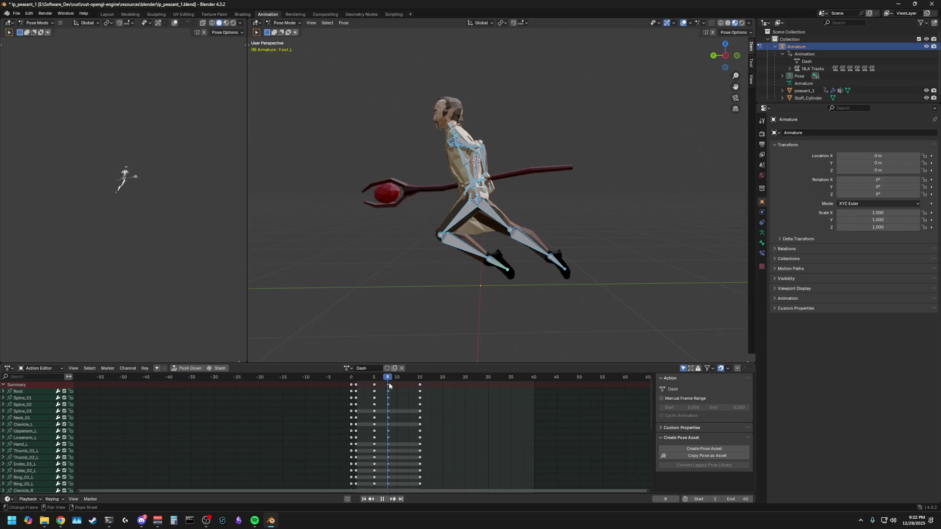
{"action": "key", "text": "space"}
Step: Switch to the Left Orthographic view, go to frame 10, and rotate Calf_R
{"action": "middle_click_drag", "start_coordinate": [434, 302], "coordinate": [452, 299]}
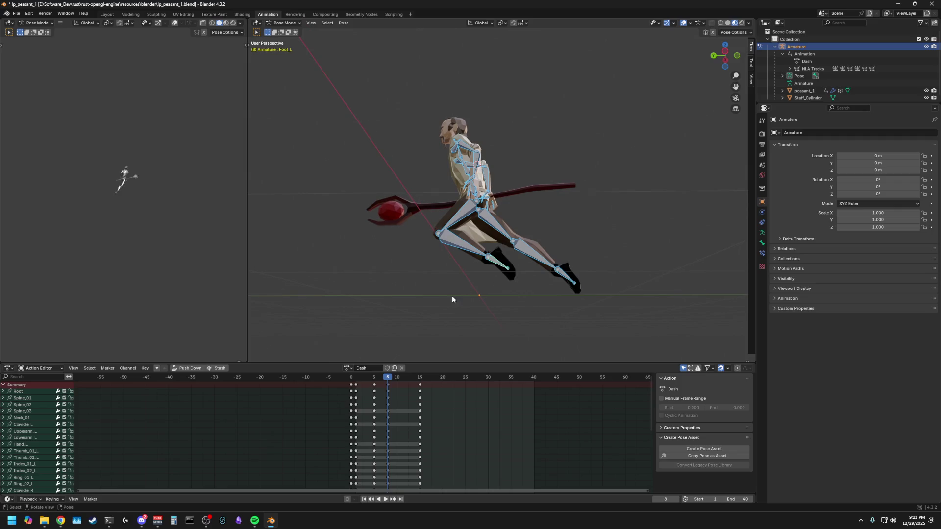
{"action": "left_click", "coordinate": [726, 50]}
{"action": "key", "text": "space"}
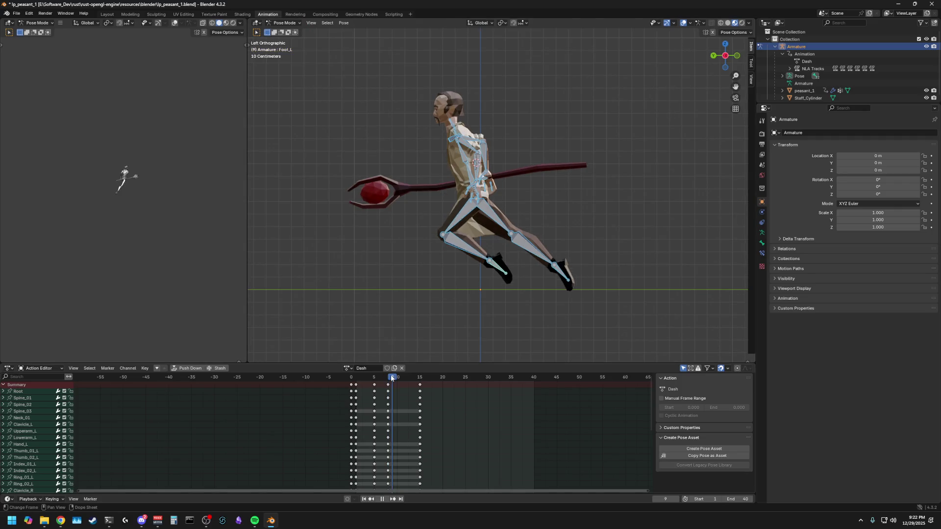
{"action": "left_click_drag", "start_coordinate": [392, 378], "coordinate": [396, 379]}
{"action": "left_click", "coordinate": [527, 252]}
{"action": "key", "text": "r"}
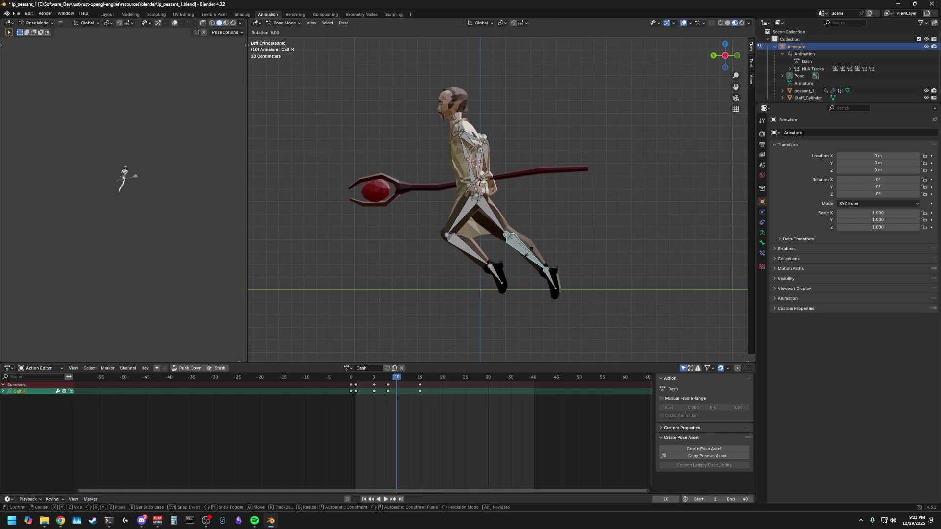
{"action": "left_click", "coordinate": [529, 250]}
Step: Rotate Thigh_R, make Calf_R more horizontal, and turn Foot_R on global X
{"action": "left_click", "coordinate": [492, 212]}
{"action": "key", "text": "r"}
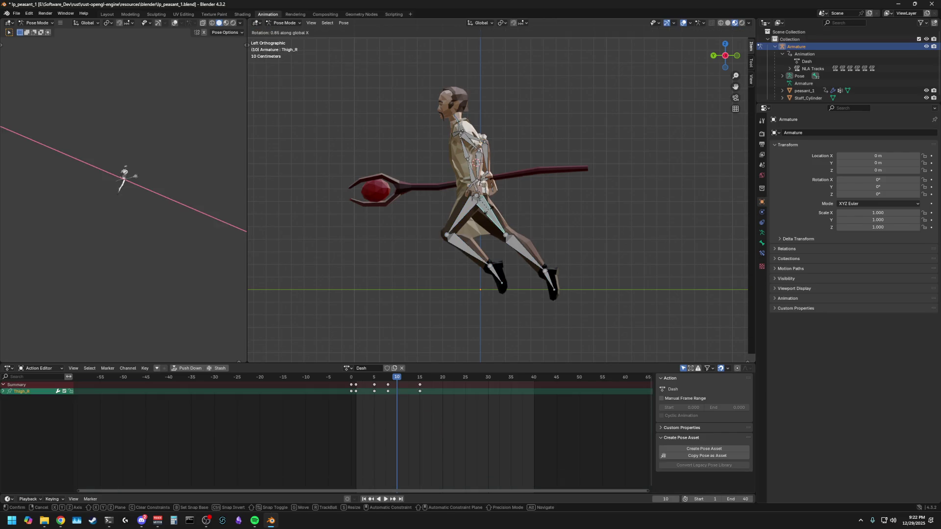
{"action": "left_click", "coordinate": [509, 244]}
{"action": "left_click", "coordinate": [508, 243]}
{"action": "key", "text": "r"}
{"action": "left_click", "coordinate": [515, 247]}
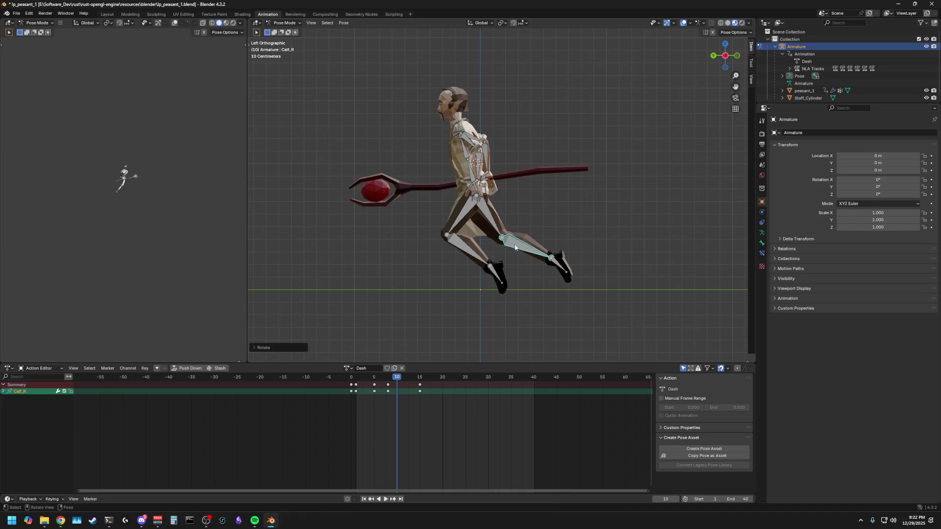
{"action": "left_click", "coordinate": [556, 264]}
{"action": "key", "text": "r"}
{"action": "key", "text": "x"}
{"action": "left_click", "coordinate": [554, 265]}
Step: Rotate Foot_L on global X and keyframe the whole pose at frame 10
{"action": "left_click", "coordinate": [508, 269]}
{"action": "key", "text": "r"}
{"action": "key", "text": "x"}
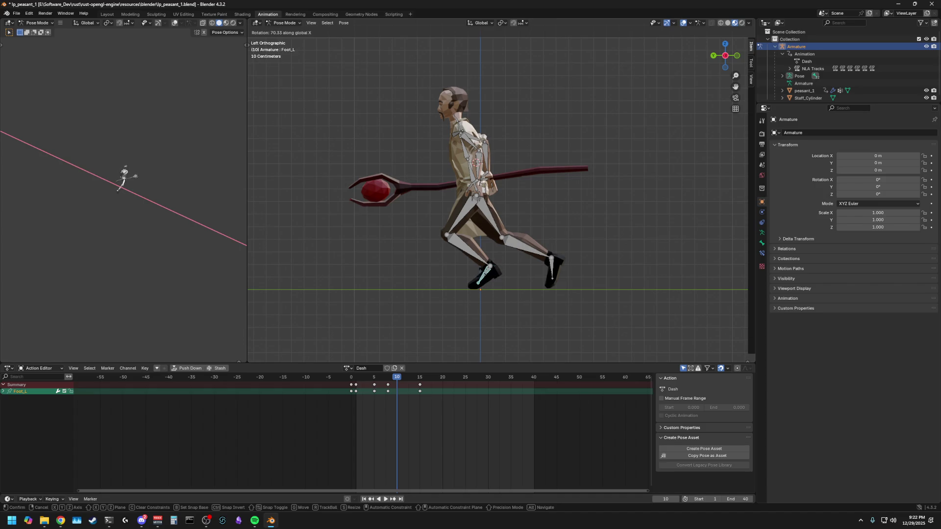
{"action": "left_click", "coordinate": [408, 358]}
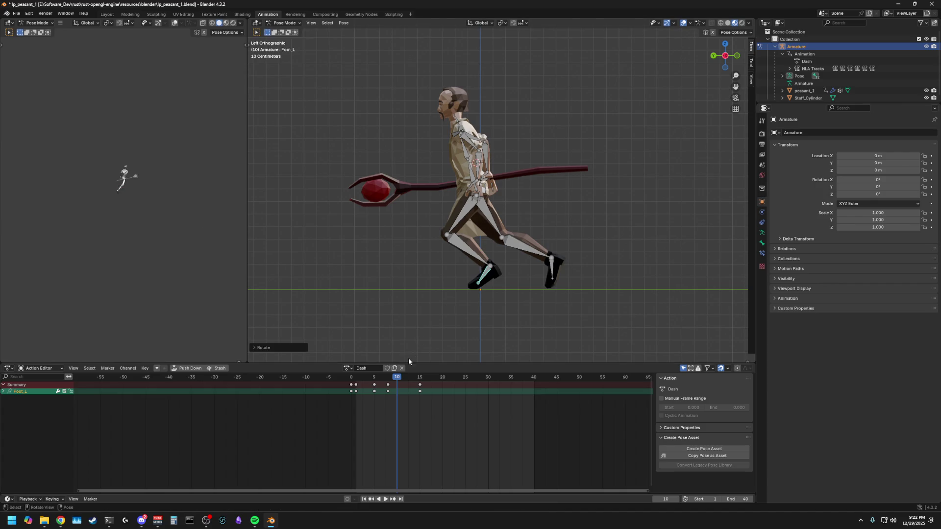
{"action": "key", "text": "a"}
{"action": "key", "text": "i"}
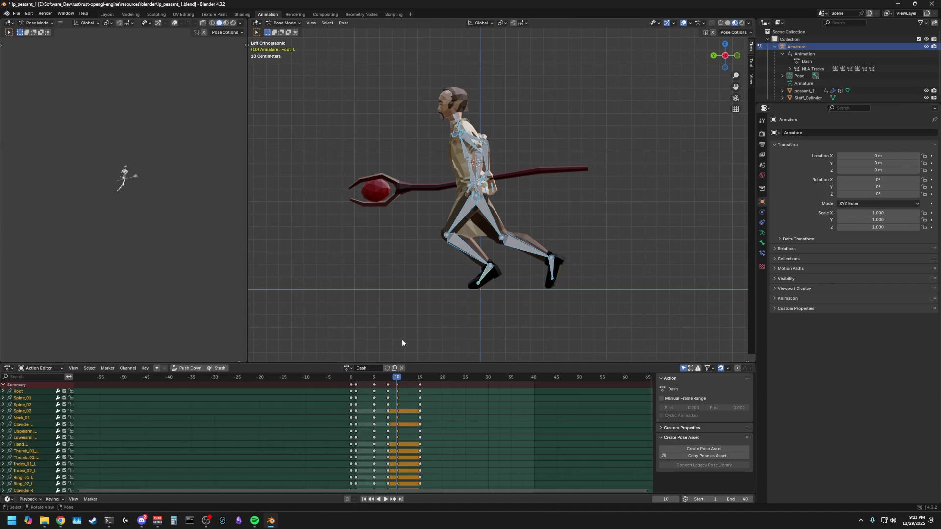
Step: Preview the stride, stop at frame 11, and rotate Foot_L on X
{"action": "key", "text": "space"}
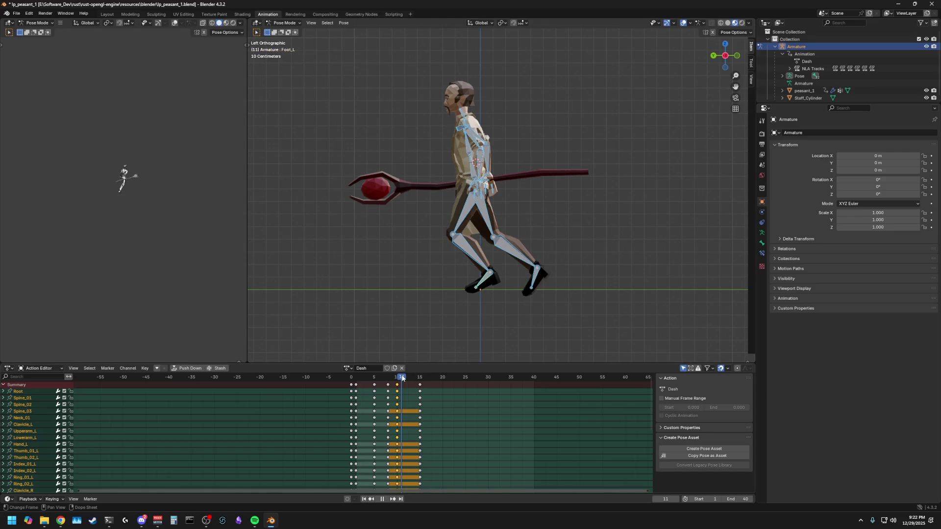
{"action": "key", "text": "space"}
{"action": "key", "text": "alt+a"}
{"action": "left_click", "coordinate": [482, 283]}
{"action": "key", "text": "r"}
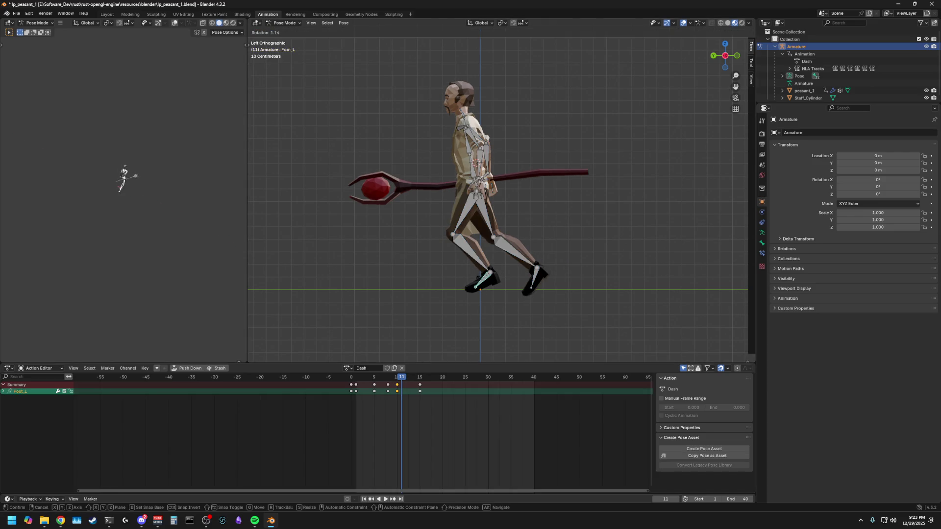
{"action": "key", "text": "x"}
{"action": "left_click", "coordinate": [525, 280]}
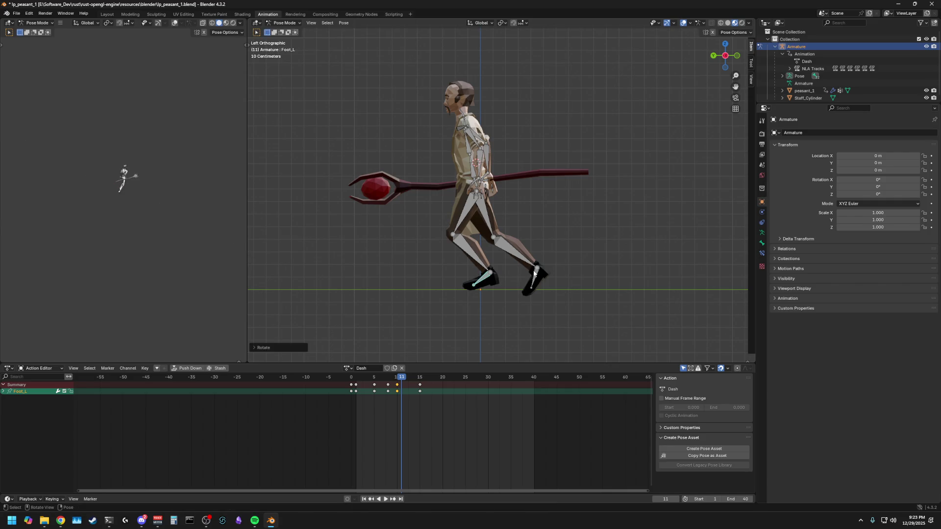
Step: Raise the right lower leg by rotating Calf_R at frame 11
{"action": "left_click", "coordinate": [514, 252]}
{"action": "key", "text": "r"}
{"action": "left_click", "coordinate": [492, 225]}
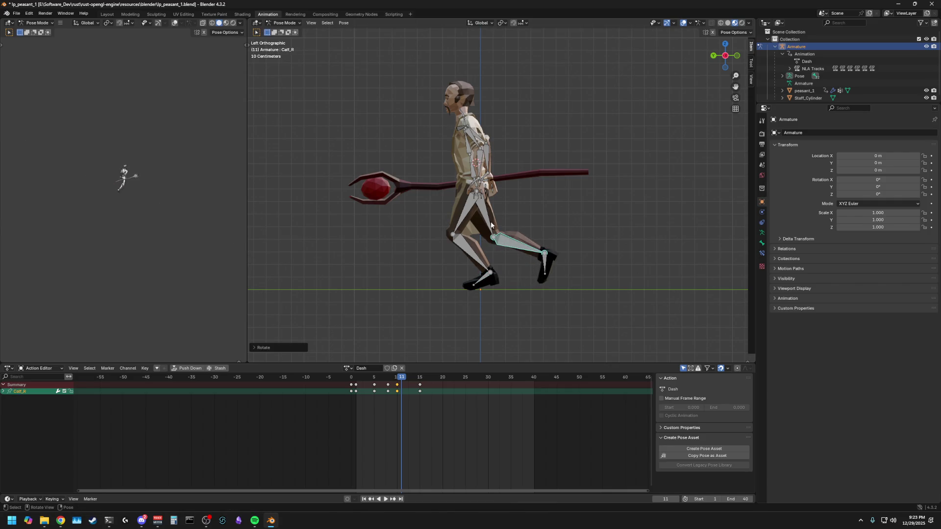
{"action": "key", "text": "ctrl+z"}
{"action": "key", "text": "r"}
{"action": "left_click", "coordinate": [503, 255]}
{"action": "key", "text": "r"}
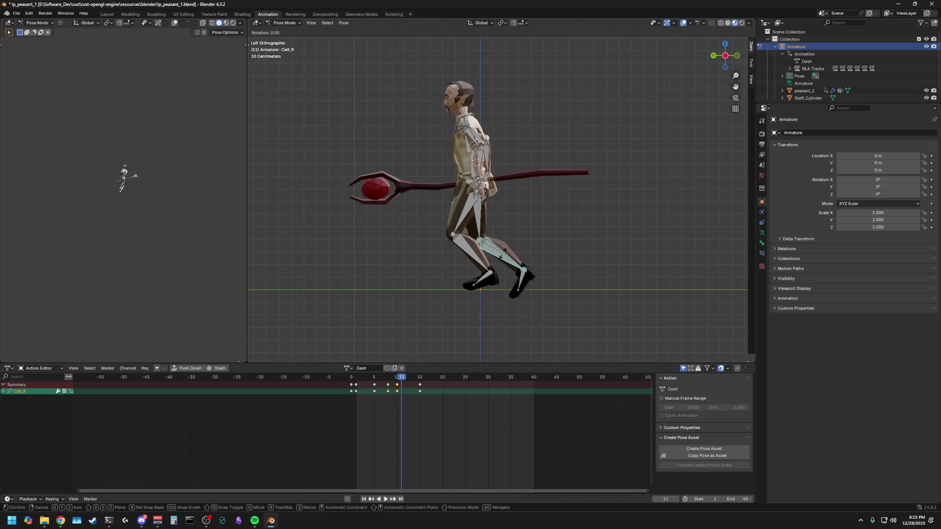
{"action": "key", "text": "x"}
{"action": "left_click", "coordinate": [505, 252]}
Step: Rotate Foot_R on global X, select all bones, and play the stride
{"action": "left_click", "coordinate": [527, 267]}
{"action": "key", "text": "r"}
{"action": "key", "text": "x"}
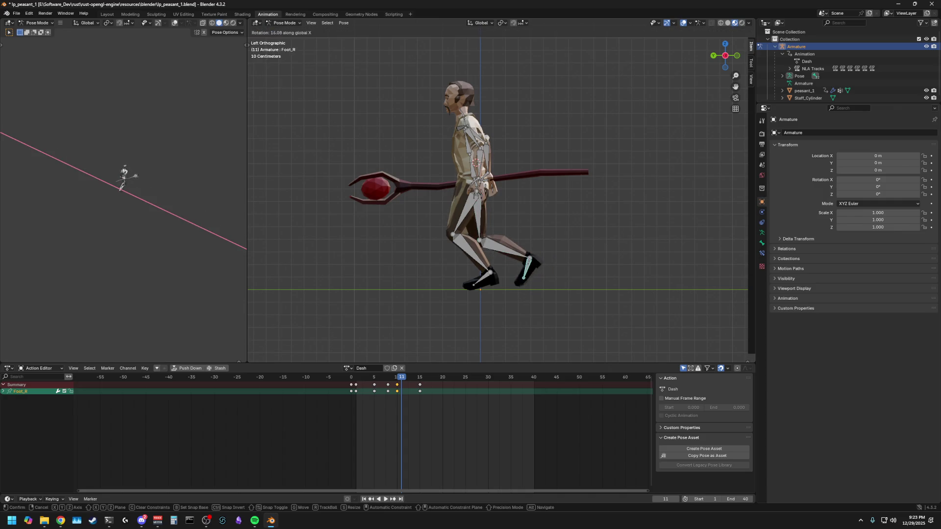
{"action": "left_click", "coordinate": [501, 286]}
{"action": "left_click", "coordinate": [475, 231]}
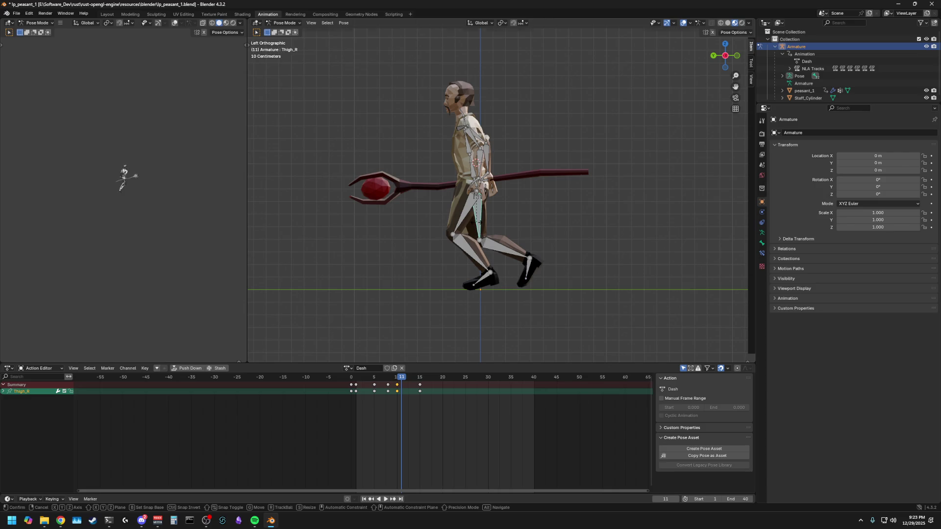
{"action": "left_click", "coordinate": [425, 306]}
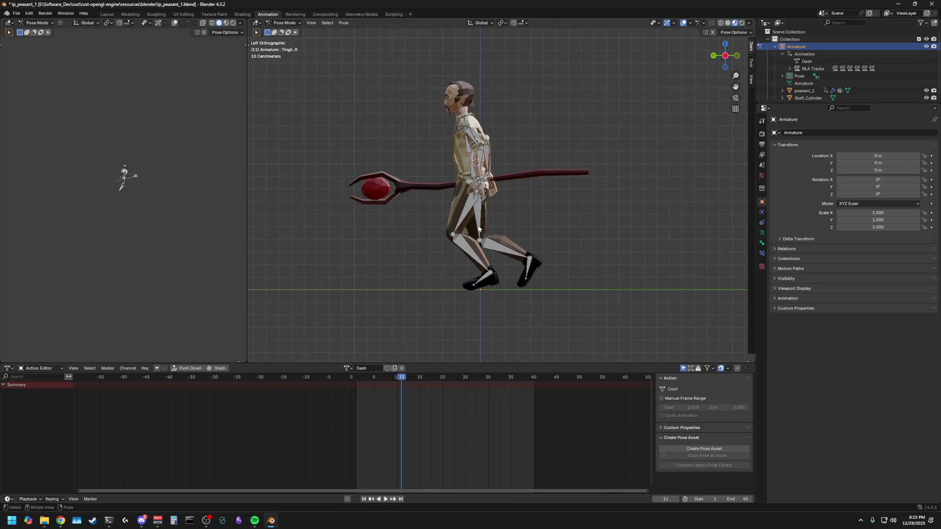
{"action": "key", "text": "a"}
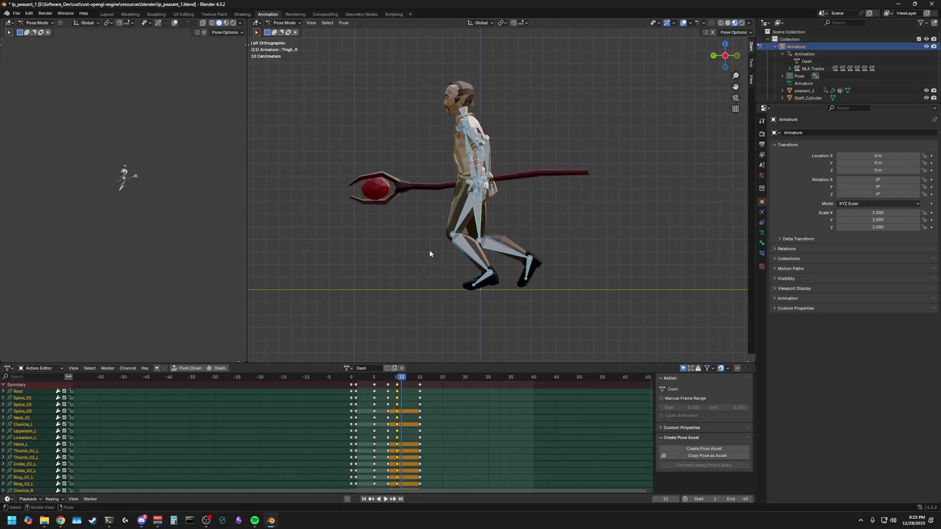
{"action": "key", "text": "space"}
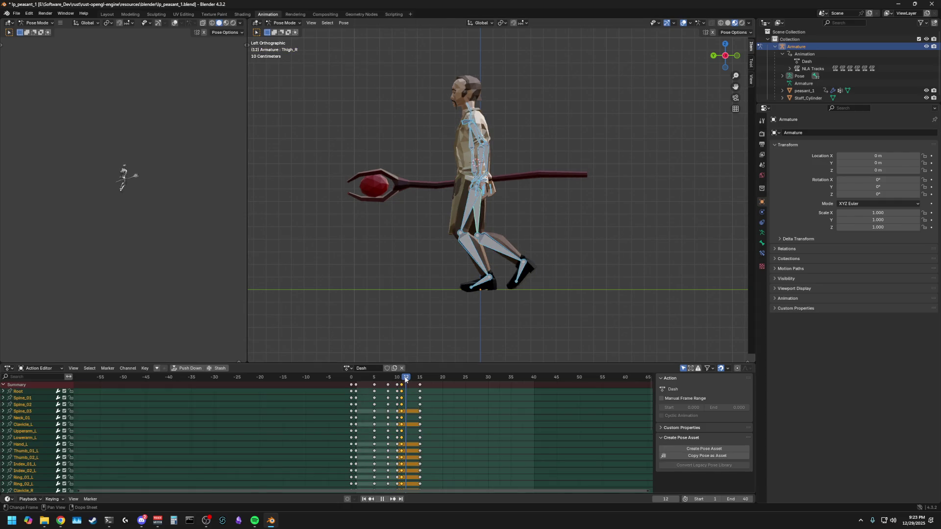
Step: At frame 13, rotate Foot_R and try a forward Thigh_R swing, then undo it
{"action": "left_click_drag", "start_coordinate": [408, 380], "coordinate": [411, 381]}
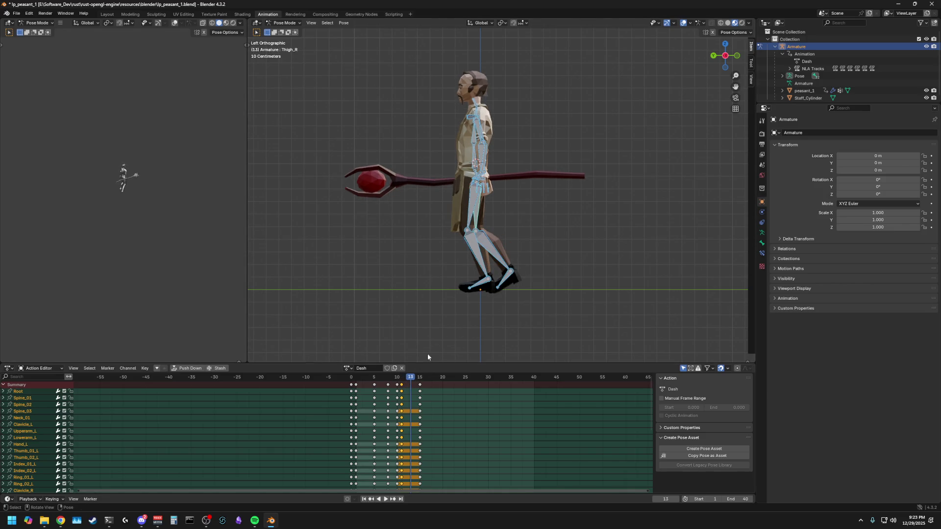
{"action": "left_click", "coordinate": [512, 272]}
{"action": "key", "text": "r"}
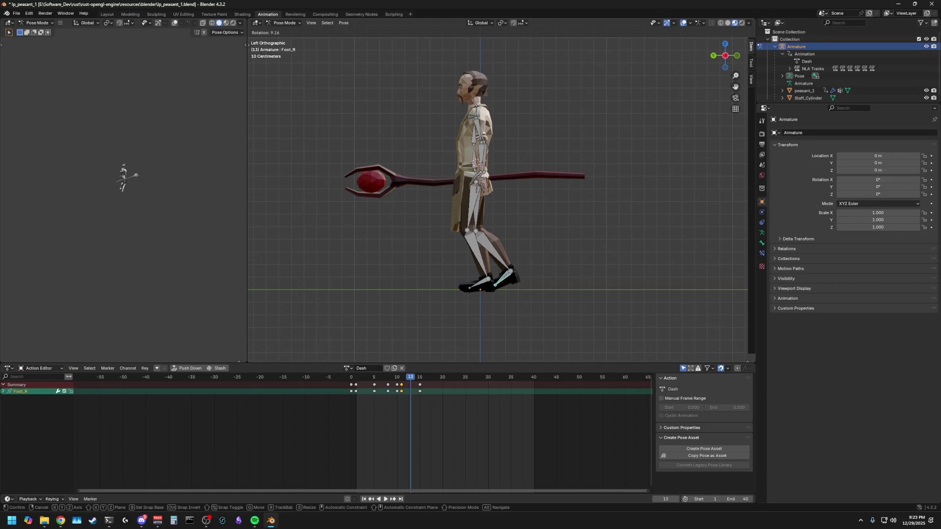
{"action": "left_click", "coordinate": [504, 279]}
{"action": "left_click", "coordinate": [475, 220]}
{"action": "key", "text": "r"}
{"action": "key", "text": "x"}
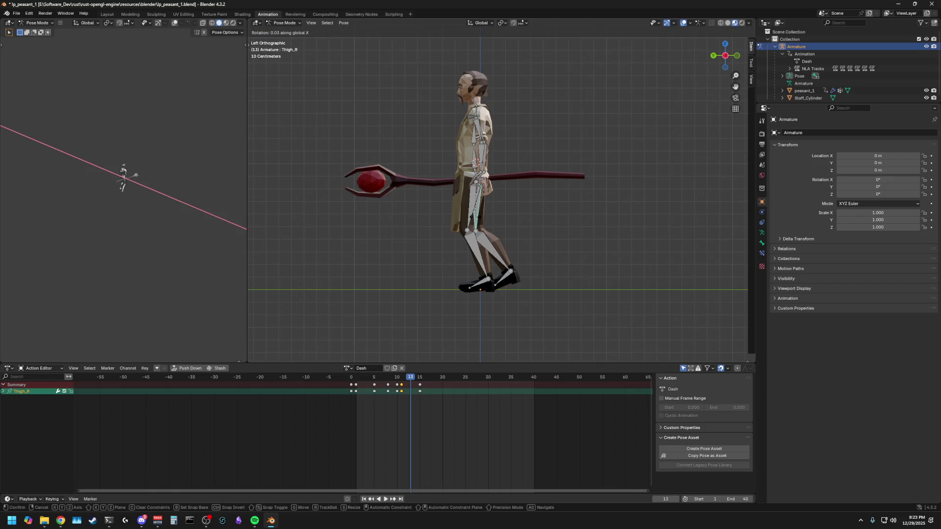
{"action": "left_click", "coordinate": [487, 235]}
{"action": "key", "text": "i"}
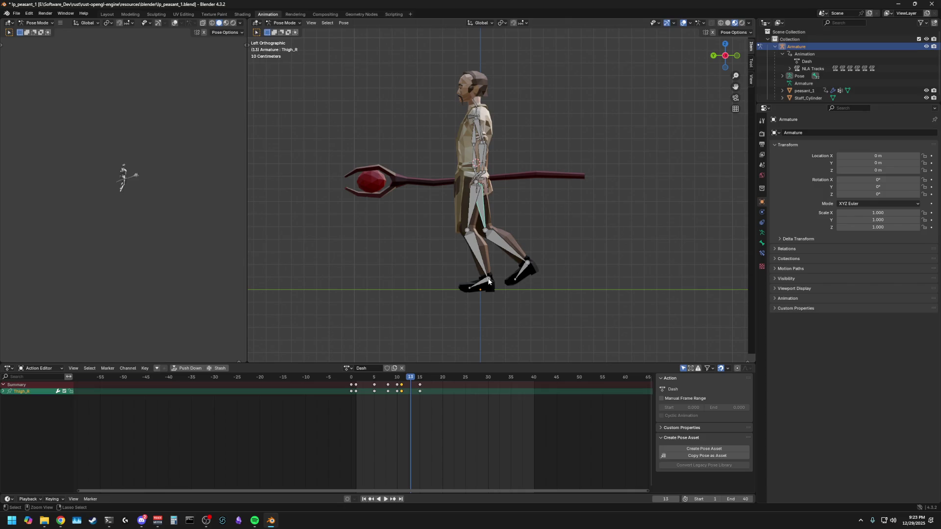
{"action": "key", "text": "ctrl+z"}
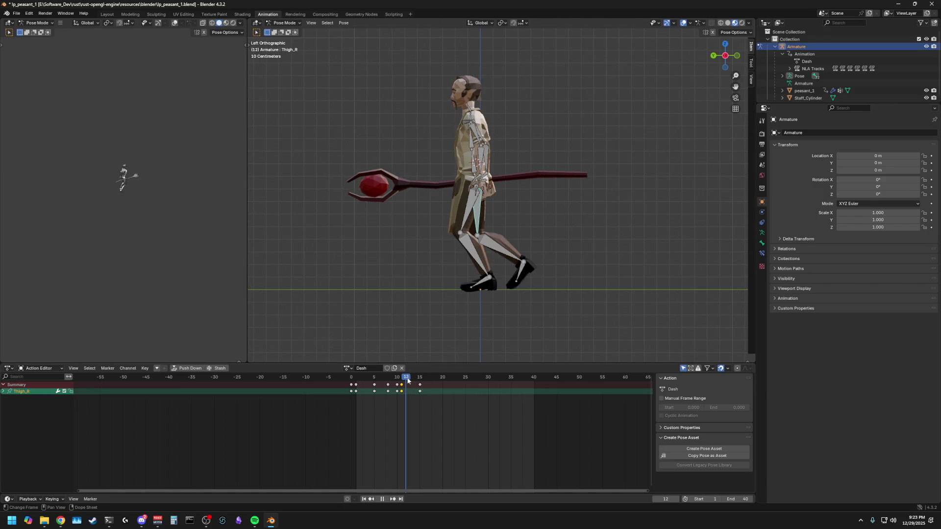
{"action": "key", "text": "ctrl+shift+z"}
{"action": "key", "text": "ctrl+z"}
Step: Rotate Calf_R and Thigh_R so the right lower leg swings back
{"action": "left_click", "coordinate": [487, 243]}
{"action": "key", "text": "r"}
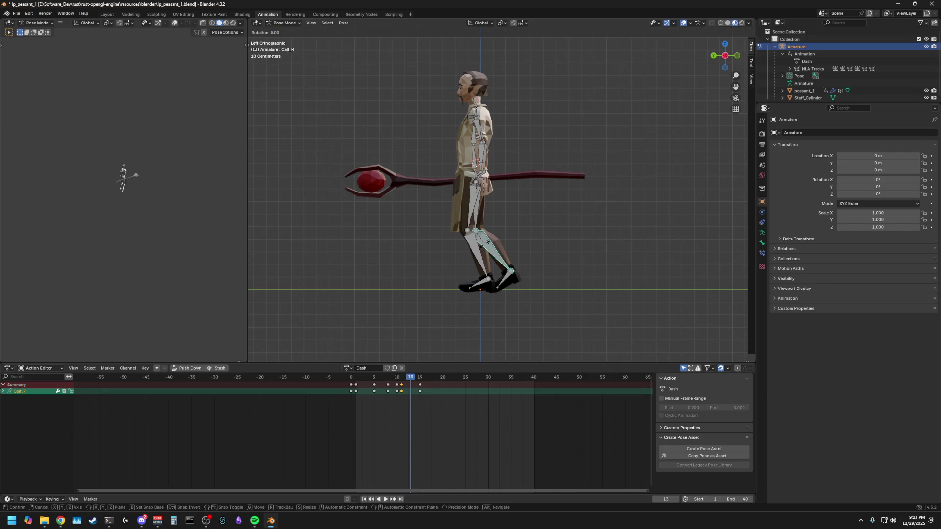
{"action": "left_click", "coordinate": [484, 247]}
{"action": "left_click", "coordinate": [477, 216]}
{"action": "key", "text": "r"}
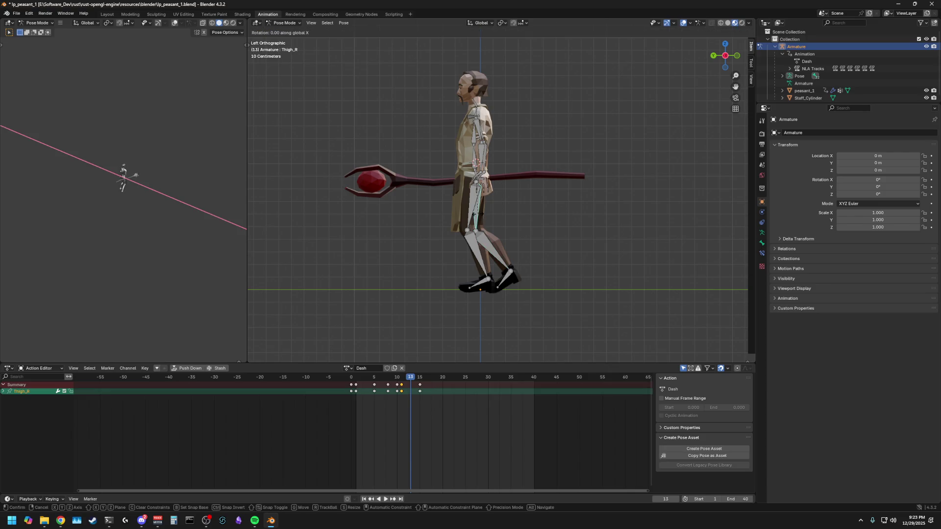
{"action": "left_click", "coordinate": [477, 215]}
{"action": "left_click", "coordinate": [484, 245]}
{"action": "key", "text": "r"}
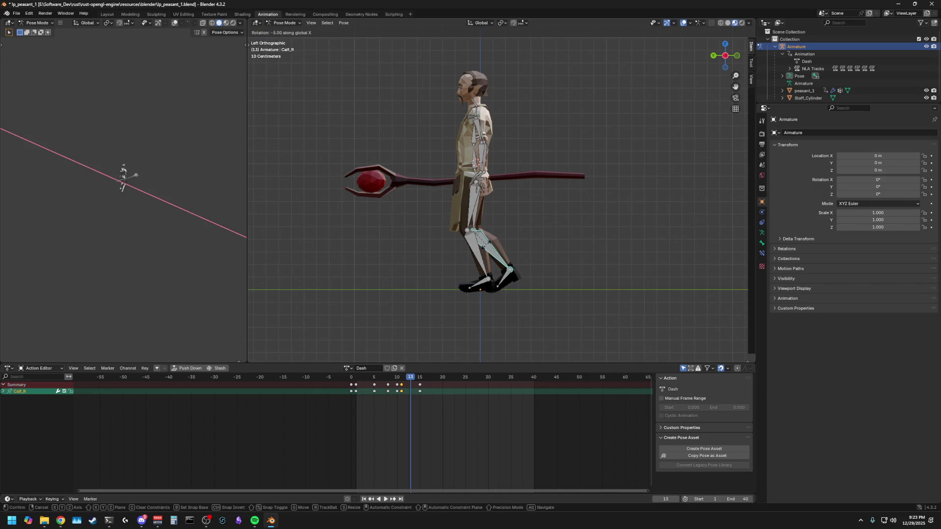
{"action": "left_click", "coordinate": [489, 247]}
Step: Rotate the left thigh on the X axis
{"action": "left_click", "coordinate": [475, 214]}
{"action": "key", "text": "r"}
{"action": "key", "text": "x"}
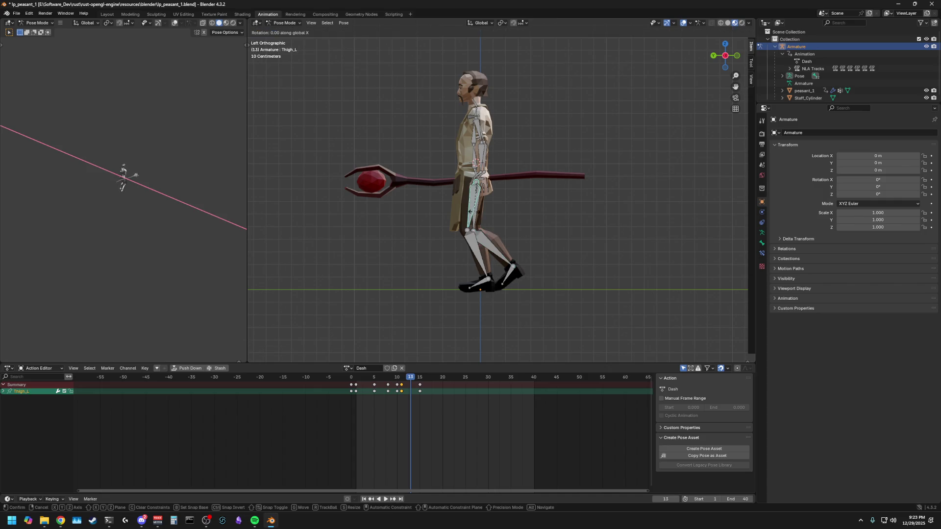
{"action": "key", "text": "Escape"}
{"action": "key", "text": "r"}
{"action": "key", "text": "x"}
{"action": "left_click", "coordinate": [486, 235]}
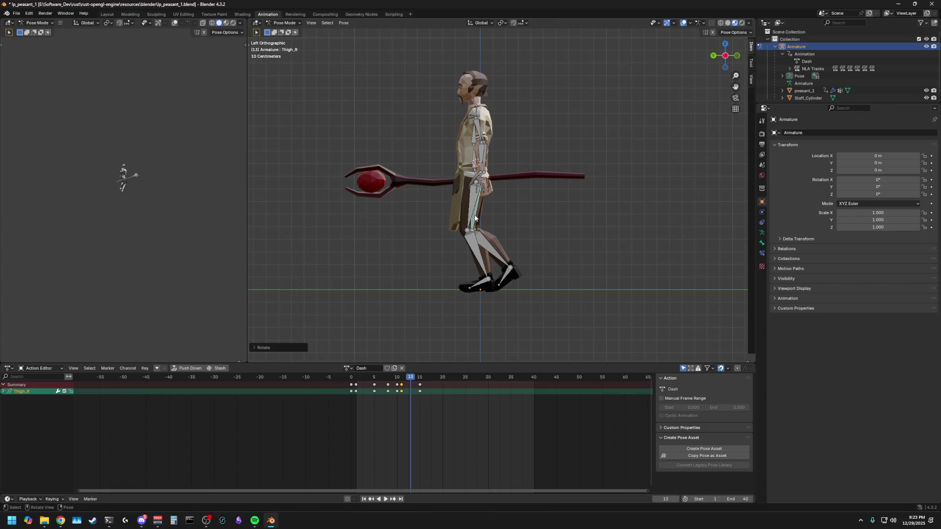
Step: Rotate Foot_R on global X, then select Foot_R, Calf_R and Thigh_R
{"action": "left_click", "coordinate": [507, 277]}
{"action": "key", "text": "r"}
{"action": "key", "text": "x"}
{"action": "left_click", "coordinate": [415, 351]}
{"action": "key", "text": "a"}
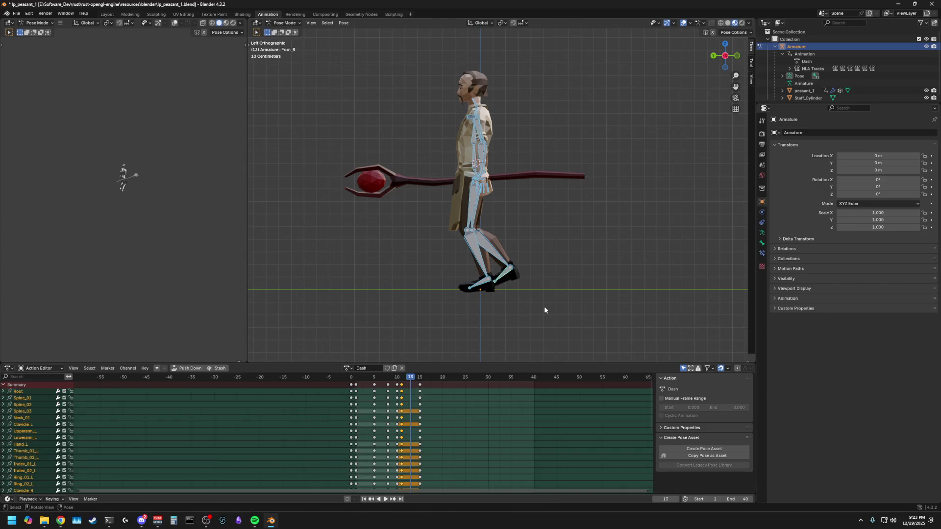
{"action": "key", "text": "alt+a"}
{"action": "left_click", "coordinate": [505, 275]}
{"action": "left_click", "coordinate": [483, 220], "text": "shift"}
{"action": "left_click", "coordinate": [483, 217], "text": "shift"}
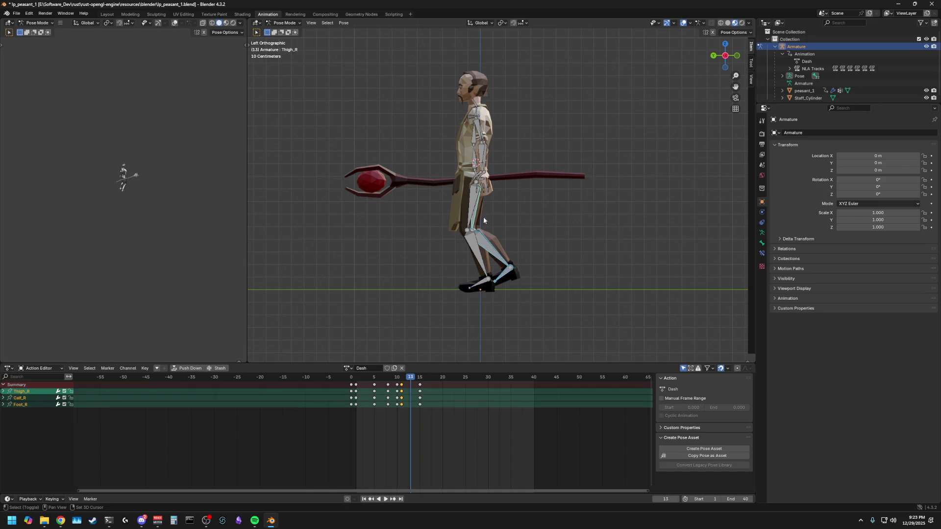
Step: Key the three right leg bones at frame 13, play the Dash action, and return to left orthographic view
{"action": "key", "text": "i"}
{"action": "mouse_move", "coordinate": [411, 379]}
{"action": "left_mouse_down"}
{"action": "mouse_move", "coordinate": [421, 387]}
{"action": "mouse_move", "coordinate": [352, 387]}
{"action": "mouse_move", "coordinate": [421, 389]}
{"action": "left_mouse_up"}
{"action": "key", "text": "space"}
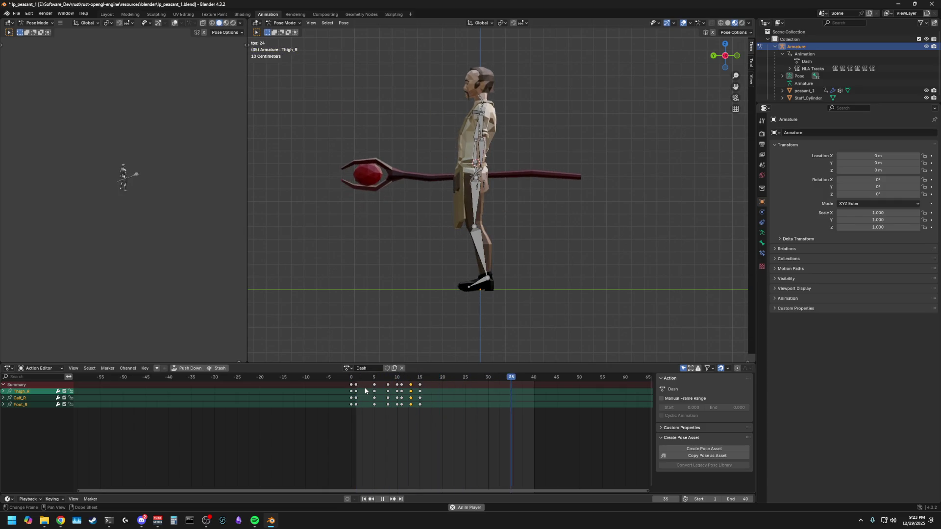
{"action": "mouse_move", "coordinate": [512, 376]}
{"action": "left_mouse_down"}
{"action": "mouse_move", "coordinate": [378, 386]}
{"action": "mouse_move", "coordinate": [388, 385]}
{"action": "left_mouse_up"}
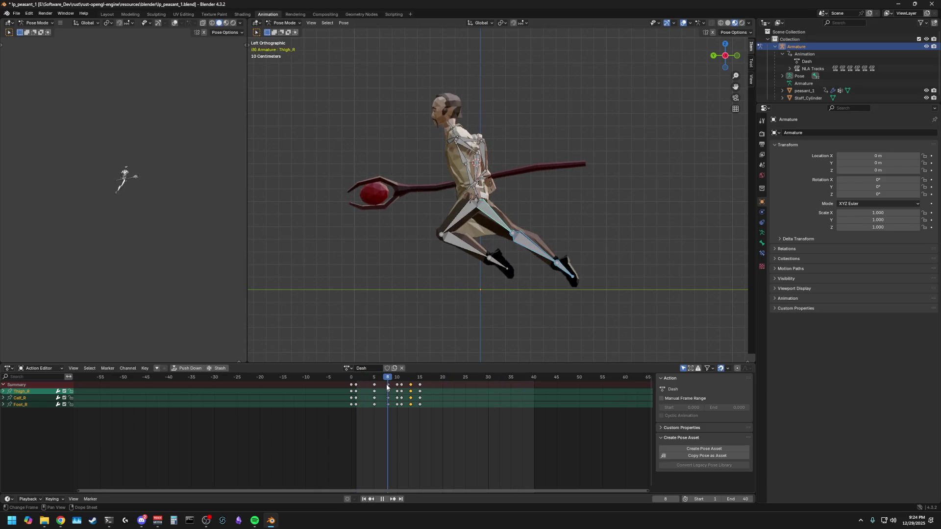
{"action": "mouse_move", "coordinate": [373, 334]}
{"action": "middle_mouse_down"}
{"action": "mouse_move", "coordinate": [539, 326]}
{"action": "mouse_move", "coordinate": [325, 330]}
{"action": "mouse_move", "coordinate": [471, 336]}
{"action": "mouse_move", "coordinate": [273, 349]}
{"action": "mouse_move", "coordinate": [362, 330]}
{"action": "mouse_move", "coordinate": [307, 325]}
{"action": "mouse_move", "coordinate": [326, 309]}
{"action": "middle_mouse_up"}
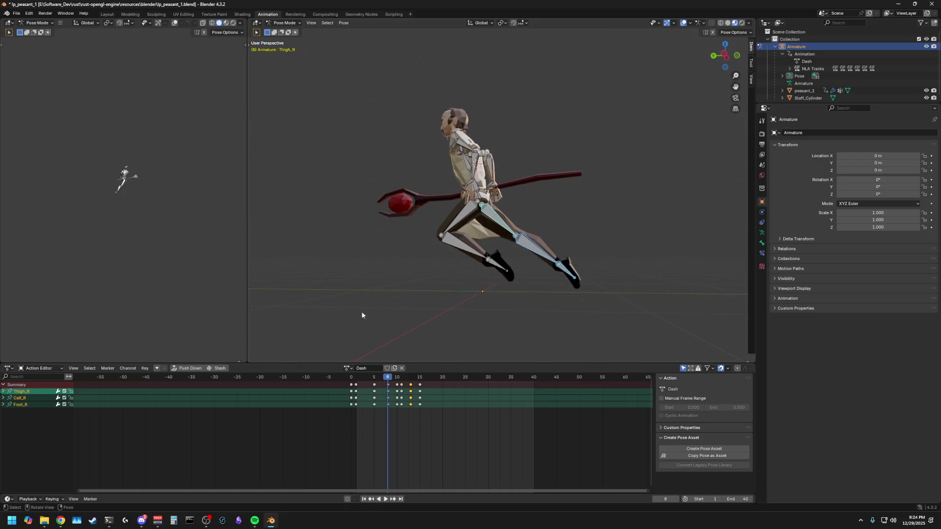
{"action": "left_click", "coordinate": [724, 56]}
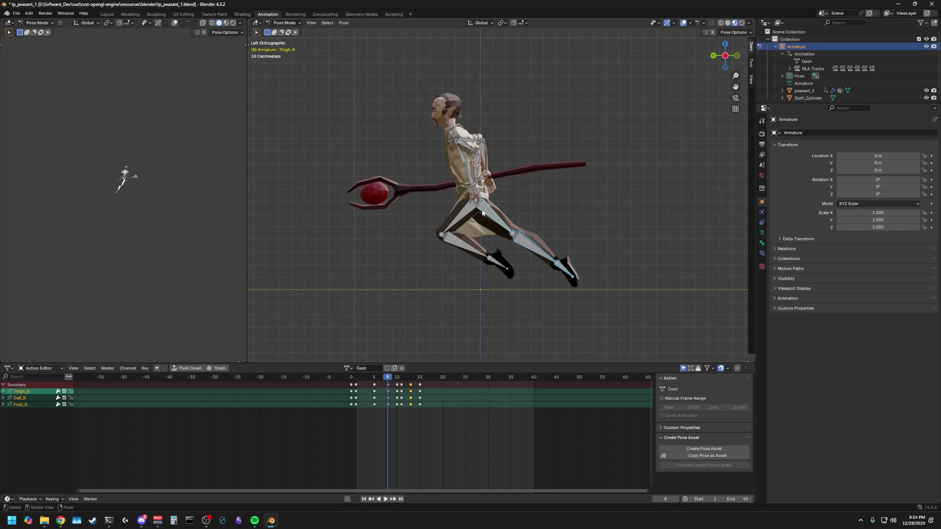
Step: Move the Root bone slightly along Z, then select all bones
{"action": "left_click", "coordinate": [476, 193]}
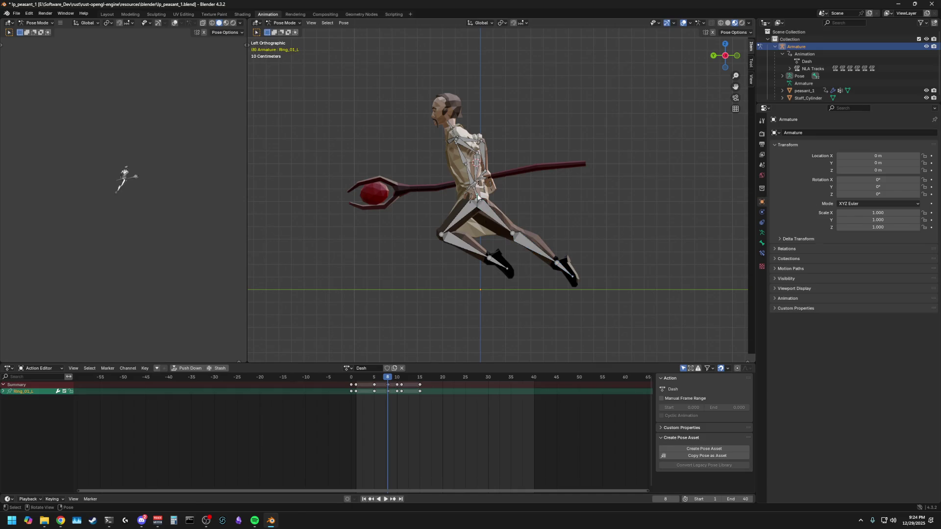
{"action": "key", "text": "g"}
{"action": "key", "text": "x"}
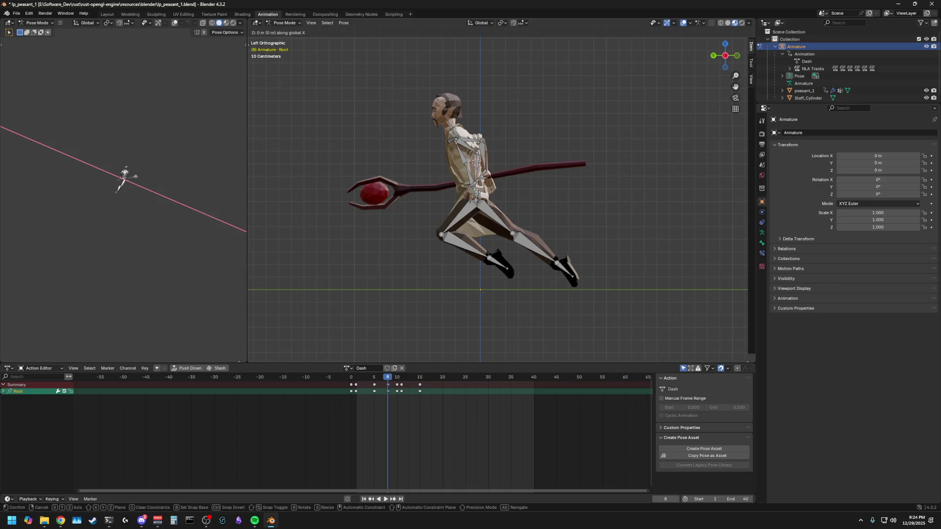
{"action": "key", "text": "z"}
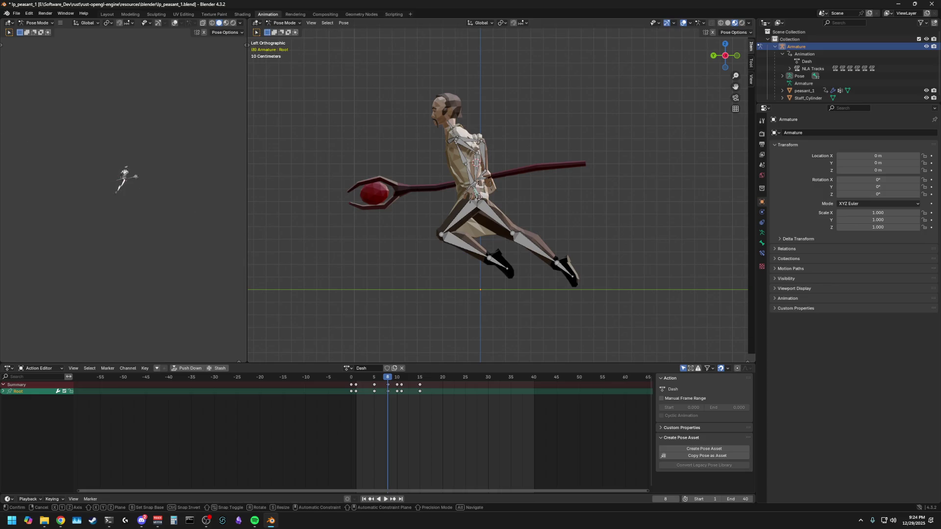
{"action": "left_click", "coordinate": [480, 202]}
{"action": "left_click", "coordinate": [392, 342]}
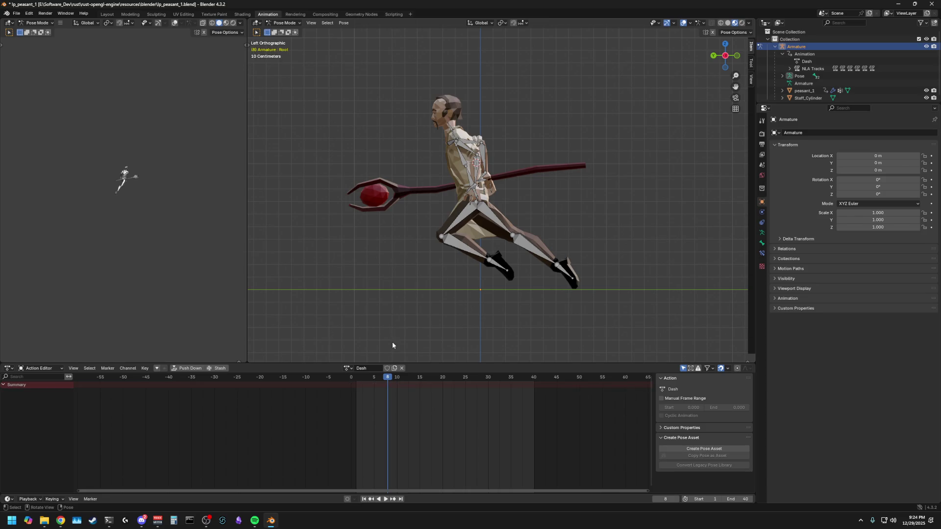
{"action": "key", "text": "a"}
Step: Play the Dash action and stop at frame 8, mid-leap
{"action": "key", "text": "space"}
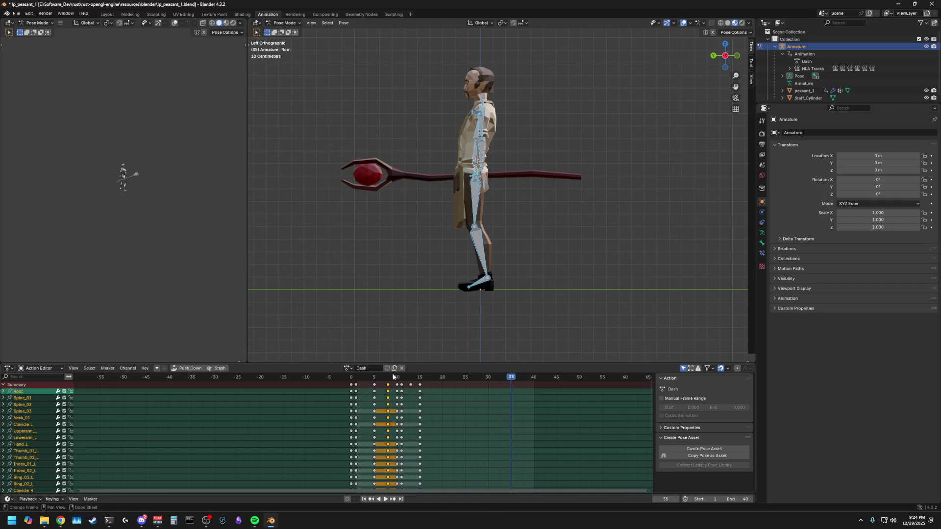
{"action": "left_click", "coordinate": [365, 379]}
{"action": "left_click_drag", "start_coordinate": [365, 390], "coordinate": [388, 388]}
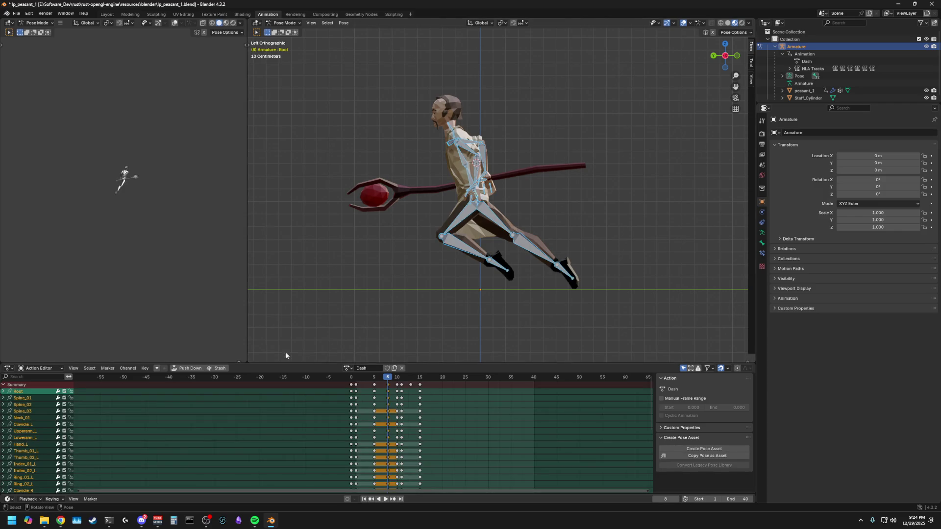
{"action": "left_click", "coordinate": [10, 369]}
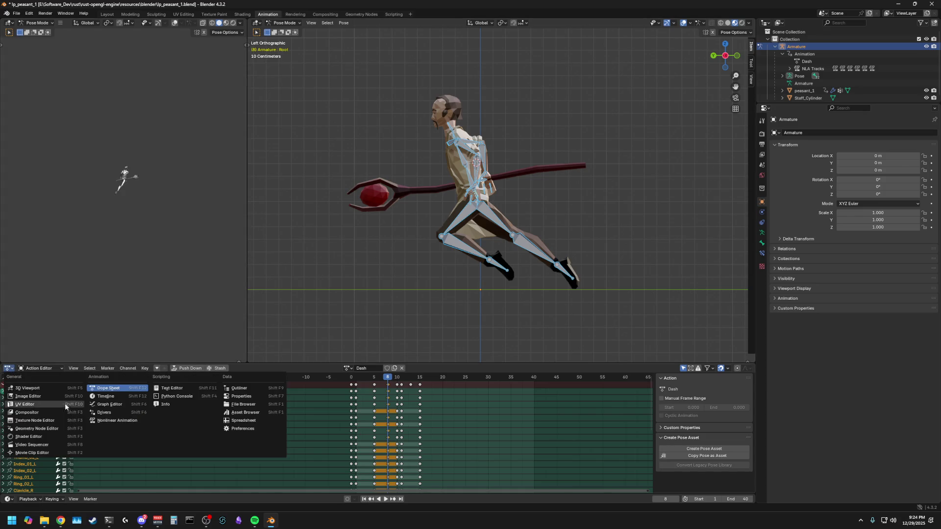
Step: Show the NLA tracks and push the Dash action down into a strip on the Armature
{"action": "left_click", "coordinate": [113, 420]}
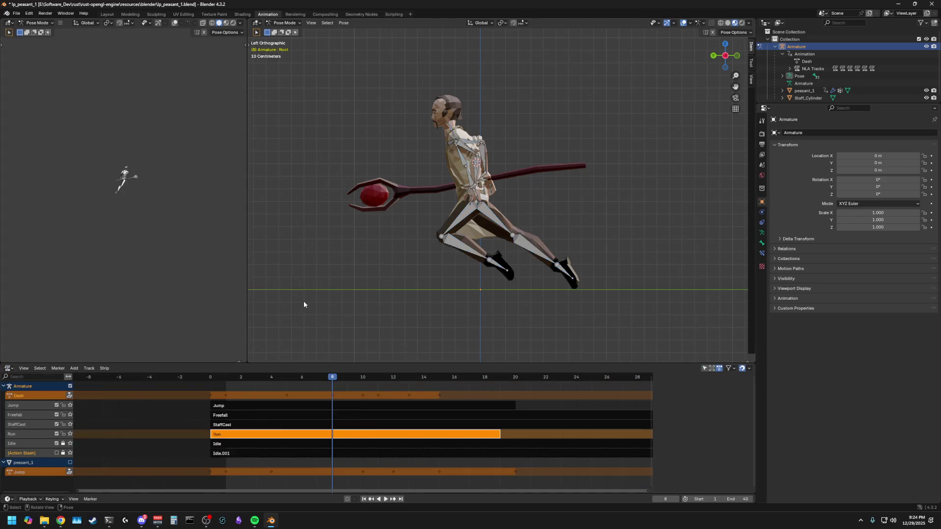
{"action": "key", "text": "a"}
{"action": "key", "text": "n"}
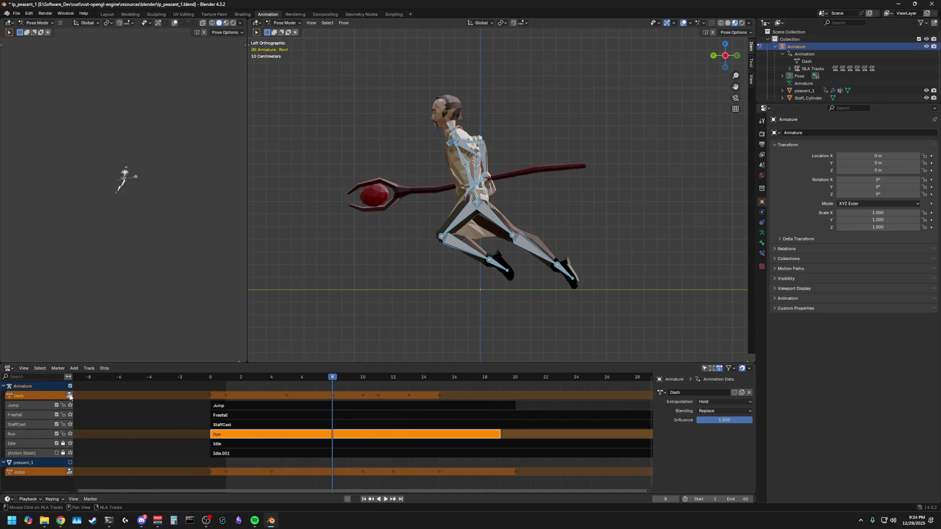
{"action": "left_click", "coordinate": [70, 397]}
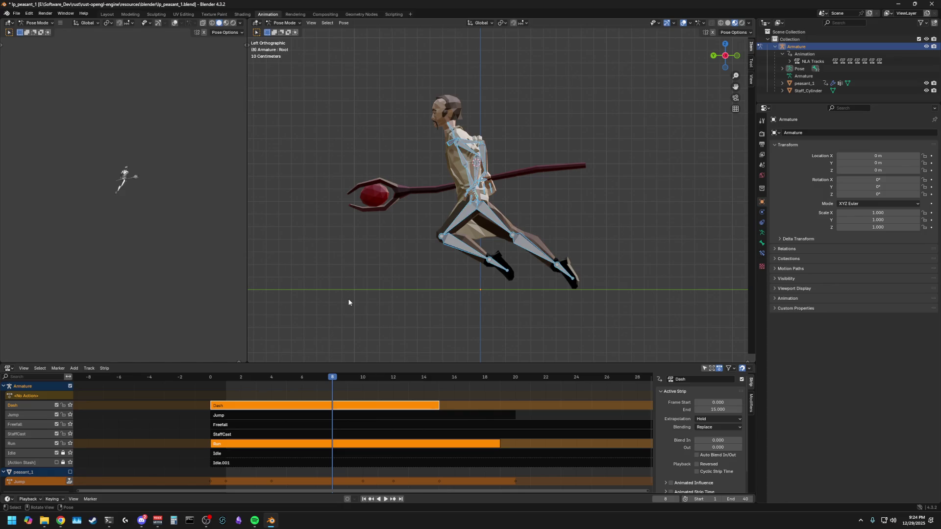
Step: Save lp_peasant_1.blend, then replay from frame 1 and scrub to frame 15
{"action": "key", "text": "alt+a"}
{"action": "key", "text": "ctrl+s"}
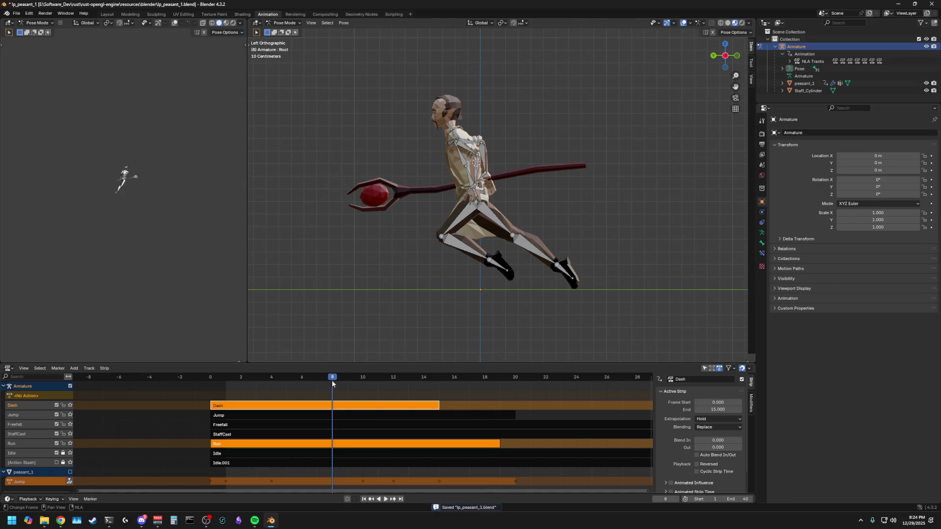
{"action": "left_click", "coordinate": [222, 387]}
{"action": "key", "text": "space"}
{"action": "left_click_drag", "start_coordinate": [222, 386], "coordinate": [440, 389]}
{"action": "key", "text": "a"}
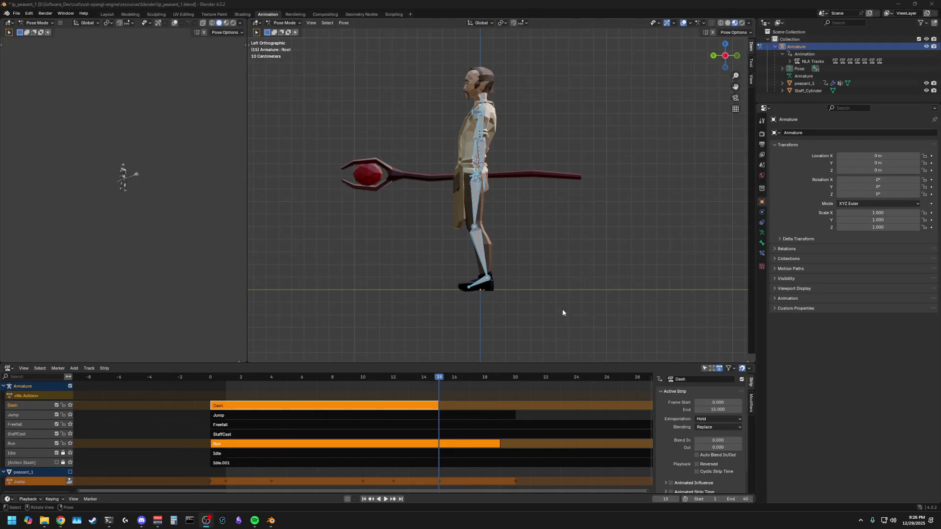
{"action": "middle_click_drag", "start_coordinate": [563, 313], "coordinate": [628, 280]}
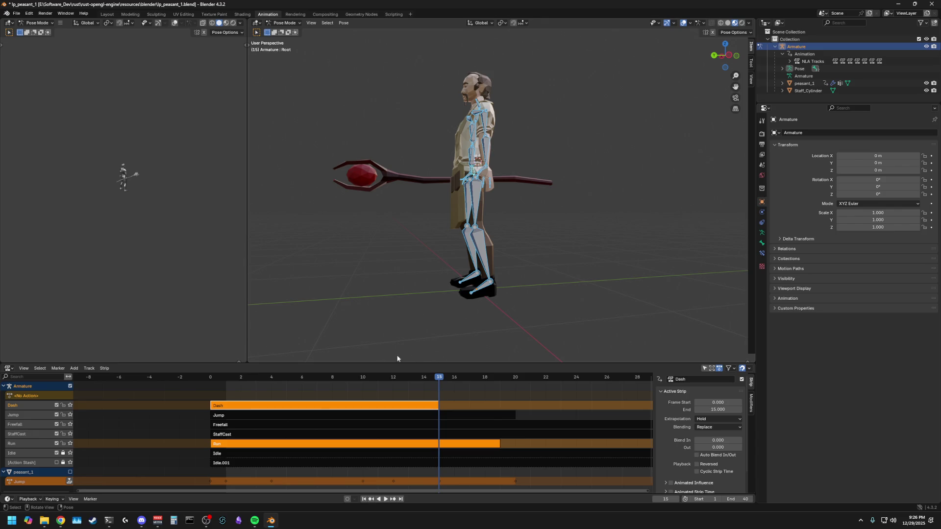
Step: Play the Dash strip, scrubbing back to frame 1 and replaying it
{"action": "key", "text": "space"}
{"action": "mouse_move", "coordinate": [434, 378]}
{"action": "left_mouse_down"}
{"action": "mouse_move", "coordinate": [225, 379]}
{"action": "mouse_move", "coordinate": [225, 398]}
{"action": "left_mouse_up"}
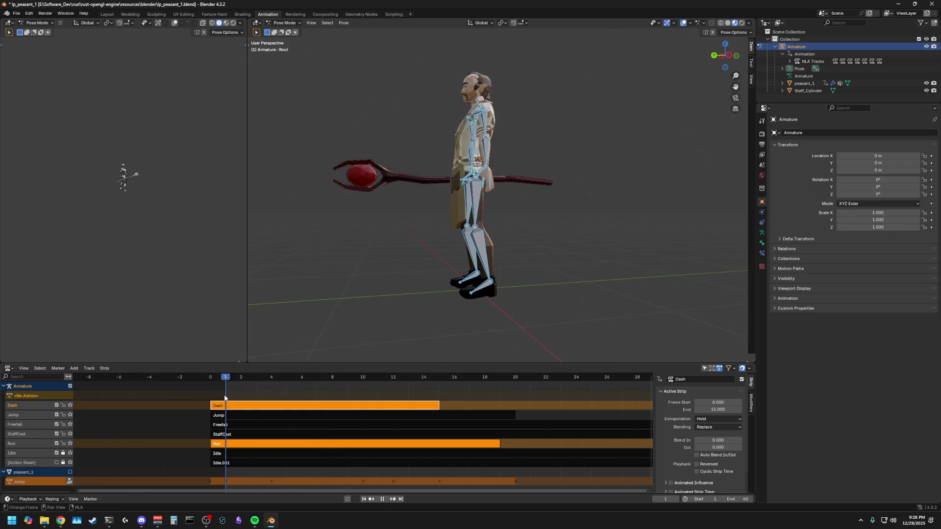
{"action": "key", "text": "space"}
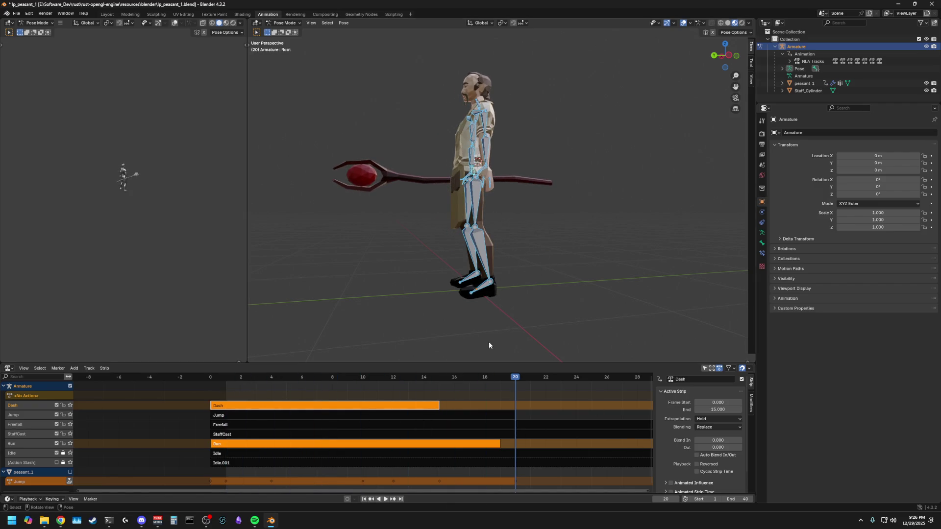
{"action": "mouse_move", "coordinate": [484, 378]}
{"action": "left_mouse_down"}
{"action": "mouse_move", "coordinate": [210, 387]}
{"action": "mouse_move", "coordinate": [241, 401]}
{"action": "mouse_move", "coordinate": [349, 404]}
{"action": "mouse_move", "coordinate": [219, 405]}
{"action": "mouse_move", "coordinate": [338, 403]}
{"action": "left_mouse_up"}
{"action": "key", "text": "space"}
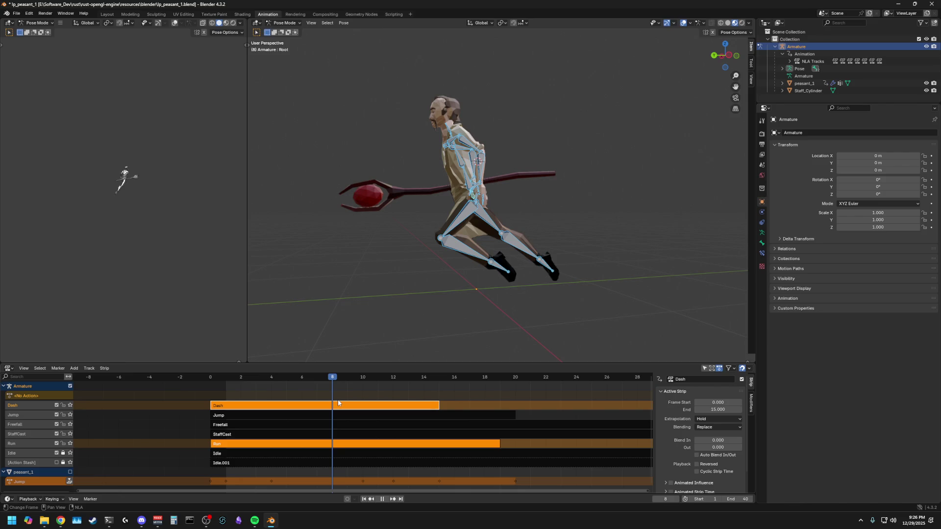
Step: Save lp_peasant_1.blend with Ctrl+S and orbit around the peasant
{"action": "key", "text": "ctrl+s"}
{"action": "left_click", "coordinate": [464, 315]}
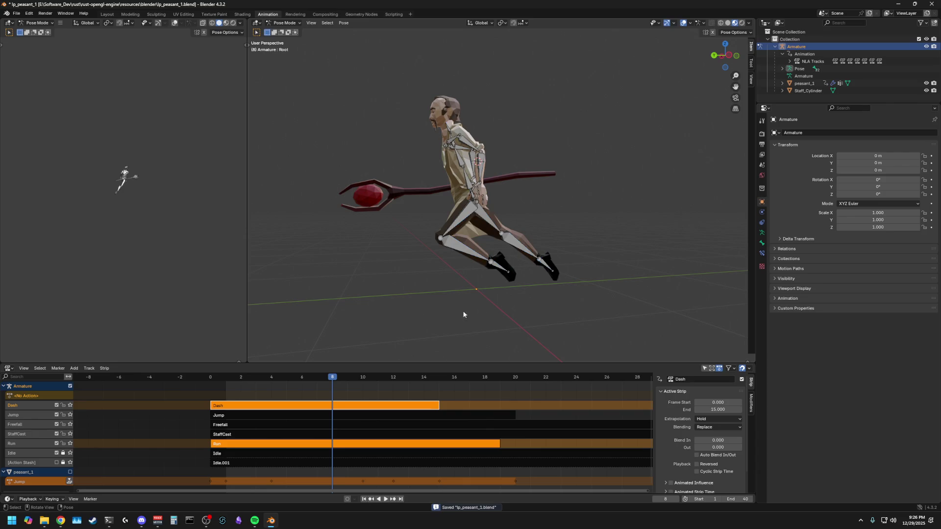
{"action": "mouse_move", "coordinate": [464, 314]}
{"action": "middle_mouse_down"}
{"action": "mouse_move", "coordinate": [540, 315]}
{"action": "mouse_move", "coordinate": [425, 309]}
{"action": "middle_mouse_up"}
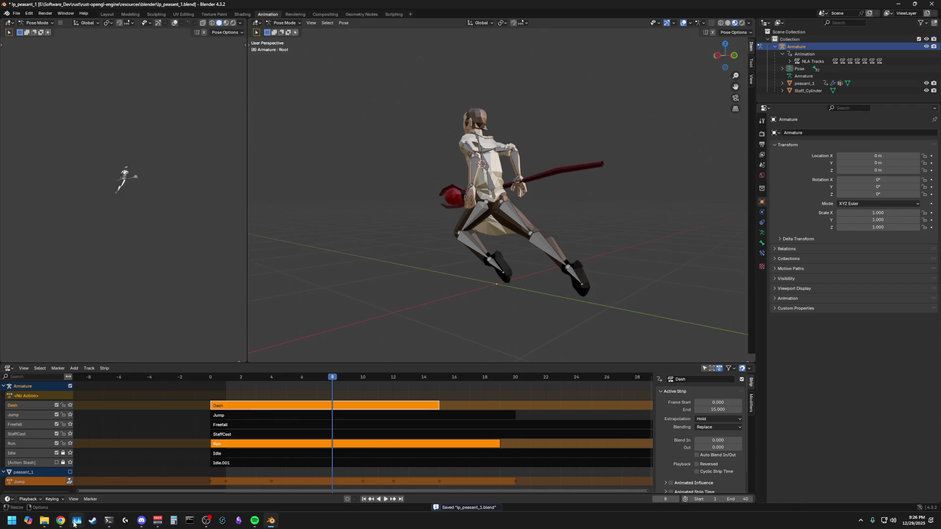
Step: In the Vim terminal, scroll entity_config.json up to YRobot's animation_properties line
{"action": "left_click", "coordinate": [107, 520]}
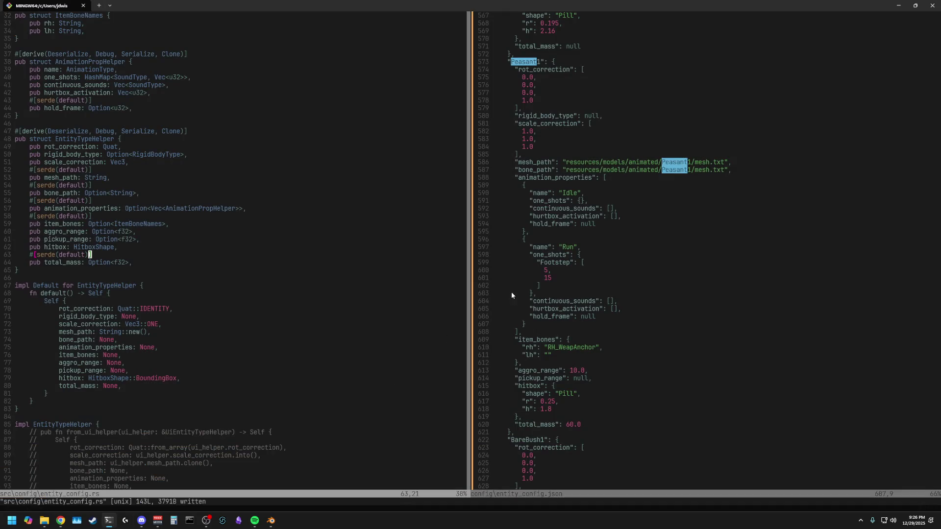
{"action": "scroll", "coordinate": [540, 313], "scroll_direction": "up", "scroll_amount": 15}
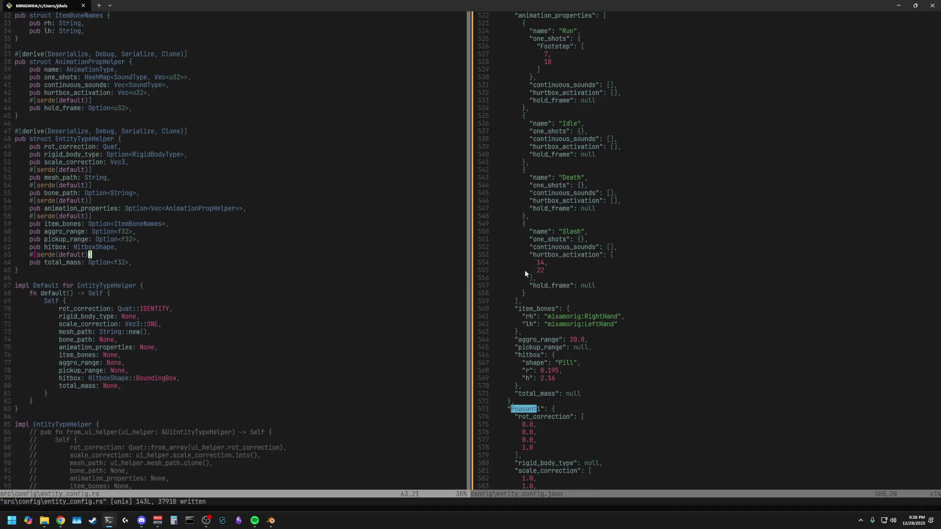
{"action": "scroll", "coordinate": [515, 252], "scroll_direction": "up", "scroll_amount": 4}
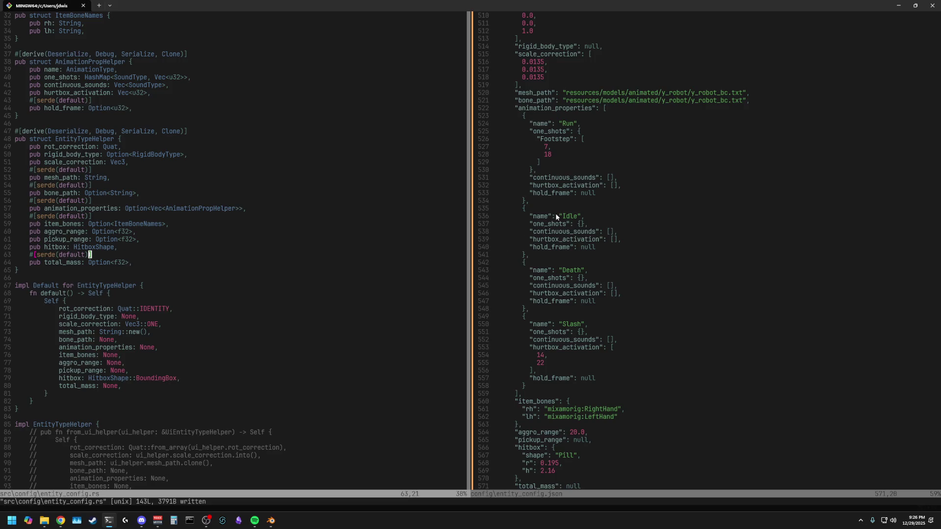
{"action": "scroll", "coordinate": [549, 273], "scroll_direction": "up", "scroll_amount": 7}
{"action": "left_click", "coordinate": [549, 270]}
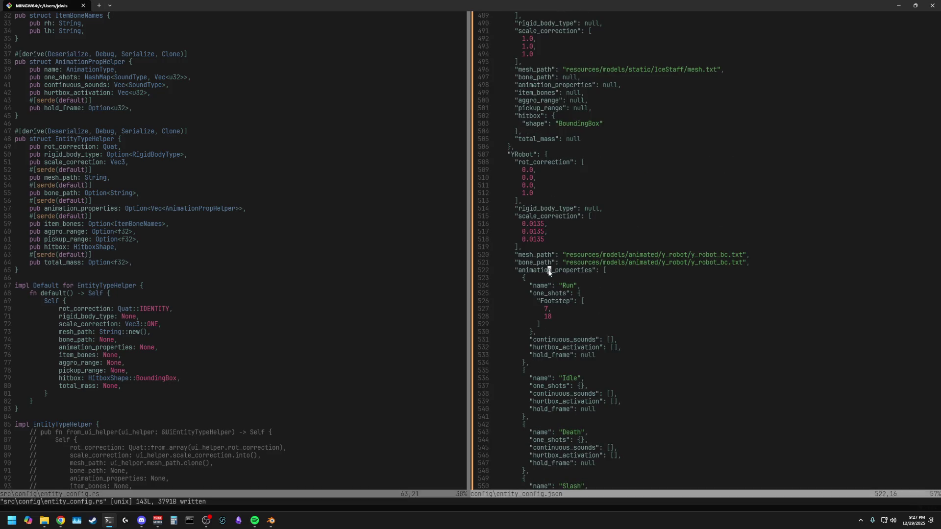
{"action": "left_click", "coordinate": [325, 231]}
{"action": "key", "text": "space"}
Step: Open player_state_machine.rs through the fuzzy file finder
{"action": "key", "text": "p"}
{"action": "key", "text": "v"}
{"action": "key", "text": "space"}
{"action": "type", "text": "pf"}
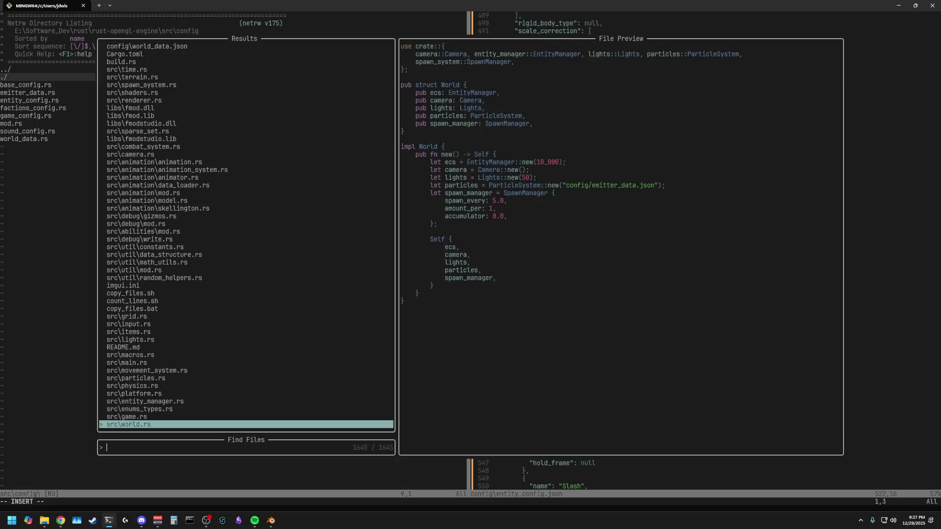
{"action": "type", "text": "s"}
{"action": "key", "text": "BackSpace"}
{"action": "type", "text": "player_sta"}
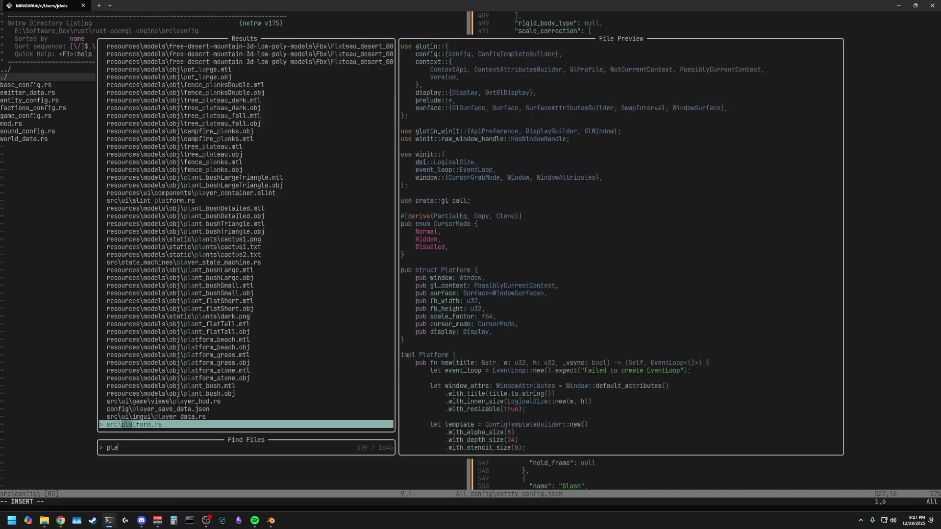
{"action": "key", "text": "Return"}
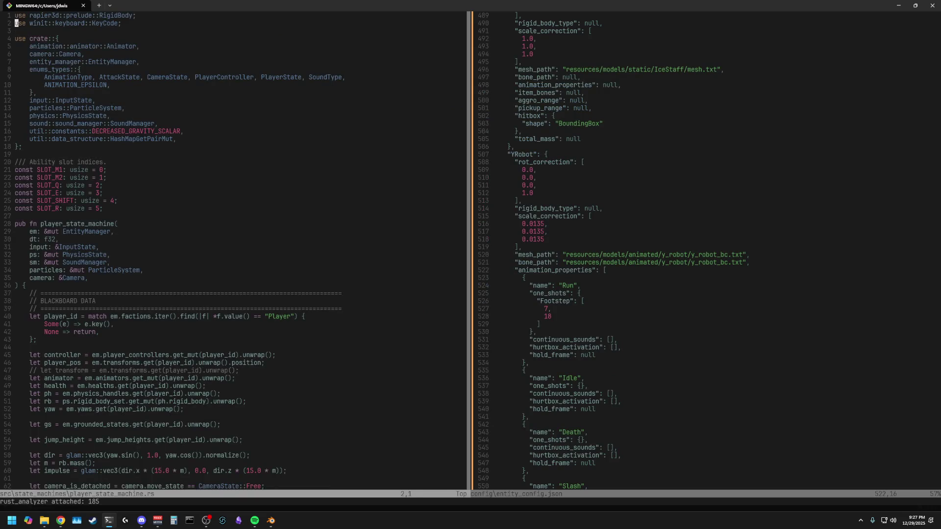
Step: Search for 'dash' and jump to the Dashing enum definition in enums_types.rs
{"action": "type", "text": "/dash"}
{"action": "key", "text": "Return"}
{"action": "key", "text": "g"}
{"action": "key", "text": "d"}
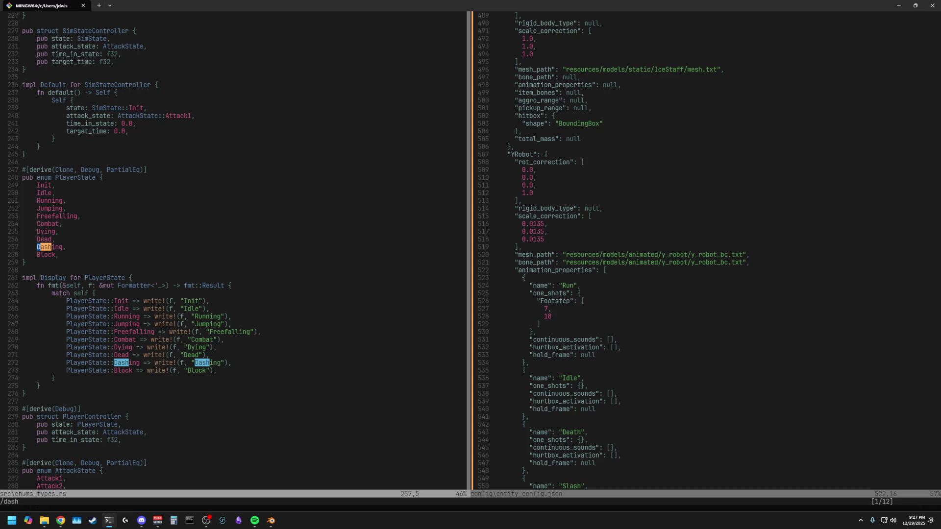
{"action": "left_click", "coordinate": [53, 332]}
{"action": "key", "text": "k"}
{"action": "key", "text": "k"}
{"action": "type", "text": "/"}
Step: Reopen player_state_machine.rs from the fuzzy file finder
{"action": "key", "text": "space"}
{"action": "key", "text": "p"}
{"action": "key", "text": "v"}
{"action": "key", "text": "space"}
{"action": "type", "text": "pfplayer"}
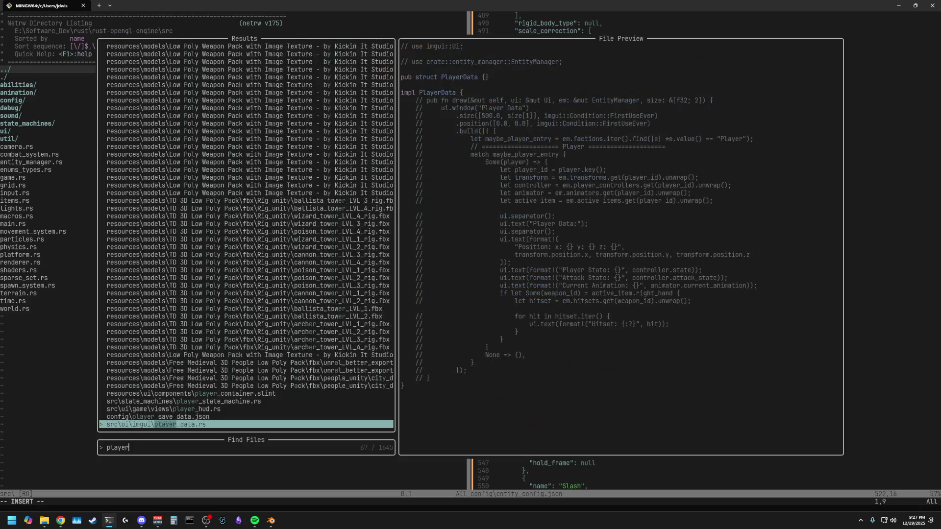
{"action": "type", "text": "_sta"}
{"action": "key", "text": "Return"}
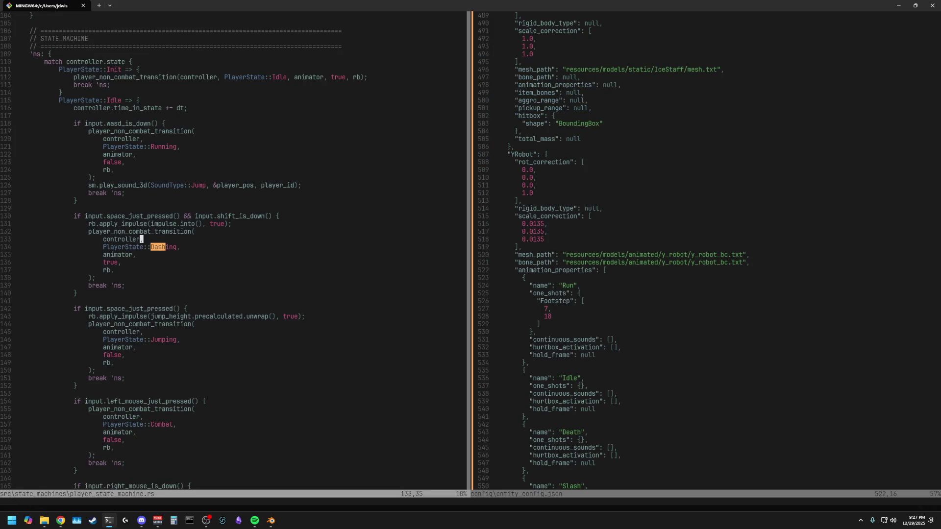
Step: Bring the Jumping and Dashing states into view and clear search highlights with :noh
{"action": "key", "text": "k"}
{"action": "key", "text": "k"}
{"action": "key", "text": "k"}
{"action": "key", "text": "ctrl+d"}
{"action": "key", "text": "ctrl+d"}
{"action": "key", "text": "ctrl+d"}
{"action": "key", "text": "ctrl+d"}
{"action": "key", "text": "ctrl+d"}
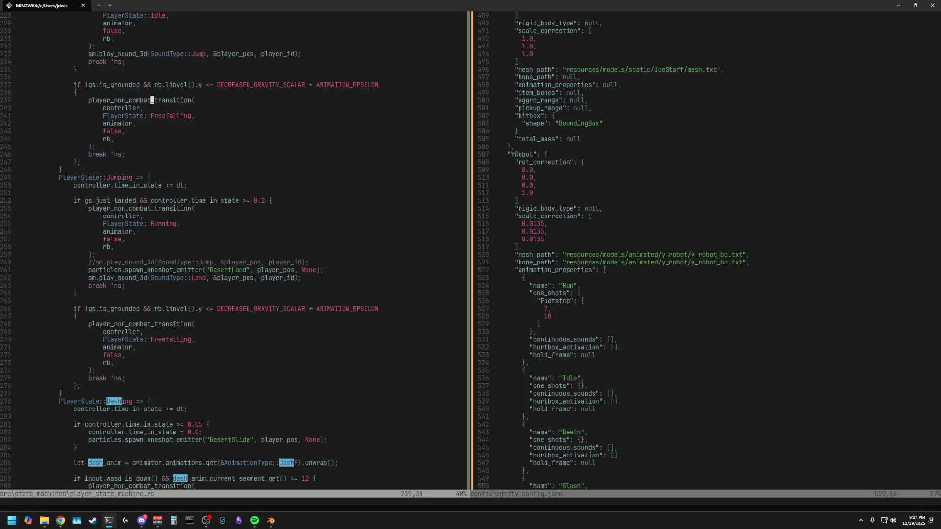
{"action": "type", "text": ":noh"}
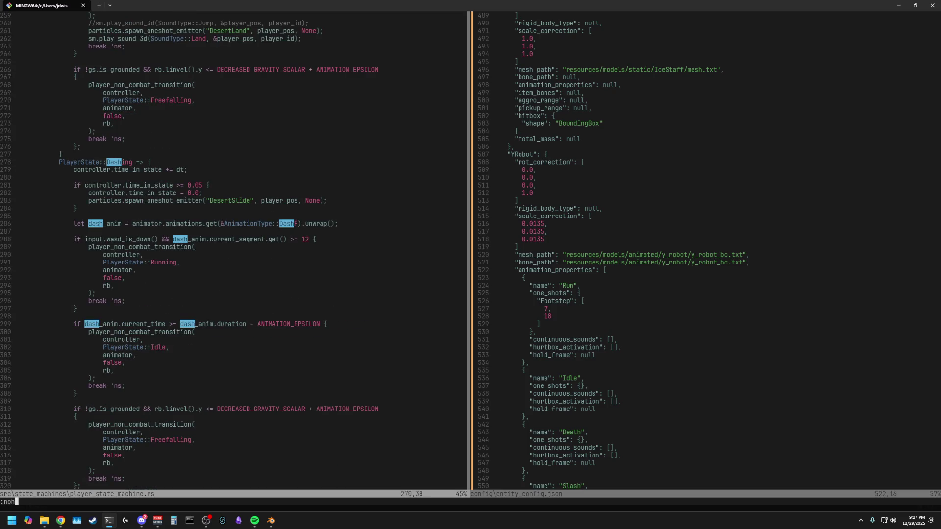
{"action": "key", "text": "Return"}
{"action": "key", "text": "j"}
{"action": "key", "text": "j"}
{"action": "key", "text": "j"}
{"action": "key", "text": "j"}
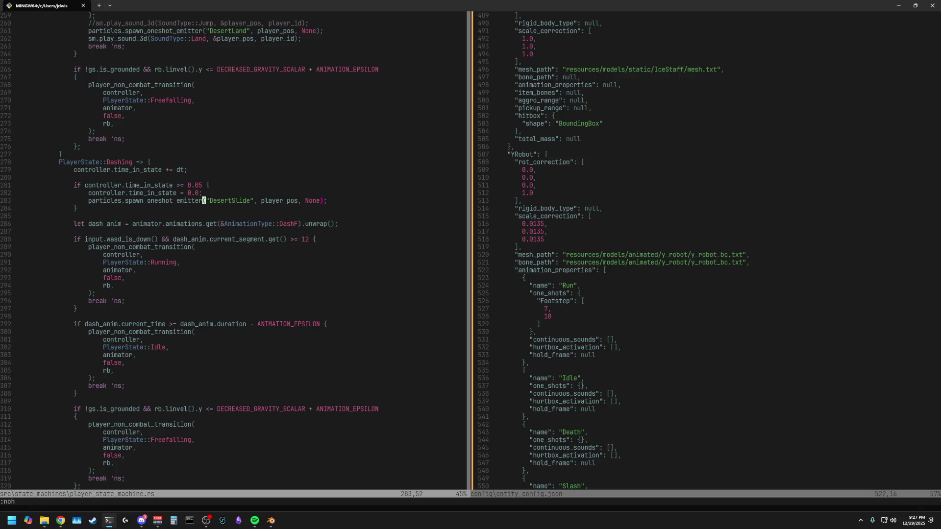
{"action": "key", "text": "j"}
{"action": "key", "text": "j"}
{"action": "key", "text": "j"}
Step: Move to the Dashing state's closing brace on line 284 and switch between split panes
{"action": "key", "text": "braceright"}
{"action": "key", "text": "braceleft"}
{"action": "key", "text": "braceleft"}
{"action": "key", "text": "minus"}
{"action": "key", "text": "ctrl+w"}
{"action": "key", "text": "l"}
{"action": "key", "text": "ctrl+w"}
{"action": "key", "text": "h"}
{"action": "mouse_move", "coordinate": [60, 520]}
Step: Save the peasant file and open blocky_trashbot.blend from recent files
{"action": "left_click", "coordinate": [270, 521]}
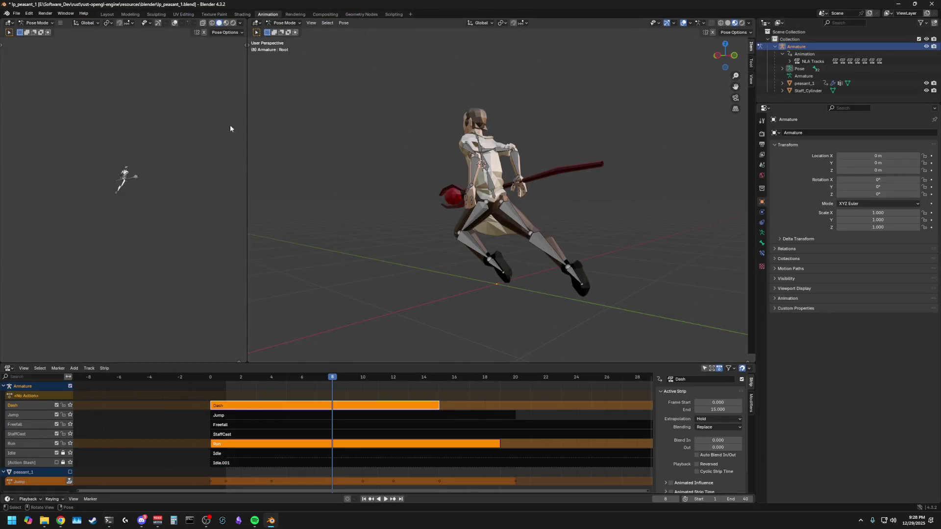
{"action": "key", "text": "ctrl+s"}
{"action": "left_click", "coordinate": [17, 13]}
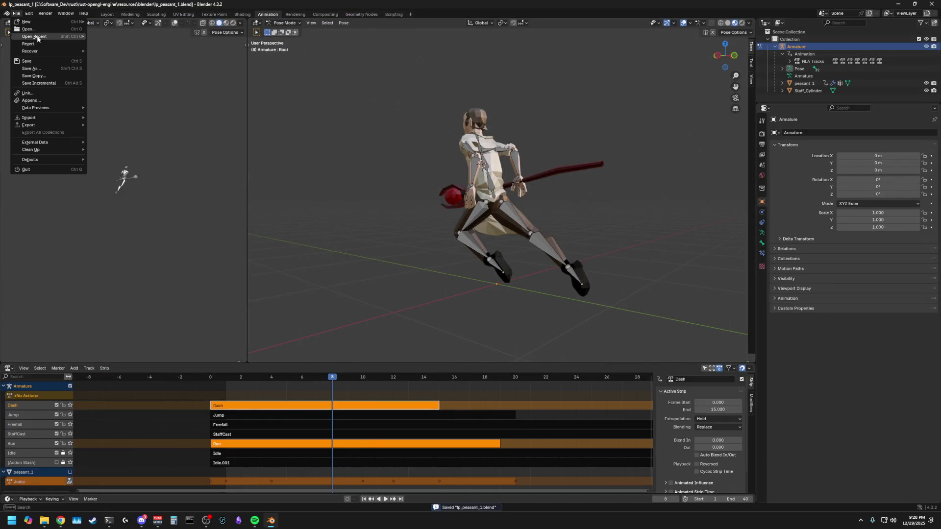
{"action": "mouse_move", "coordinate": [52, 37]}
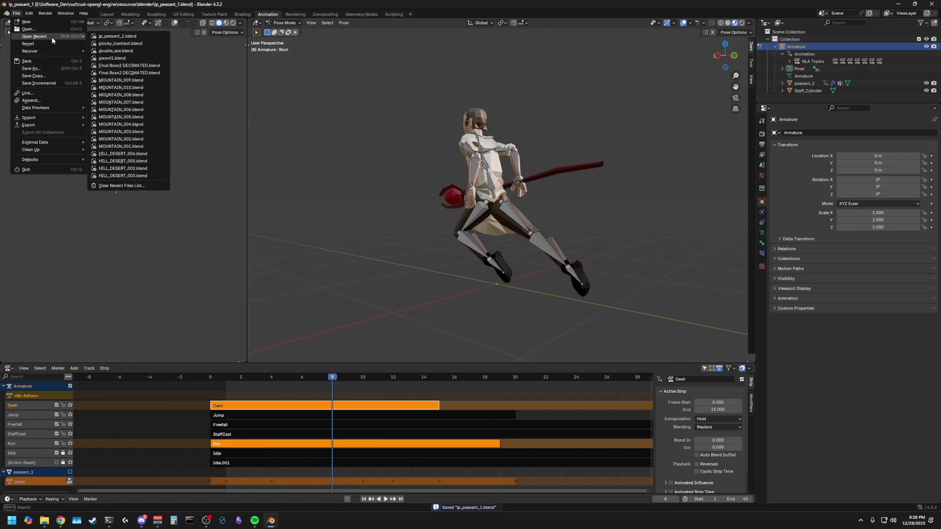
{"action": "left_click", "coordinate": [121, 43]}
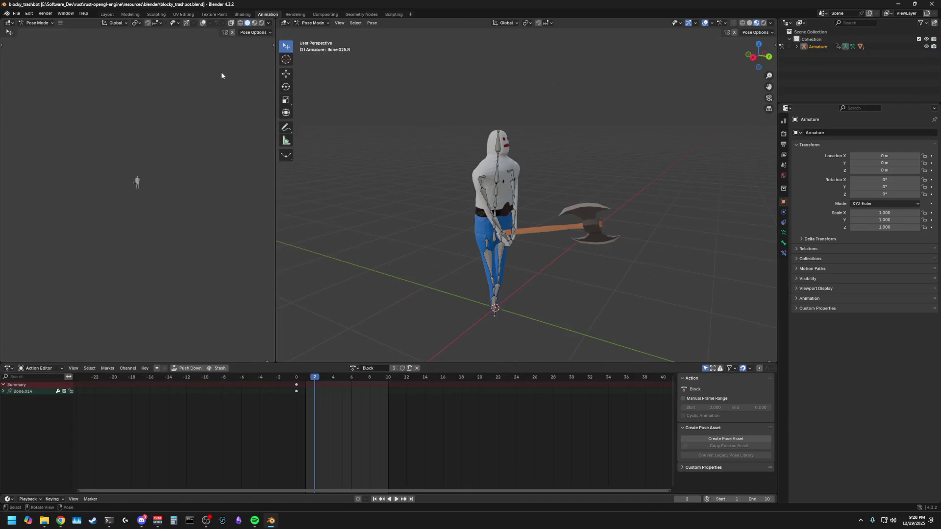
Step: Load the DashF action onto the trashbot and play it, scrubbing to frame 6
{"action": "mouse_move", "coordinate": [384, 185]}
{"action": "middle_mouse_down"}
{"action": "mouse_move", "coordinate": [351, 223]}
{"action": "mouse_move", "coordinate": [376, 315]}
{"action": "middle_mouse_up"}
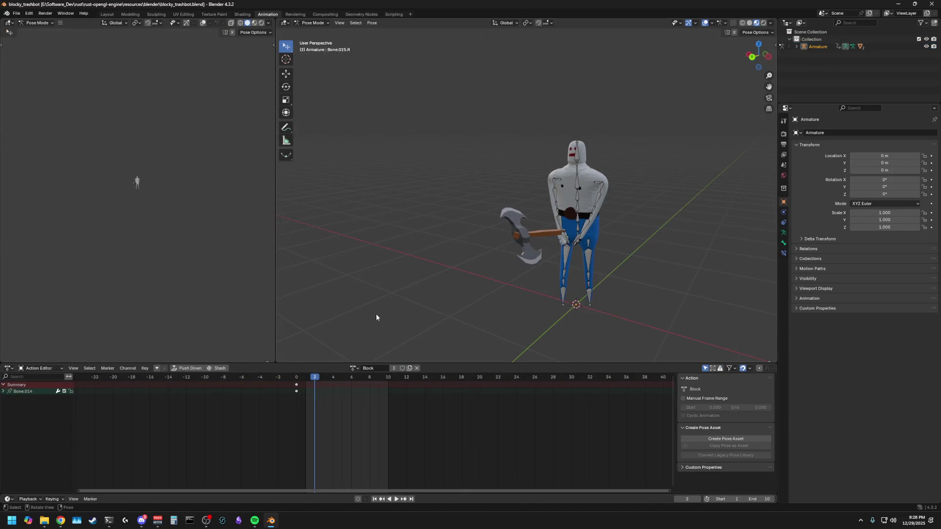
{"action": "left_click", "coordinate": [351, 368]}
{"action": "left_click", "coordinate": [358, 401]}
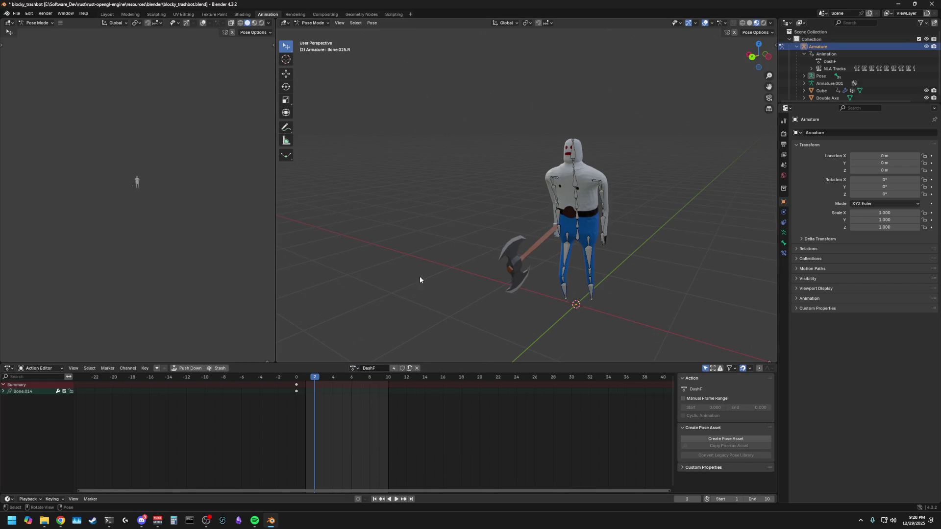
{"action": "middle_click_drag", "start_coordinate": [420, 280], "coordinate": [355, 266]}
{"action": "key", "text": "space"}
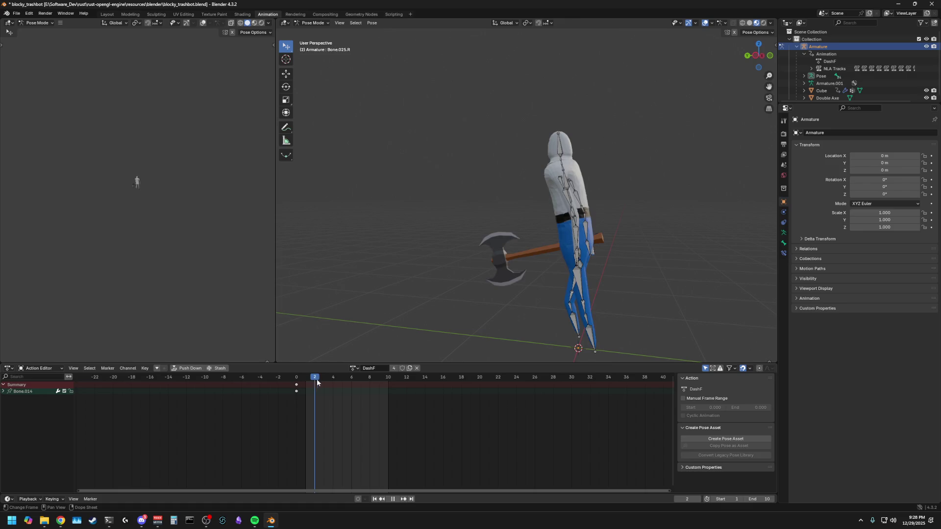
{"action": "left_click_drag", "start_coordinate": [317, 378], "coordinate": [384, 380]}
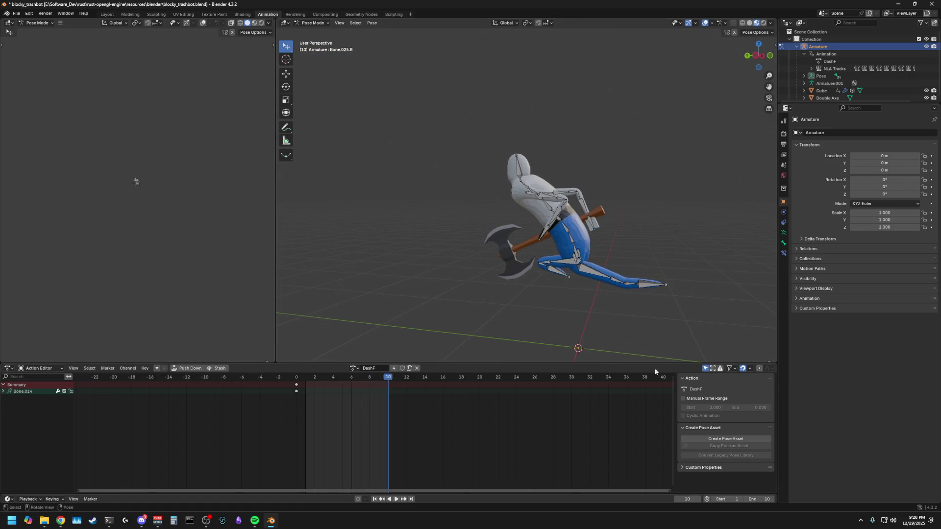
{"action": "key", "text": "a"}
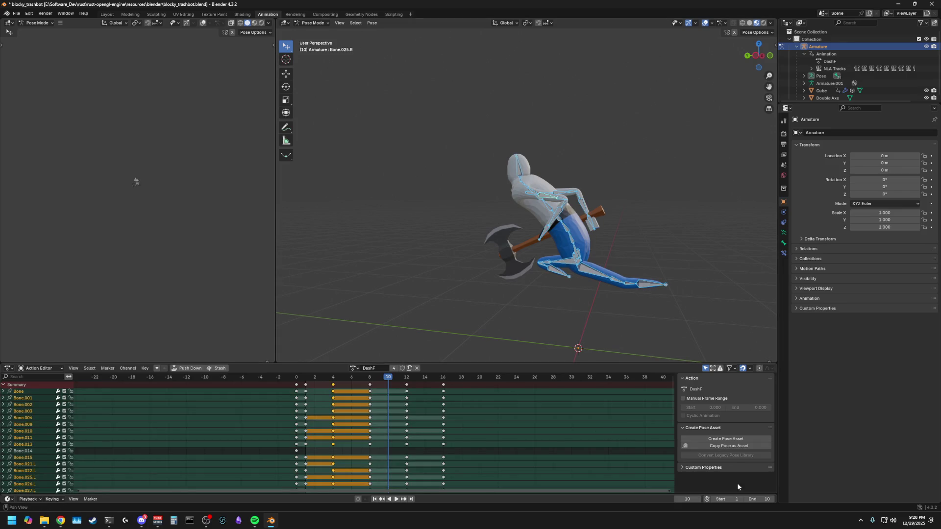
Step: Set the scene end frame to 16 and play DashF through to frame 16
{"action": "left_click", "coordinate": [762, 499]}
{"action": "type", "text": "16"}
{"action": "key", "text": "Return"}
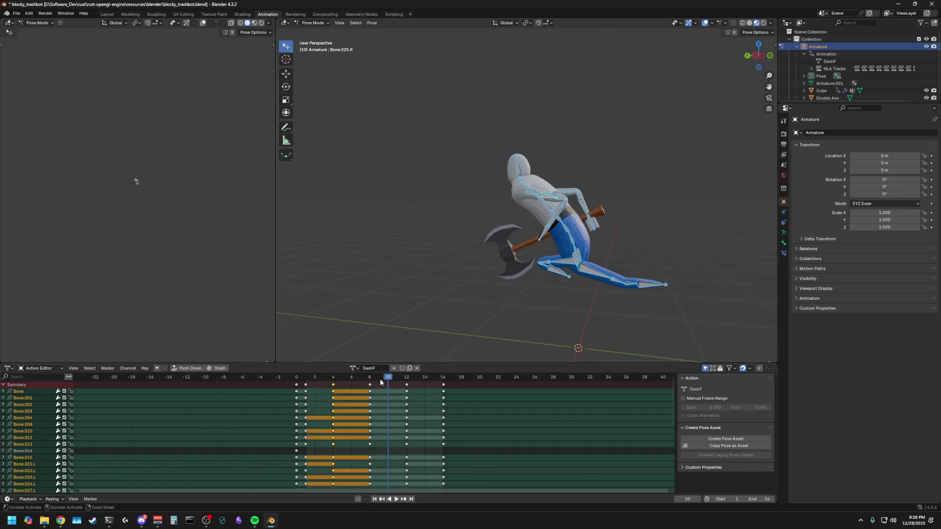
{"action": "key", "text": "space"}
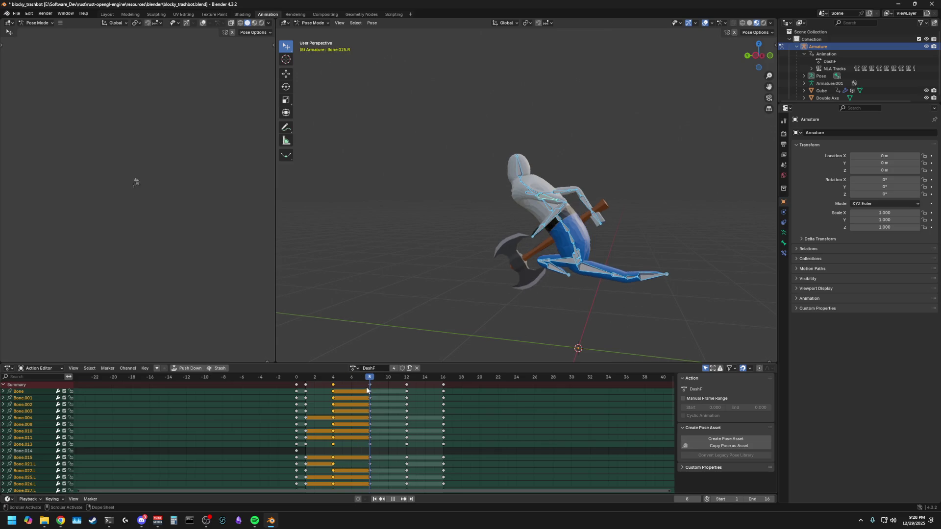
{"action": "mouse_move", "coordinate": [366, 390]}
{"action": "left_mouse_down"}
{"action": "mouse_move", "coordinate": [316, 389]}
{"action": "mouse_move", "coordinate": [446, 392]}
{"action": "left_mouse_up"}
{"action": "left_click_drag", "start_coordinate": [374, 393], "coordinate": [440, 392]}
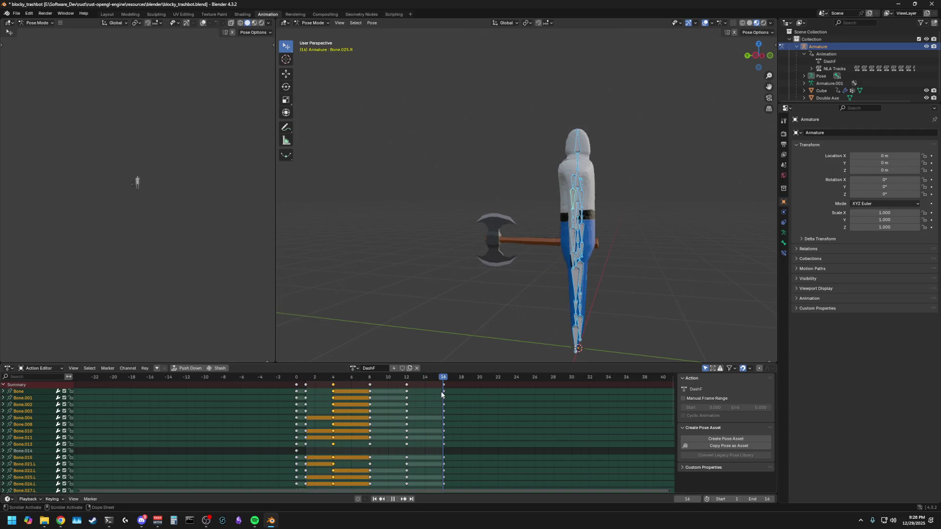
{"action": "key", "text": "space"}
Step: Reopen lp_peasant_1.blend choosing Don't Save, select the Dash strip, then select all bones
{"action": "left_click", "coordinate": [17, 13]}
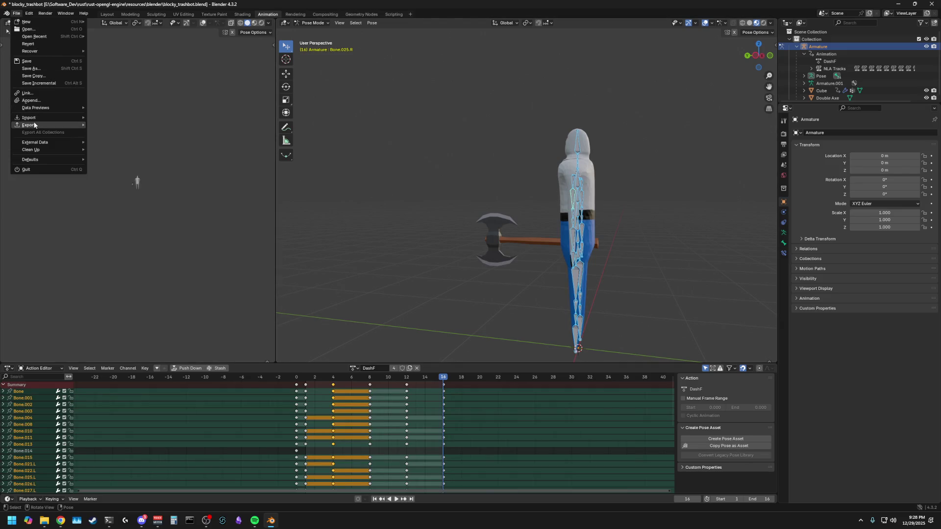
{"action": "mouse_move", "coordinate": [39, 120]}
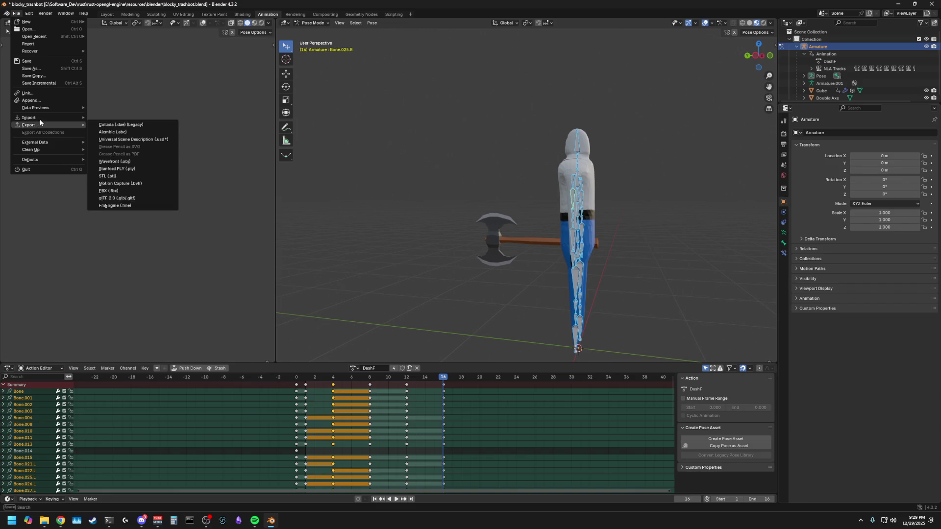
{"action": "mouse_move", "coordinate": [37, 36]}
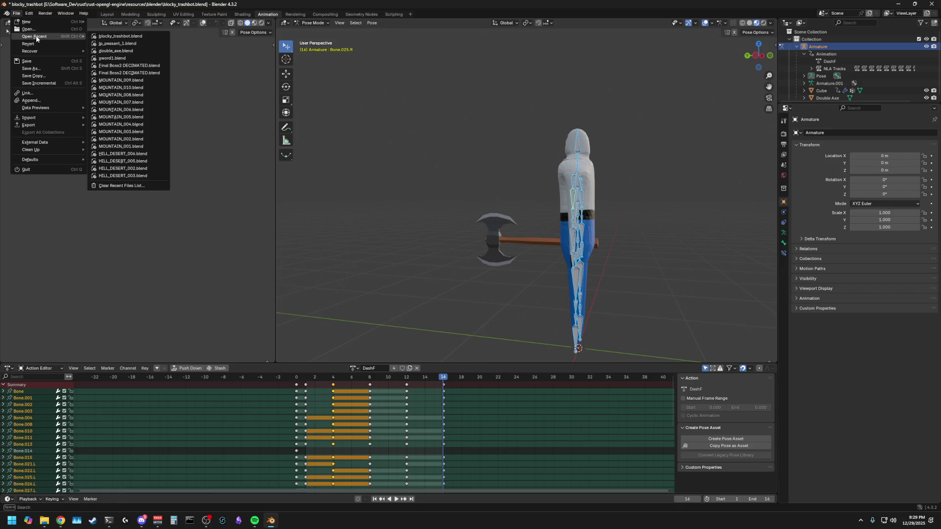
{"action": "left_click", "coordinate": [116, 44]}
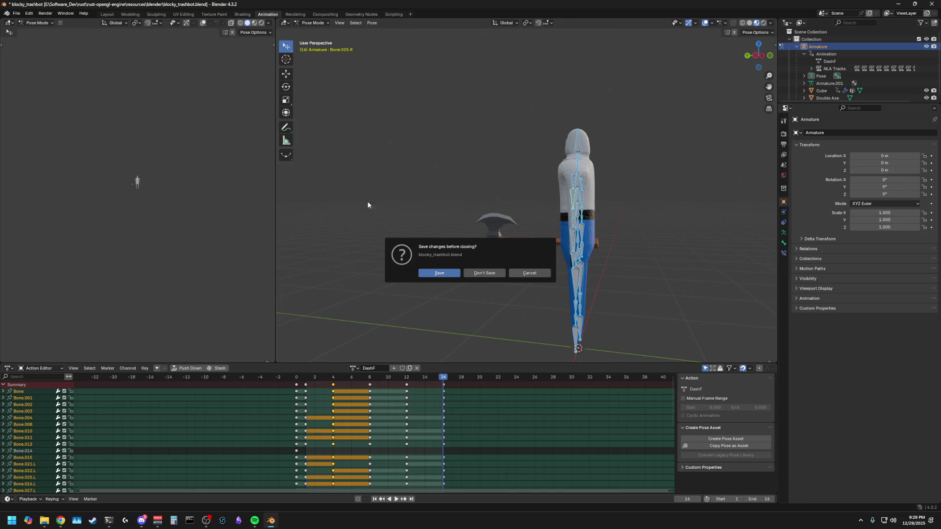
{"action": "left_click", "coordinate": [482, 275]}
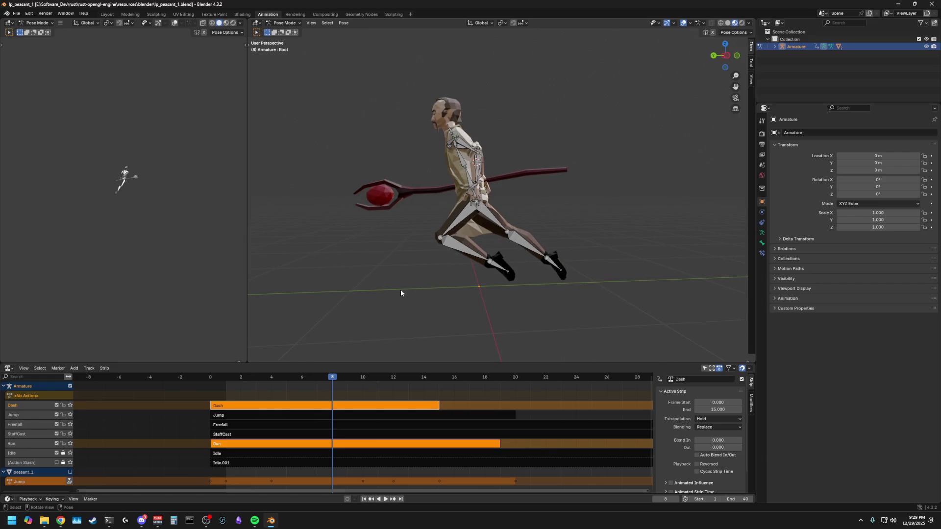
{"action": "left_click", "coordinate": [255, 408]}
{"action": "key", "text": "a"}
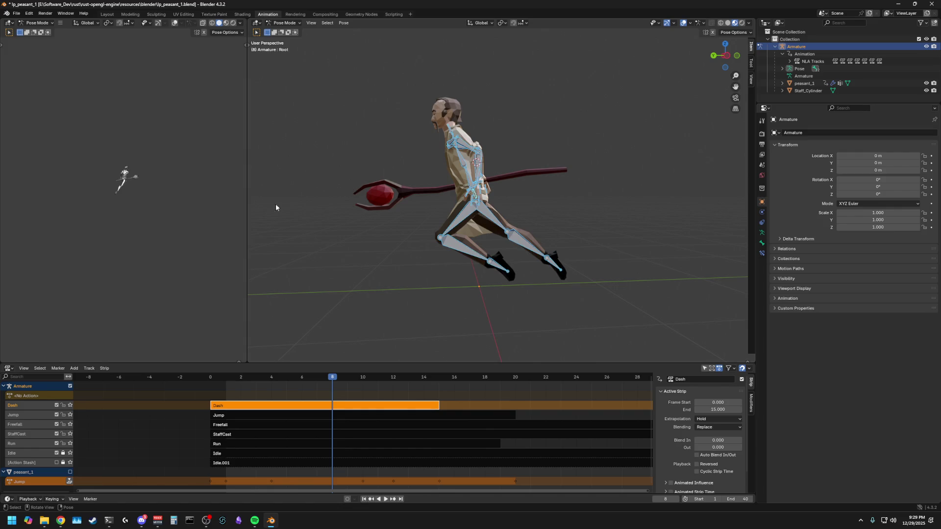
Step: In the Action Editor, load the Dash action, rename it DashF, and save
{"action": "left_click", "coordinate": [9, 368]}
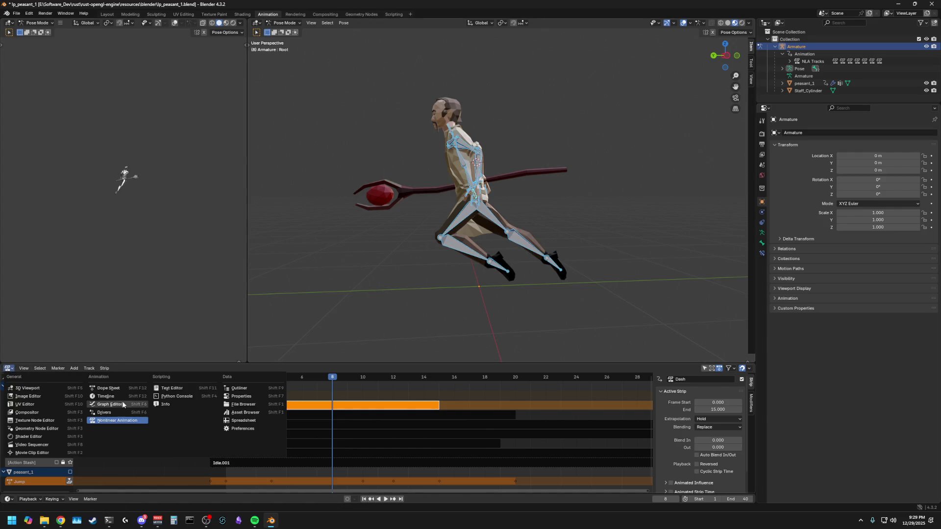
{"action": "left_click", "coordinate": [108, 388]}
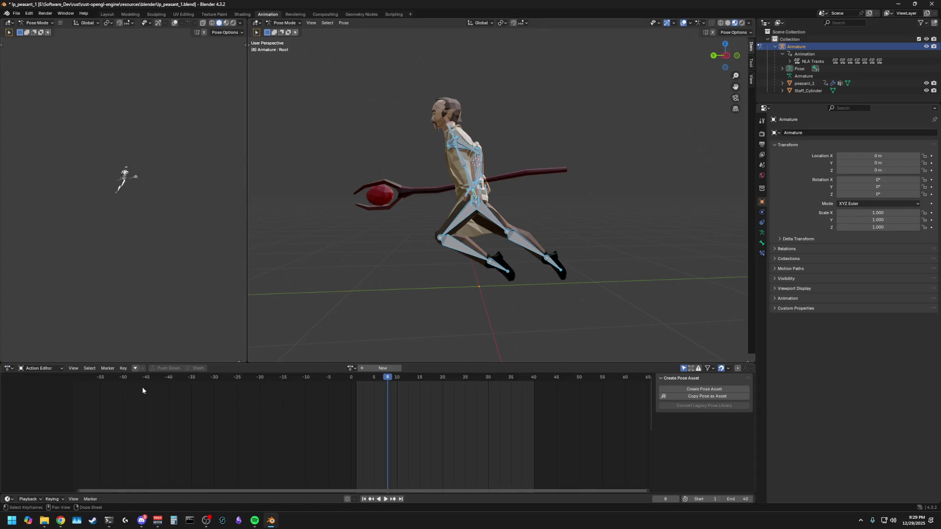
{"action": "left_click", "coordinate": [345, 371]}
{"action": "left_click", "coordinate": [359, 397]}
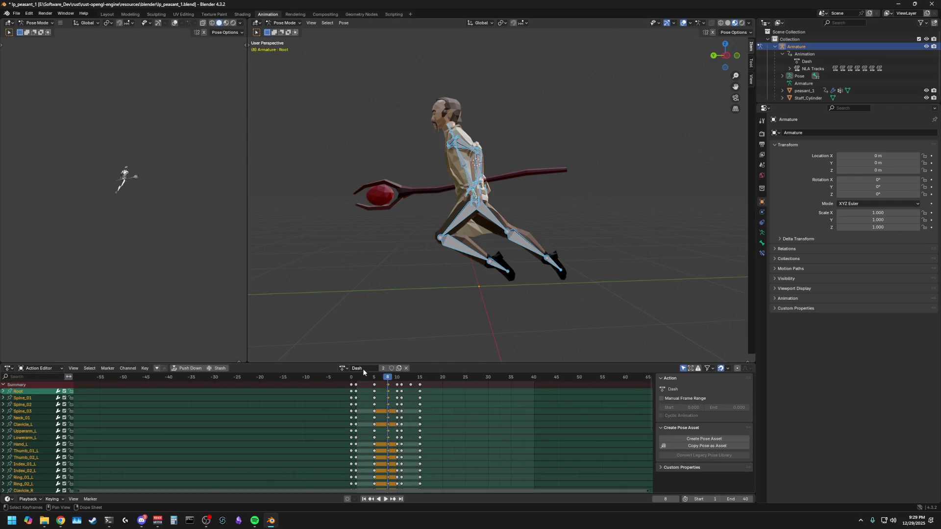
{"action": "left_click", "coordinate": [369, 368]}
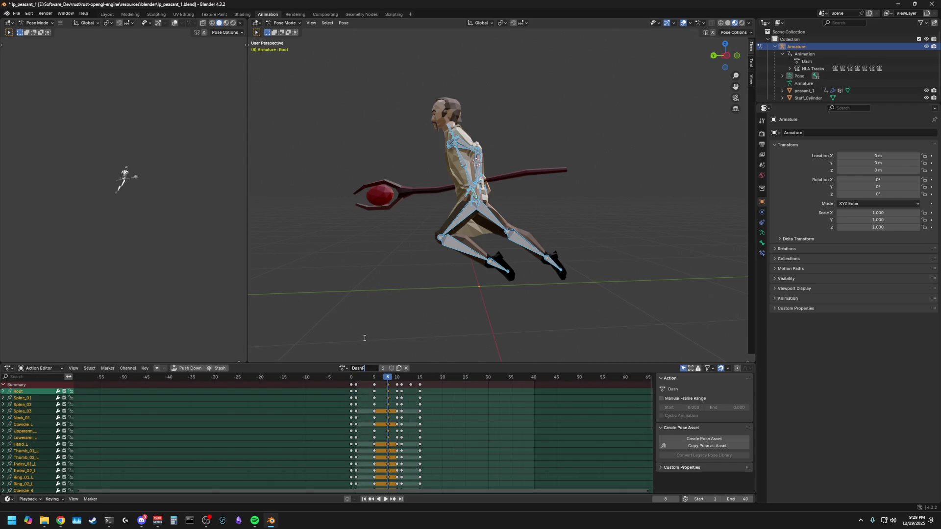
{"action": "key", "text": "Return"}
{"action": "key", "text": "ctrl+s"}
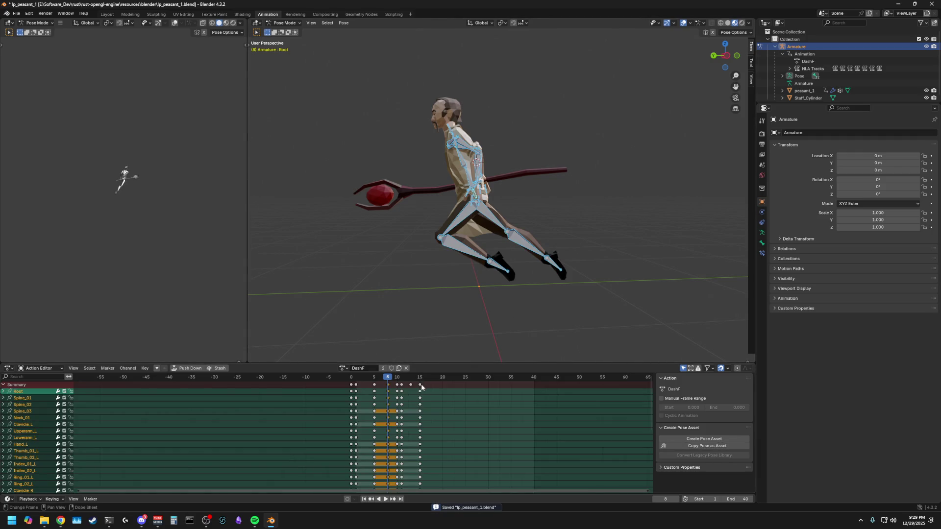
Step: Move the frame-15 keyframes to frame 16, preview the dash, and save lp_peasant_1.blend
{"action": "left_click", "coordinate": [421, 384]}
{"action": "key", "text": "g"}
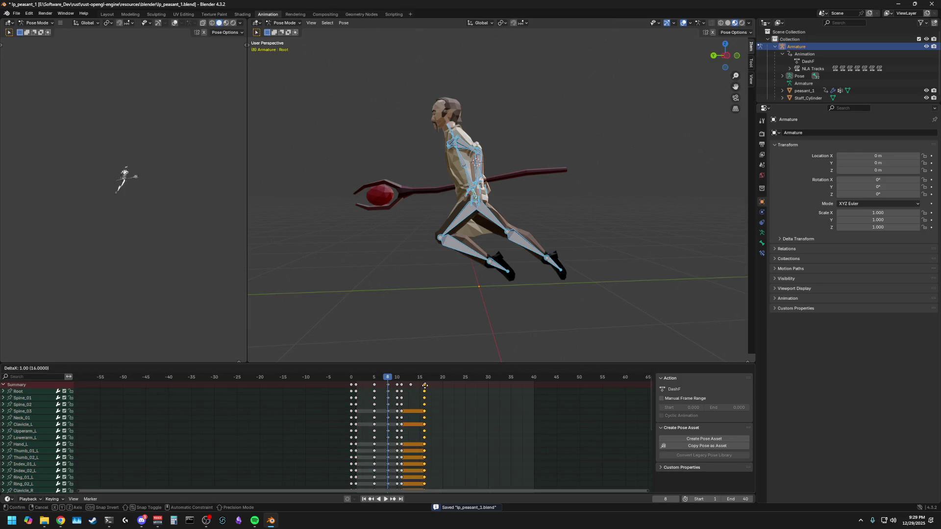
{"action": "left_click", "coordinate": [428, 385]}
{"action": "left_click", "coordinate": [361, 308]}
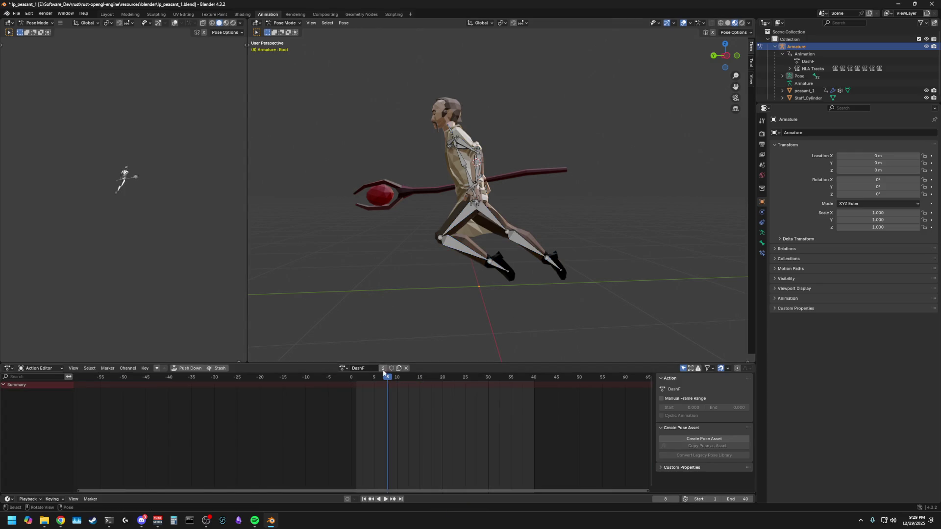
{"action": "key", "text": "space"}
{"action": "mouse_move", "coordinate": [380, 382]}
{"action": "left_mouse_down"}
{"action": "mouse_move", "coordinate": [427, 383]}
{"action": "mouse_move", "coordinate": [353, 384]}
{"action": "mouse_move", "coordinate": [430, 388]}
{"action": "mouse_move", "coordinate": [419, 385]}
{"action": "left_mouse_up"}
{"action": "key", "text": "ctrl+s"}
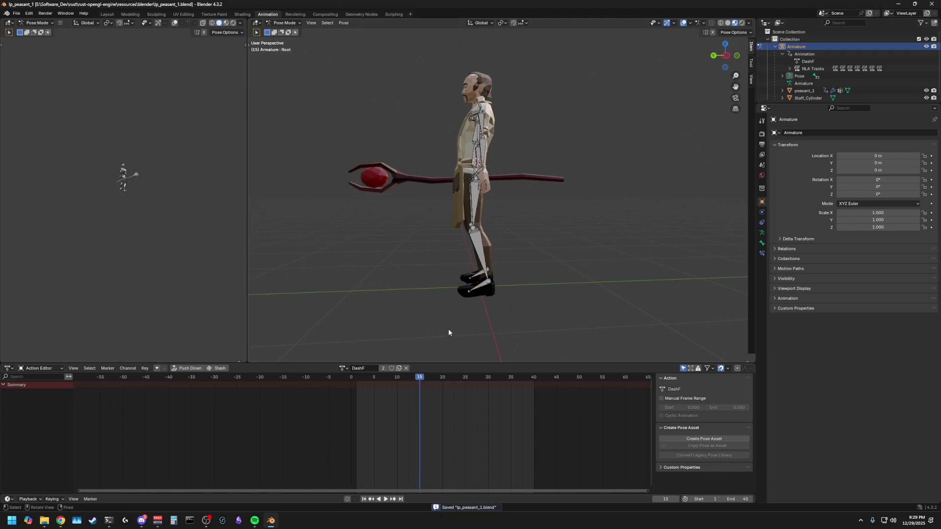
{"action": "key", "text": "a"}
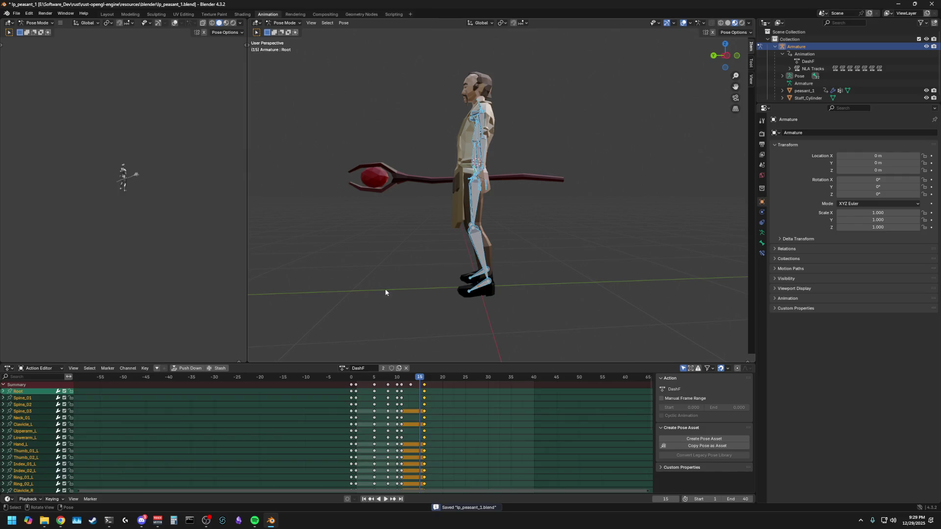
{"action": "left_click", "coordinate": [16, 13]}
Step: Open blocky_trashbot.blend from recent files, discarding unsaved changes
{"action": "mouse_move", "coordinate": [40, 37]}
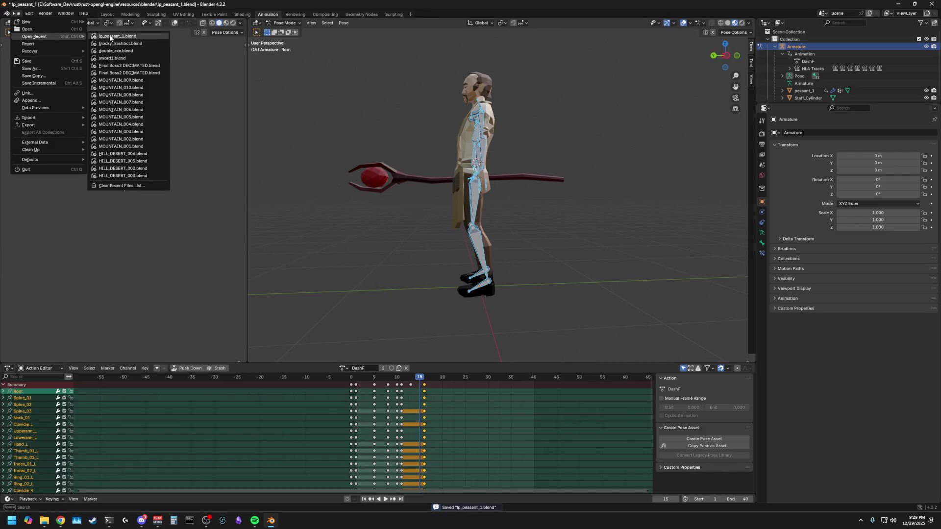
{"action": "left_click", "coordinate": [110, 35]}
{"action": "left_click", "coordinate": [529, 272]}
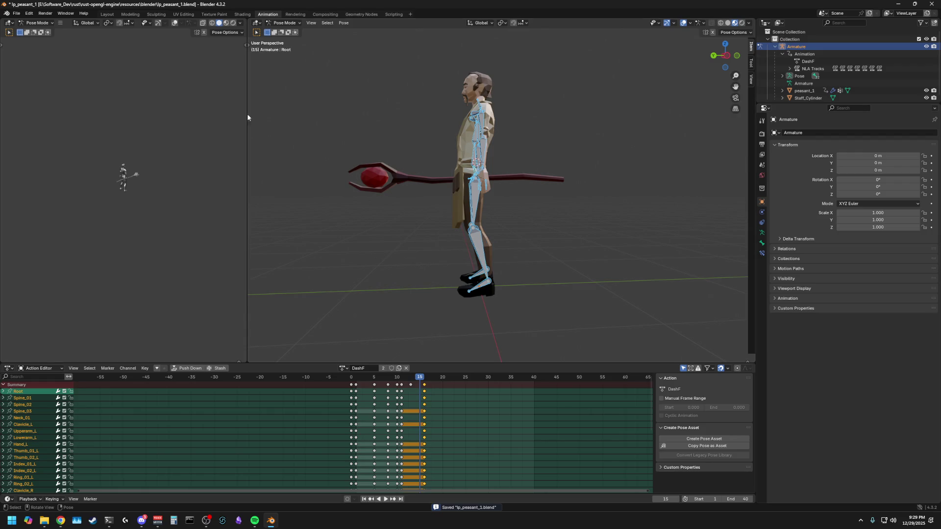
{"action": "left_click", "coordinate": [16, 13]}
{"action": "mouse_move", "coordinate": [43, 37]}
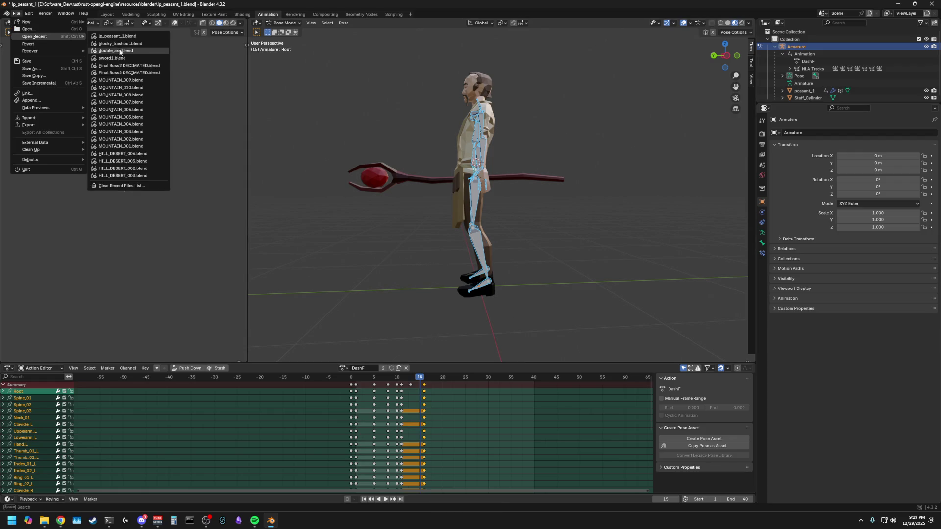
{"action": "left_click", "coordinate": [146, 51]}
{"action": "left_click", "coordinate": [484, 273]}
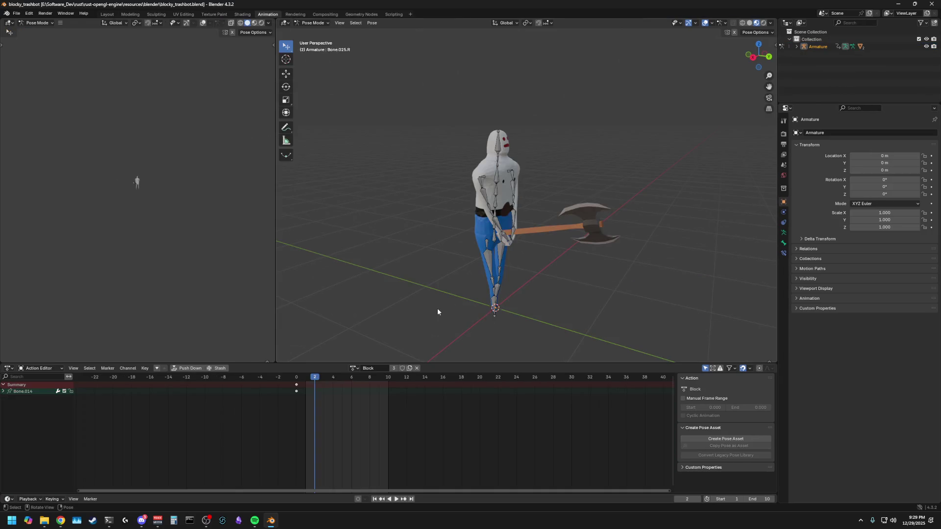
Step: Switch the armature to the DashF action and play it, inspecting the pose at frame 6
{"action": "left_click", "coordinate": [356, 369]}
{"action": "left_click", "coordinate": [373, 397]}
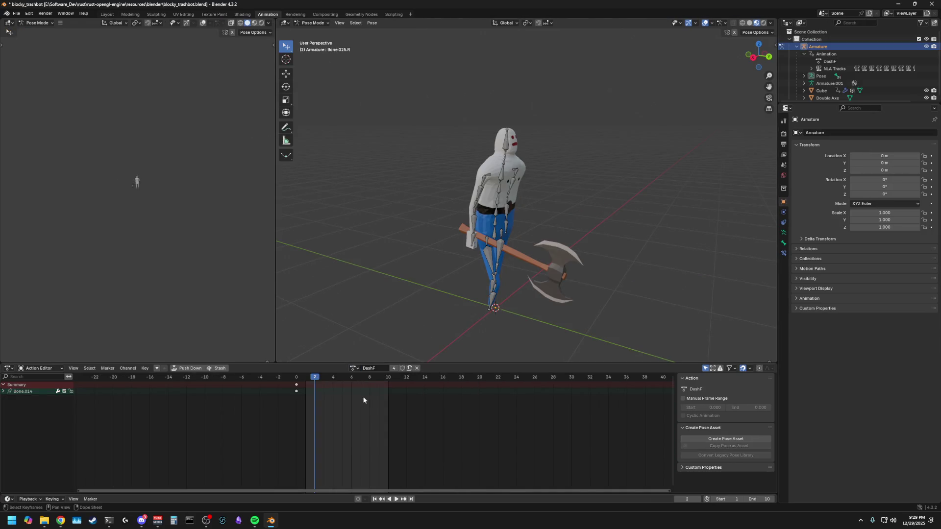
{"action": "middle_click_drag", "start_coordinate": [370, 323], "coordinate": [319, 301]}
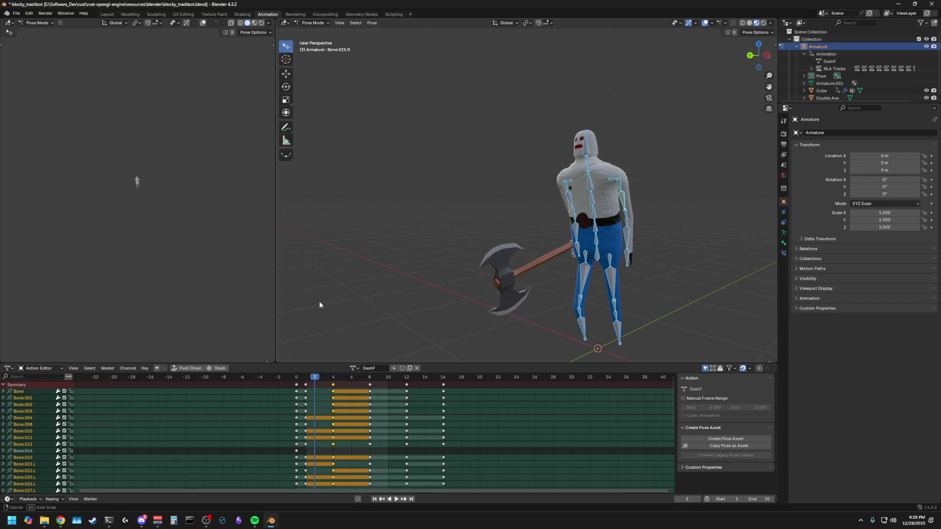
{"action": "key", "text": "space"}
{"action": "mouse_move", "coordinate": [307, 380]}
{"action": "left_mouse_down"}
{"action": "mouse_move", "coordinate": [443, 383]}
{"action": "mouse_move", "coordinate": [306, 382]}
{"action": "mouse_move", "coordinate": [370, 379]}
{"action": "left_mouse_up"}
{"action": "key", "text": "space"}
{"action": "middle_click_drag", "start_coordinate": [373, 338], "coordinate": [355, 328]}
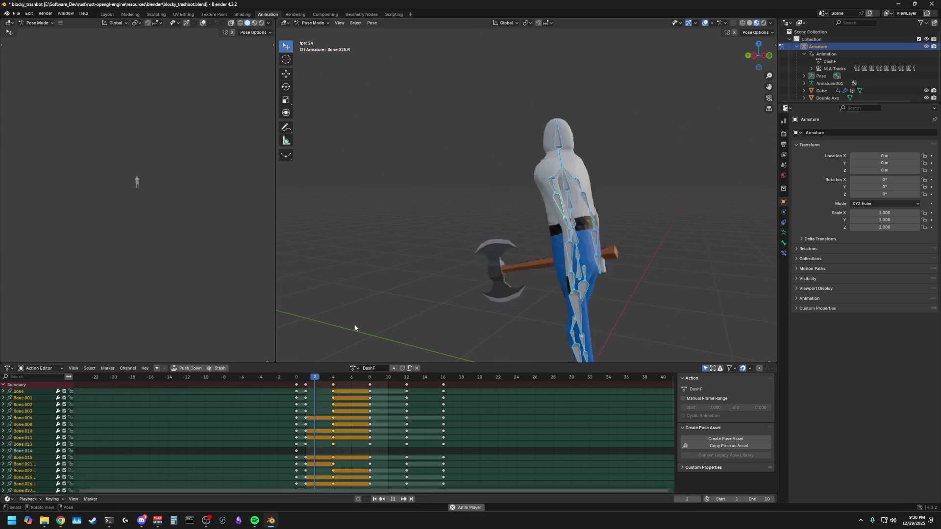
{"action": "key", "text": "space"}
Step: Set the scene end frame to 16 and replay DashF, holding the pose at frame 8
{"action": "left_click", "coordinate": [767, 499]}
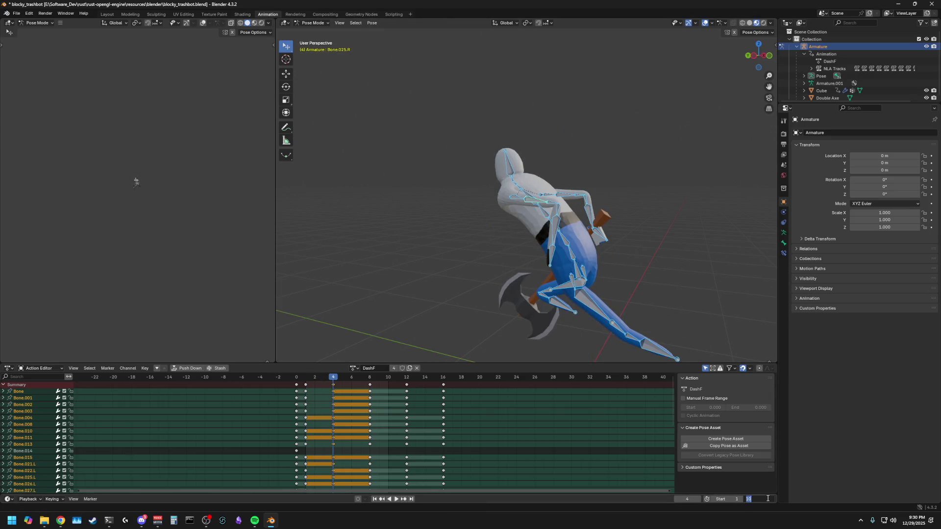
{"action": "type", "text": "16"}
{"action": "key", "text": "Return"}
{"action": "key", "text": "space"}
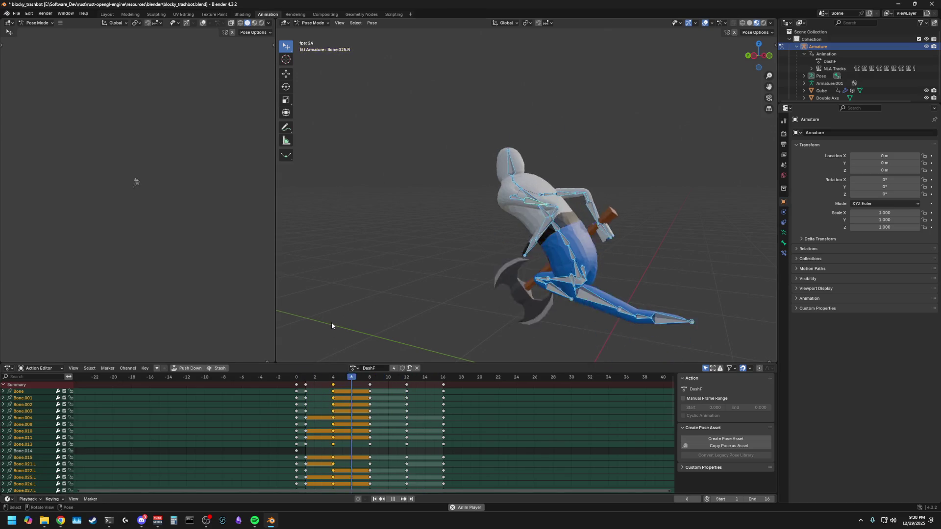
{"action": "mouse_move", "coordinate": [331, 322]}
{"action": "middle_mouse_down"}
{"action": "mouse_move", "coordinate": [375, 287]}
{"action": "mouse_move", "coordinate": [416, 282]}
{"action": "middle_mouse_up"}
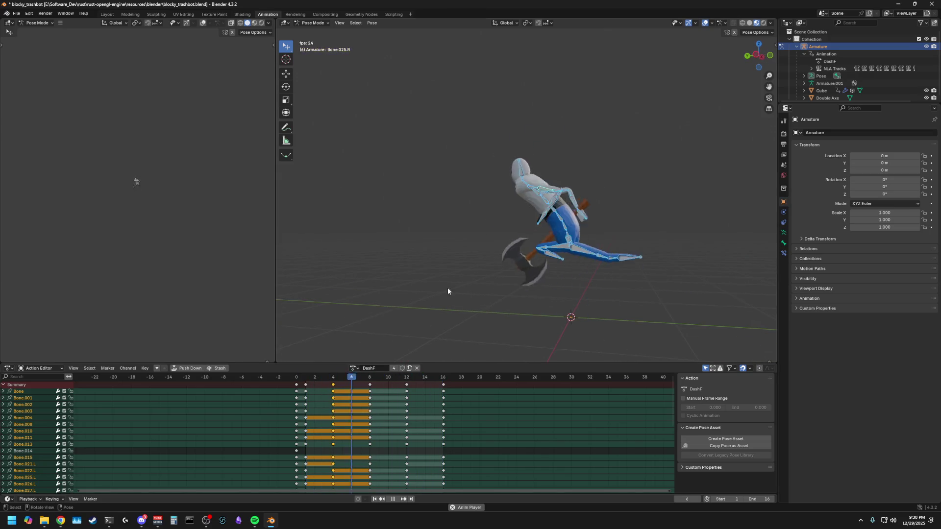
{"action": "key", "text": "space"}
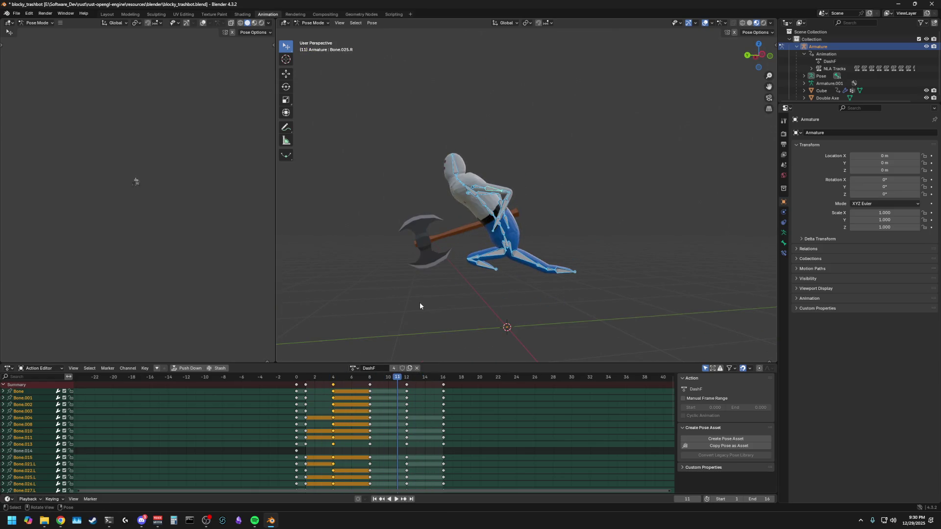
{"action": "key", "text": "Right"}
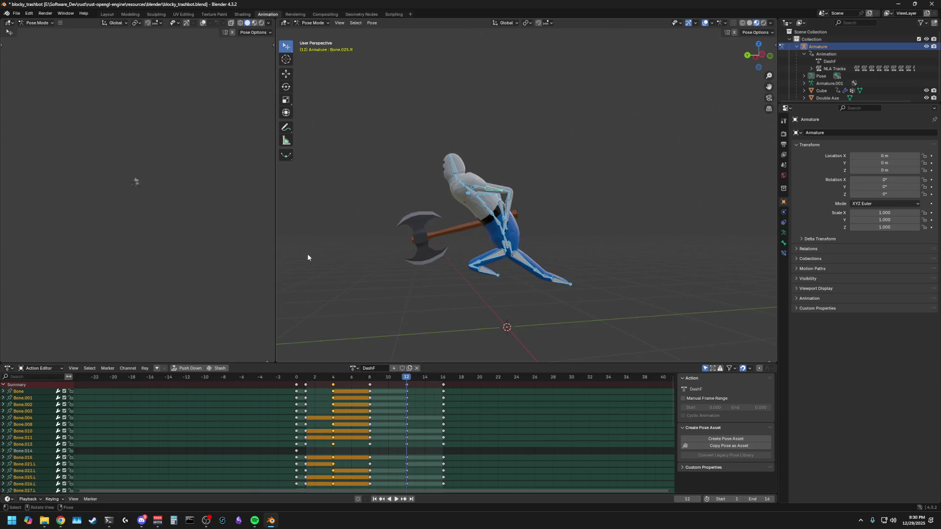
{"action": "left_click_drag", "start_coordinate": [307, 392], "coordinate": [373, 391]}
{"action": "key", "text": "space"}
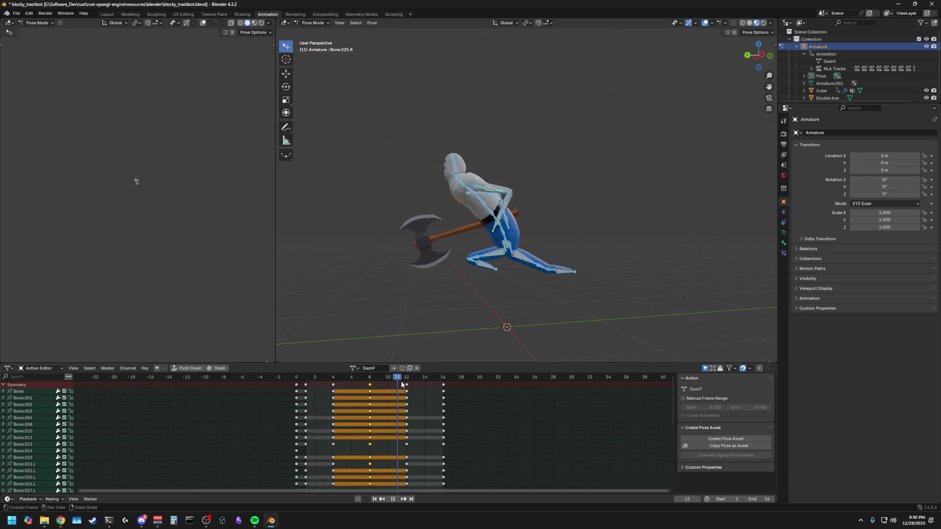
{"action": "mouse_move", "coordinate": [383, 386]}
{"action": "left_mouse_down"}
{"action": "mouse_move", "coordinate": [370, 390]}
{"action": "mouse_move", "coordinate": [451, 391]}
{"action": "mouse_move", "coordinate": [369, 390]}
{"action": "left_mouse_up"}
{"action": "key", "text": "a"}
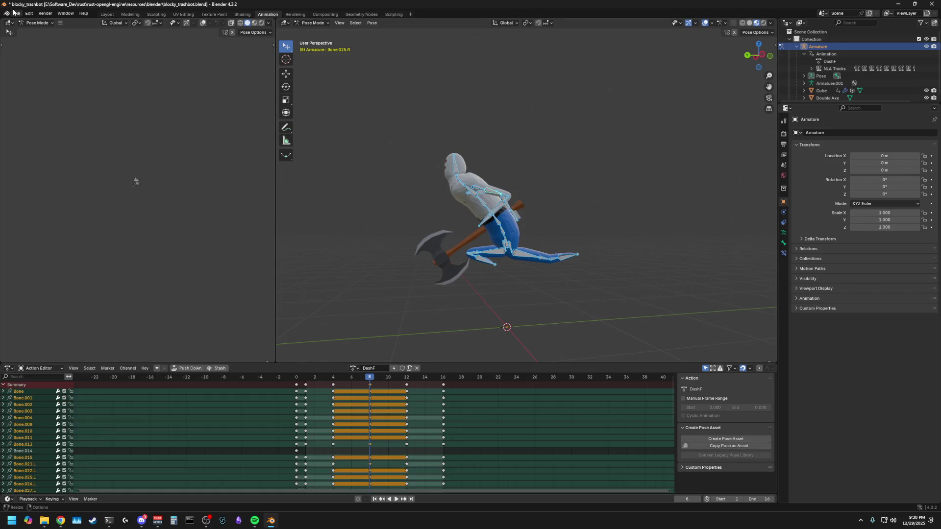
{"action": "left_click", "coordinate": [16, 13]}
Step: Reopen lp_peasant_1.blend from recent files, discarding the trashbot changes, and save it
{"action": "mouse_move", "coordinate": [39, 37]}
{"action": "left_click", "coordinate": [127, 44]}
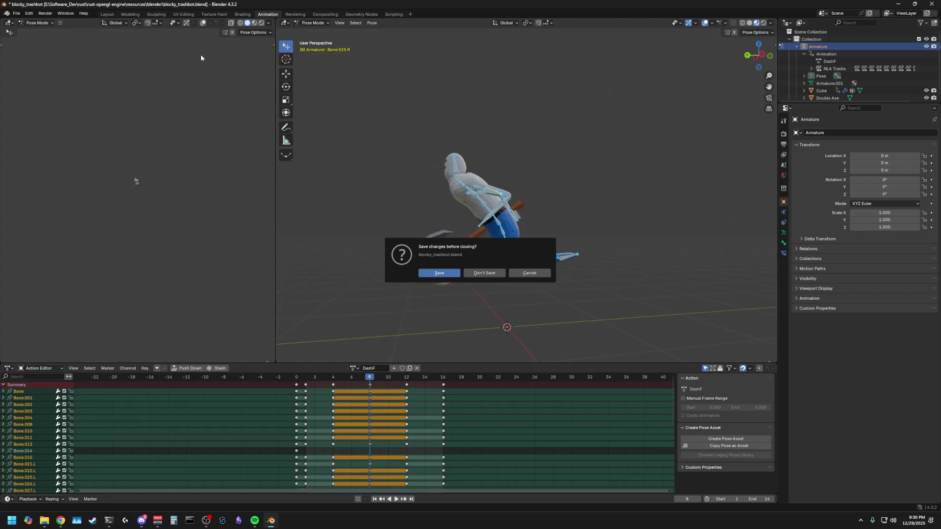
{"action": "left_click", "coordinate": [484, 273]}
{"action": "key", "text": "ctrl+s"}
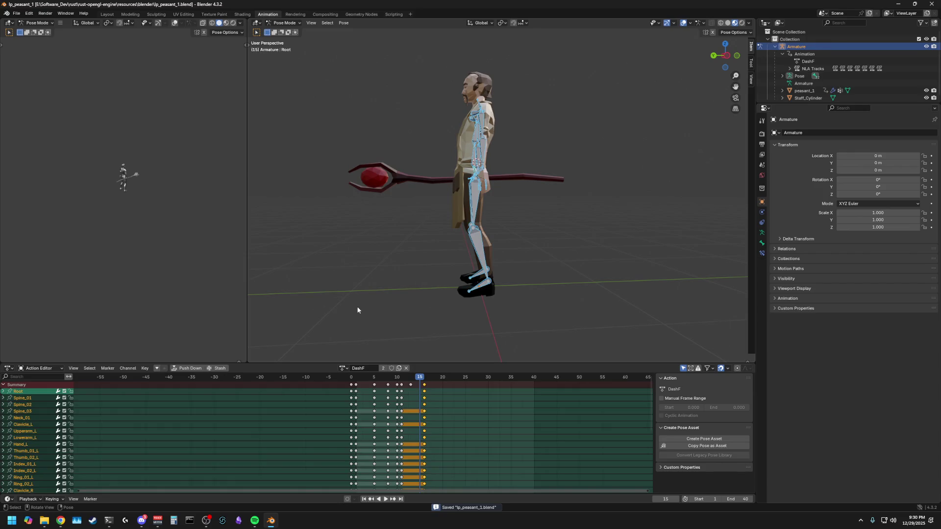
Step: Play the DashF animation while orbiting, checking frames 11, 5 and 8, then save
{"action": "key", "text": "space"}
{"action": "key", "text": "ctrl+s"}
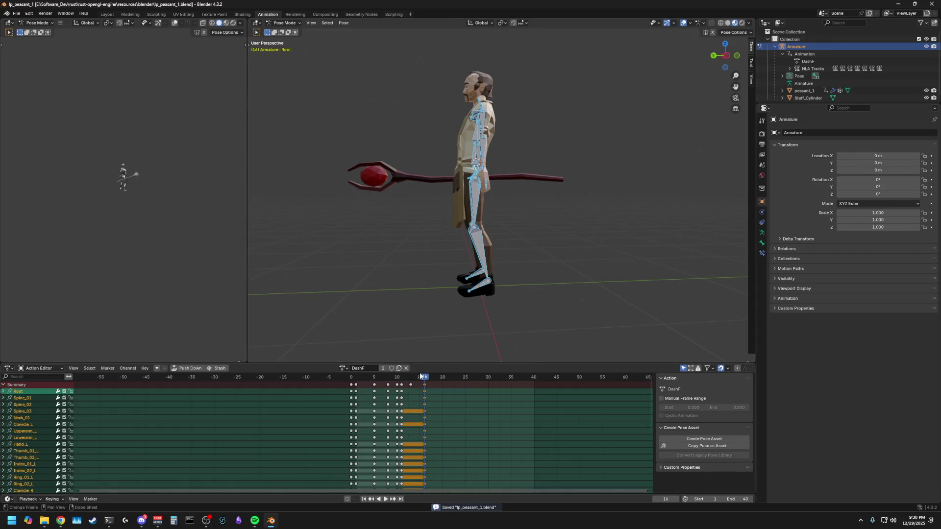
{"action": "mouse_move", "coordinate": [398, 340]}
{"action": "middle_mouse_down"}
{"action": "mouse_move", "coordinate": [445, 339]}
{"action": "mouse_move", "coordinate": [361, 315]}
{"action": "middle_mouse_up"}
{"action": "left_click", "coordinate": [397, 382]}
{"action": "key", "text": "space"}
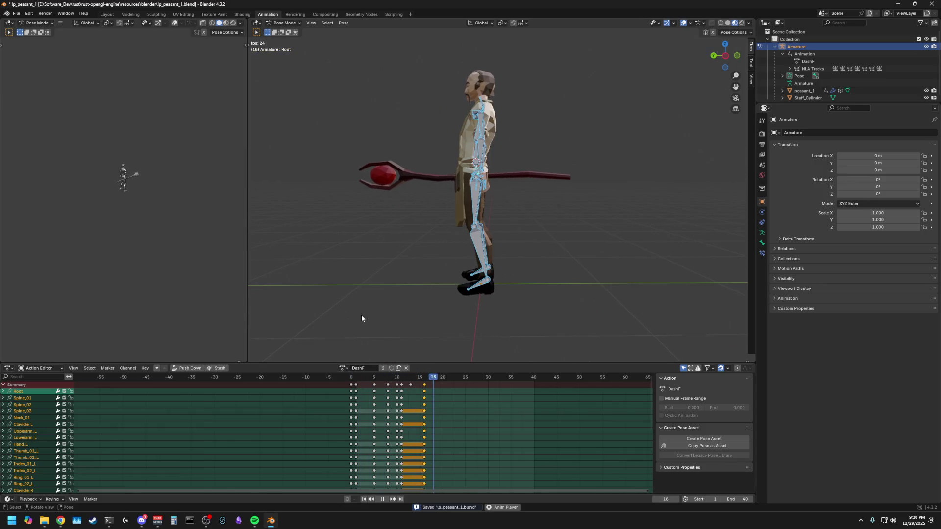
{"action": "left_click", "coordinate": [371, 390]}
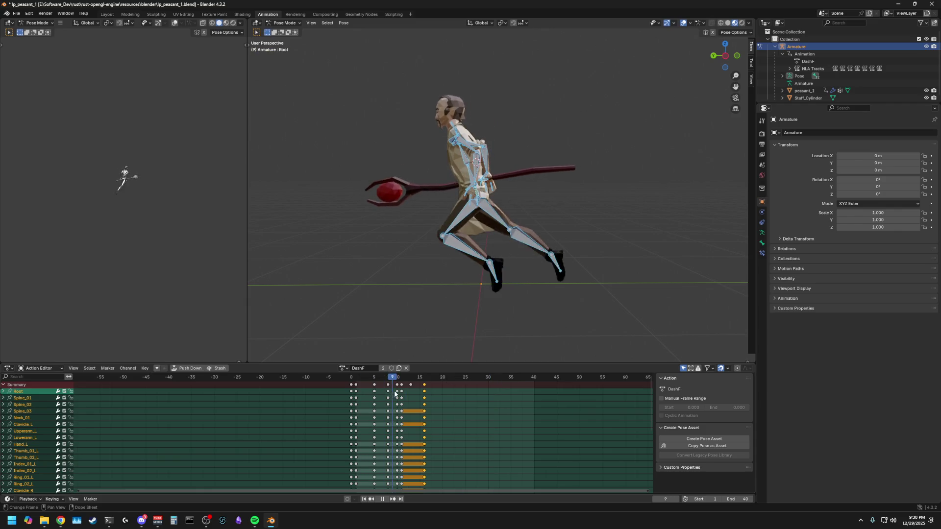
{"action": "left_click", "coordinate": [388, 392]}
{"action": "key", "text": "space"}
{"action": "key", "text": "space"}
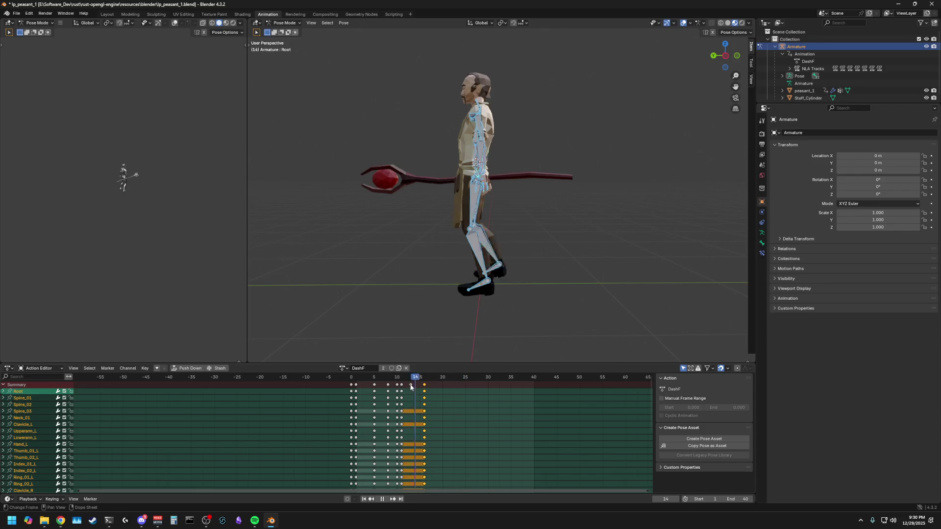
{"action": "left_click", "coordinate": [367, 305]}
{"action": "key", "text": "ctrl+z"}
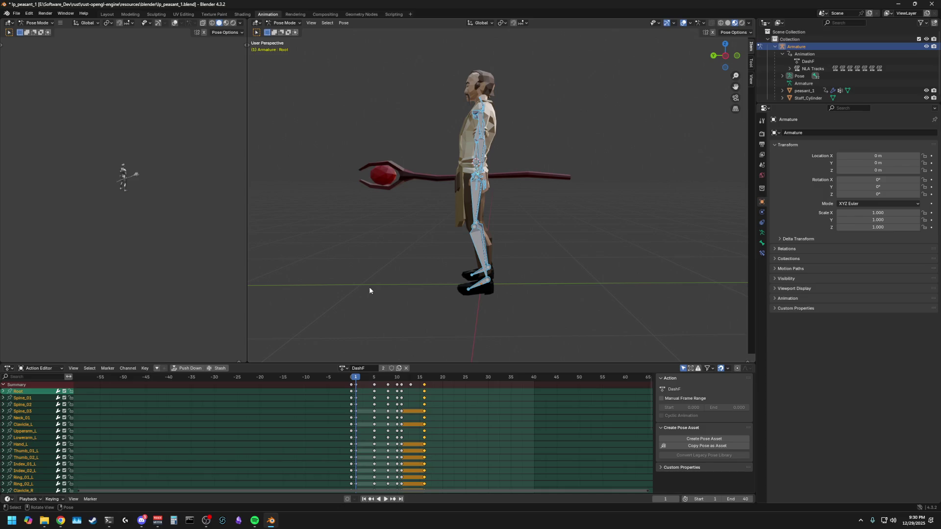
{"action": "key", "text": "ctrl+s"}
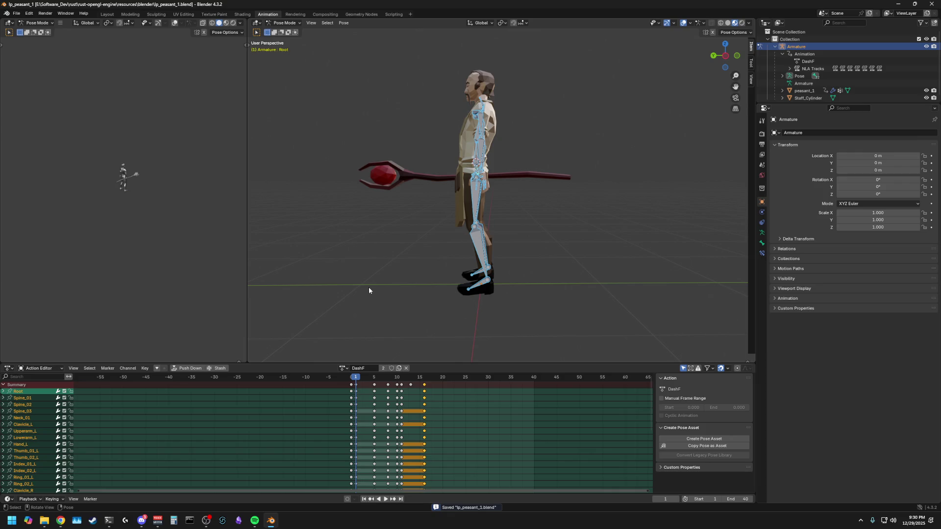
Step: Replay DashF from tilted and front three-quarter angles, return to frame 1, and save
{"action": "scroll", "coordinate": [368, 287], "scroll_direction": "up", "scroll_amount": 5}
{"action": "mouse_move", "coordinate": [315, 287]}
{"action": "middle_mouse_down"}
{"action": "mouse_move", "coordinate": [328, 301]}
{"action": "mouse_move", "coordinate": [297, 299]}
{"action": "mouse_move", "coordinate": [360, 318]}
{"action": "middle_mouse_up"}
{"action": "key", "text": "space"}
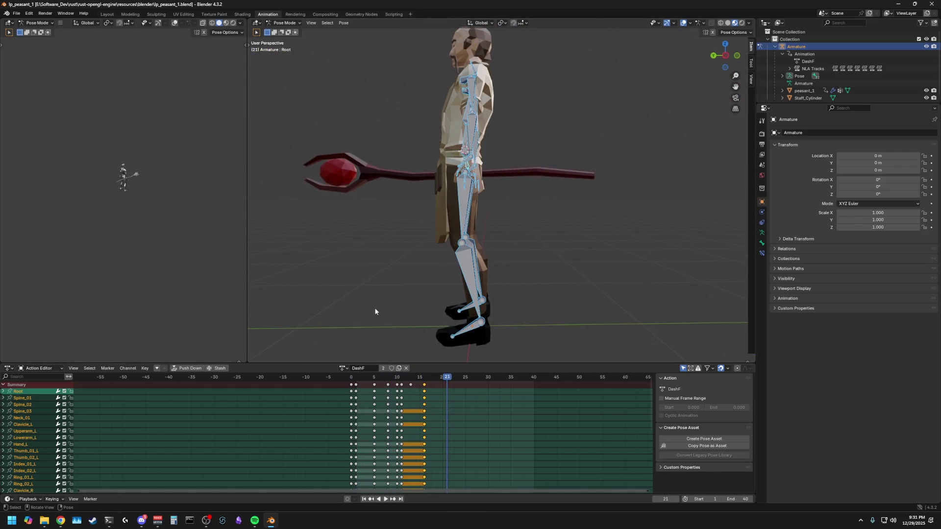
{"action": "key", "text": "Escape"}
{"action": "scroll", "coordinate": [360, 339], "scroll_direction": "up", "scroll_amount": 3}
{"action": "key", "text": "ctrl+s"}
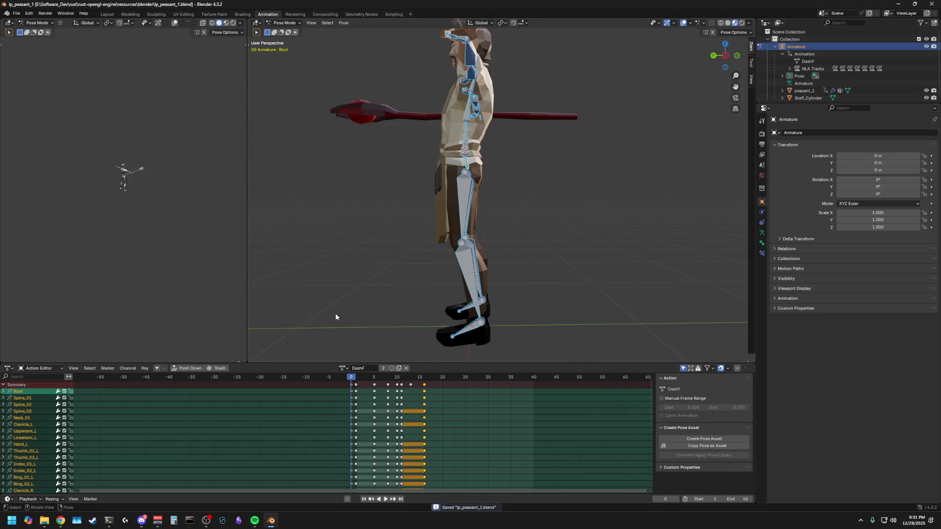
{"action": "mouse_move", "coordinate": [336, 315]}
{"action": "middle_mouse_down"}
{"action": "mouse_move", "coordinate": [391, 298]}
{"action": "mouse_move", "coordinate": [319, 295]}
{"action": "mouse_move", "coordinate": [362, 309]}
{"action": "middle_mouse_up"}
{"action": "scroll", "coordinate": [363, 308], "scroll_direction": "down", "scroll_amount": 5}
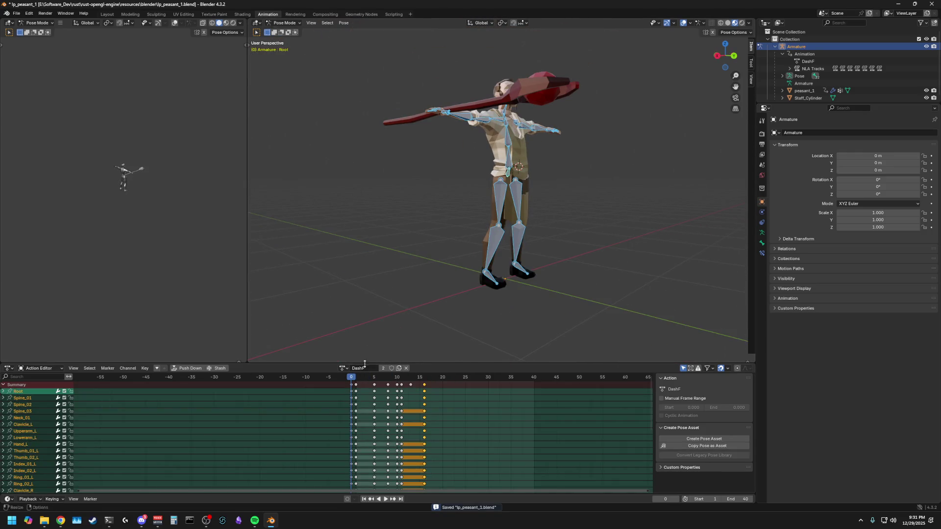
{"action": "key", "text": "Right"}
{"action": "key", "text": "ctrl+s"}
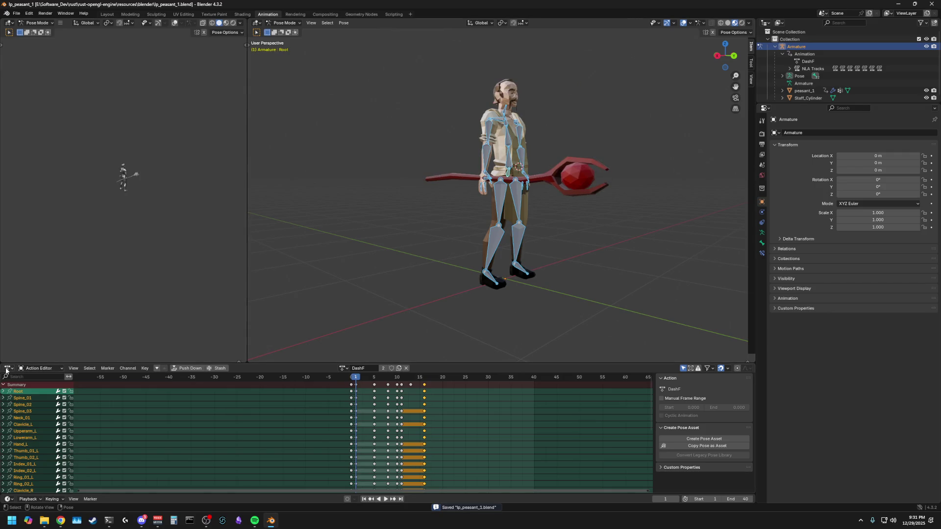
Step: In the NLA editor, delete the old Dash track, push DashF down into a strip, and save
{"action": "left_click", "coordinate": [8, 369]}
{"action": "left_click", "coordinate": [122, 430]}
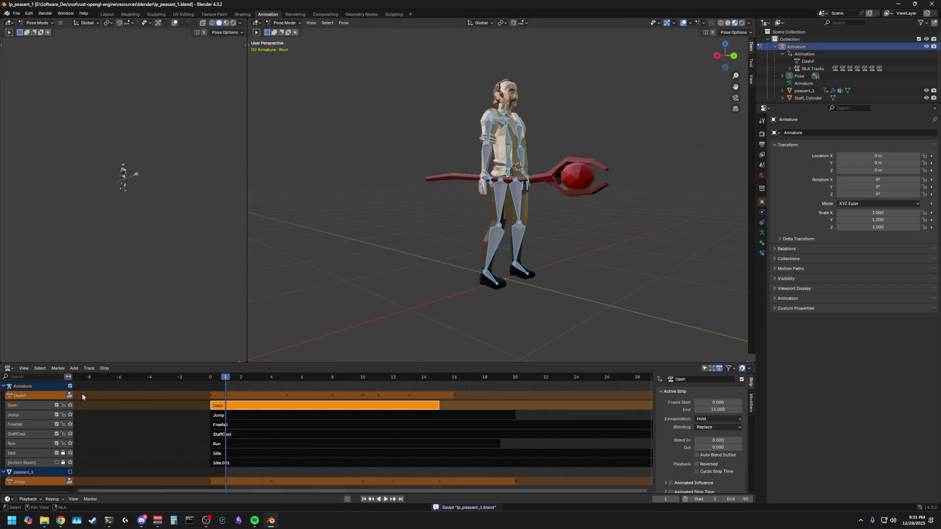
{"action": "left_click", "coordinate": [27, 405]}
{"action": "right_click", "coordinate": [38, 407]}
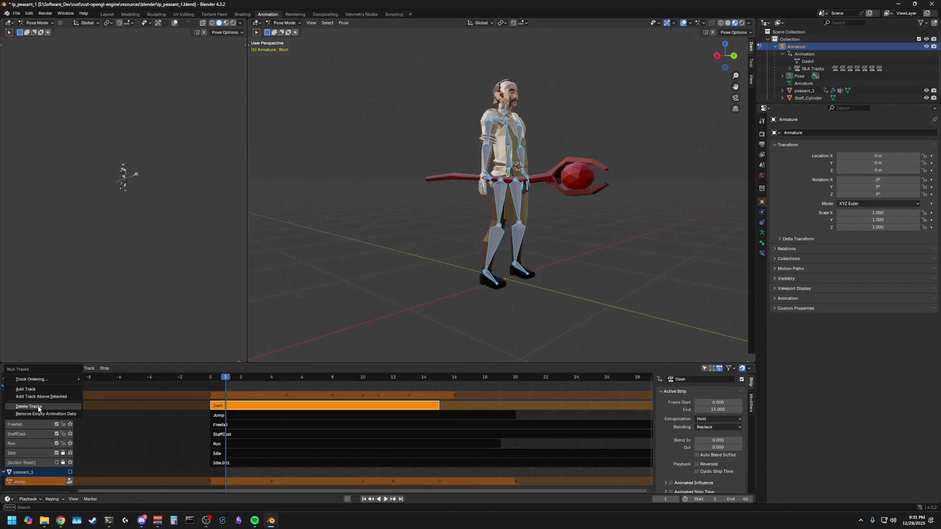
{"action": "left_click", "coordinate": [38, 407]}
{"action": "left_click", "coordinate": [69, 396]}
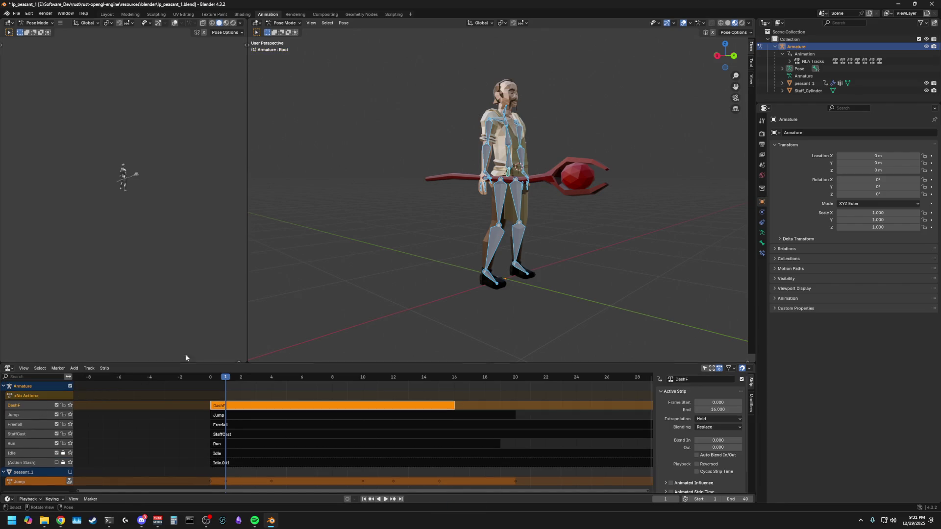
{"action": "key", "text": "ctrl+s"}
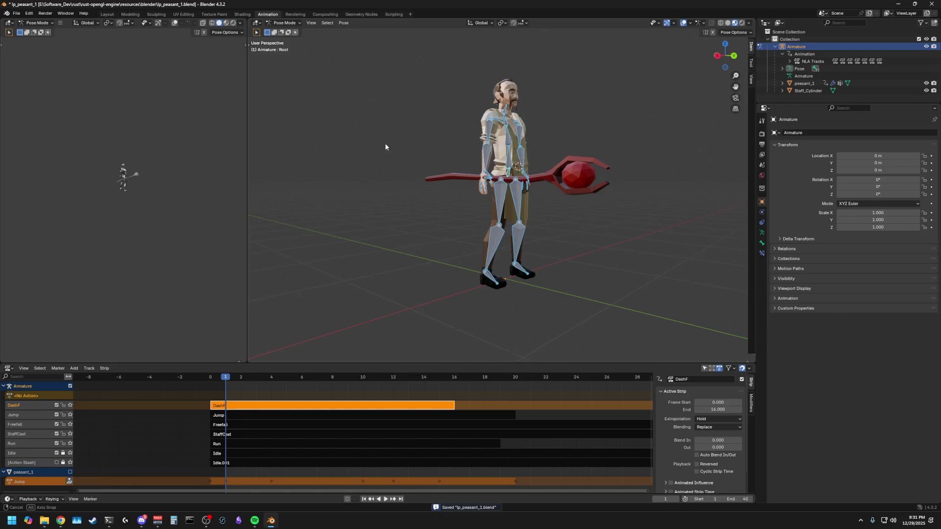
Step: Select all the peasant's bones, orbit to inspect the pose, and save lp_peasant_1.blend again
{"action": "middle_click_drag", "start_coordinate": [387, 147], "coordinate": [319, 148]}
{"action": "key", "text": "a"}
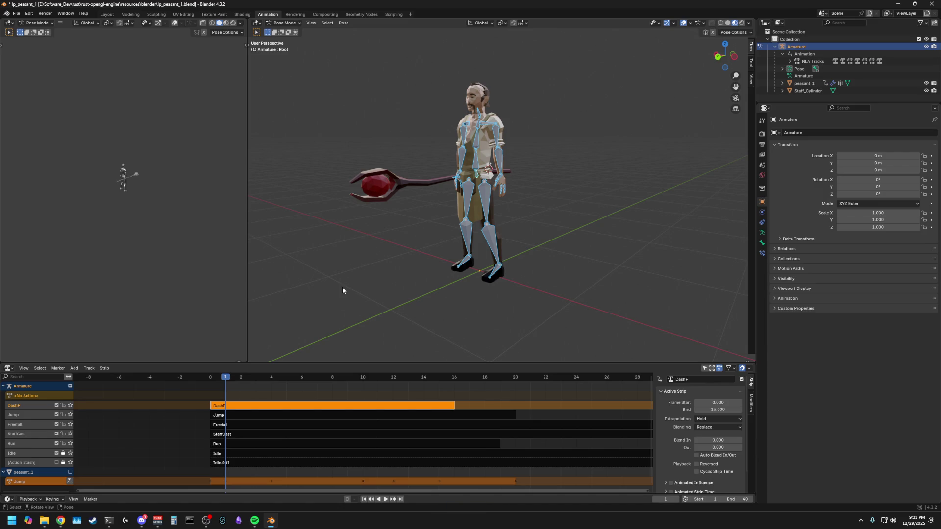
{"action": "mouse_move", "coordinate": [342, 290]}
{"action": "middle_mouse_down"}
{"action": "mouse_move", "coordinate": [313, 251]}
{"action": "mouse_move", "coordinate": [267, 270]}
{"action": "mouse_move", "coordinate": [440, 278]}
{"action": "mouse_move", "coordinate": [342, 275]}
{"action": "mouse_move", "coordinate": [386, 269]}
{"action": "mouse_move", "coordinate": [376, 265]}
{"action": "mouse_move", "coordinate": [306, 274]}
{"action": "mouse_move", "coordinate": [419, 260]}
{"action": "mouse_move", "coordinate": [407, 255]}
{"action": "mouse_move", "coordinate": [278, 261]}
{"action": "mouse_move", "coordinate": [343, 256]}
{"action": "middle_mouse_up"}
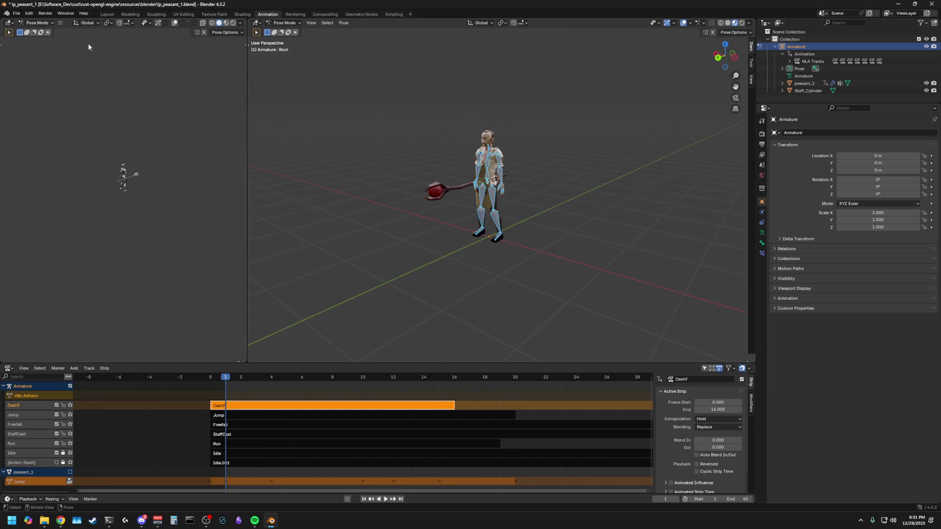
{"action": "key", "text": "ctrl+s"}
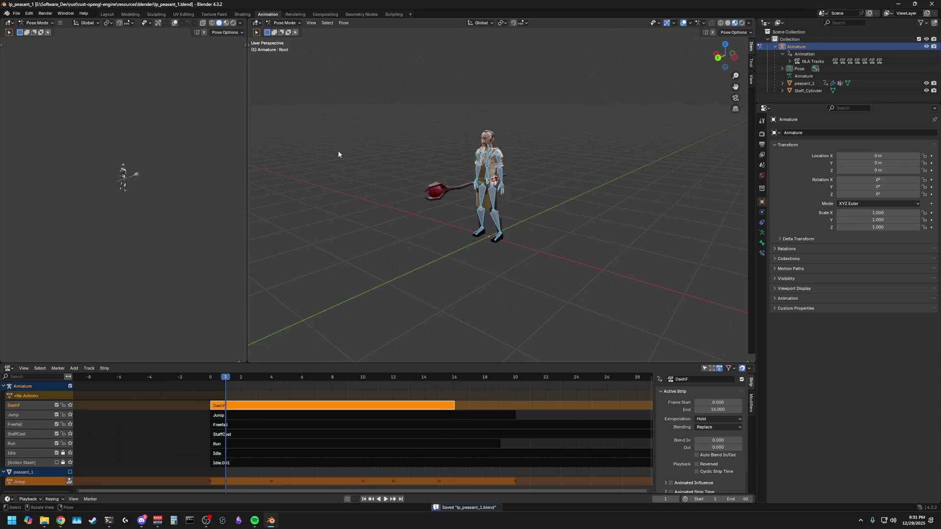
Step: Open blocky_trashbot.blend from recent files and select all of the trashbot's bones
{"action": "left_click", "coordinate": [15, 15]}
{"action": "mouse_move", "coordinate": [47, 35]}
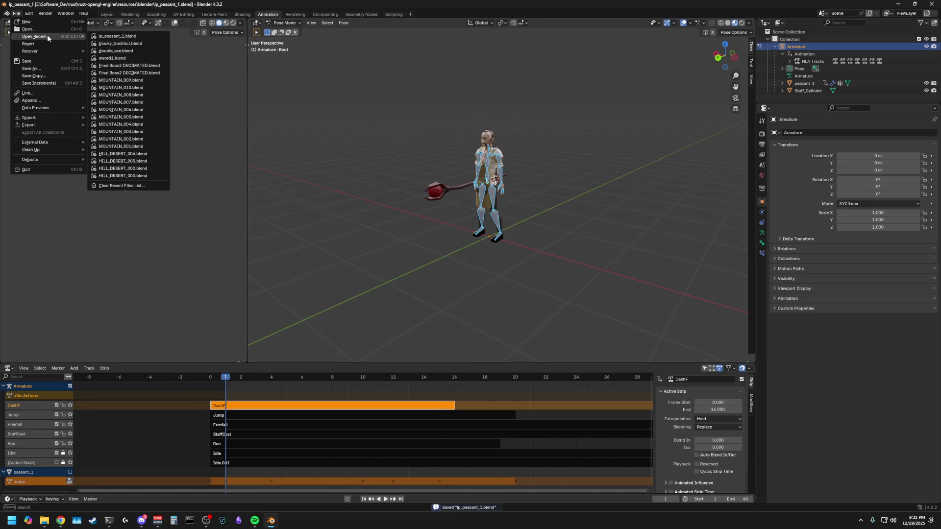
{"action": "left_click", "coordinate": [121, 43]}
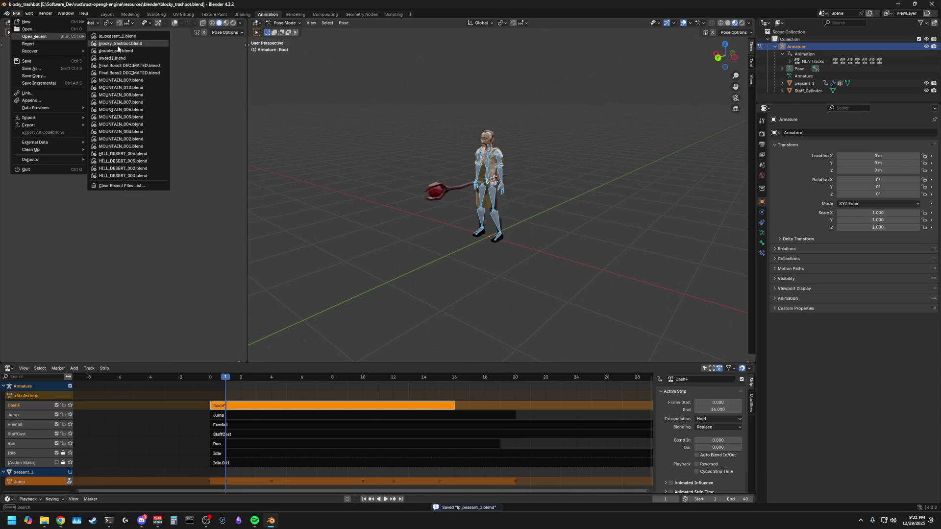
{"action": "key", "text": "a"}
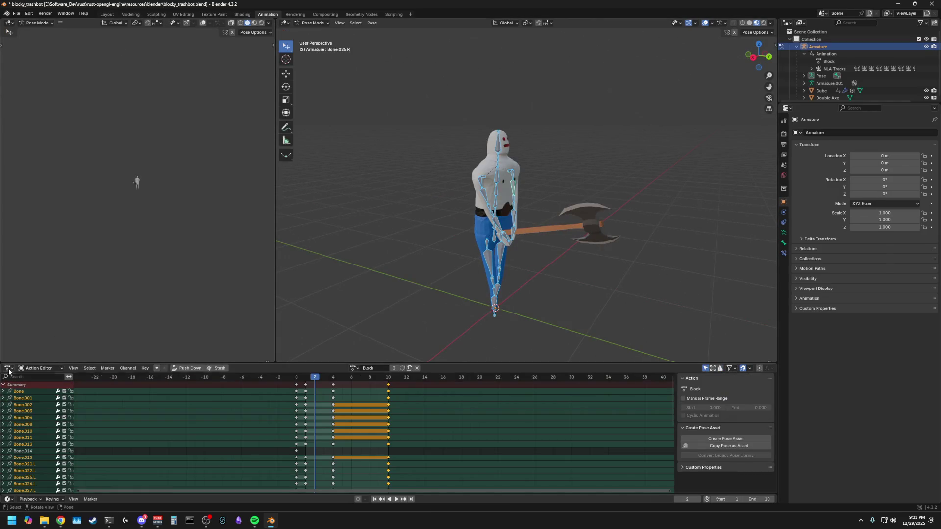
Step: Show the trashbot's tracks in the Nonlinear Animation editor and play its Block animation
{"action": "left_click", "coordinate": [9, 371]}
{"action": "left_click", "coordinate": [142, 409]}
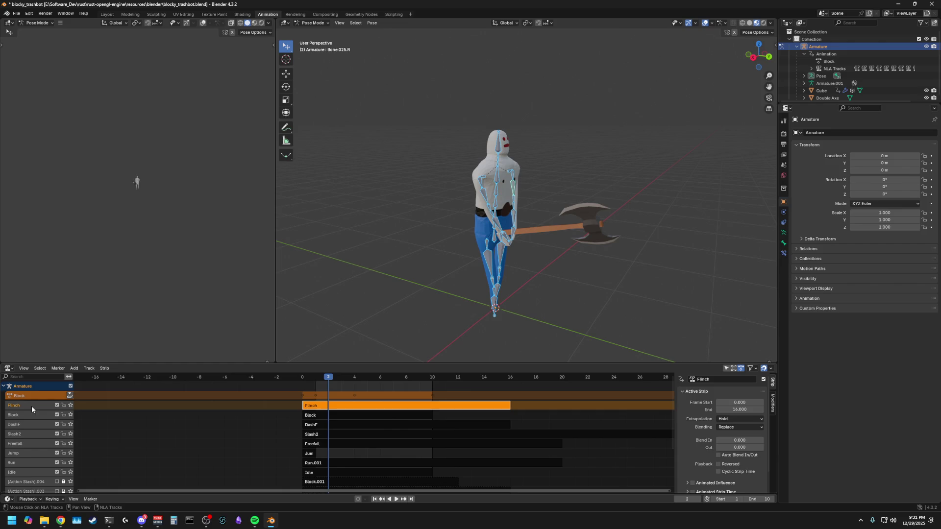
{"action": "mouse_move", "coordinate": [343, 265]}
{"action": "middle_mouse_down"}
{"action": "mouse_move", "coordinate": [364, 264]}
{"action": "mouse_move", "coordinate": [322, 271]}
{"action": "mouse_move", "coordinate": [433, 280]}
{"action": "mouse_move", "coordinate": [383, 309]}
{"action": "middle_mouse_up"}
{"action": "left_click_drag", "start_coordinate": [329, 383], "coordinate": [309, 387]}
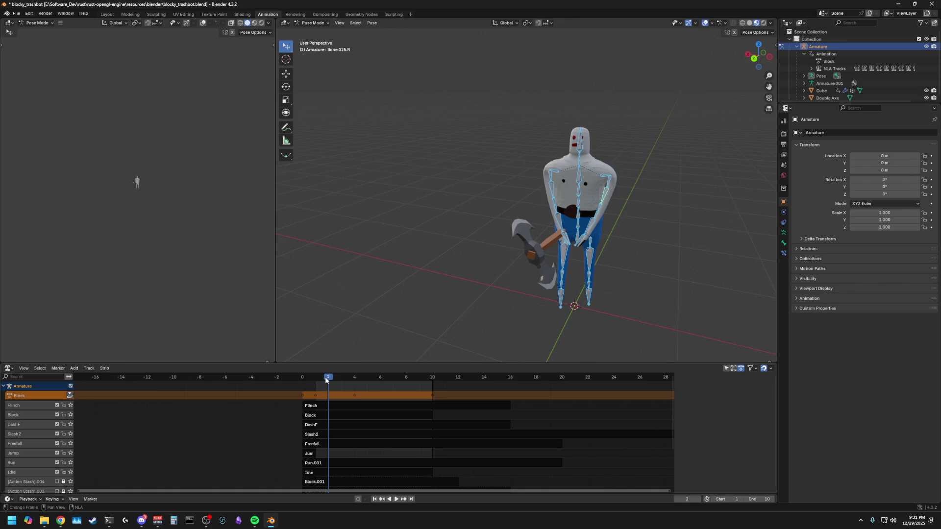
{"action": "key", "text": "space"}
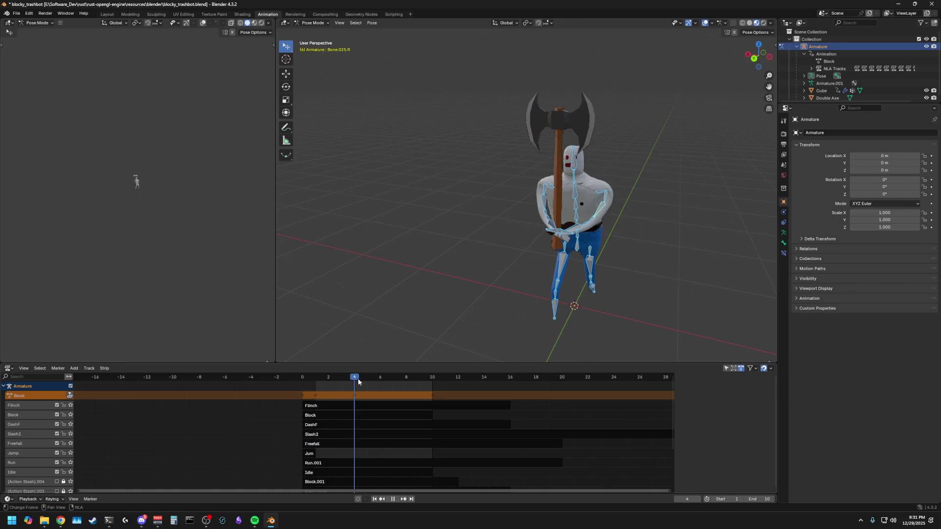
{"action": "key", "text": "Escape"}
Step: Make Flinch the trashbot's active action in the NLA sidebar and scrub to frames 6 and 8
{"action": "key", "text": "n"}
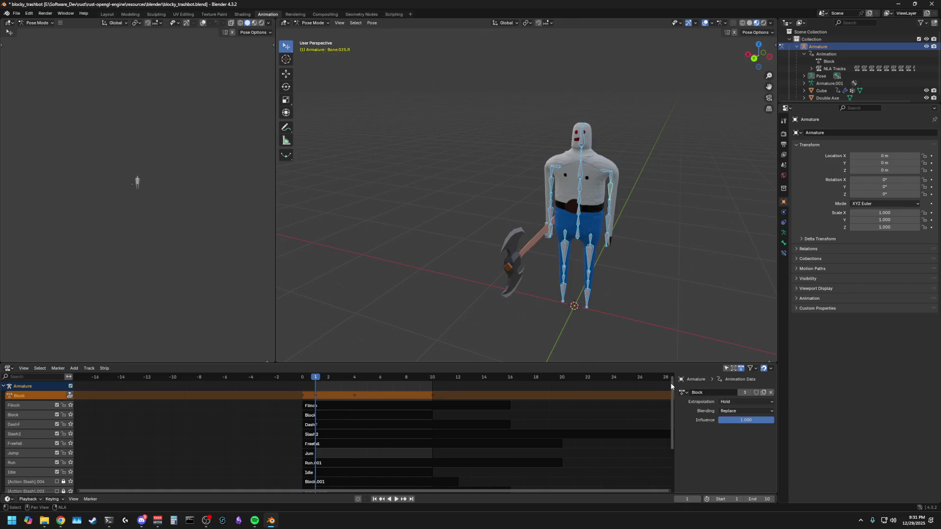
{"action": "left_click", "coordinate": [683, 392]}
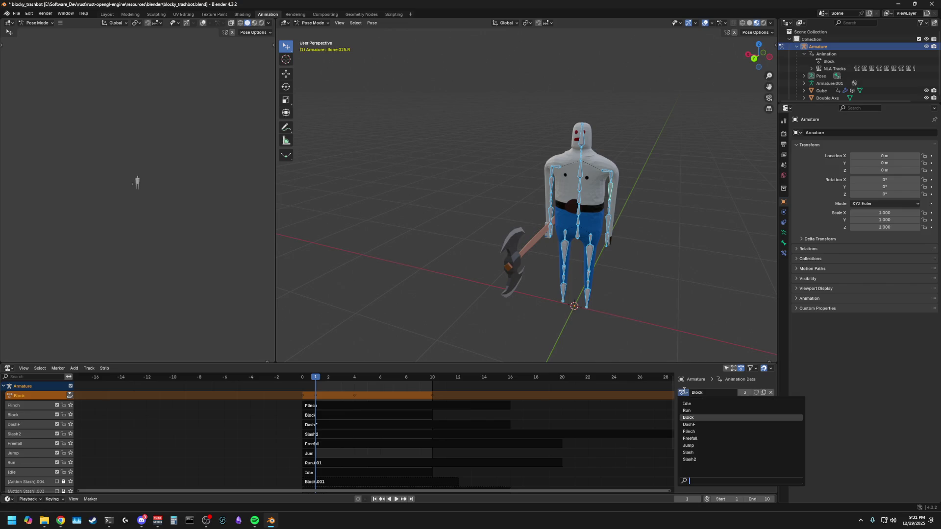
{"action": "left_click", "coordinate": [689, 431]}
{"action": "left_click", "coordinate": [302, 382]}
{"action": "key", "text": "space"}
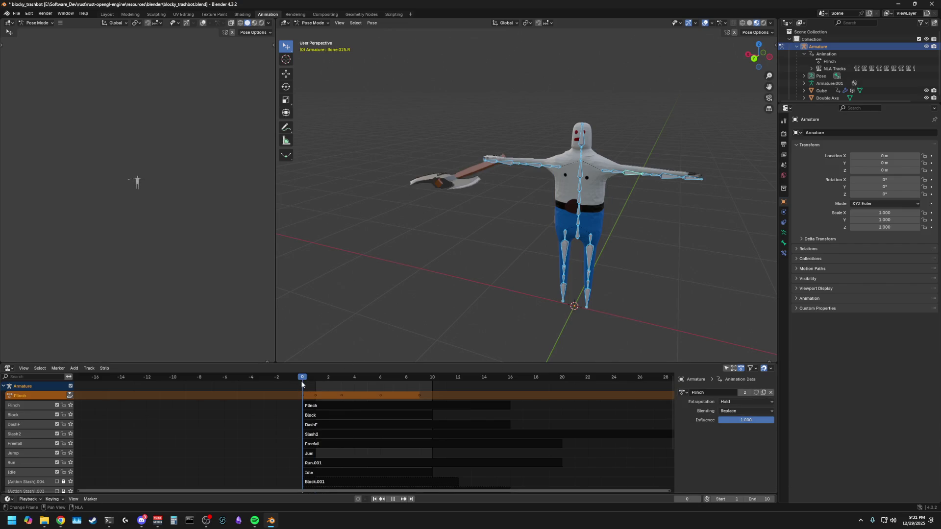
{"action": "left_click_drag", "start_coordinate": [302, 384], "coordinate": [387, 377]}
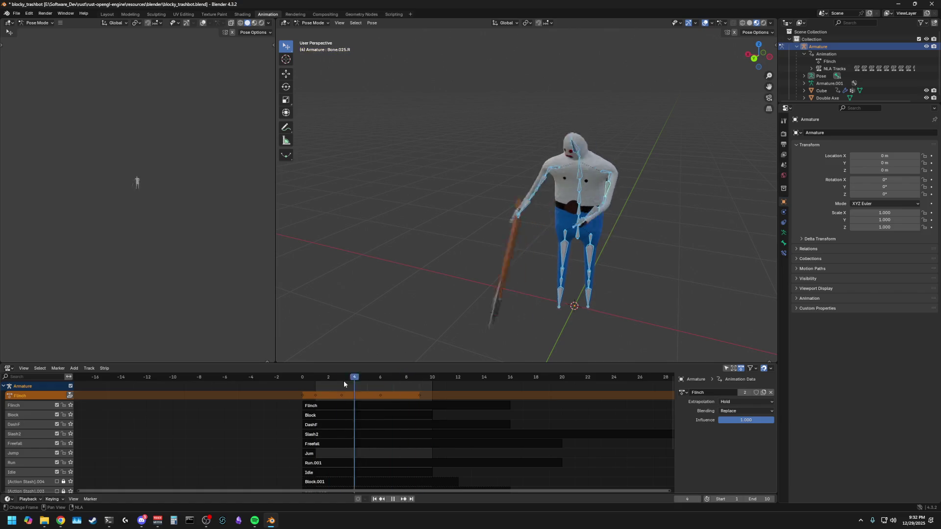
{"action": "mouse_move", "coordinate": [331, 381]}
{"action": "left_mouse_down"}
{"action": "mouse_move", "coordinate": [420, 379]}
{"action": "mouse_move", "coordinate": [319, 385]}
{"action": "left_mouse_up"}
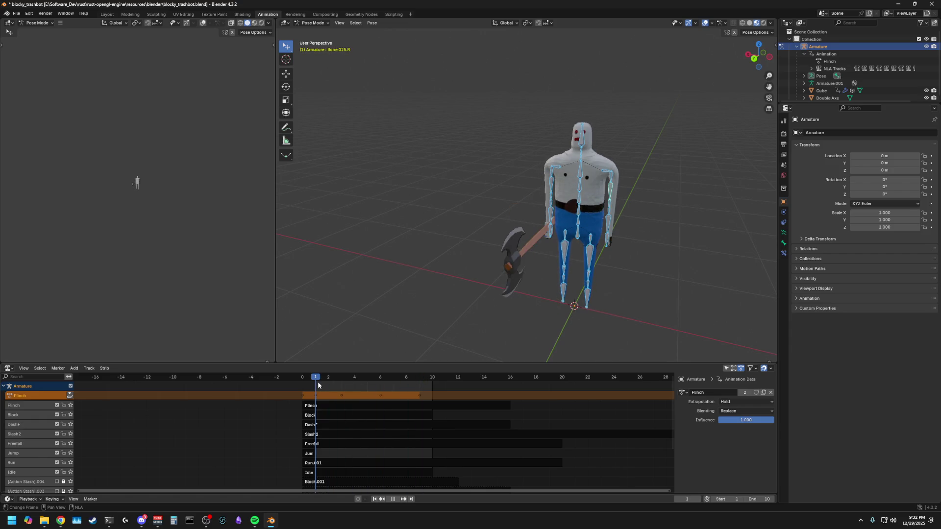
Step: Set the scene end frame to 9 and play Flinch while orbiting the trashbot
{"action": "left_click", "coordinate": [772, 498]}
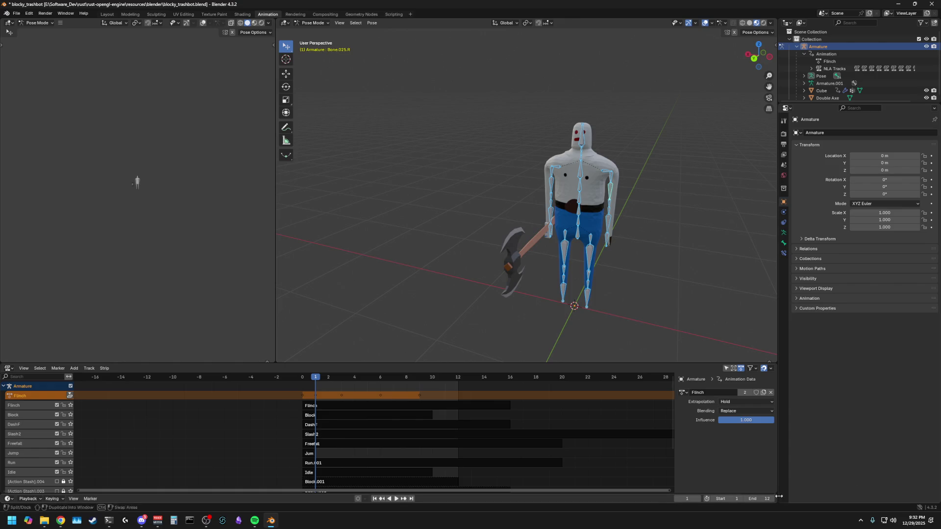
{"action": "left_click", "coordinate": [773, 498]}
{"action": "left_click", "coordinate": [768, 498]}
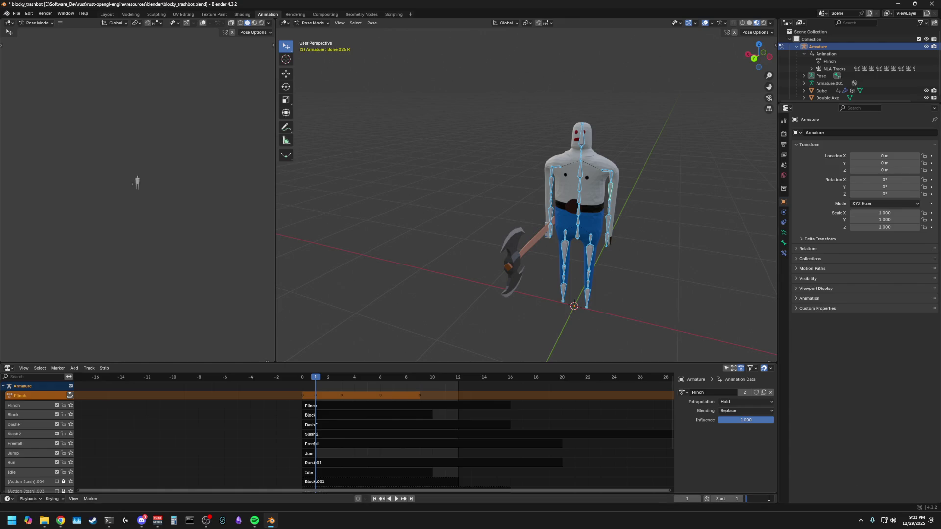
{"action": "type", "text": "9"}
{"action": "key", "text": "Return"}
{"action": "key", "text": "space"}
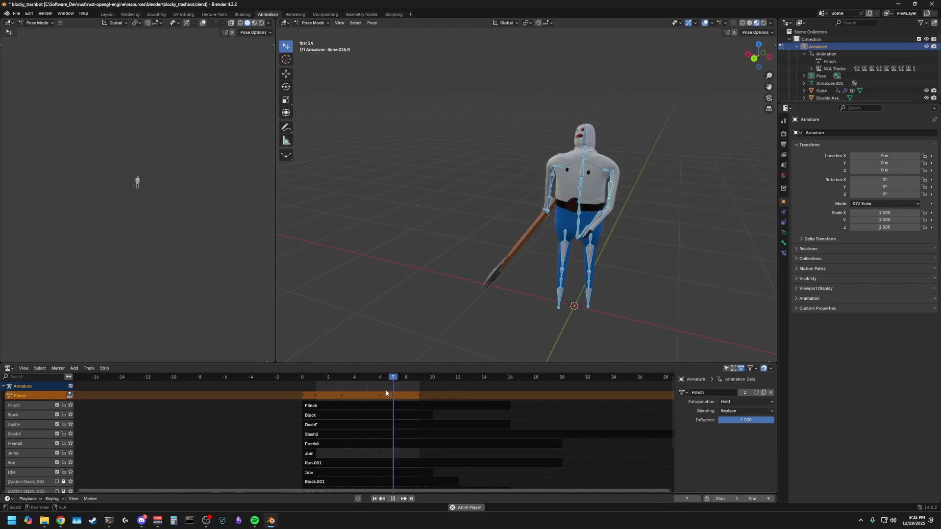
{"action": "mouse_move", "coordinate": [392, 353]}
{"action": "middle_mouse_down"}
{"action": "mouse_move", "coordinate": [500, 319]}
{"action": "mouse_move", "coordinate": [366, 304]}
{"action": "mouse_move", "coordinate": [659, 298]}
{"action": "mouse_move", "coordinate": [450, 302]}
{"action": "mouse_move", "coordinate": [558, 302]}
{"action": "mouse_move", "coordinate": [443, 301]}
{"action": "mouse_move", "coordinate": [539, 287]}
{"action": "mouse_move", "coordinate": [607, 299]}
{"action": "mouse_move", "coordinate": [638, 282]}
{"action": "mouse_move", "coordinate": [374, 279]}
{"action": "mouse_move", "coordinate": [480, 272]}
{"action": "mouse_move", "coordinate": [398, 281]}
{"action": "mouse_move", "coordinate": [433, 273]}
{"action": "mouse_move", "coordinate": [336, 268]}
{"action": "mouse_move", "coordinate": [510, 293]}
{"action": "mouse_move", "coordinate": [587, 284]}
{"action": "mouse_move", "coordinate": [472, 296]}
{"action": "mouse_move", "coordinate": [528, 301]}
{"action": "mouse_move", "coordinate": [631, 295]}
{"action": "middle_mouse_up"}
{"action": "key", "text": "space"}
Step: Zoom in, rewind to frame 1 and replay Flinch from another angle, then select the Block track
{"action": "scroll", "coordinate": [508, 298], "scroll_direction": "up", "scroll_amount": 5}
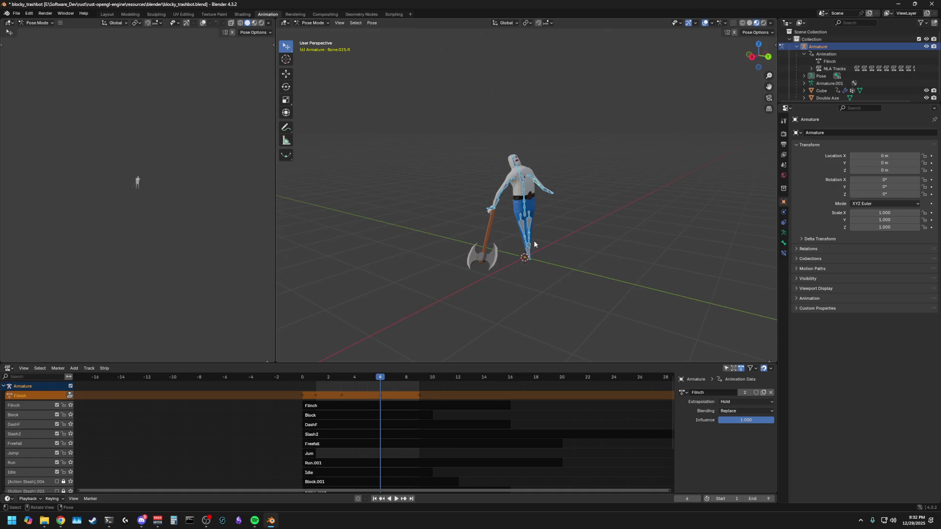
{"action": "scroll", "coordinate": [534, 243], "scroll_direction": "up", "scroll_amount": 2}
{"action": "left_click", "coordinate": [385, 237]}
{"action": "mouse_move", "coordinate": [392, 378]}
{"action": "left_mouse_down"}
{"action": "mouse_move", "coordinate": [419, 381]}
{"action": "mouse_move", "coordinate": [315, 380]}
{"action": "left_mouse_up"}
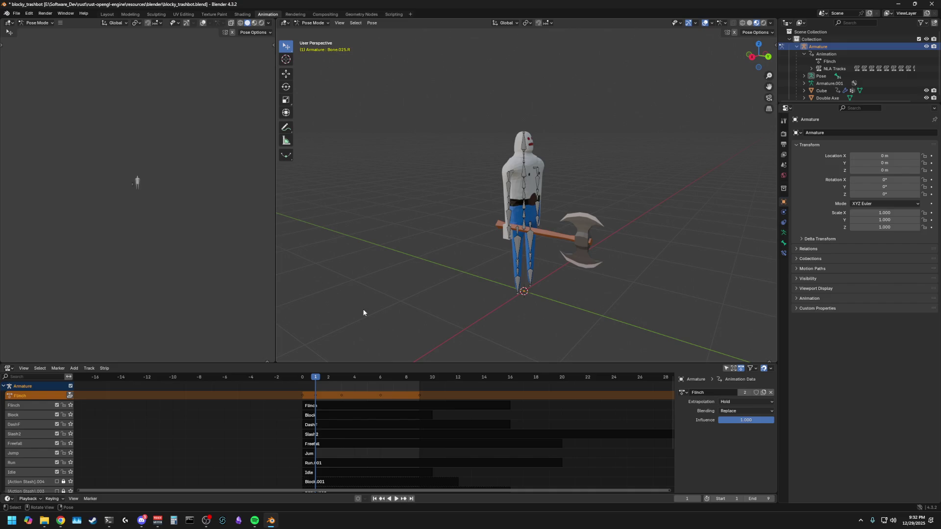
{"action": "key", "text": "space"}
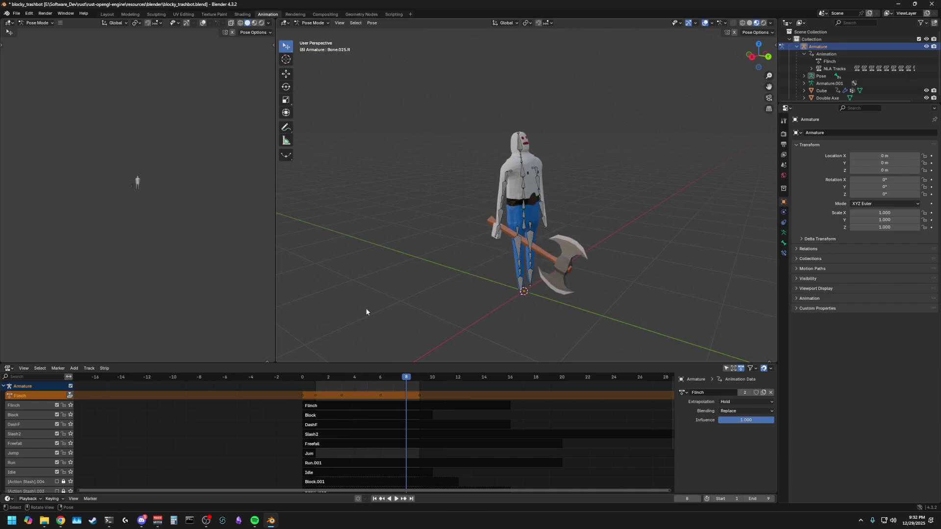
{"action": "key", "text": "space"}
{"action": "key", "text": "space"}
{"action": "mouse_move", "coordinate": [399, 315]}
{"action": "middle_mouse_down"}
{"action": "mouse_move", "coordinate": [408, 310]}
{"action": "mouse_move", "coordinate": [353, 337]}
{"action": "middle_mouse_up"}
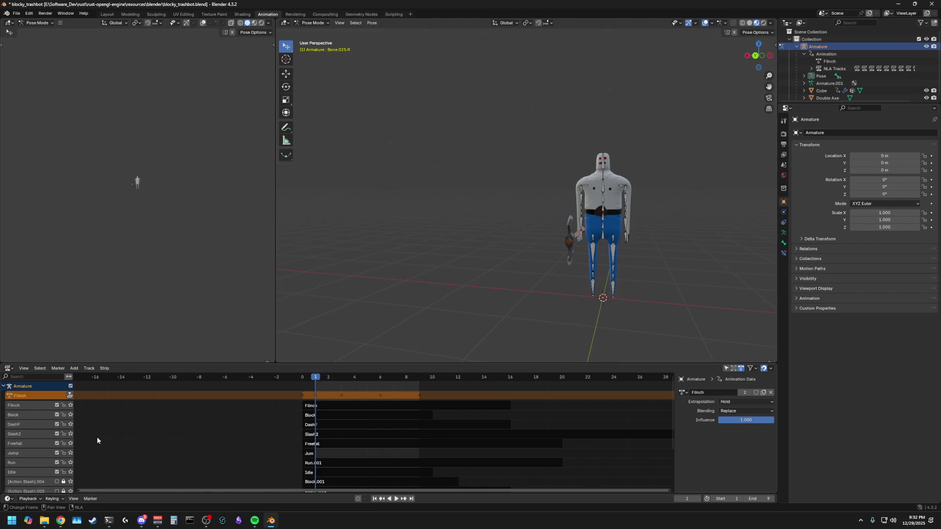
{"action": "left_click", "coordinate": [25, 414]}
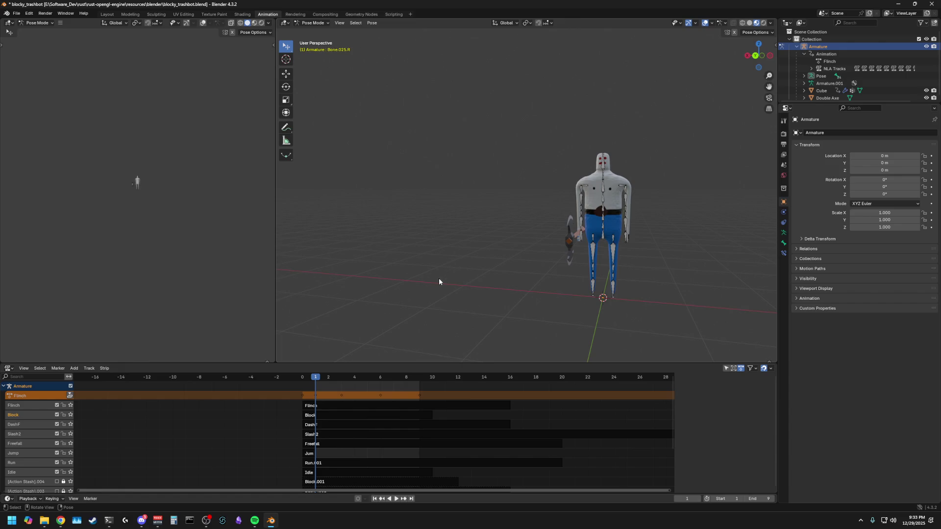
Step: Open lp_peasant_1.blend from the recent files list and answer the save prompt
{"action": "mouse_move", "coordinate": [450, 256]}
{"action": "middle_mouse_down"}
{"action": "mouse_move", "coordinate": [382, 269]}
{"action": "mouse_move", "coordinate": [561, 278]}
{"action": "mouse_move", "coordinate": [475, 277]}
{"action": "mouse_move", "coordinate": [402, 261]}
{"action": "mouse_move", "coordinate": [362, 279]}
{"action": "mouse_move", "coordinate": [542, 289]}
{"action": "mouse_move", "coordinate": [522, 278]}
{"action": "mouse_move", "coordinate": [404, 276]}
{"action": "mouse_move", "coordinate": [467, 287]}
{"action": "middle_mouse_up"}
{"action": "mouse_move", "coordinate": [554, 287]}
{"action": "middle_mouse_down"}
{"action": "mouse_move", "coordinate": [443, 285]}
{"action": "mouse_move", "coordinate": [389, 269]}
{"action": "mouse_move", "coordinate": [445, 273]}
{"action": "mouse_move", "coordinate": [443, 265]}
{"action": "mouse_move", "coordinate": [370, 264]}
{"action": "mouse_move", "coordinate": [559, 280]}
{"action": "mouse_move", "coordinate": [450, 279]}
{"action": "mouse_move", "coordinate": [344, 206]}
{"action": "middle_mouse_up"}
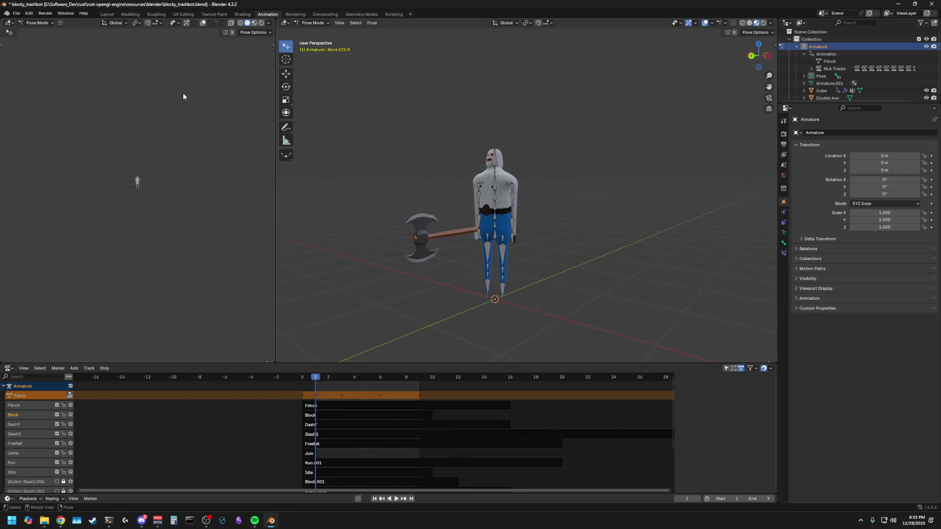
{"action": "left_click", "coordinate": [17, 14]}
{"action": "mouse_move", "coordinate": [39, 35]}
{"action": "left_click", "coordinate": [123, 48]}
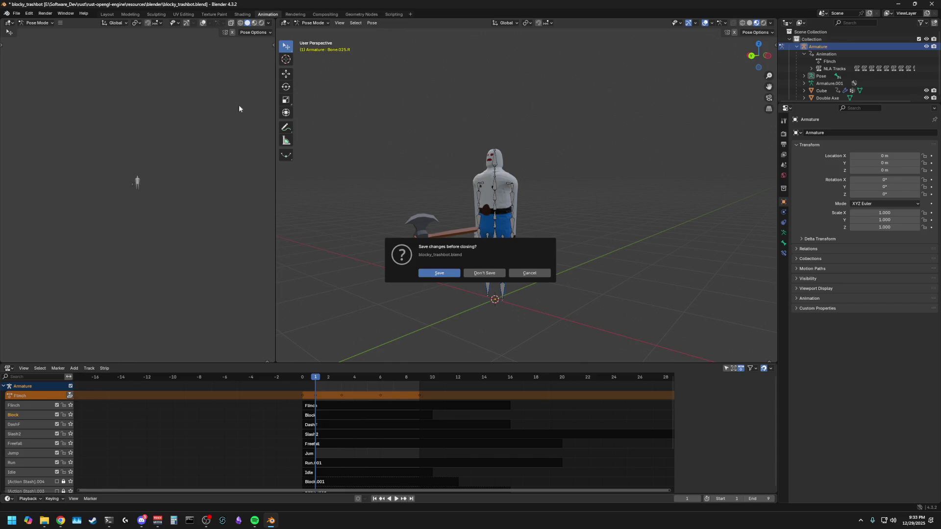
{"action": "left_click", "coordinate": [484, 273]}
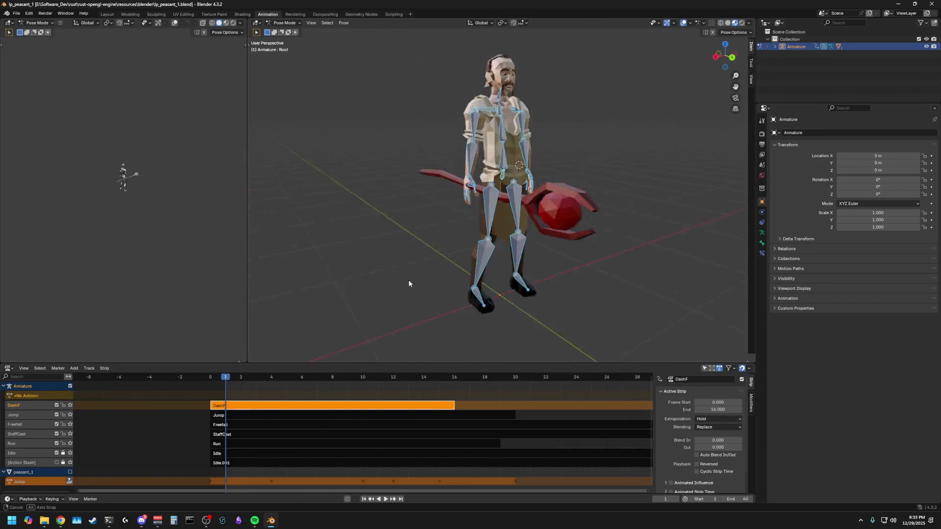
Step: View the peasant from the front and preview its animation, scrubbing to frame 9 and back
{"action": "middle_click_drag", "start_coordinate": [409, 283], "coordinate": [333, 294]}
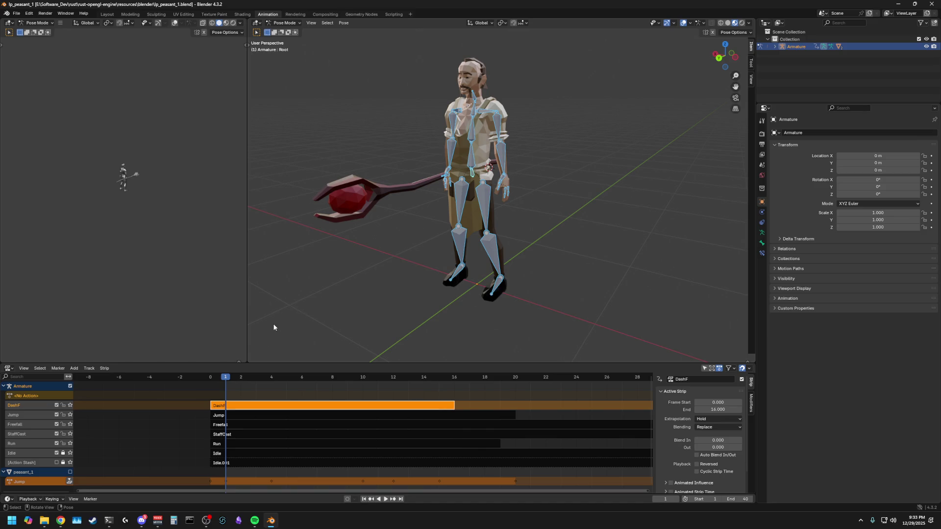
{"action": "scroll", "coordinate": [299, 318], "scroll_direction": "down", "scroll_amount": 2}
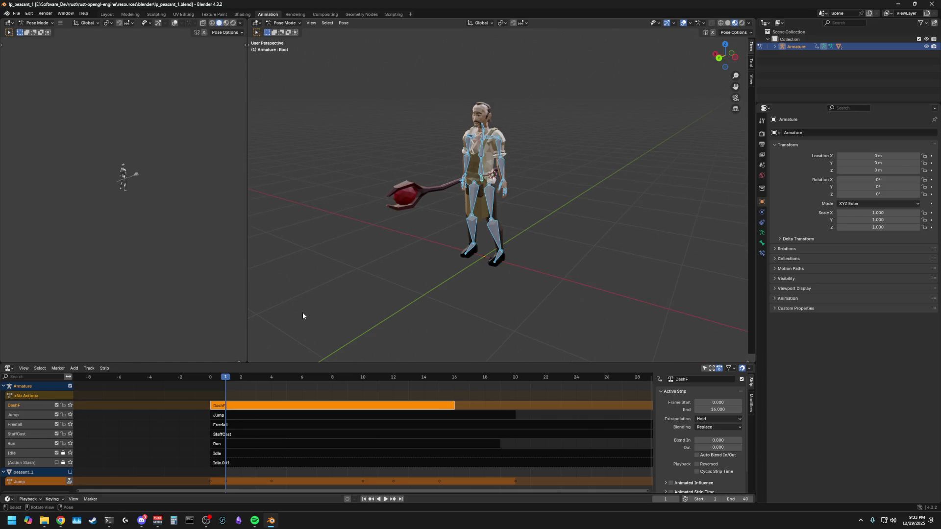
{"action": "mouse_move", "coordinate": [319, 307]}
{"action": "middle_mouse_down"}
{"action": "mouse_move", "coordinate": [515, 281]}
{"action": "mouse_move", "coordinate": [337, 305]}
{"action": "middle_mouse_up"}
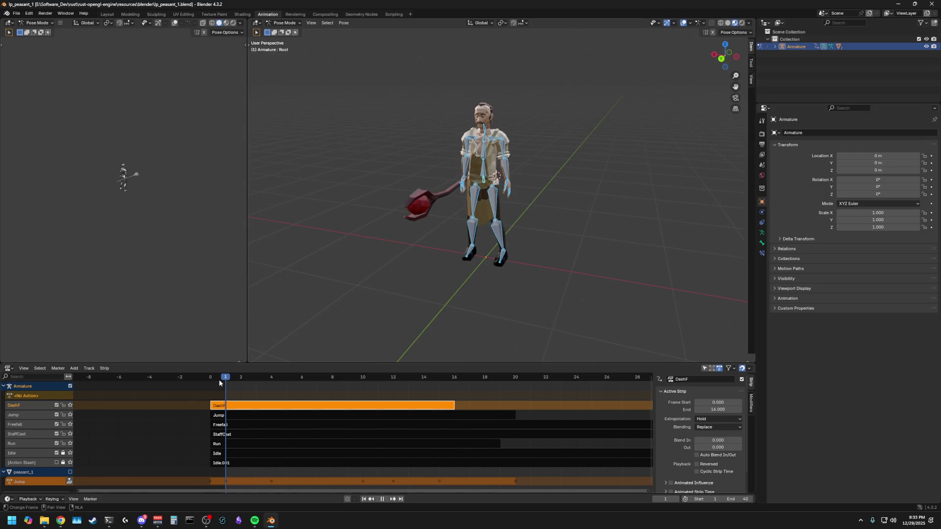
{"action": "key", "text": "space"}
{"action": "key", "text": "Escape"}
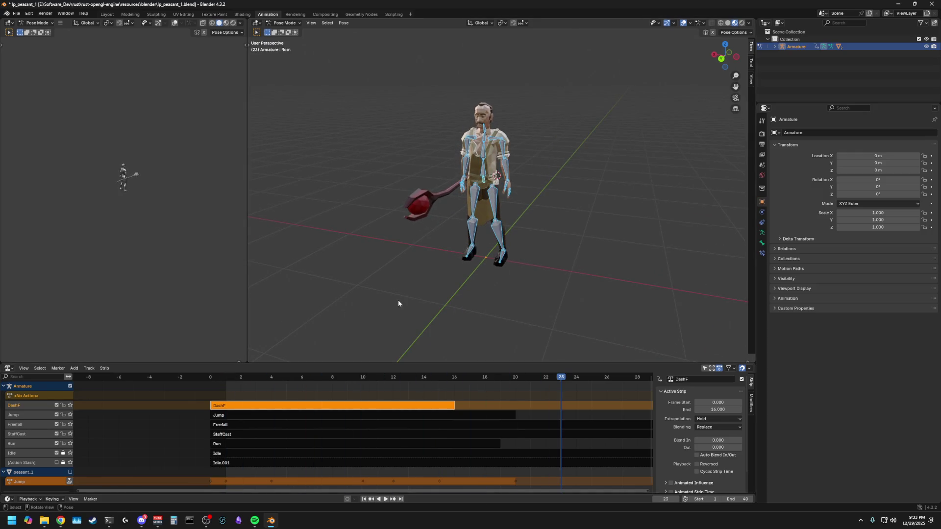
{"action": "mouse_move", "coordinate": [231, 410]}
{"action": "left_mouse_down"}
{"action": "mouse_move", "coordinate": [344, 404]}
{"action": "mouse_move", "coordinate": [227, 411]}
{"action": "left_mouse_up"}
{"action": "mouse_move", "coordinate": [314, 343]}
{"action": "middle_mouse_down"}
{"action": "mouse_move", "coordinate": [349, 323]}
{"action": "mouse_move", "coordinate": [350, 300]}
{"action": "middle_mouse_up"}
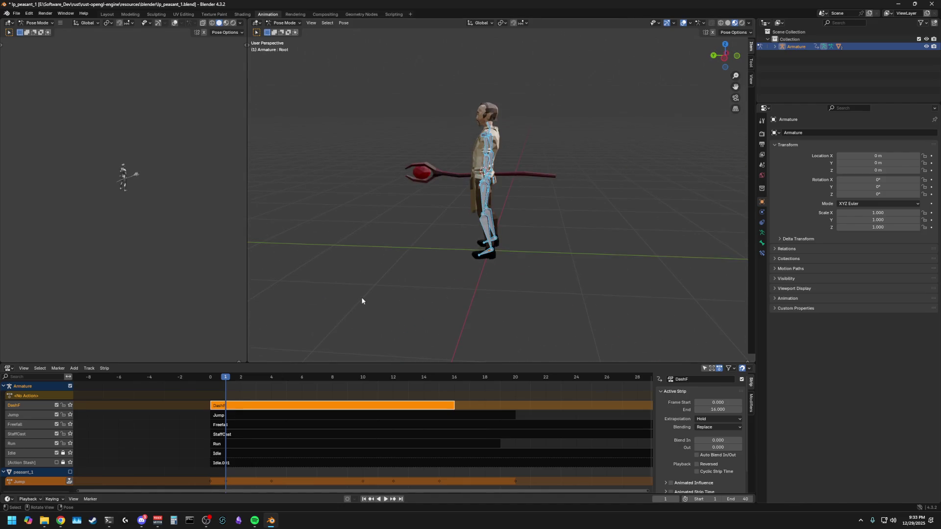
{"action": "scroll", "coordinate": [350, 299], "scroll_direction": "up", "scroll_amount": 4}
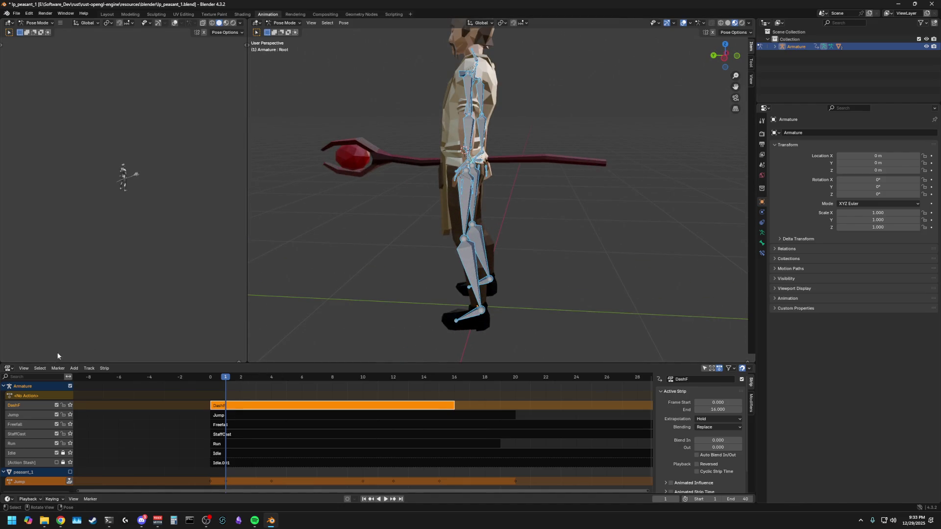
{"action": "left_click", "coordinate": [9, 368]}
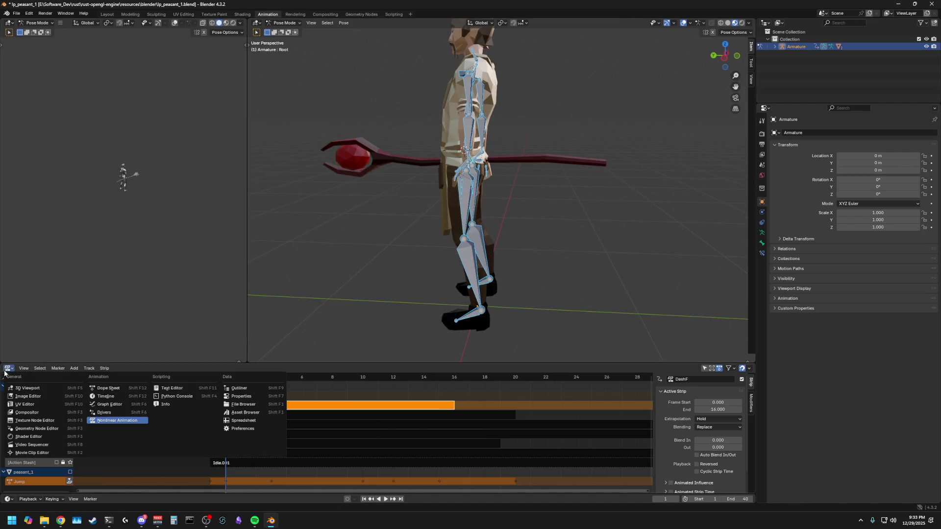
Step: Switch the bottom area to the Action Editor and load the DashF action
{"action": "left_click", "coordinate": [109, 392]}
{"action": "left_click", "coordinate": [343, 368]}
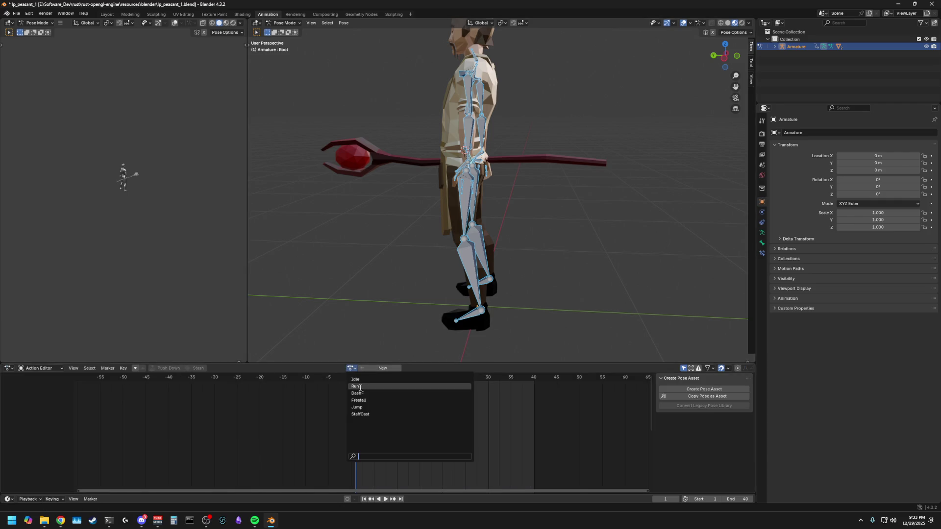
{"action": "left_click", "coordinate": [363, 387]}
{"action": "left_click", "coordinate": [356, 387]}
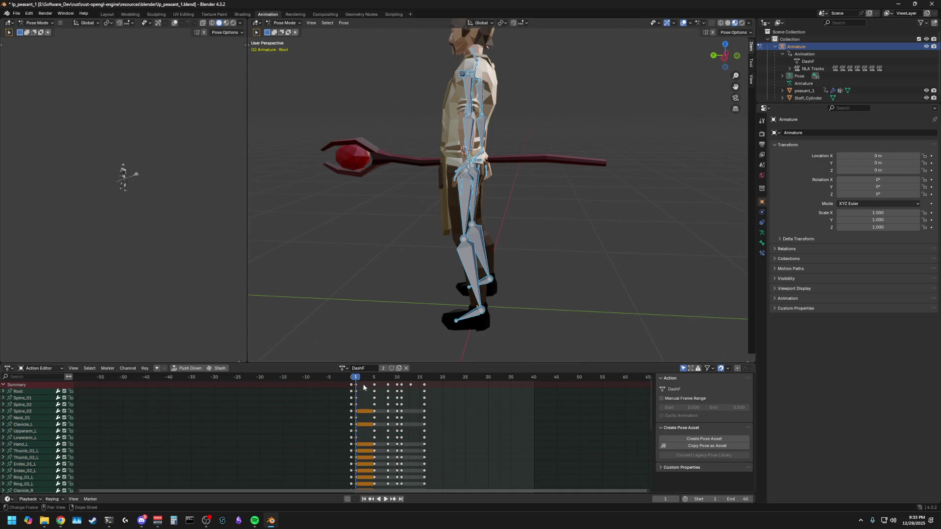
{"action": "left_click_drag", "start_coordinate": [369, 379], "coordinate": [387, 383]}
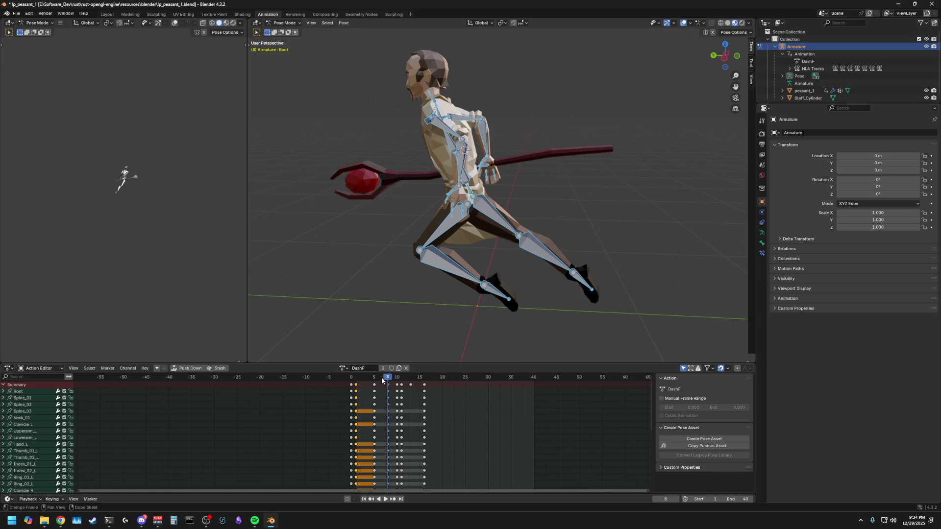
Step: Shift the frame-5 keys one frame earlier, paste the pose keys at frame 5, and replay
{"action": "left_click", "coordinate": [375, 386]}
{"action": "key", "text": "space"}
{"action": "left_click_drag", "start_coordinate": [387, 380], "coordinate": [358, 385]}
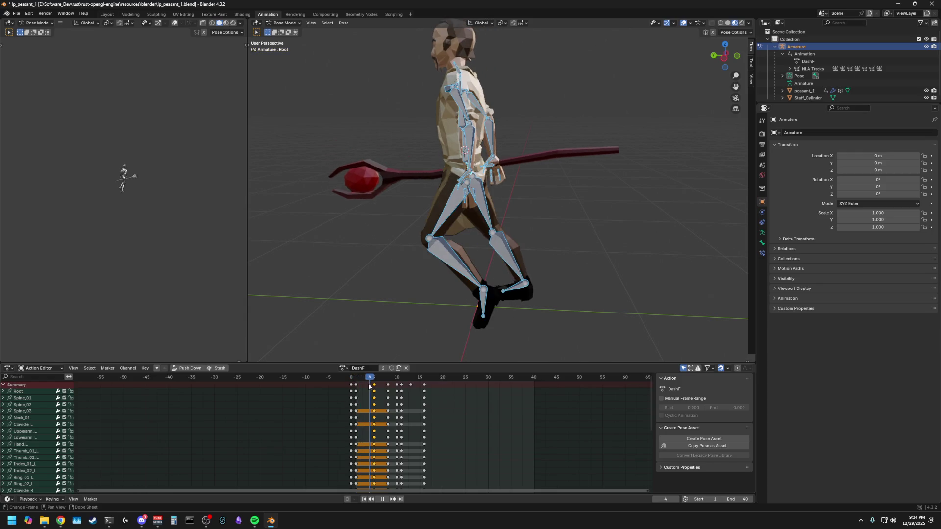
{"action": "key", "text": "Escape"}
{"action": "key", "text": "g"}
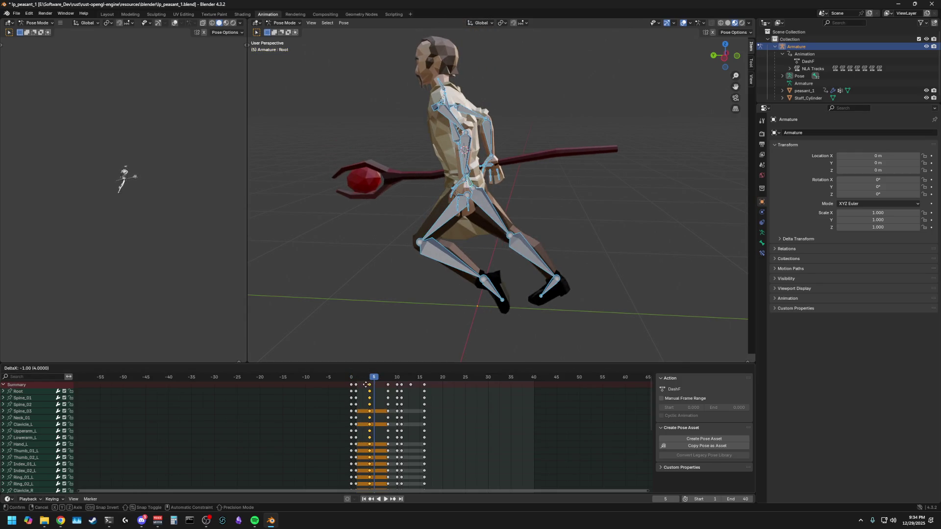
{"action": "left_click", "coordinate": [364, 385]}
{"action": "key", "text": "ctrl+v"}
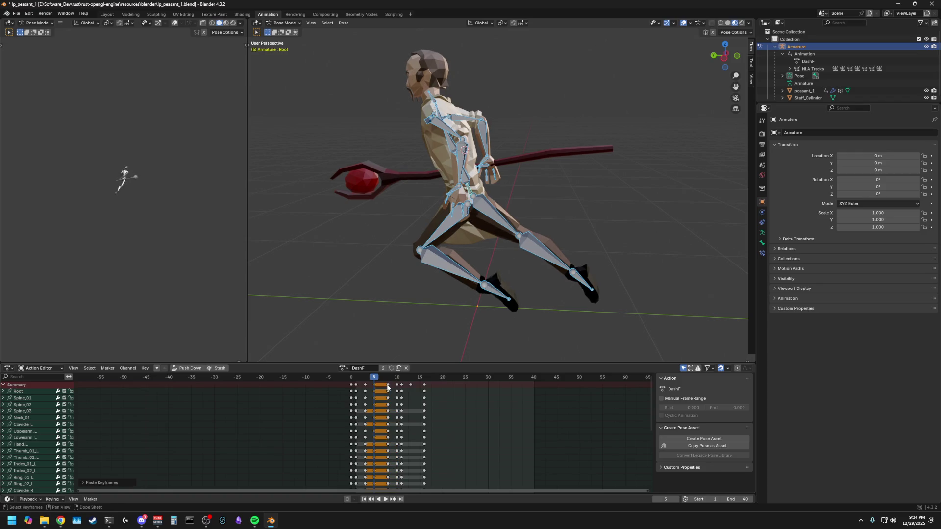
{"action": "left_click_drag", "start_coordinate": [376, 383], "coordinate": [358, 379]}
{"action": "key", "text": "space"}
{"action": "key", "text": "space"}
Step: Bend the right calf on X and swing the right leg lower via its thigh
{"action": "key", "text": "alt+a"}
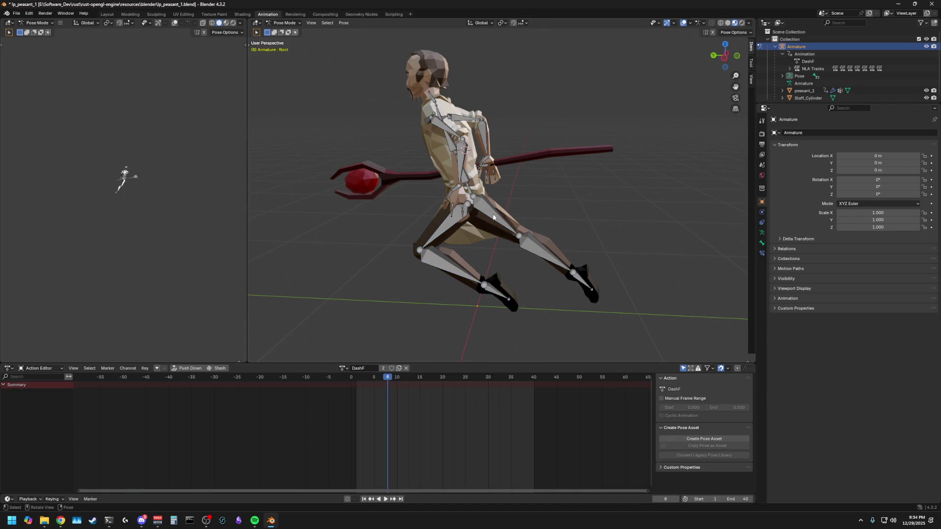
{"action": "left_click", "coordinate": [535, 245]}
{"action": "key", "text": "r"}
{"action": "key", "text": "x"}
{"action": "left_click", "coordinate": [537, 235]}
{"action": "key", "text": "r"}
{"action": "key", "text": "x"}
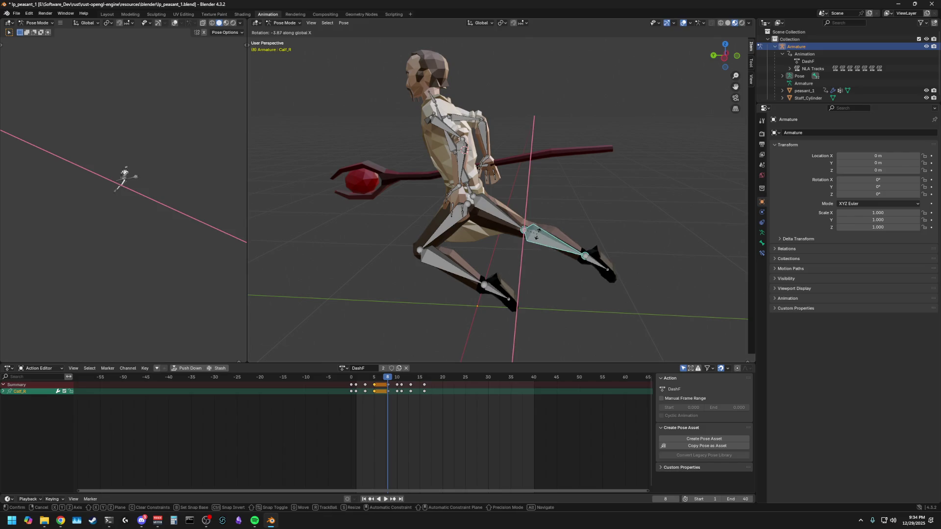
{"action": "left_click", "coordinate": [539, 236]}
{"action": "middle_click_drag", "start_coordinate": [538, 270], "coordinate": [516, 272]}
{"action": "key", "text": "bracketleft"}
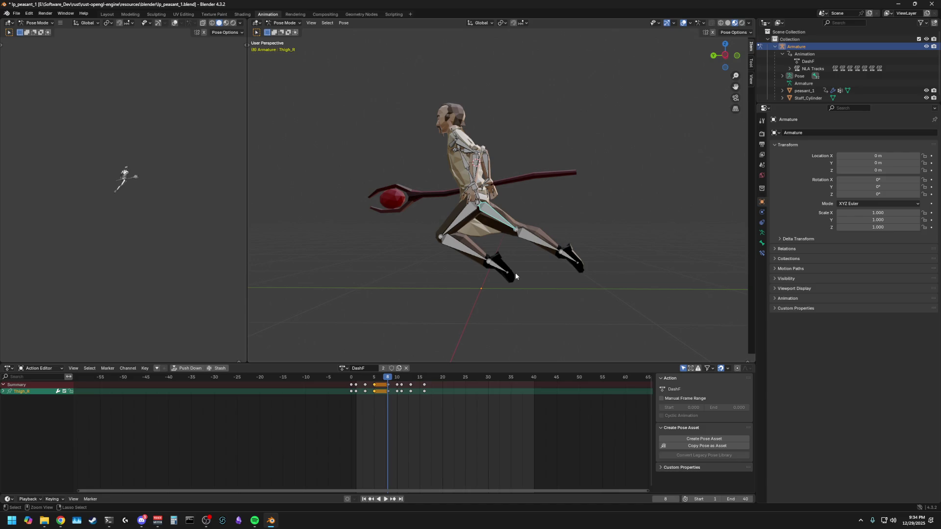
{"action": "key", "text": "alt+r"}
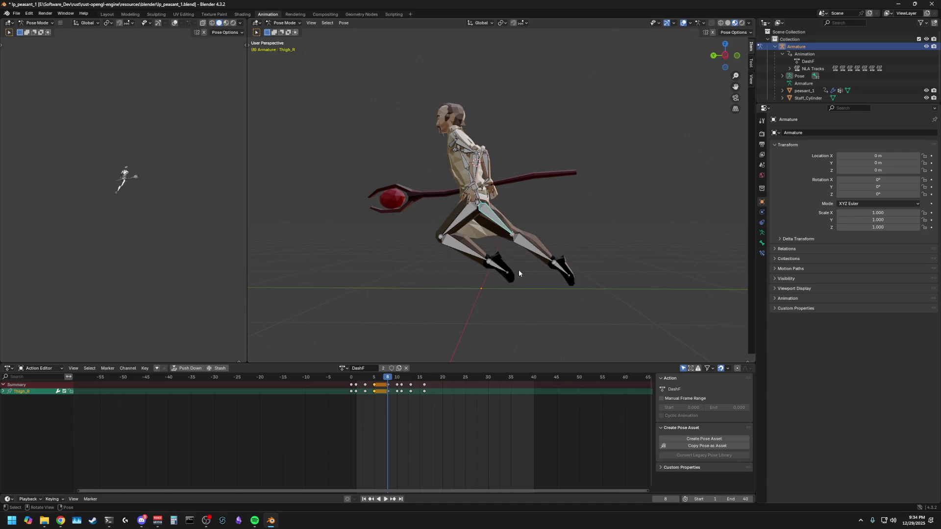
Step: Rotate the right foot and right thigh on the X axis
{"action": "left_click", "coordinate": [556, 268]}
{"action": "key", "text": "r"}
{"action": "key", "text": "x"}
{"action": "left_click", "coordinate": [558, 267]}
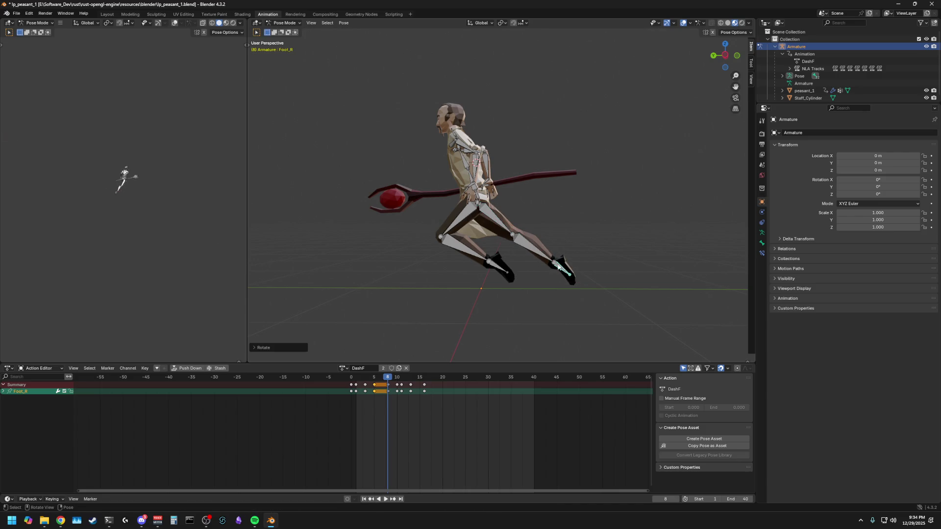
{"action": "left_click", "coordinate": [503, 225]}
{"action": "key", "text": "r"}
{"action": "key", "text": "x"}
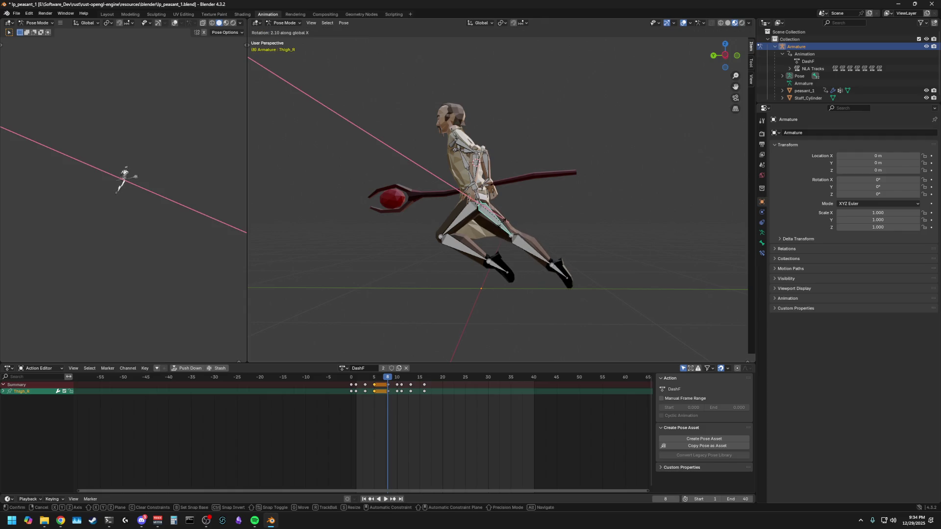
{"action": "left_click", "coordinate": [689, 167]}
Step: From the left side view, adjust the right foot's X rotation again
{"action": "key", "text": "ctrl+KP_3"}
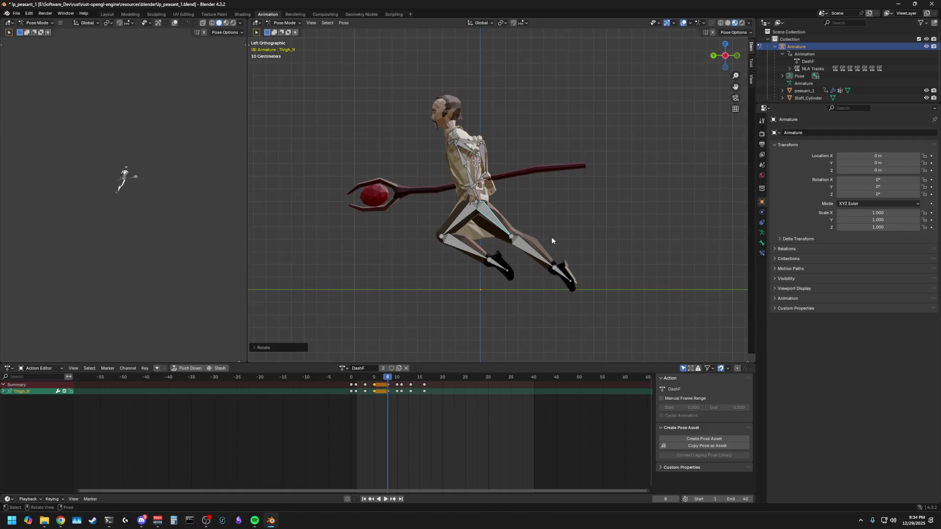
{"action": "left_click", "coordinate": [559, 272]}
{"action": "key", "text": "r"}
{"action": "key", "text": "x"}
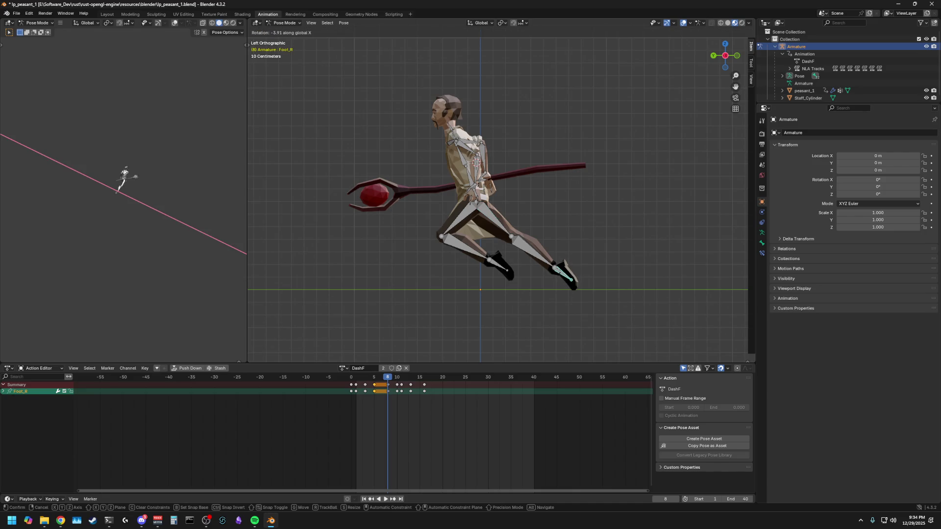
{"action": "left_click", "coordinate": [562, 274]}
Step: Rotate the left thigh, left calf, then left thigh again on X for the leap
{"action": "left_click", "coordinate": [461, 219]}
{"action": "key", "text": "r"}
{"action": "key", "text": "x"}
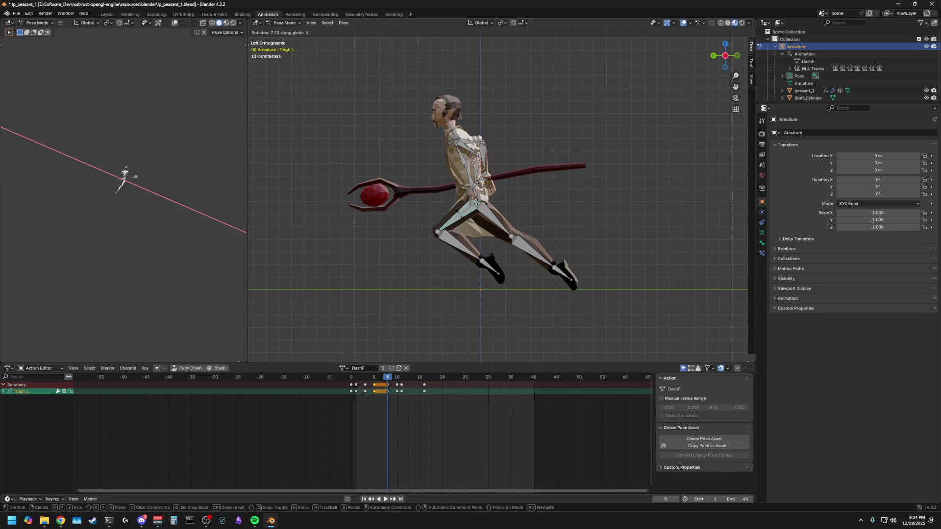
{"action": "left_click", "coordinate": [452, 244]}
{"action": "left_click", "coordinate": [452, 243]}
{"action": "key", "text": "r"}
{"action": "key", "text": "x"}
{"action": "left_click", "coordinate": [486, 248]}
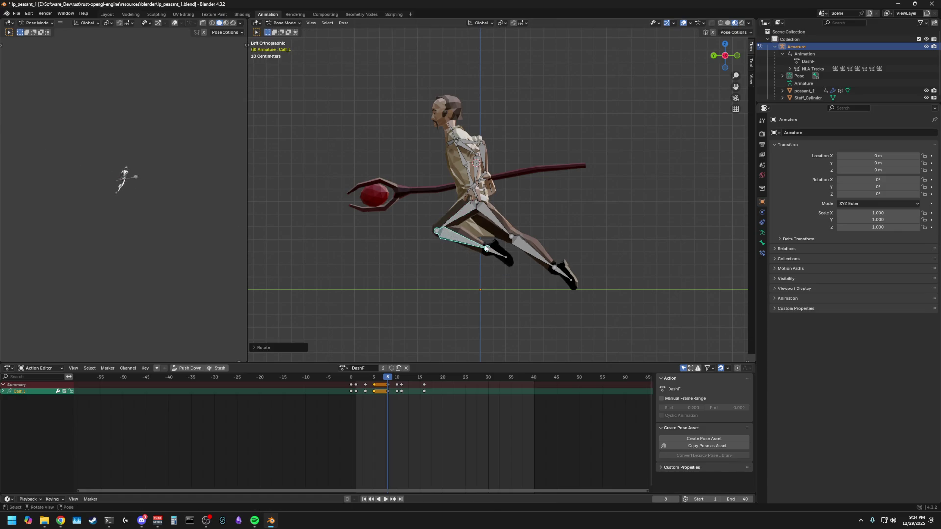
{"action": "left_click", "coordinate": [461, 216]}
{"action": "key", "text": "r"}
{"action": "key", "text": "x"}
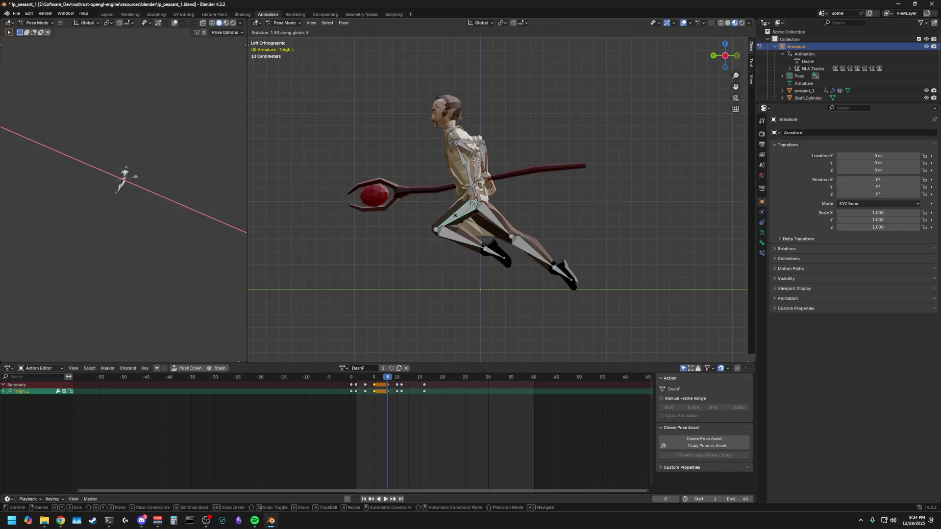
{"action": "left_click", "coordinate": [467, 205]}
Step: Rotate the left lower arm on X, then adjust its angle once more
{"action": "left_click", "coordinate": [467, 151]}
{"action": "key", "text": "r"}
{"action": "key", "text": "x"}
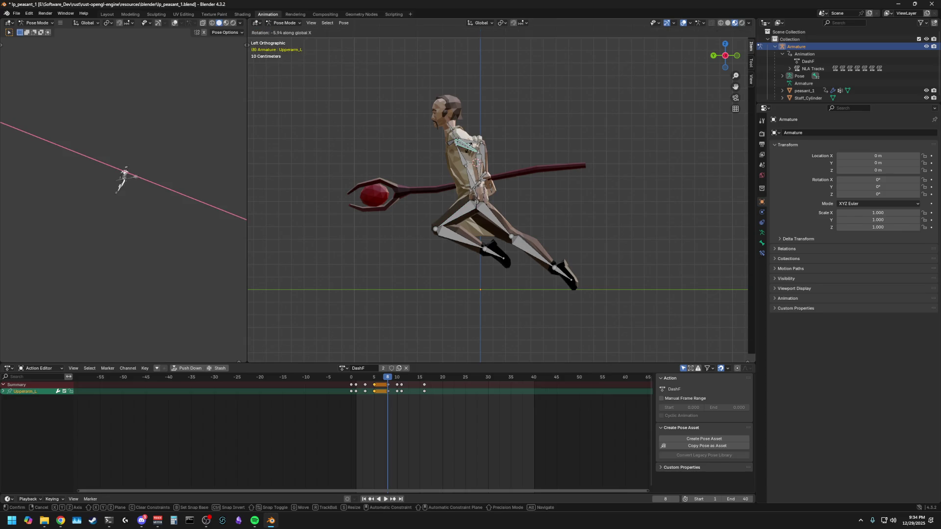
{"action": "left_click", "coordinate": [474, 160]}
{"action": "key", "text": "r"}
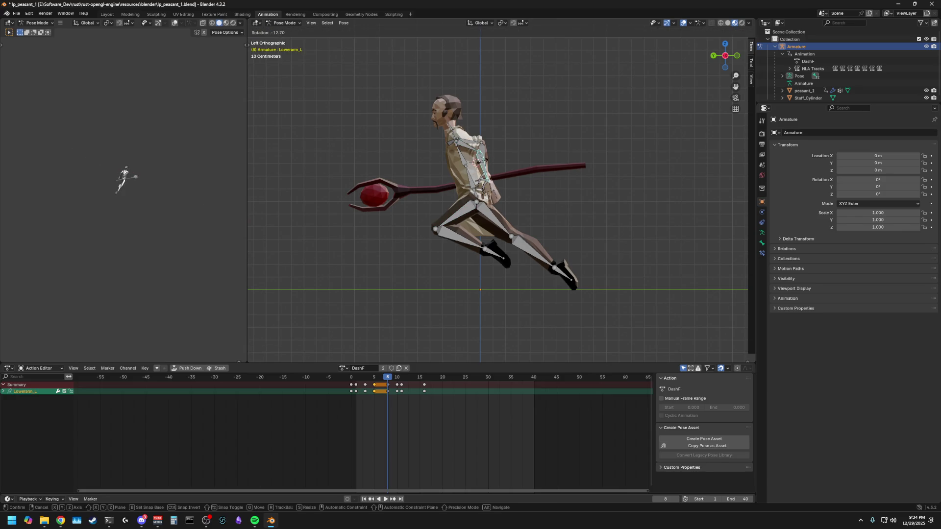
{"action": "left_click", "coordinate": [530, 148]}
{"action": "middle_click_drag", "start_coordinate": [530, 148], "coordinate": [368, 160]}
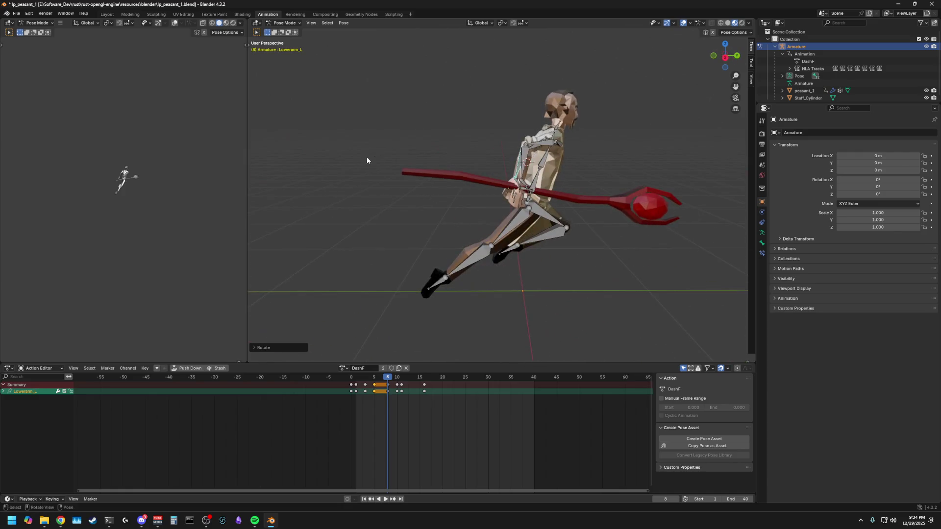
Step: Rotate the right upper and lower arm on X so the staff is level
{"action": "left_click", "coordinate": [522, 152]}
{"action": "key", "text": "r"}
{"action": "key", "text": "x"}
{"action": "left_click", "coordinate": [522, 152]}
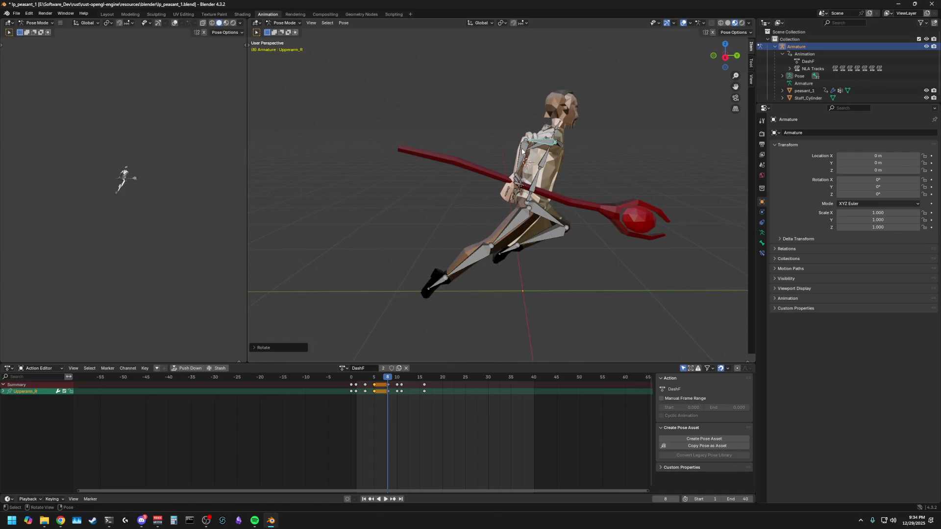
{"action": "left_click", "coordinate": [523, 153]}
{"action": "key", "text": "r"}
{"action": "key", "text": "x"}
{"action": "left_click", "coordinate": [534, 156]}
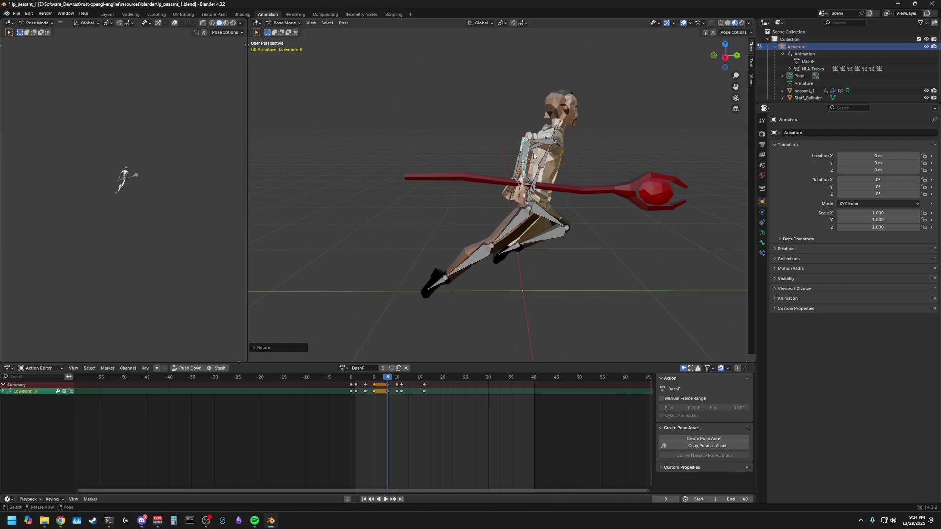
{"action": "mouse_move", "coordinate": [534, 156]}
{"action": "middle_mouse_down"}
{"action": "mouse_move", "coordinate": [596, 154]}
{"action": "mouse_move", "coordinate": [328, 155]}
{"action": "mouse_move", "coordinate": [536, 170]}
{"action": "middle_mouse_up"}
Step: Rotate the right upper arm again to refine the staff arm
{"action": "left_click", "coordinate": [534, 160]}
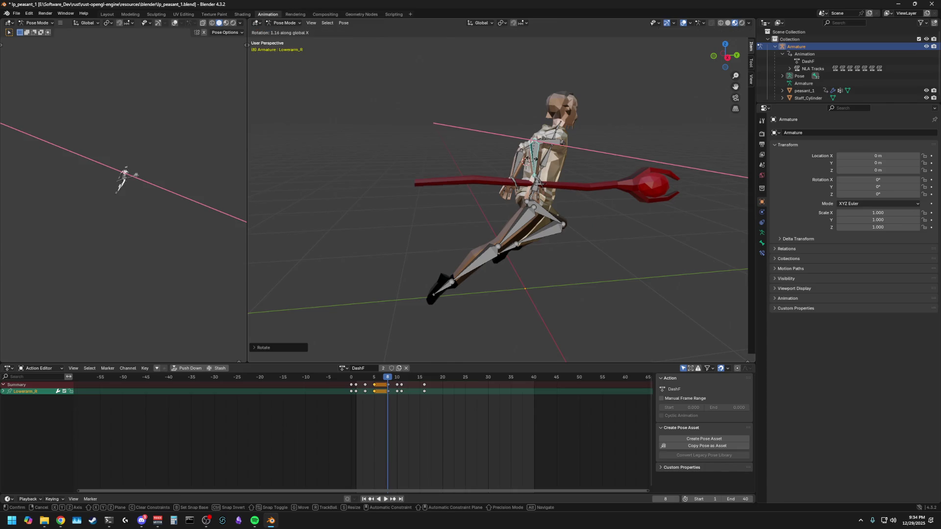
{"action": "key", "text": "r"}
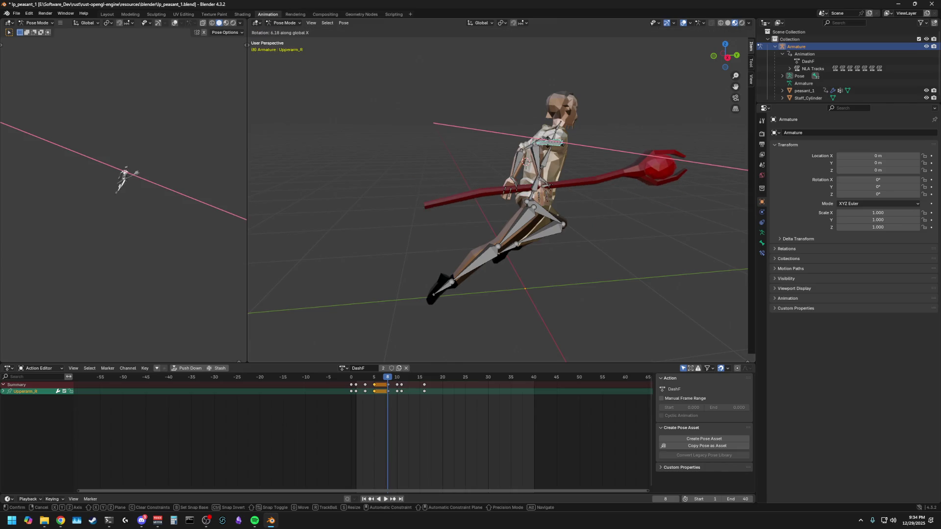
{"action": "left_click", "coordinate": [603, 211]}
{"action": "middle_click_drag", "start_coordinate": [603, 212], "coordinate": [499, 210]}
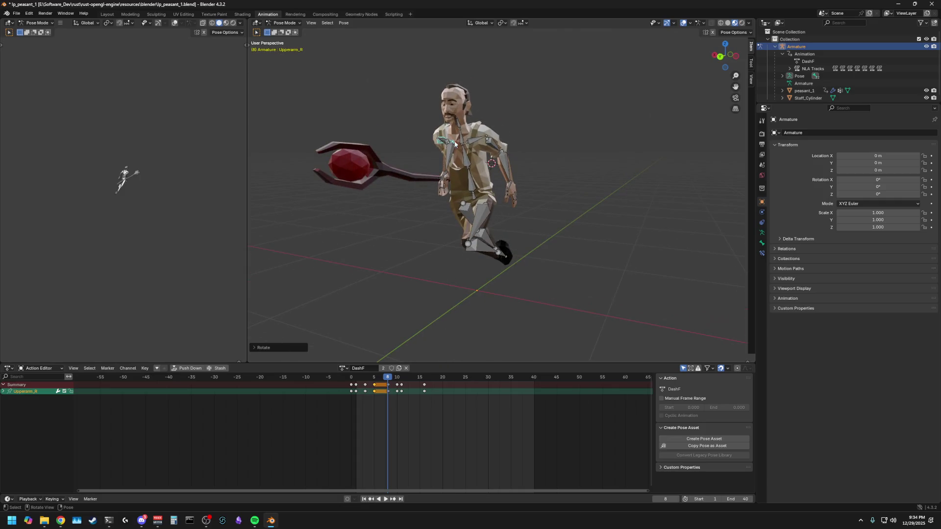
{"action": "mouse_move", "coordinate": [454, 143]}
{"action": "middle_mouse_down"}
{"action": "mouse_move", "coordinate": [465, 129]}
{"action": "mouse_move", "coordinate": [484, 136]}
{"action": "middle_mouse_up"}
Step: Try a global-X neck rotation, cancel it, and clear the bone selection
{"action": "left_click", "coordinate": [449, 127]}
{"action": "key", "text": "r"}
{"action": "key", "text": "x"}
{"action": "key", "text": "Escape"}
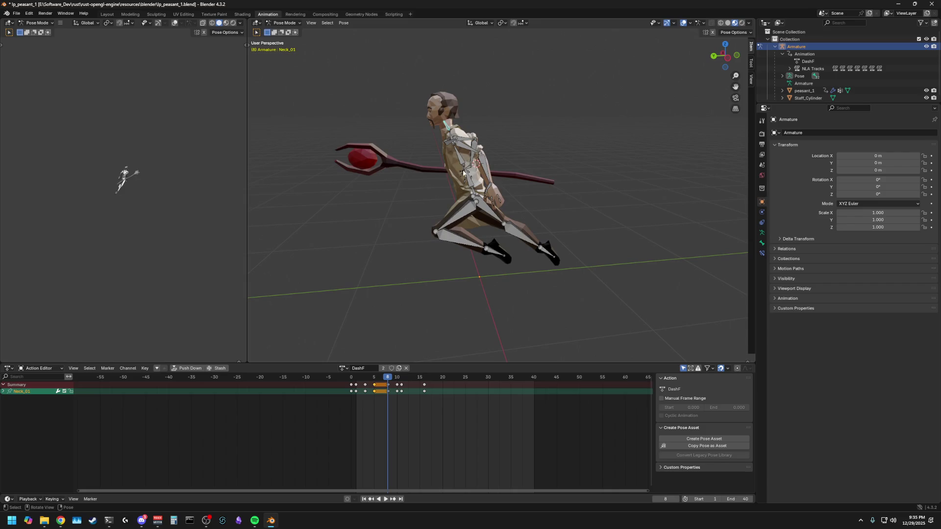
{"action": "key", "text": "a"}
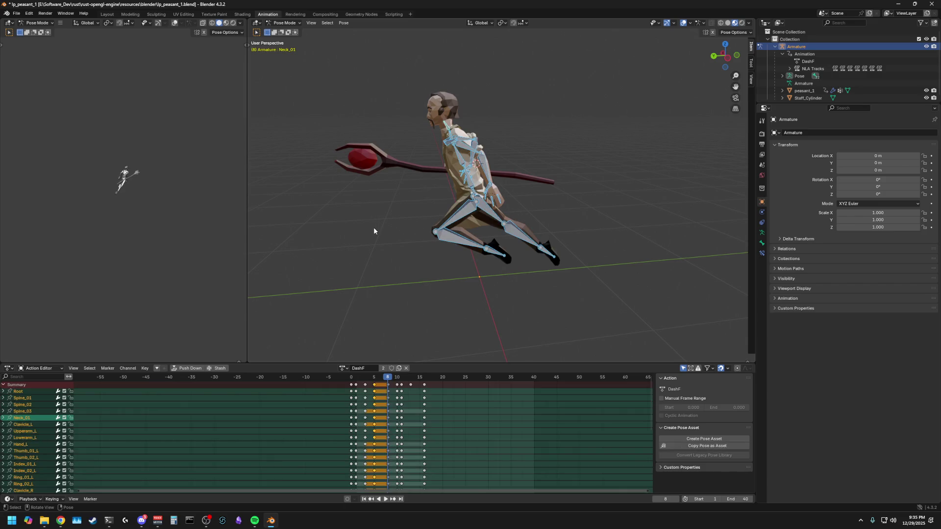
{"action": "key", "text": "alt+a"}
Step: Tilt Spine_01 slightly on global X and set the neck's new rotation
{"action": "left_click", "coordinate": [468, 178]}
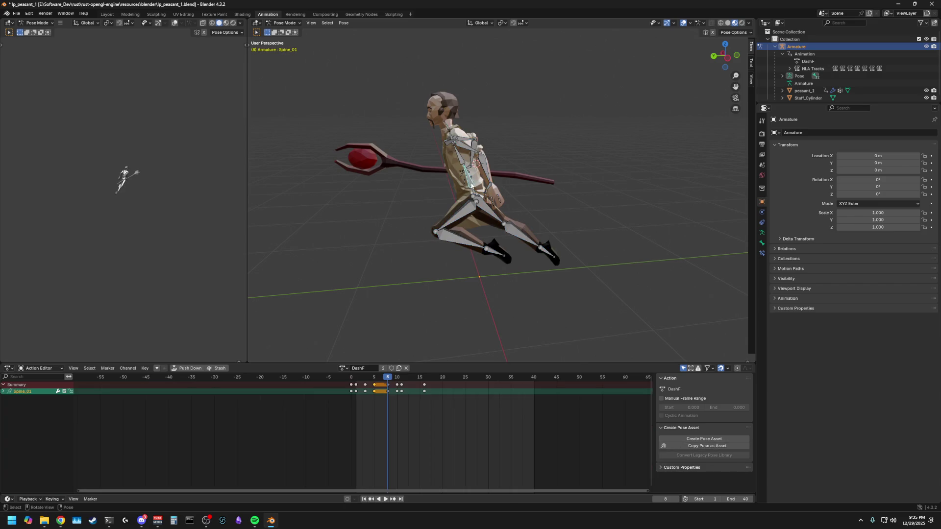
{"action": "key", "text": "r"}
{"action": "key", "text": "x"}
{"action": "middle_click_drag", "start_coordinate": [535, 189], "coordinate": [552, 192], "text": "alt"}
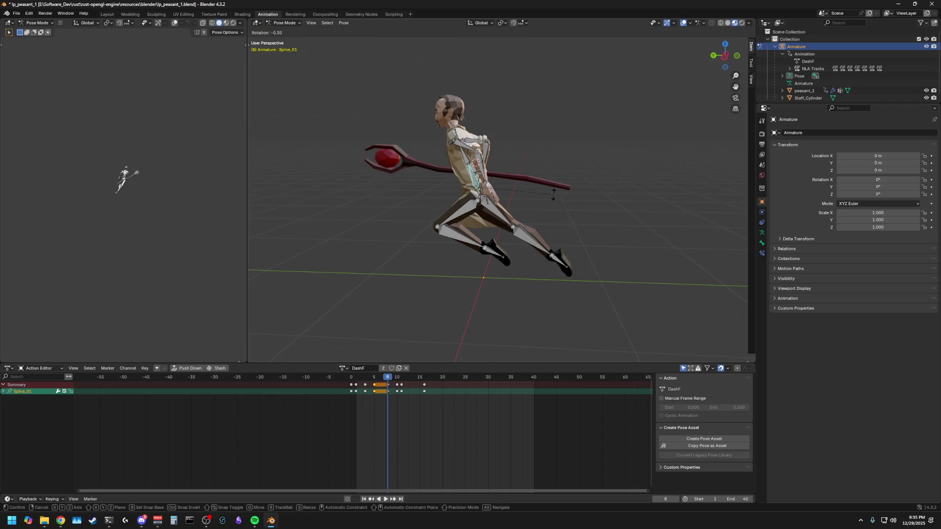
{"action": "key", "text": "Escape"}
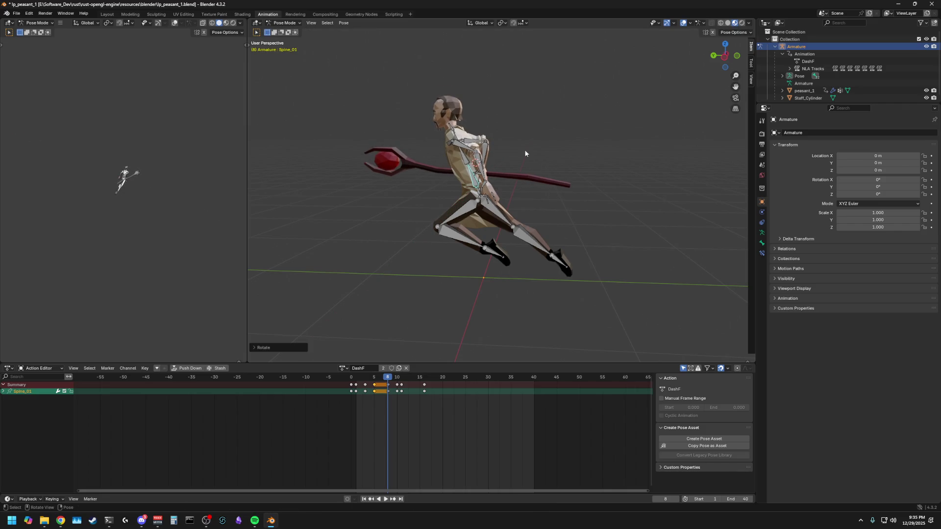
{"action": "left_click", "coordinate": [454, 127]}
{"action": "left_click", "coordinate": [250, 121]}
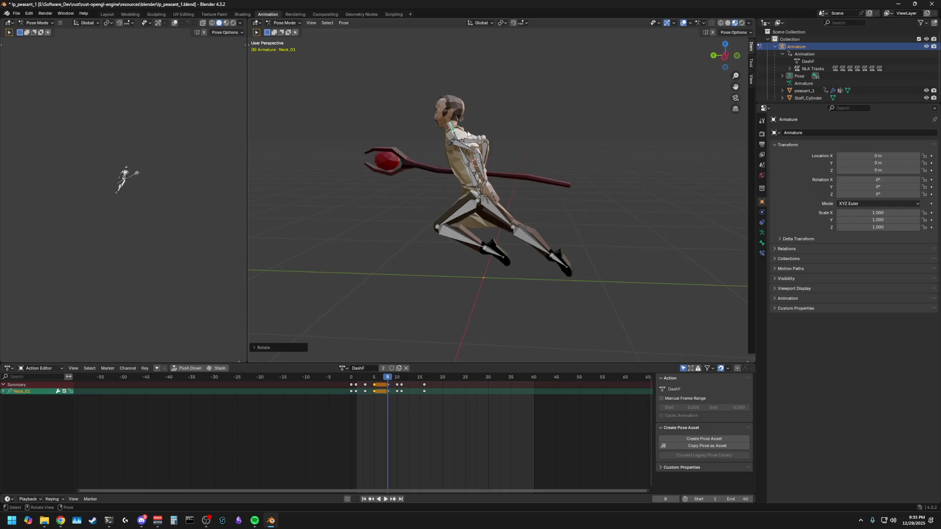
{"action": "middle_click_drag", "start_coordinate": [519, 131], "coordinate": [506, 140]}
Step: Key all bones' pose at frame 8 and play DashF from the start
{"action": "key", "text": "a"}
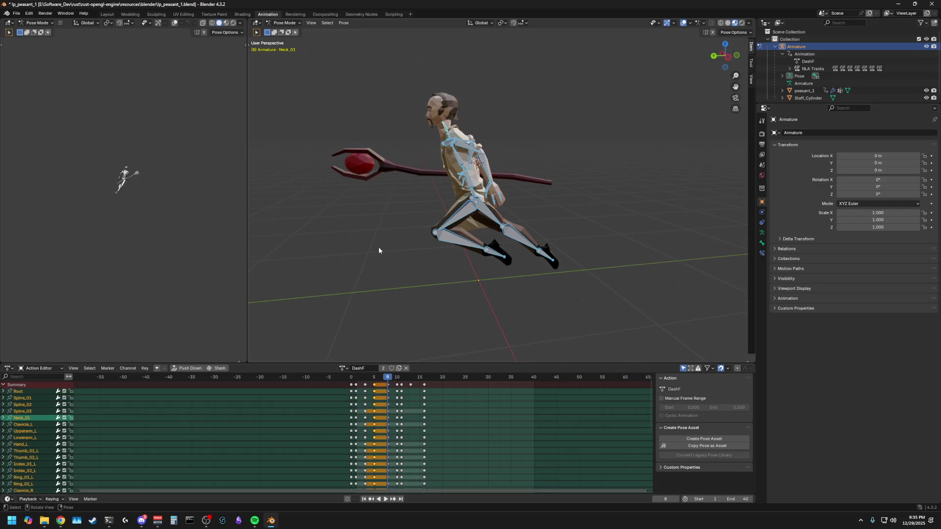
{"action": "key", "text": "i"}
{"action": "left_click", "coordinate": [360, 384]}
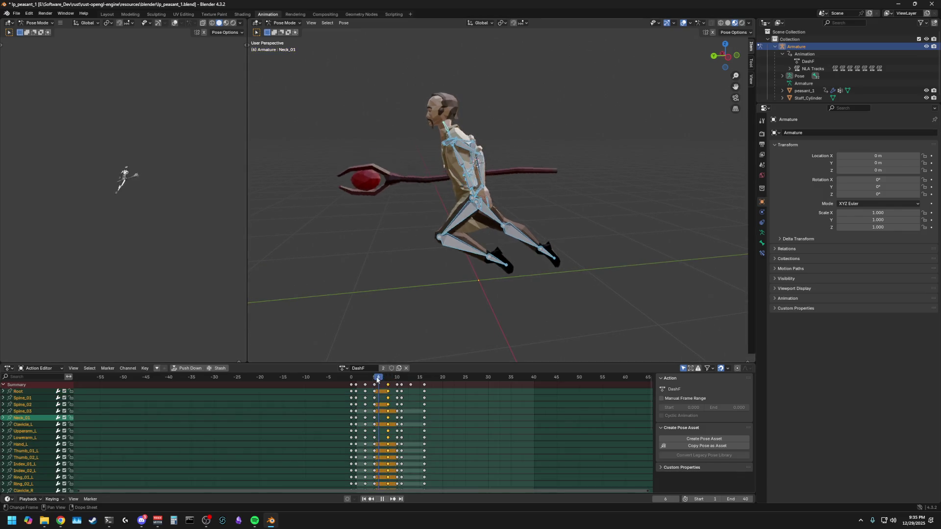
{"action": "key", "text": "space"}
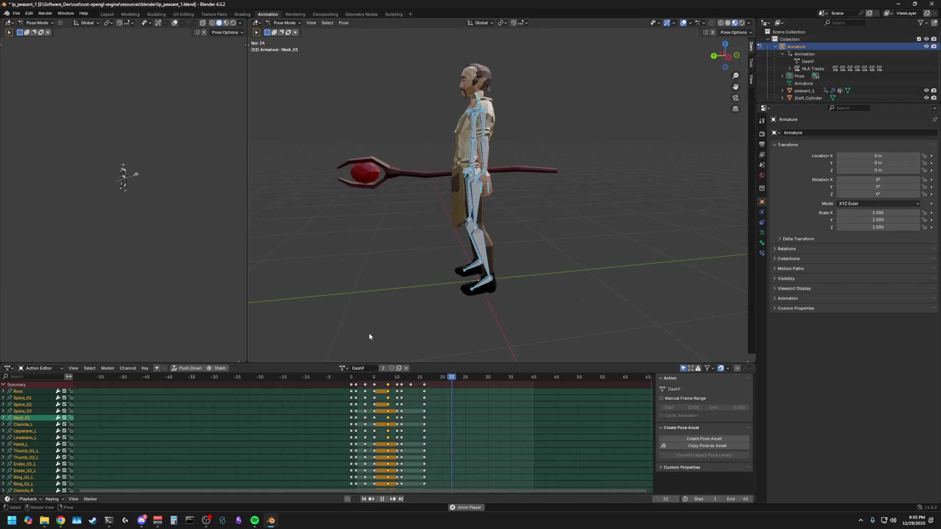
{"action": "key", "text": "space"}
{"action": "key", "text": "shift+Left"}
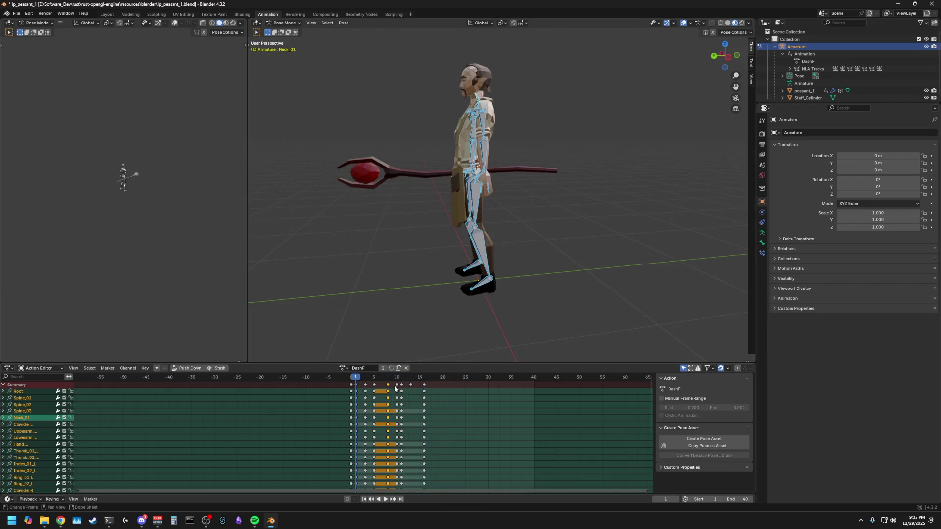
Step: Play the action from frame 8, select the keys at frames 10–11, and replay
{"action": "left_click_drag", "start_coordinate": [357, 379], "coordinate": [389, 389]}
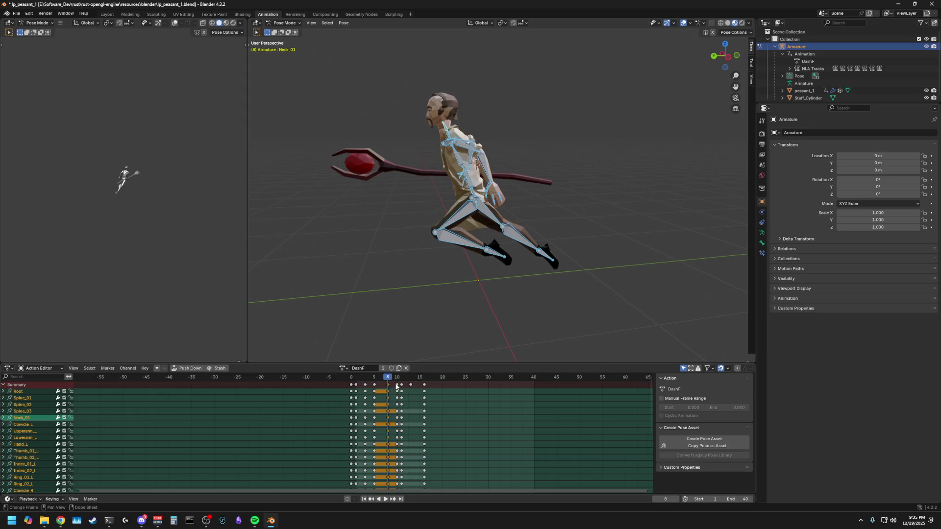
{"action": "key", "text": "space"}
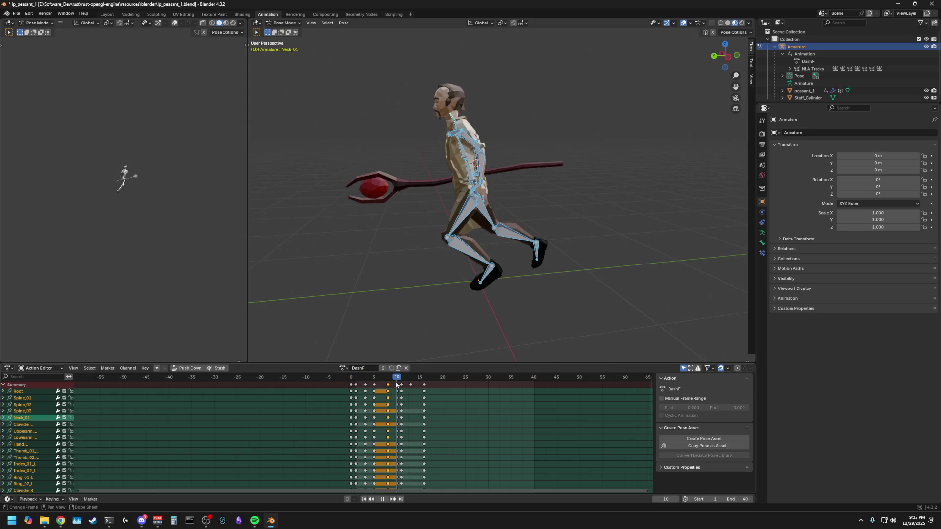
{"action": "key", "text": "Escape"}
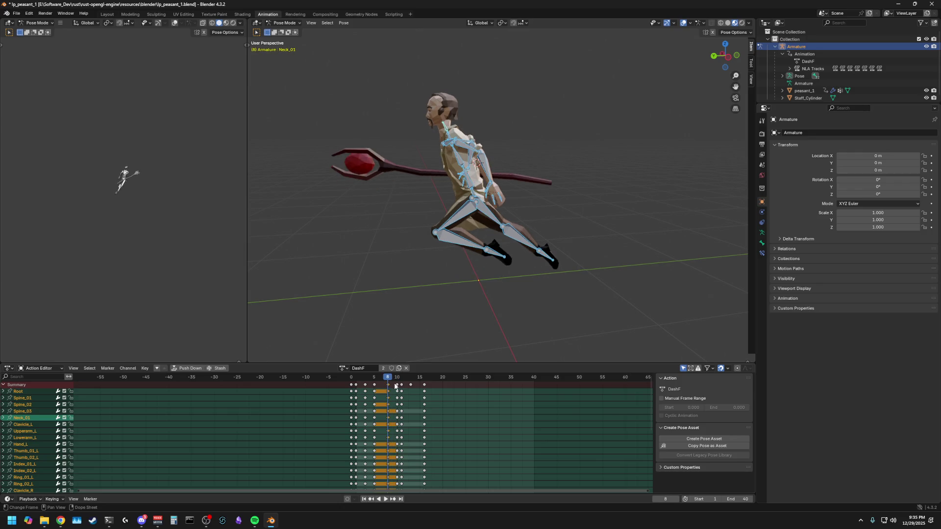
{"action": "left_click_drag", "start_coordinate": [392, 380], "coordinate": [412, 390]}
{"action": "key", "text": "alt+a"}
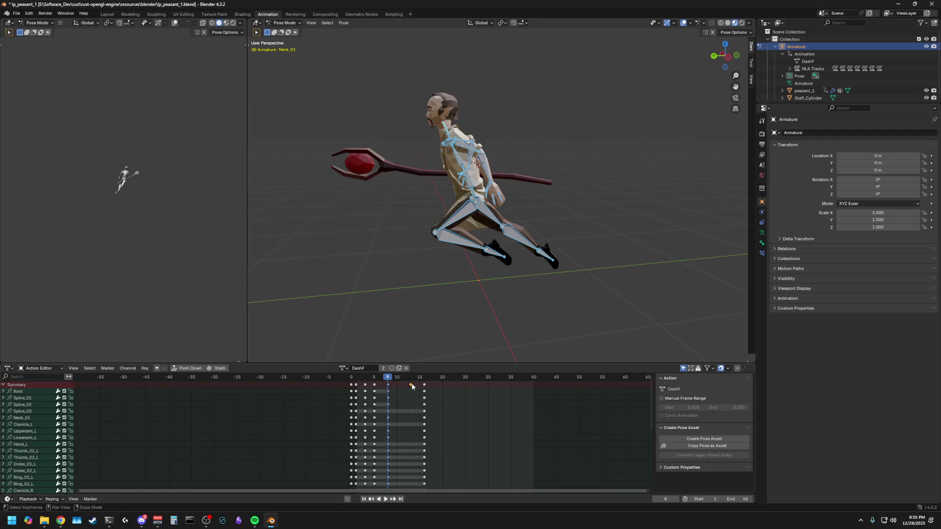
{"action": "key", "text": "space"}
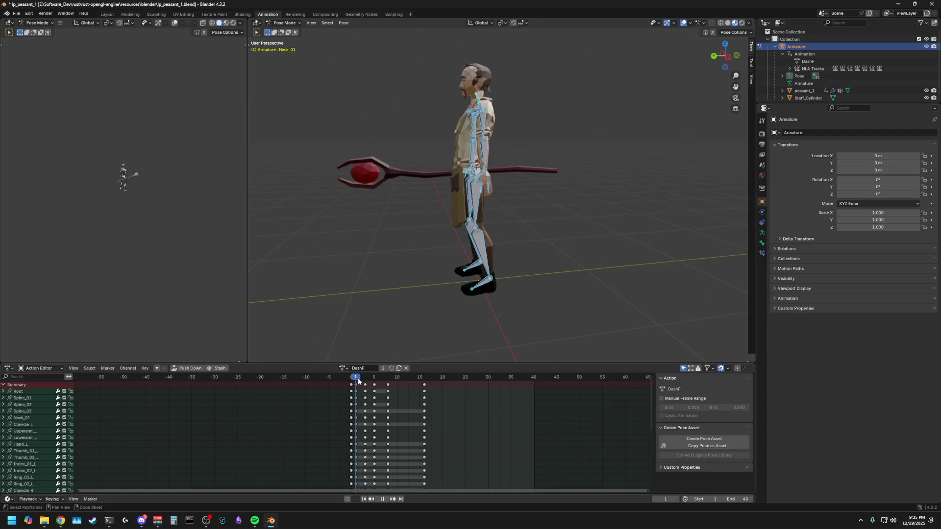